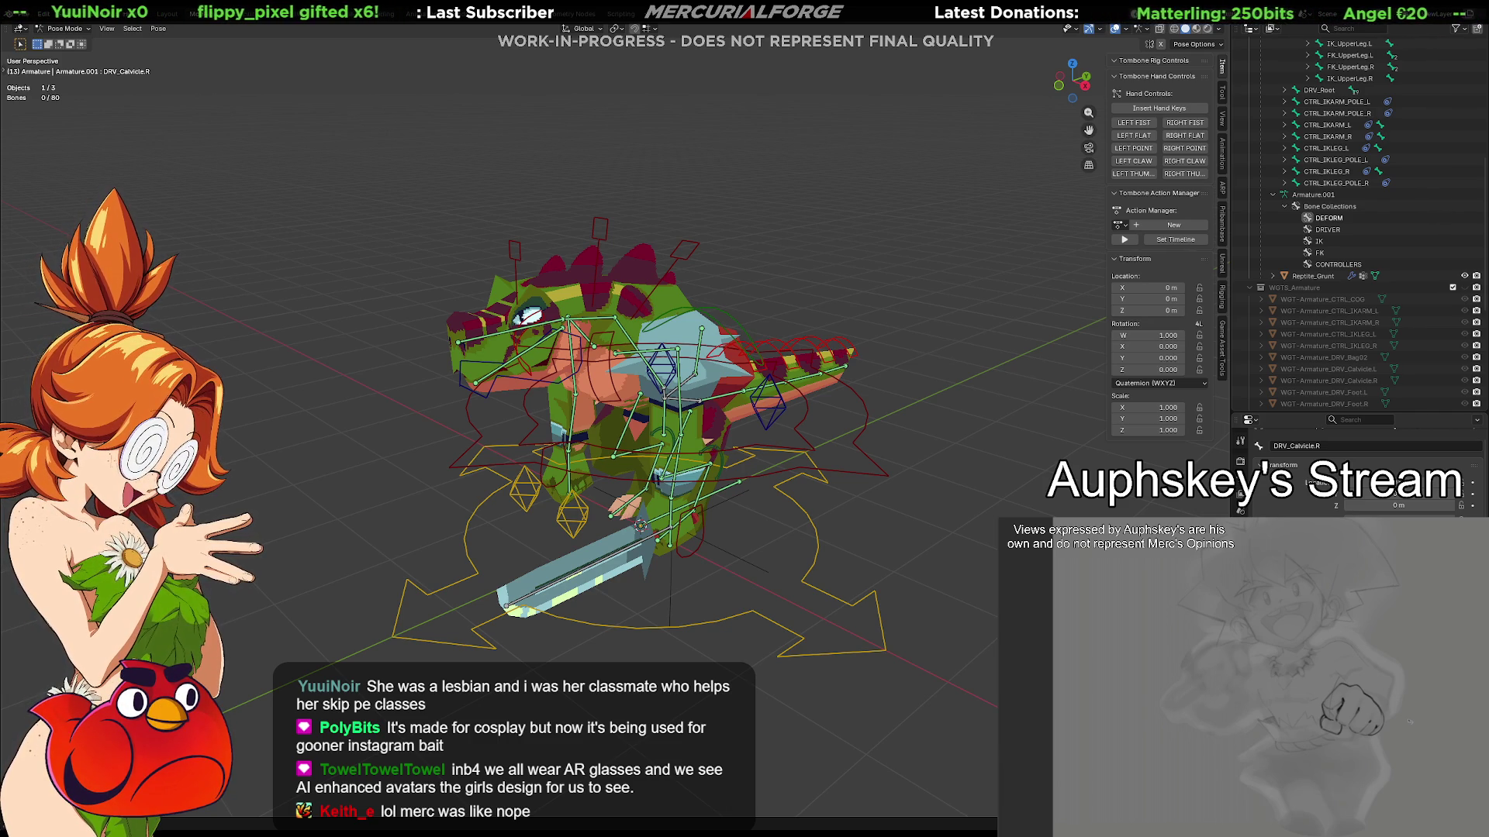
From a side view of the rig, select the sword's Weapon bone in Pose Mode
middle_drag(725, 601, 736, 574)
scroll(737, 574, up, 5)
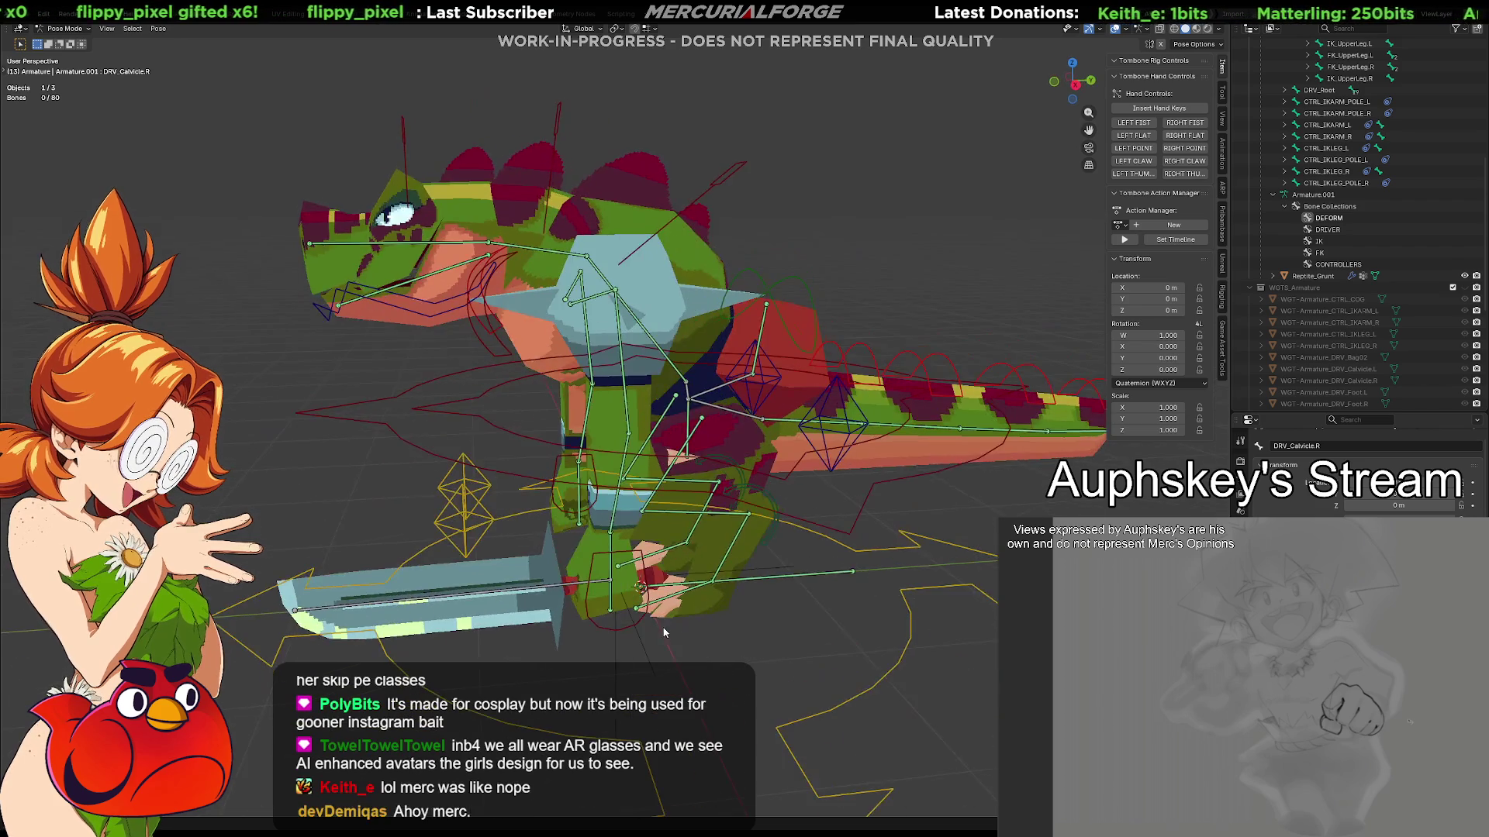
middle_drag(664, 632, 674, 559)
scroll(682, 498, up, 4)
click(682, 499)
Orbit and zoom around the rig to inspect the sword from the front and below
mouse_move(696, 521)
middle_down()
mouse_move(765, 539)
mouse_move(792, 470)
mouse_move(719, 555)
mouse_move(744, 527)
middle_up()
scroll(792, 470, down, 4)
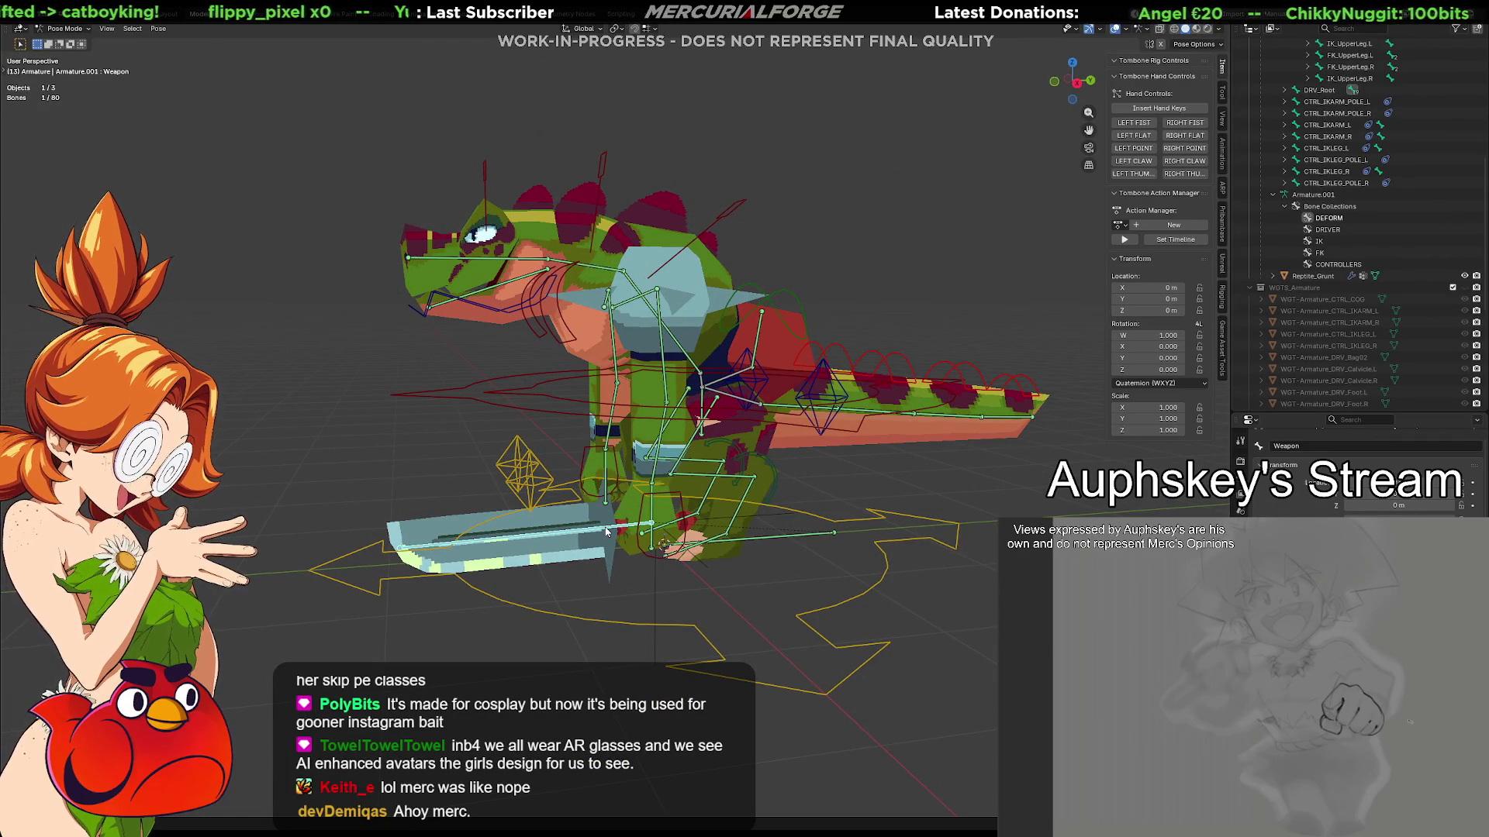
mouse_move(606, 531)
middle_down()
mouse_move(748, 561)
mouse_move(682, 525)
mouse_move(603, 520)
middle_up()
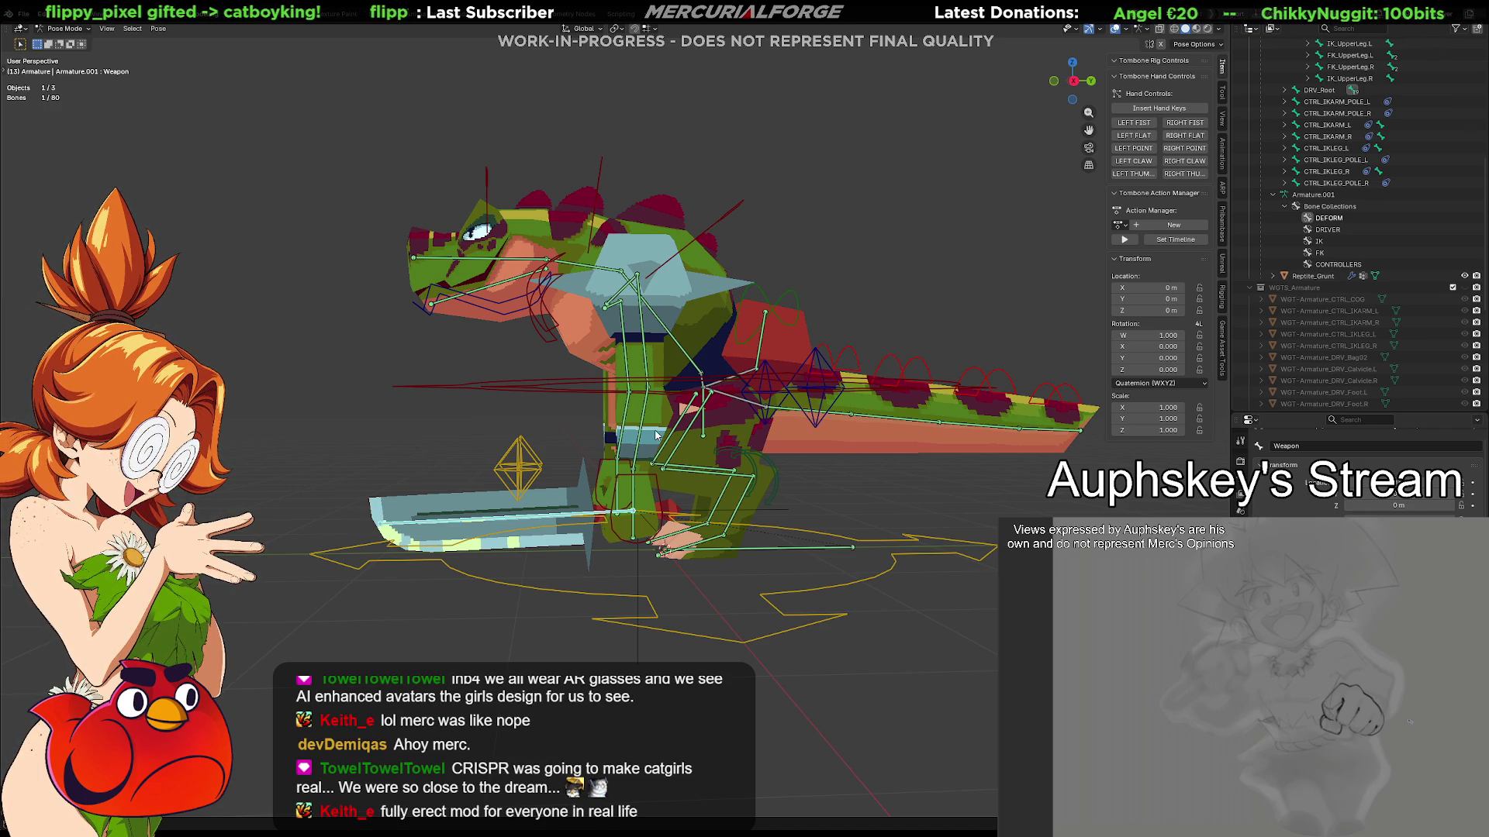
mouse_move(655, 490)
middle_down()
mouse_move(765, 550)
mouse_move(786, 533)
mouse_move(707, 521)
middle_up()
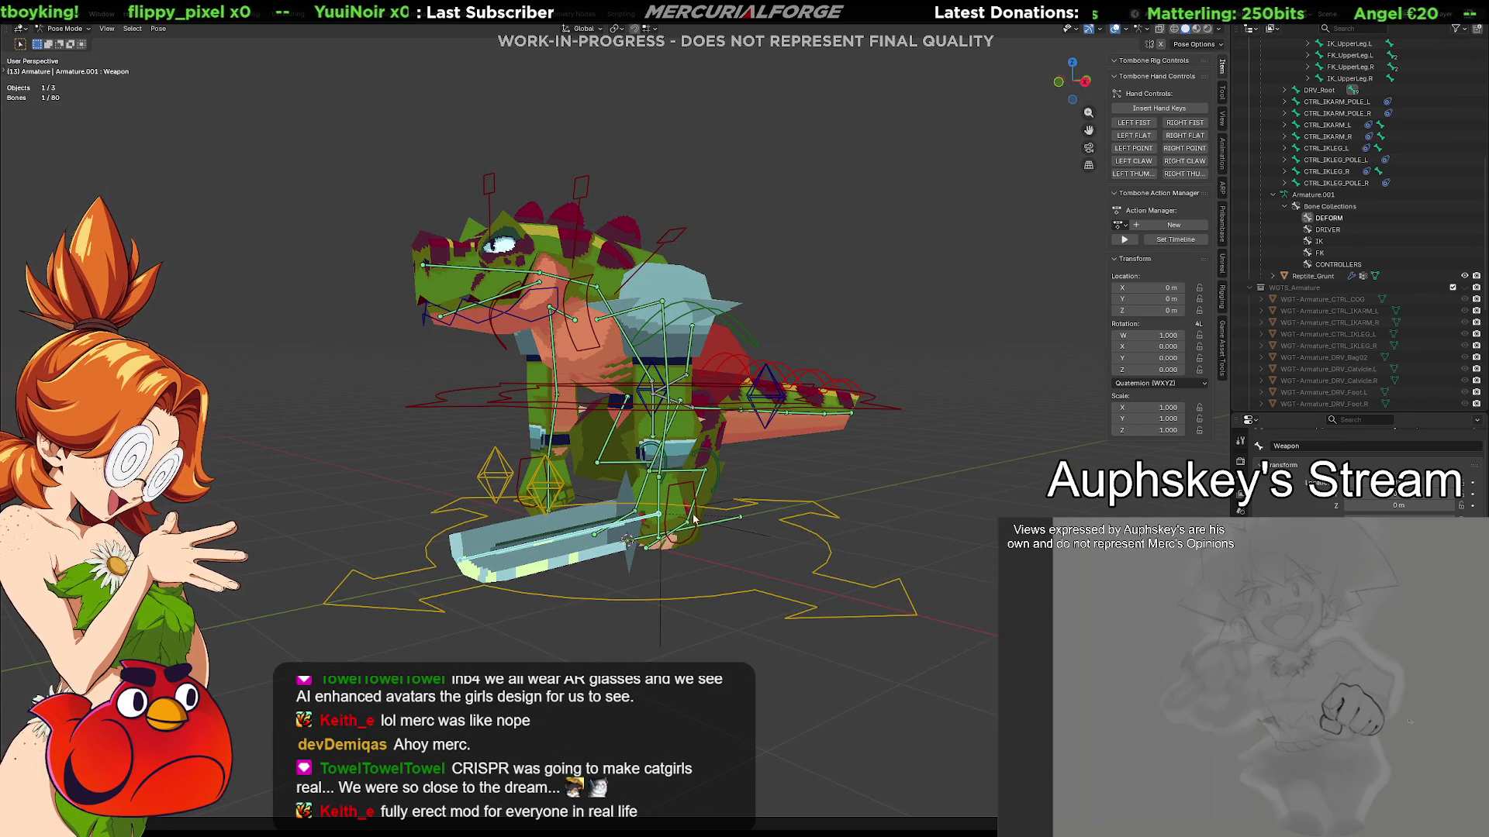
mouse_move(696, 517)
middle_down()
mouse_move(710, 546)
mouse_move(756, 559)
mouse_move(904, 553)
mouse_move(658, 556)
mouse_move(677, 423)
middle_up()
scroll(658, 555, up, 2)
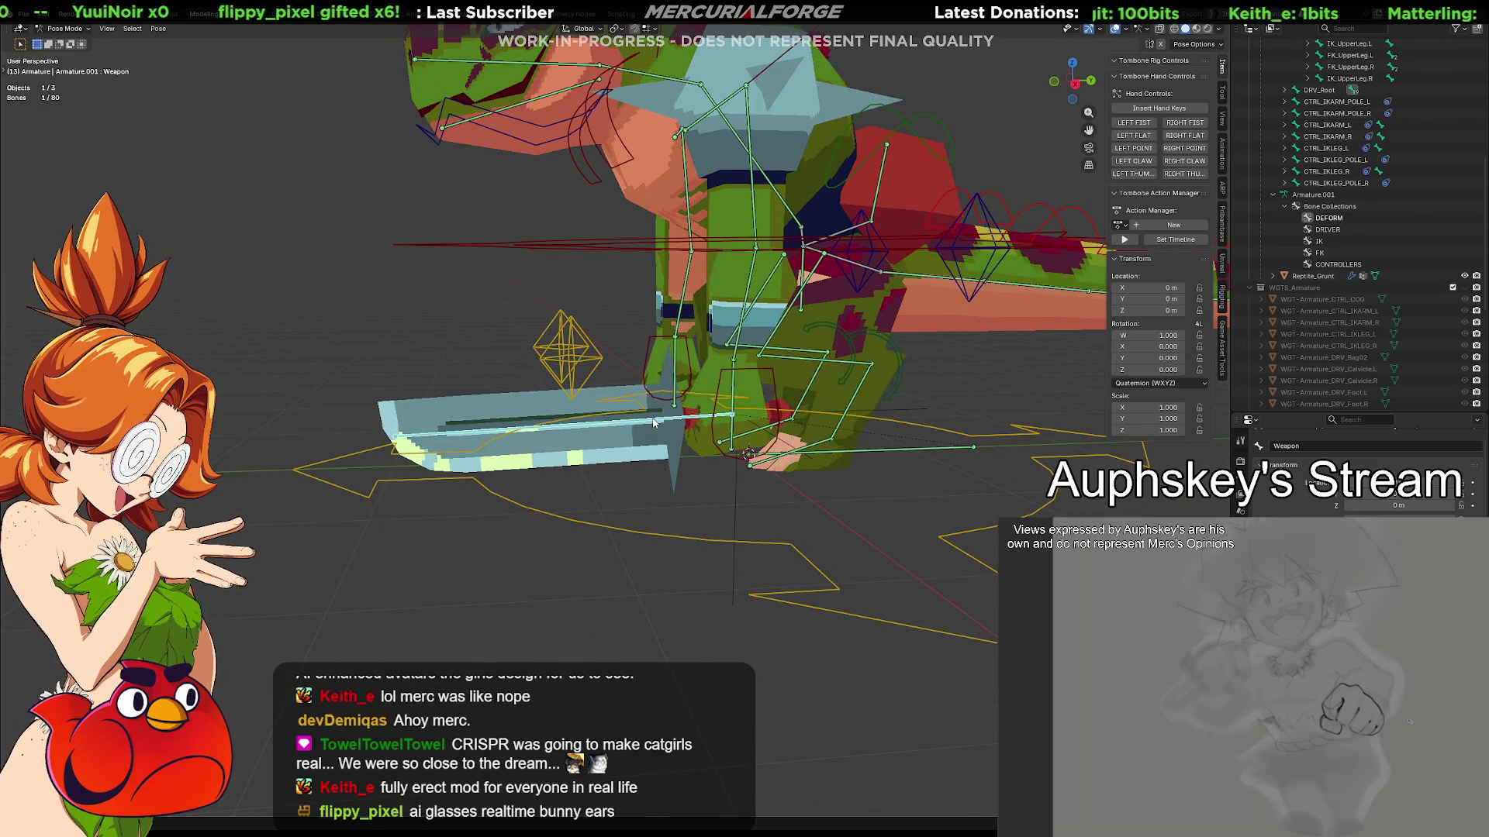
mouse_move(654, 422)
middle_down()
mouse_move(663, 467)
mouse_move(722, 469)
mouse_move(698, 455)
middle_up()
scroll(1359, 304, up, 5)
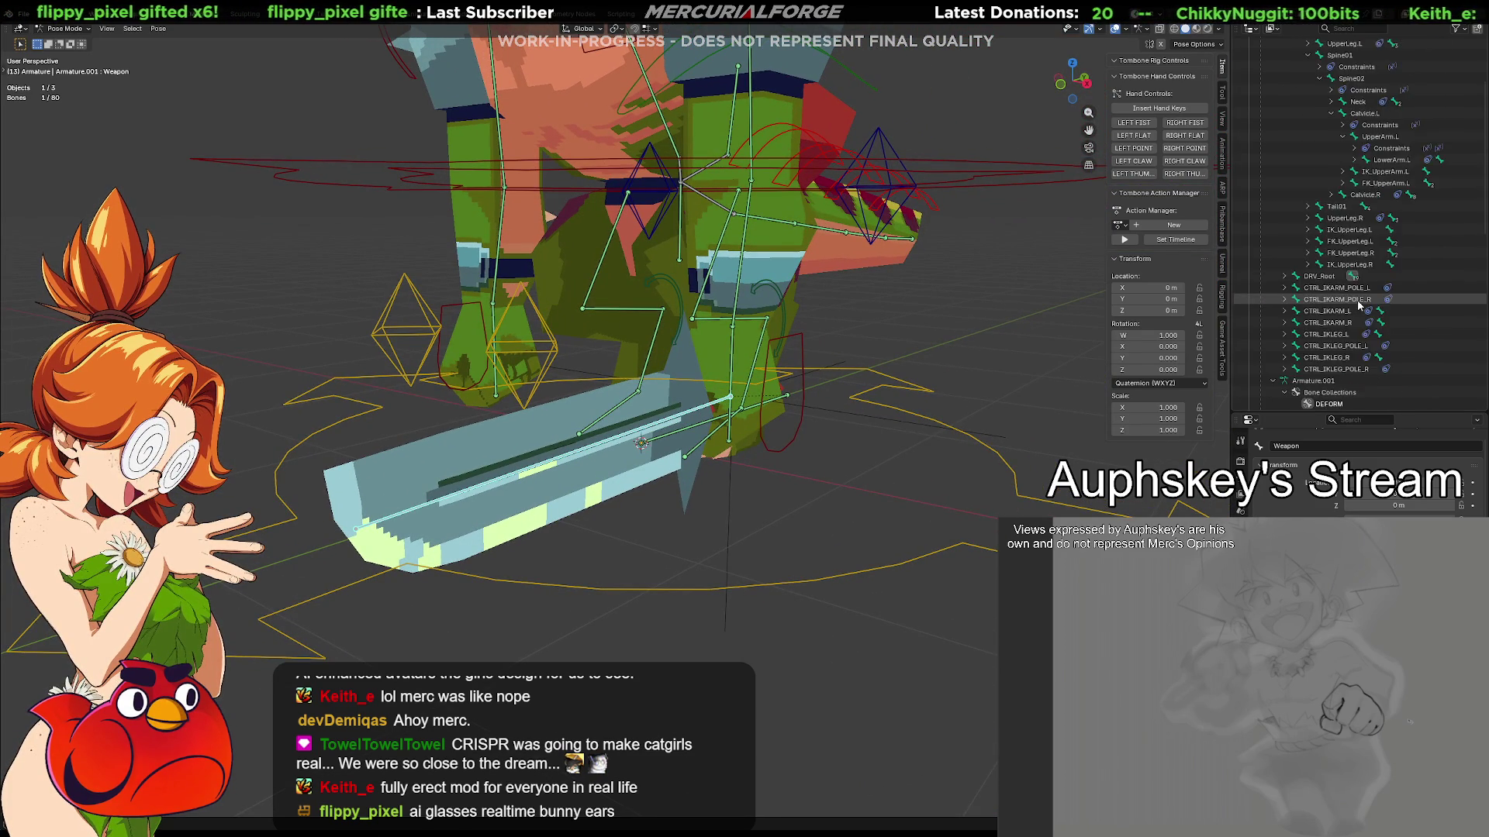
scroll(1359, 305, up, 3)
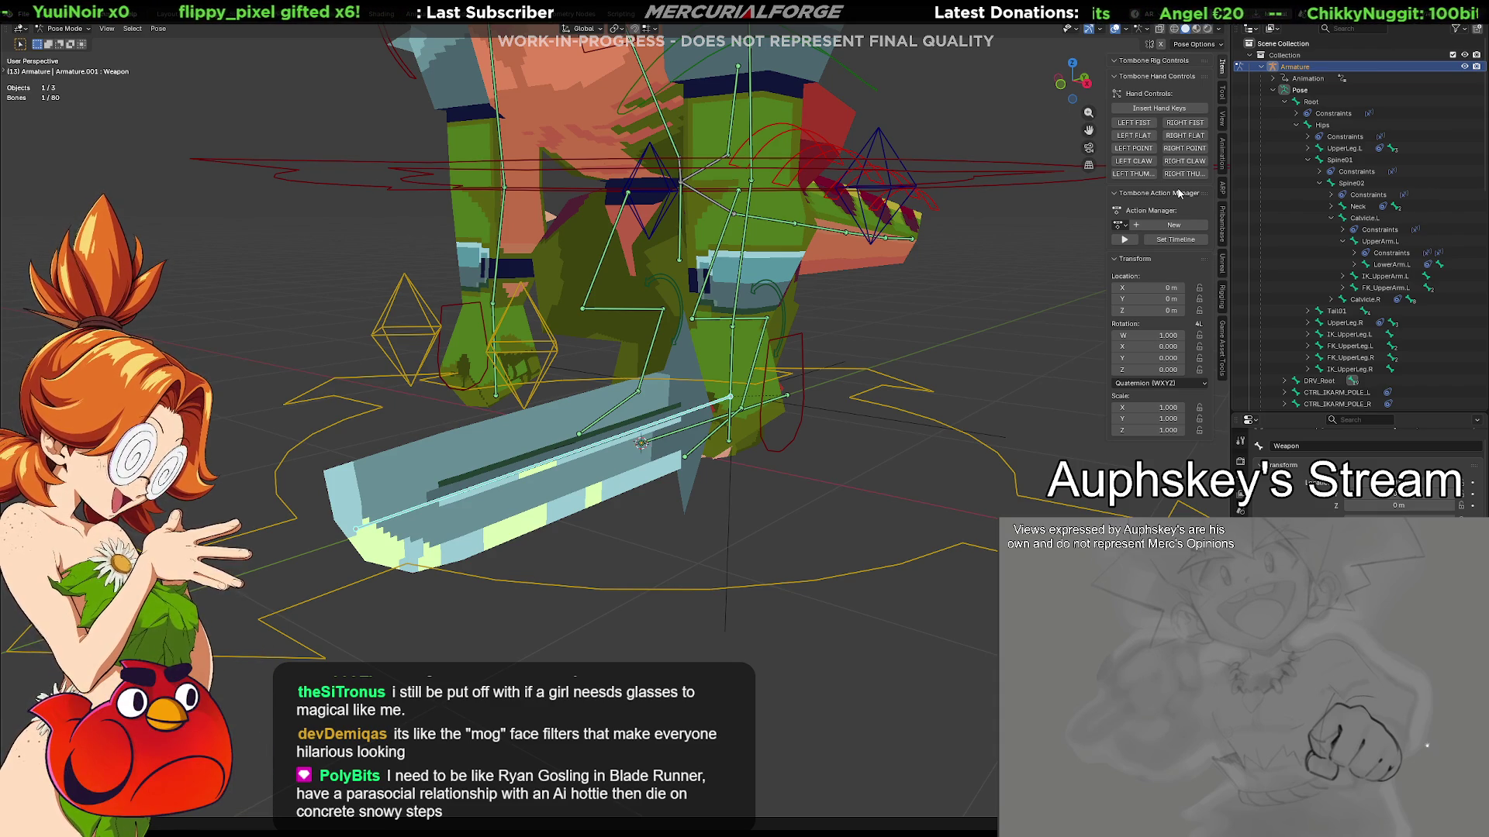
mouse_move(879, 318)
middle_down()
mouse_move(843, 379)
mouse_move(823, 338)
mouse_move(763, 425)
middle_up()
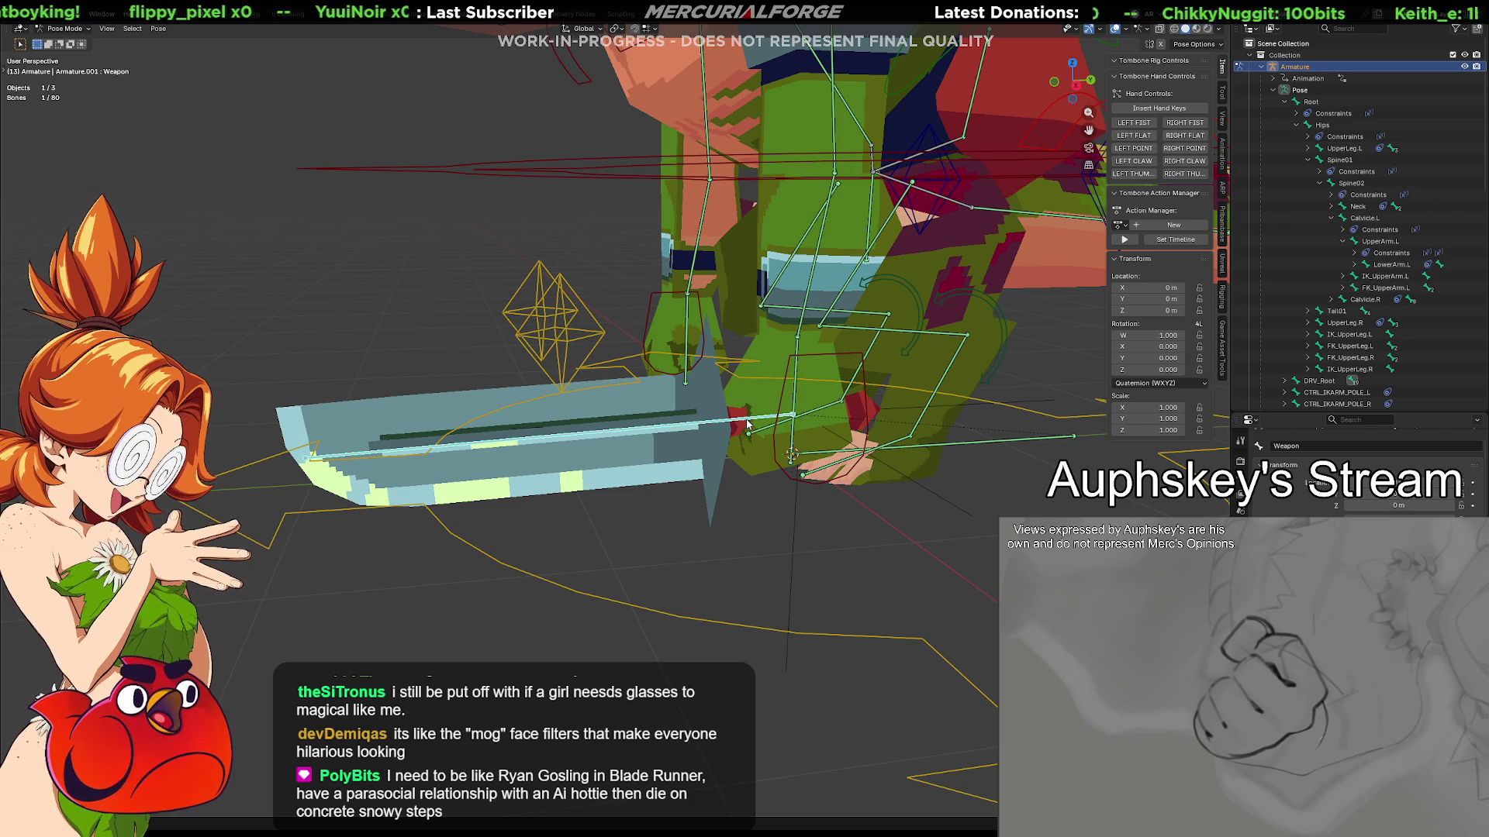
middle_drag(747, 423, 738, 468)
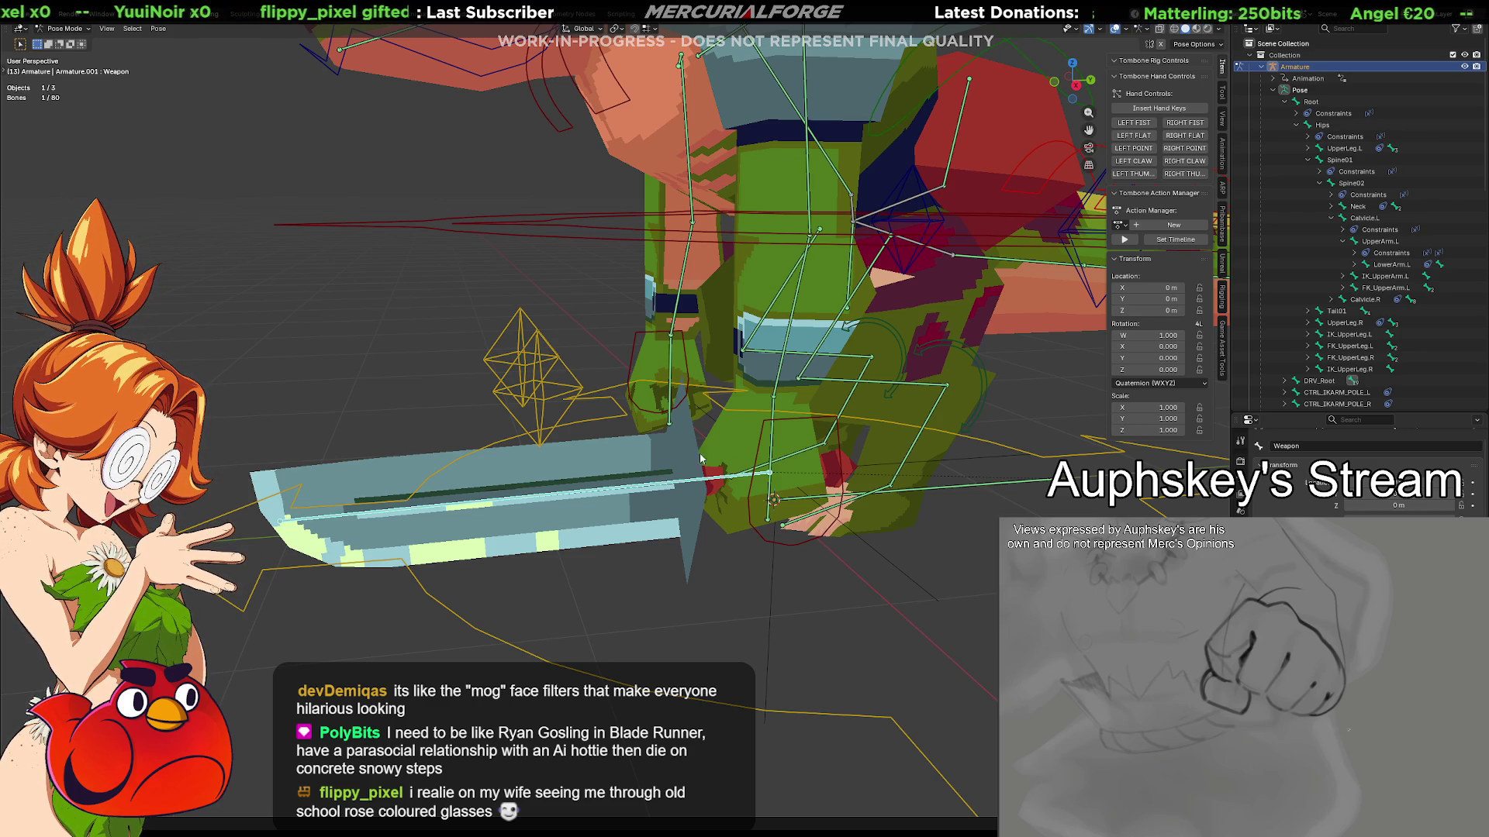
middle_drag(691, 391, 748, 386)
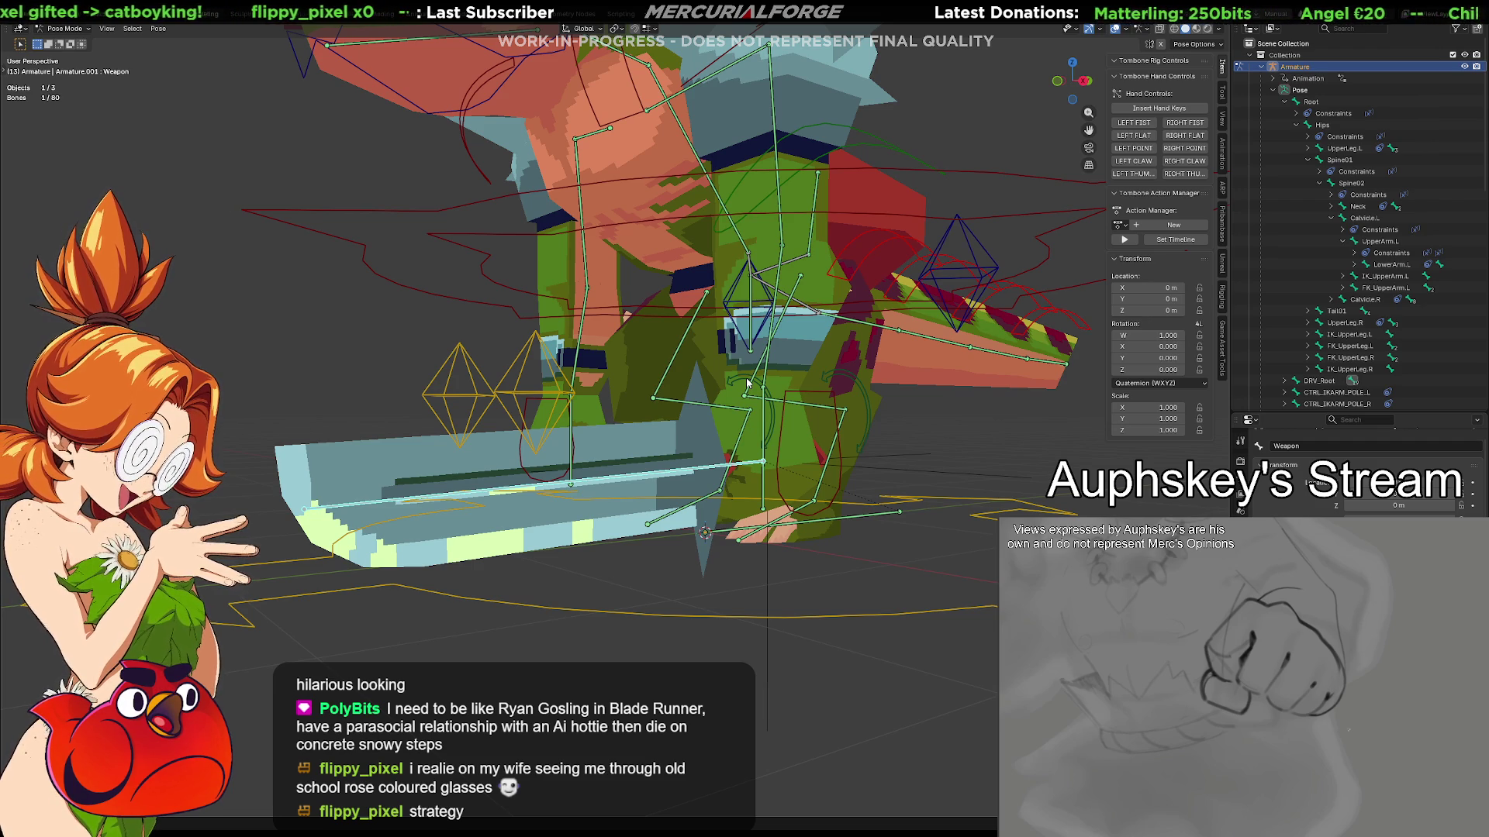
mouse_move(747, 383)
middle_down()
mouse_move(707, 480)
mouse_move(524, 488)
mouse_move(690, 481)
mouse_move(696, 503)
mouse_move(715, 475)
mouse_move(709, 533)
mouse_move(735, 468)
mouse_move(820, 490)
mouse_move(815, 460)
mouse_move(803, 494)
mouse_move(815, 472)
middle_up()
click(704, 473)
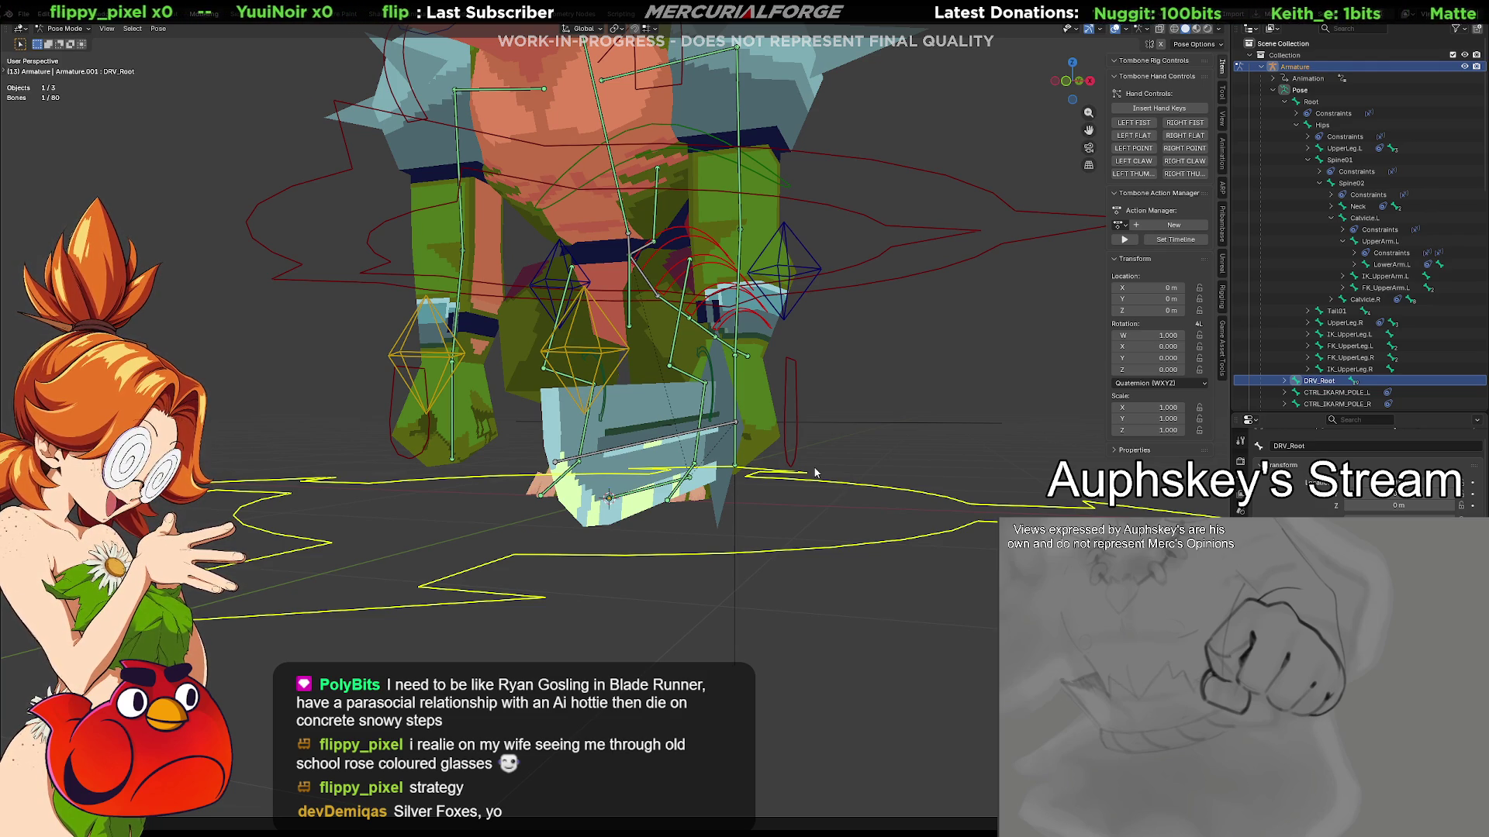
click(716, 429)
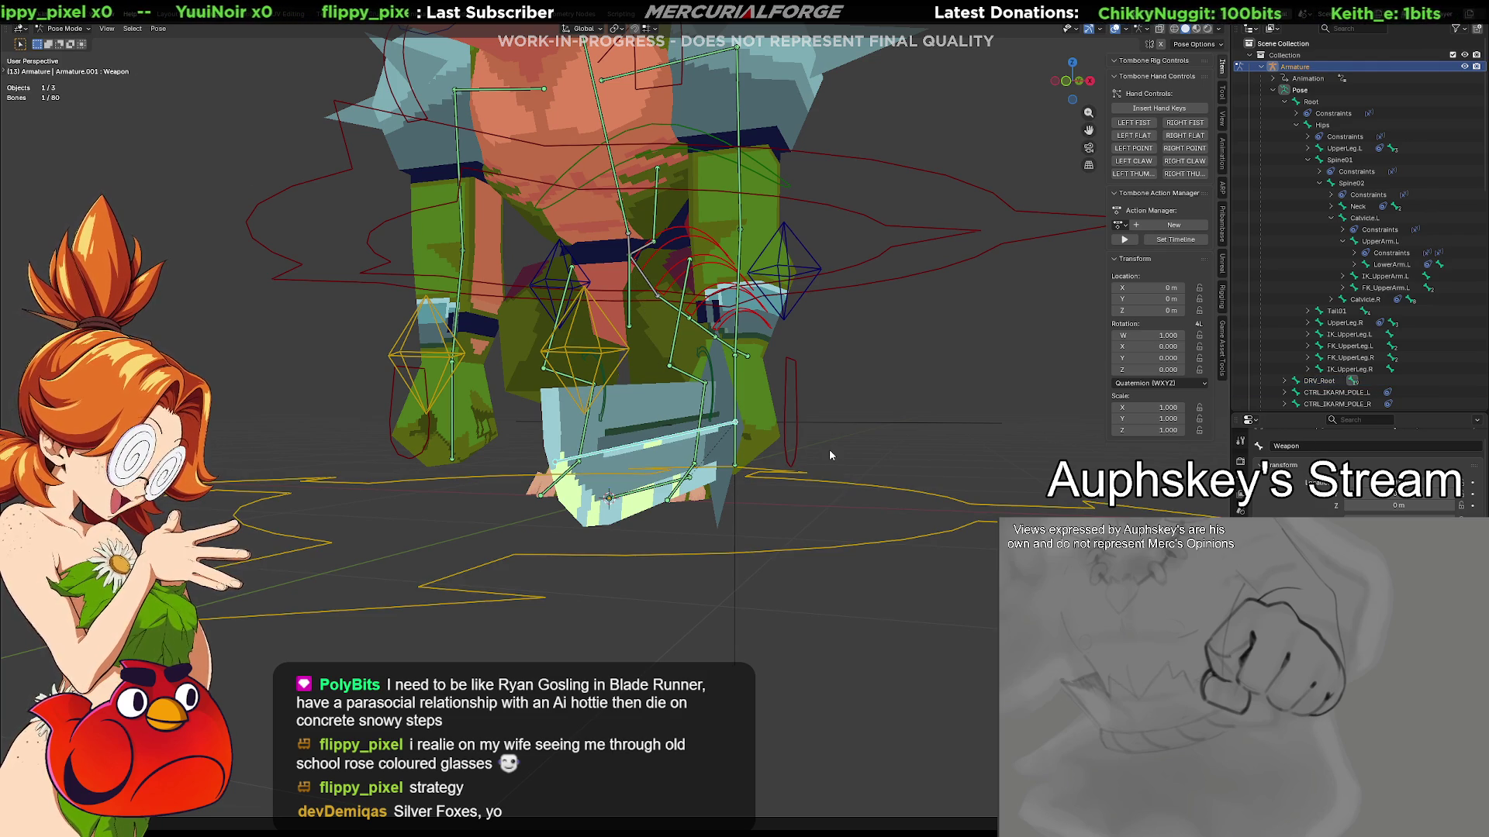
key(Tab)
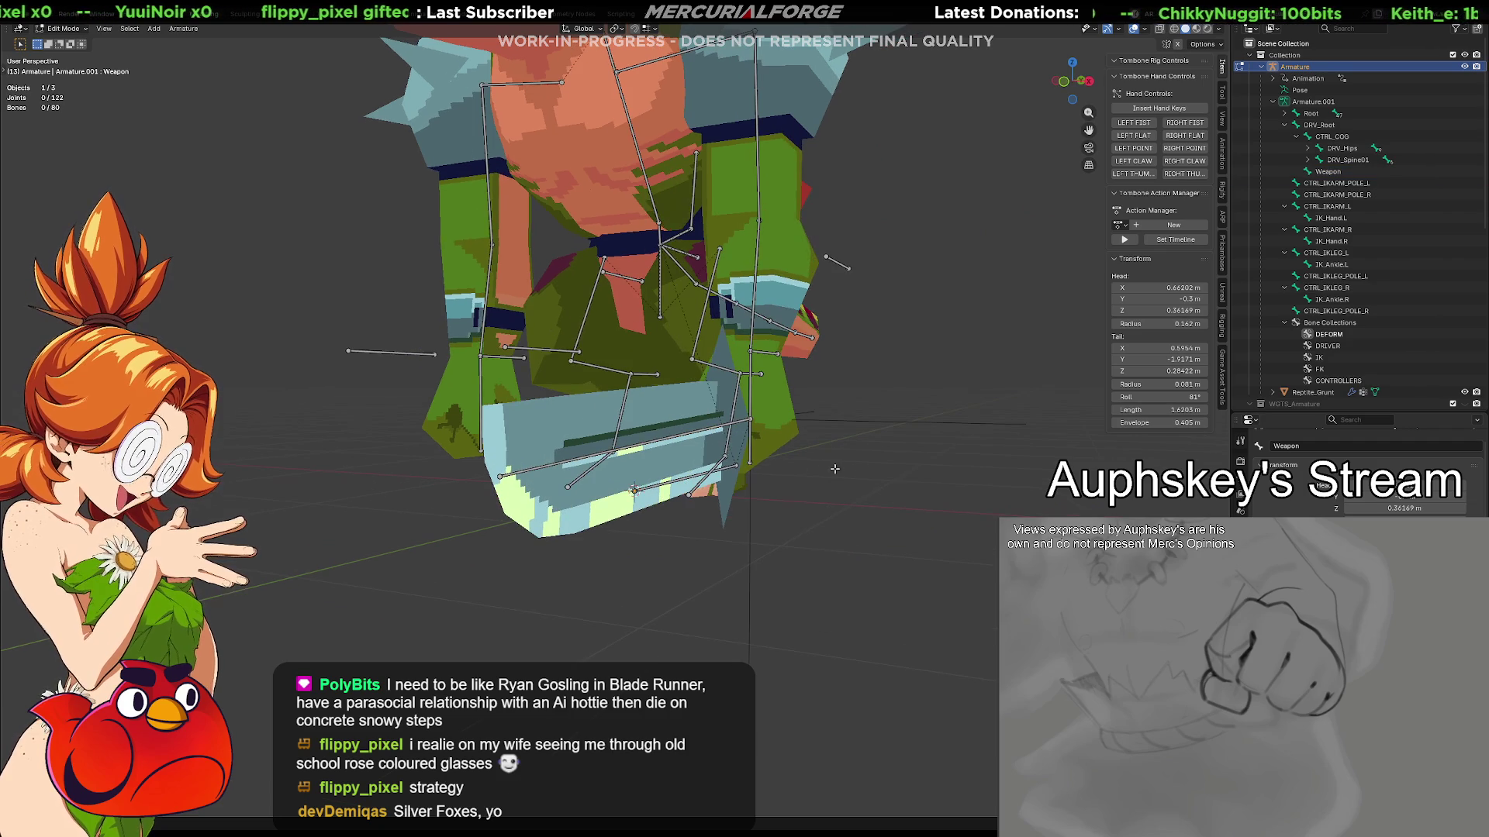
In Edit Mode, select the Weapon bone and duplicate it in place as Weapon.001
click(711, 427)
mouse_move(712, 427)
middle_down()
mouse_move(718, 469)
mouse_move(757, 462)
middle_up()
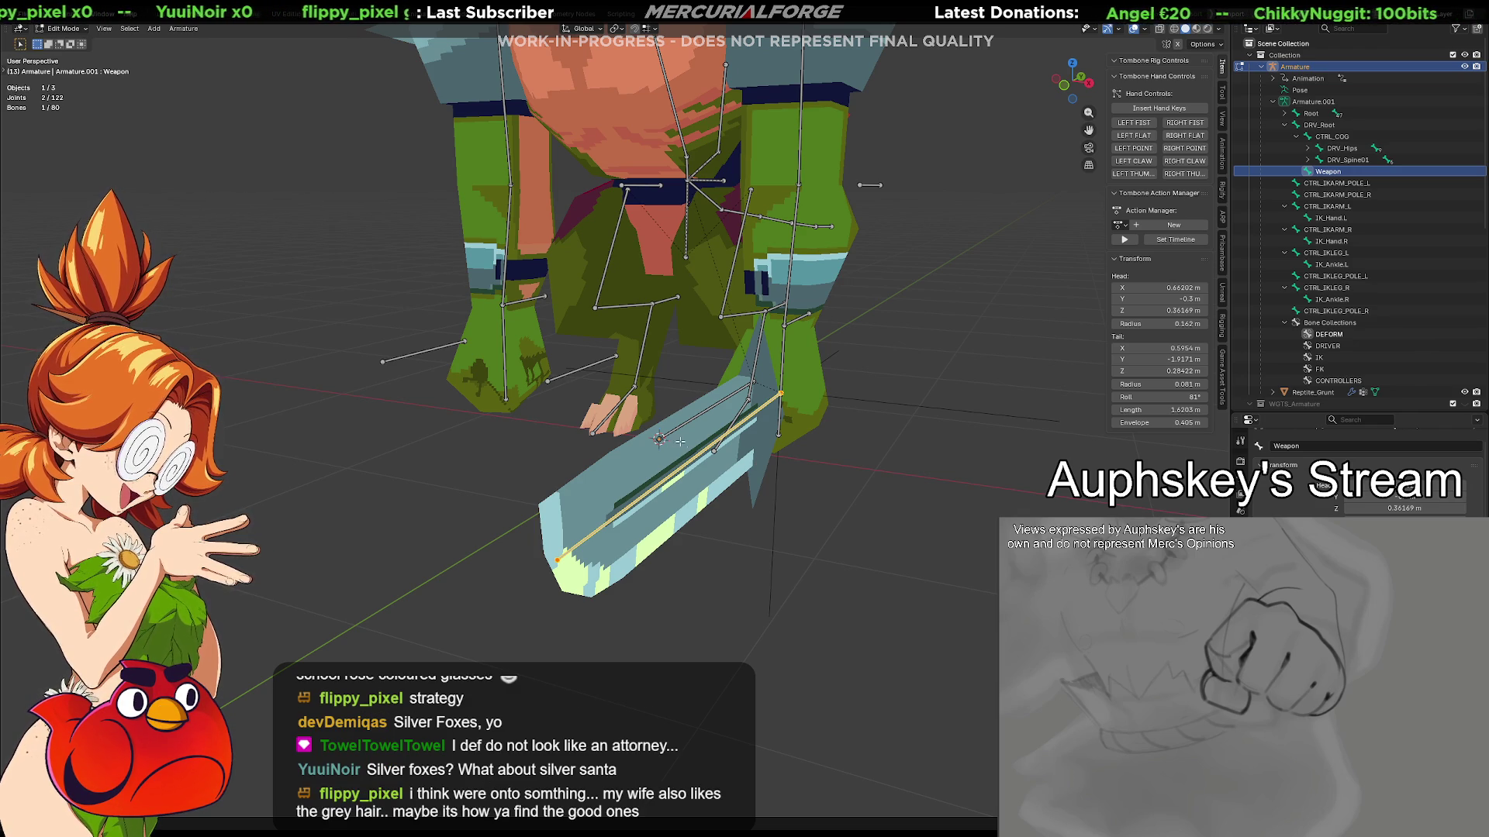
mouse_move(715, 439)
middle_down()
mouse_move(623, 451)
mouse_move(655, 436)
middle_up()
middle_drag(754, 440, 784, 475)
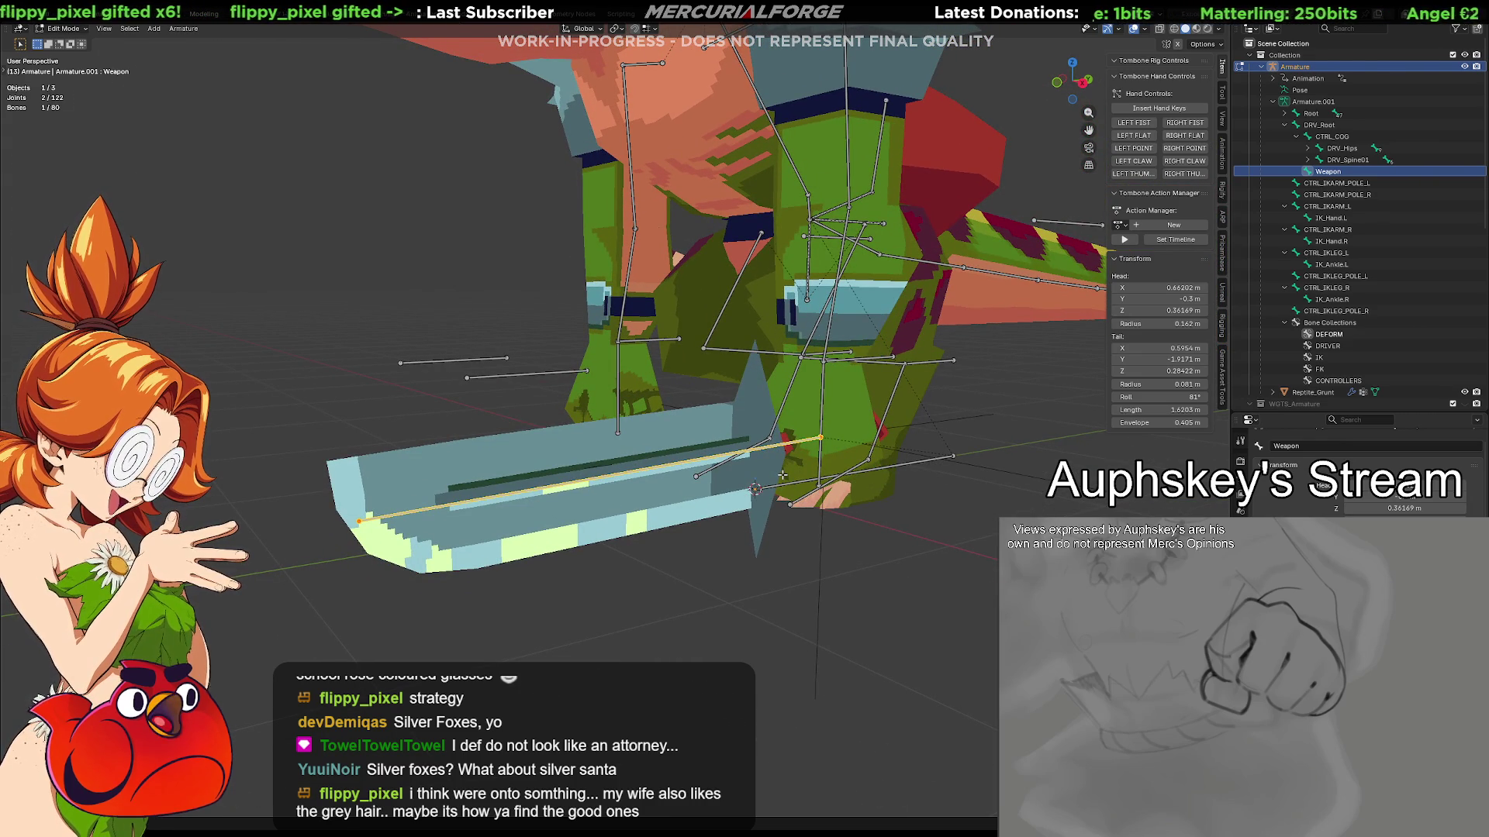
key(shift+d)
right_click(783, 475)
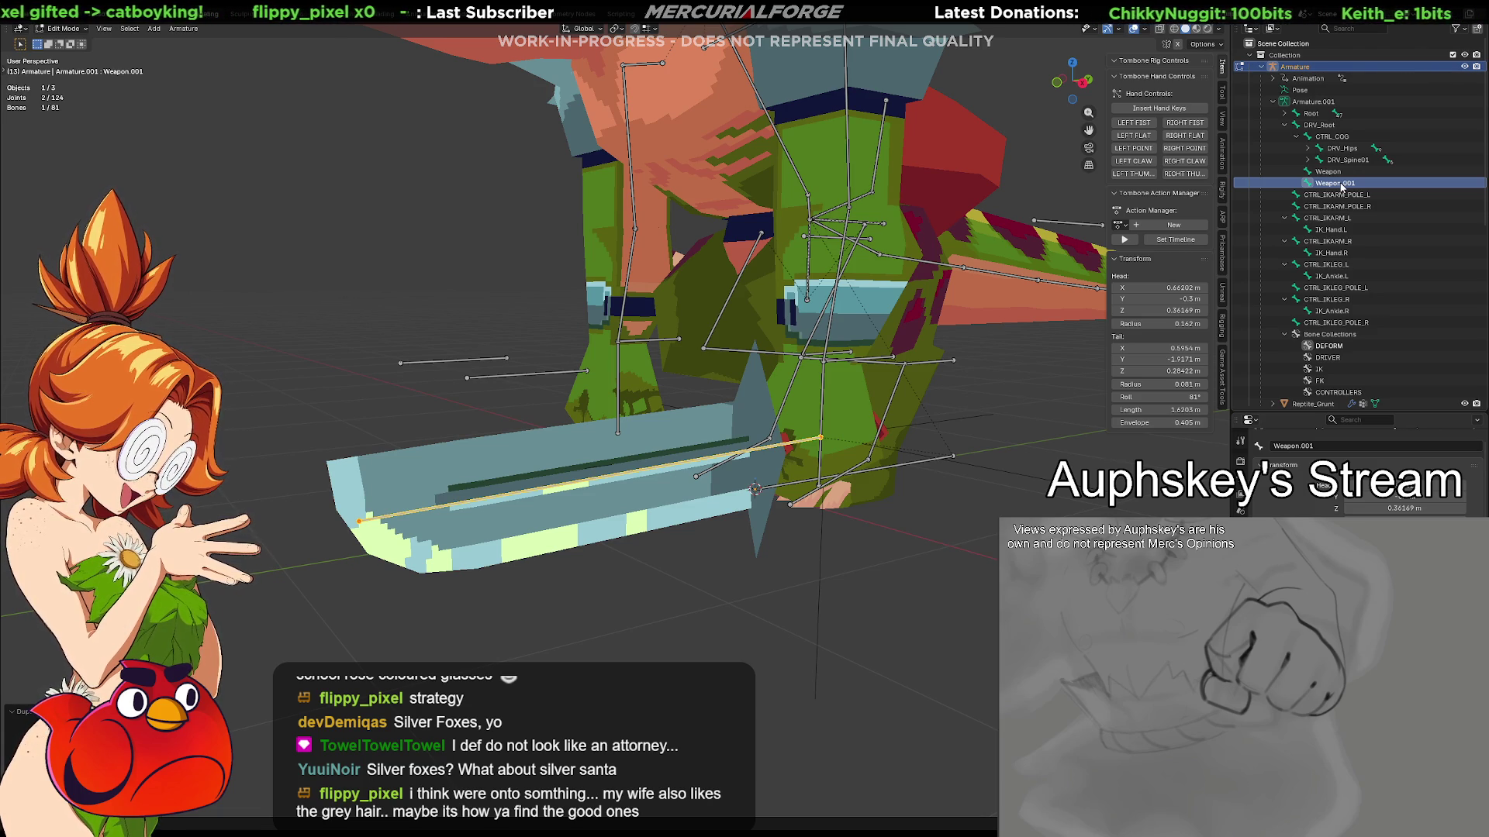
Rename the duplicate bone Weapon.001 to DRV_Weapon in the Outliner
double_click(1342, 183)
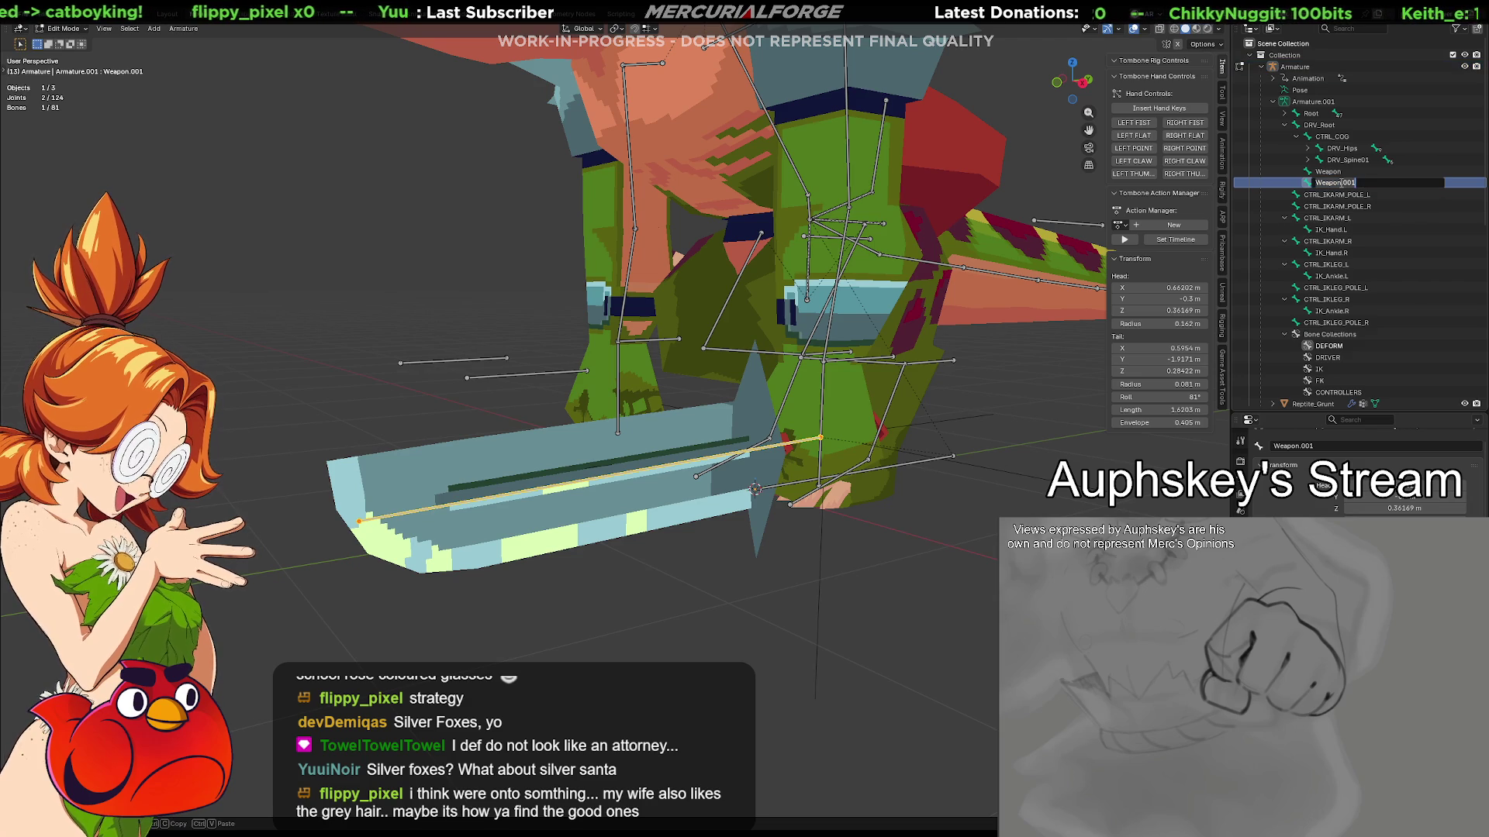
key(Home)
text(DRV_)
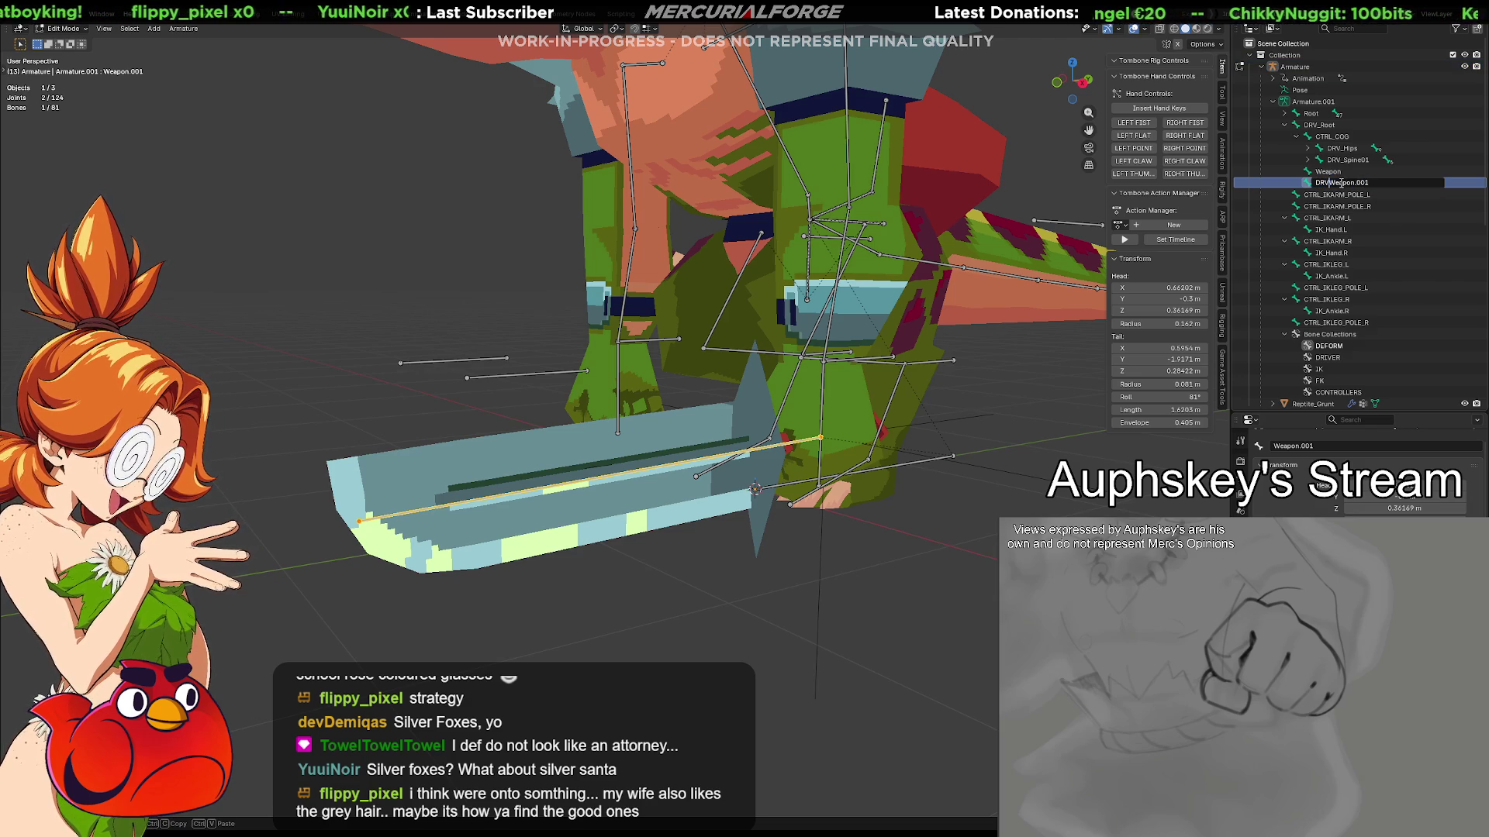
key(BackSpace)
key(BackSpace)
key(BackSpace)
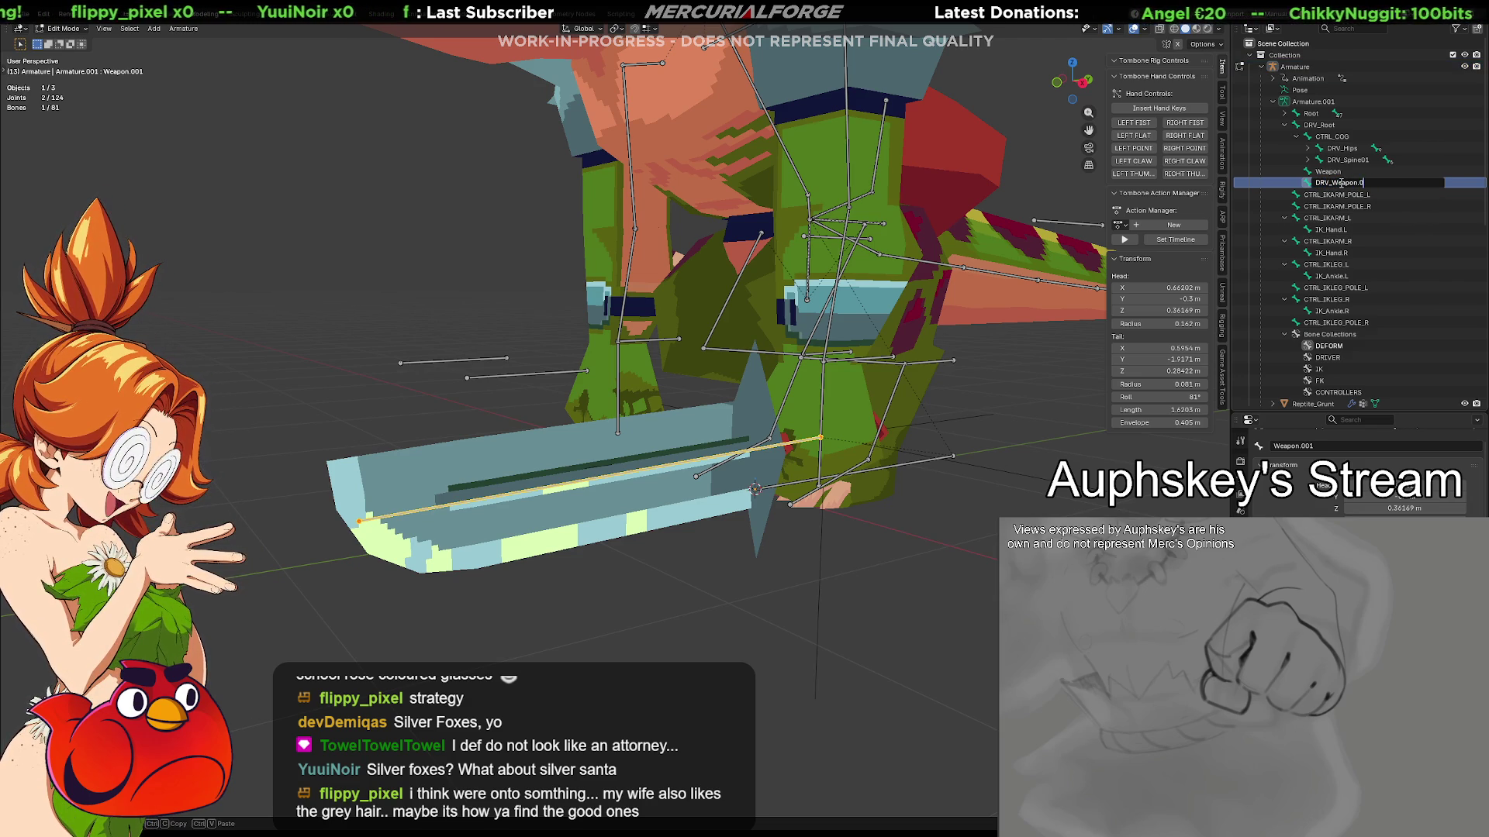
key(Return)
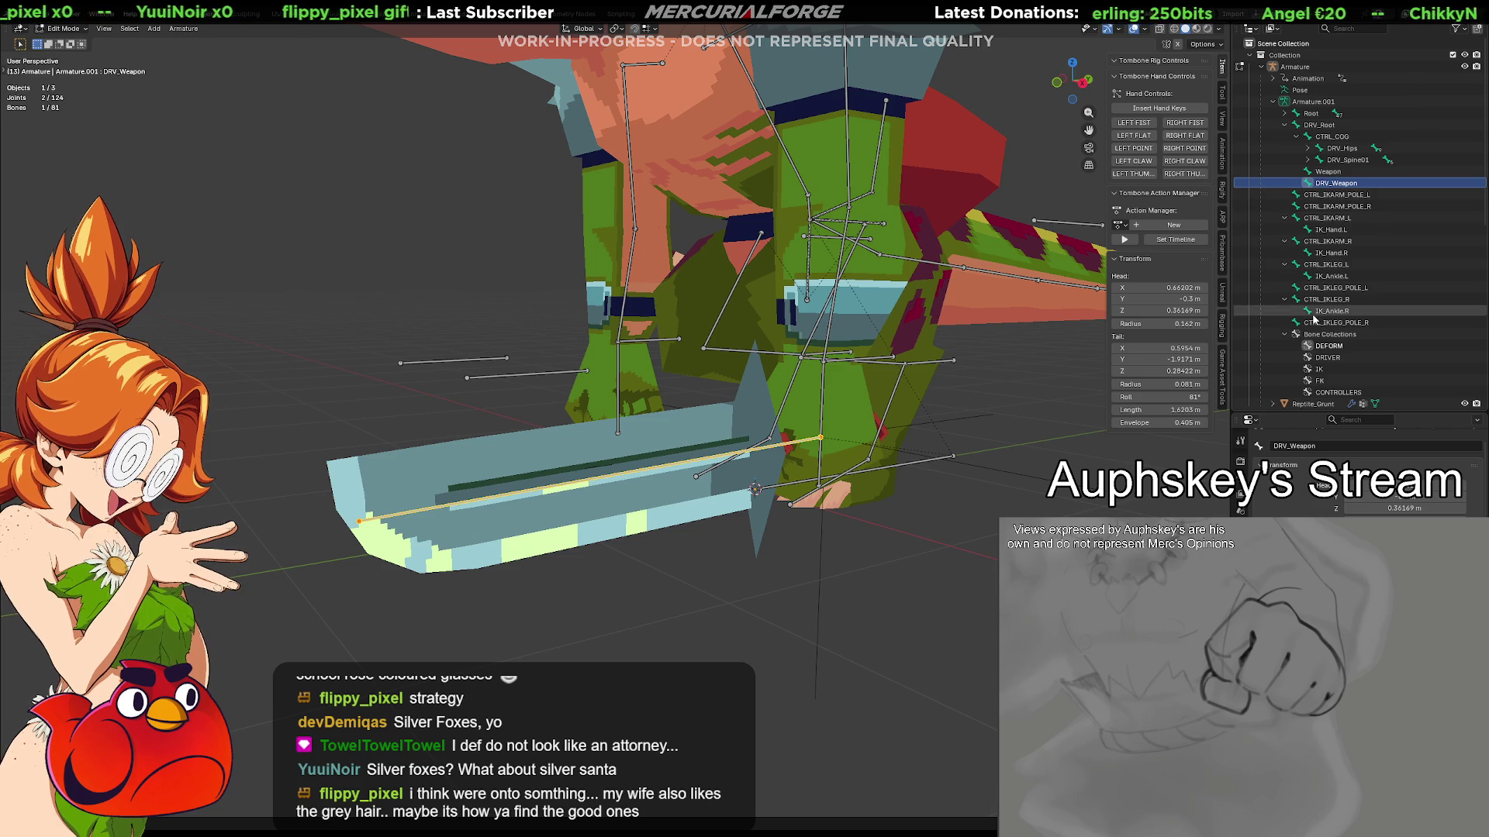
Collapse the Outliner's bone hierarchies and clear the Weapon bone's parent from CTRL_COG
click(1287, 336)
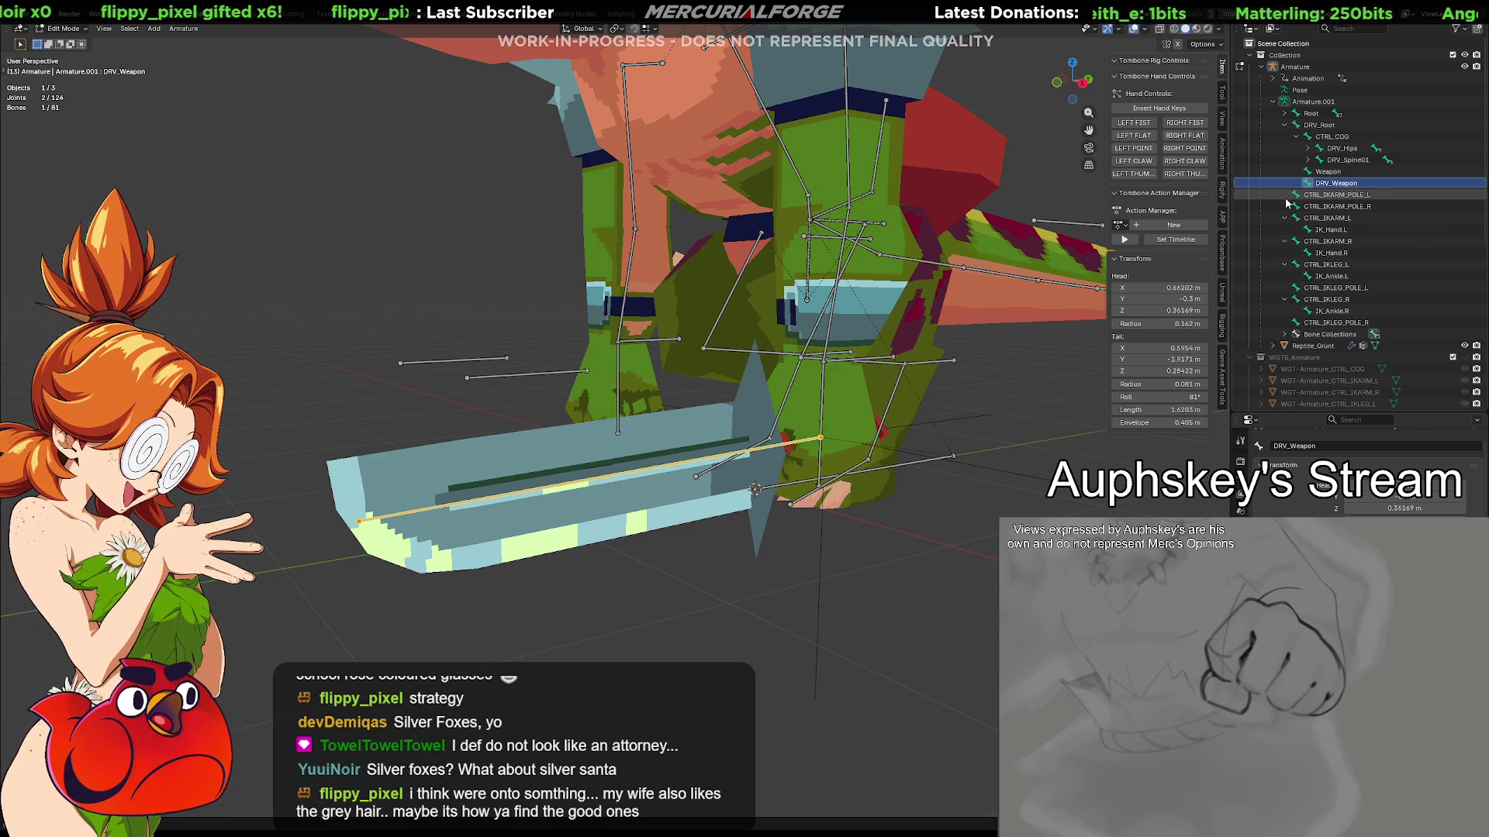
click(1284, 264)
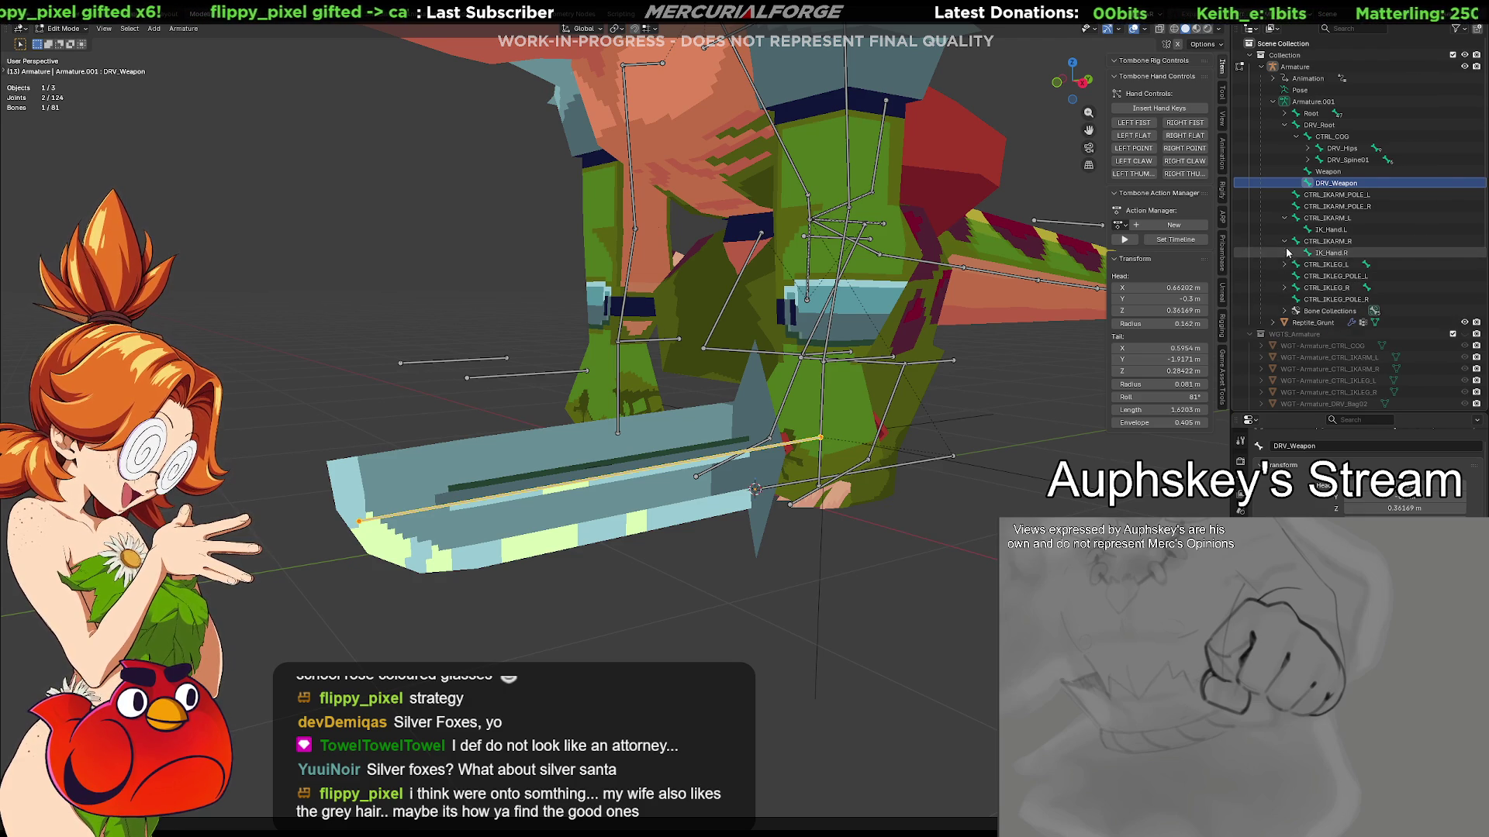
click(1284, 241)
click(1285, 218)
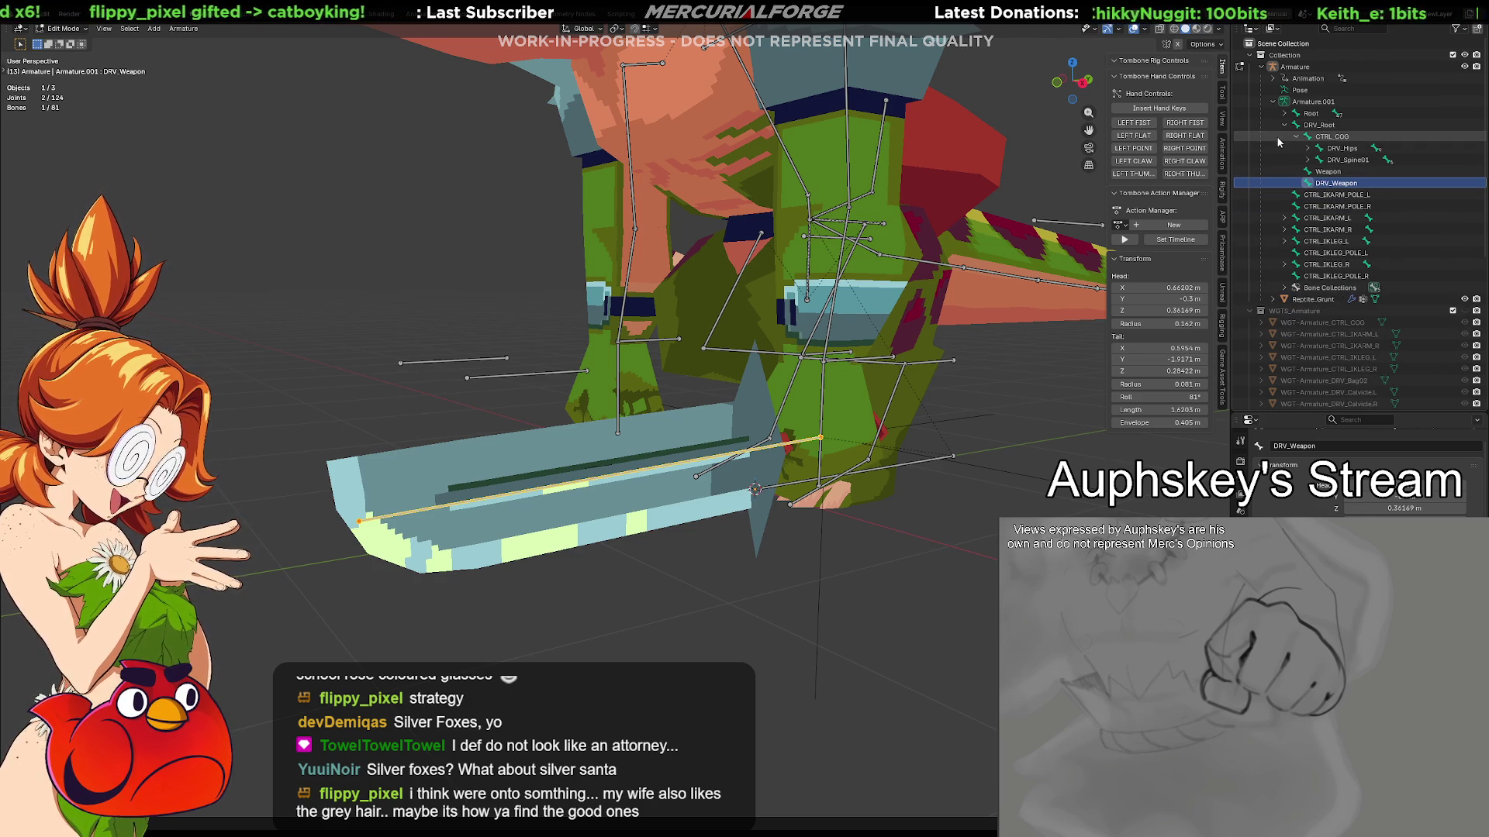
click(1326, 172)
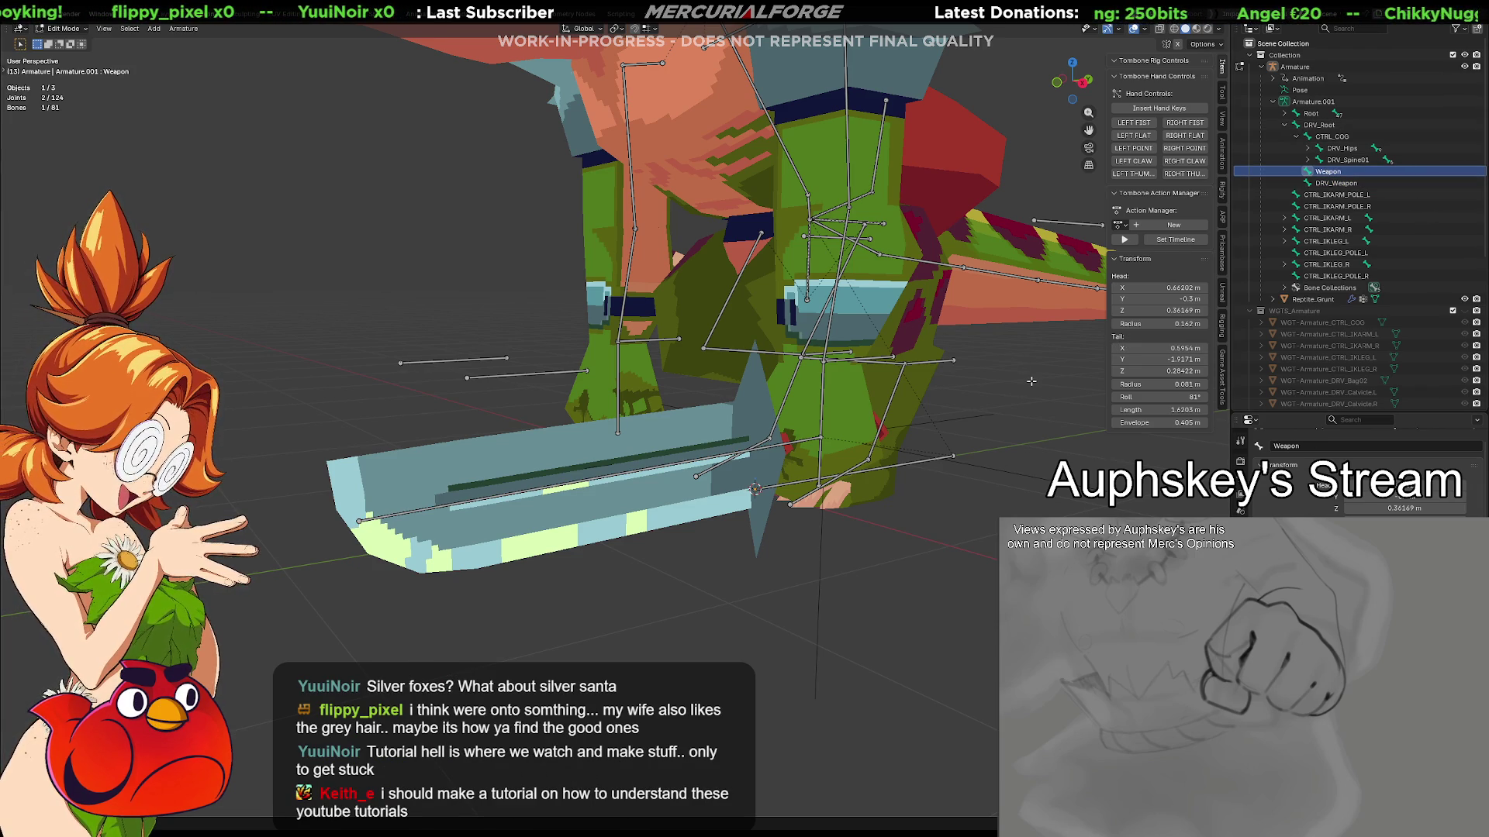
key(alt+p)
click(993, 379)
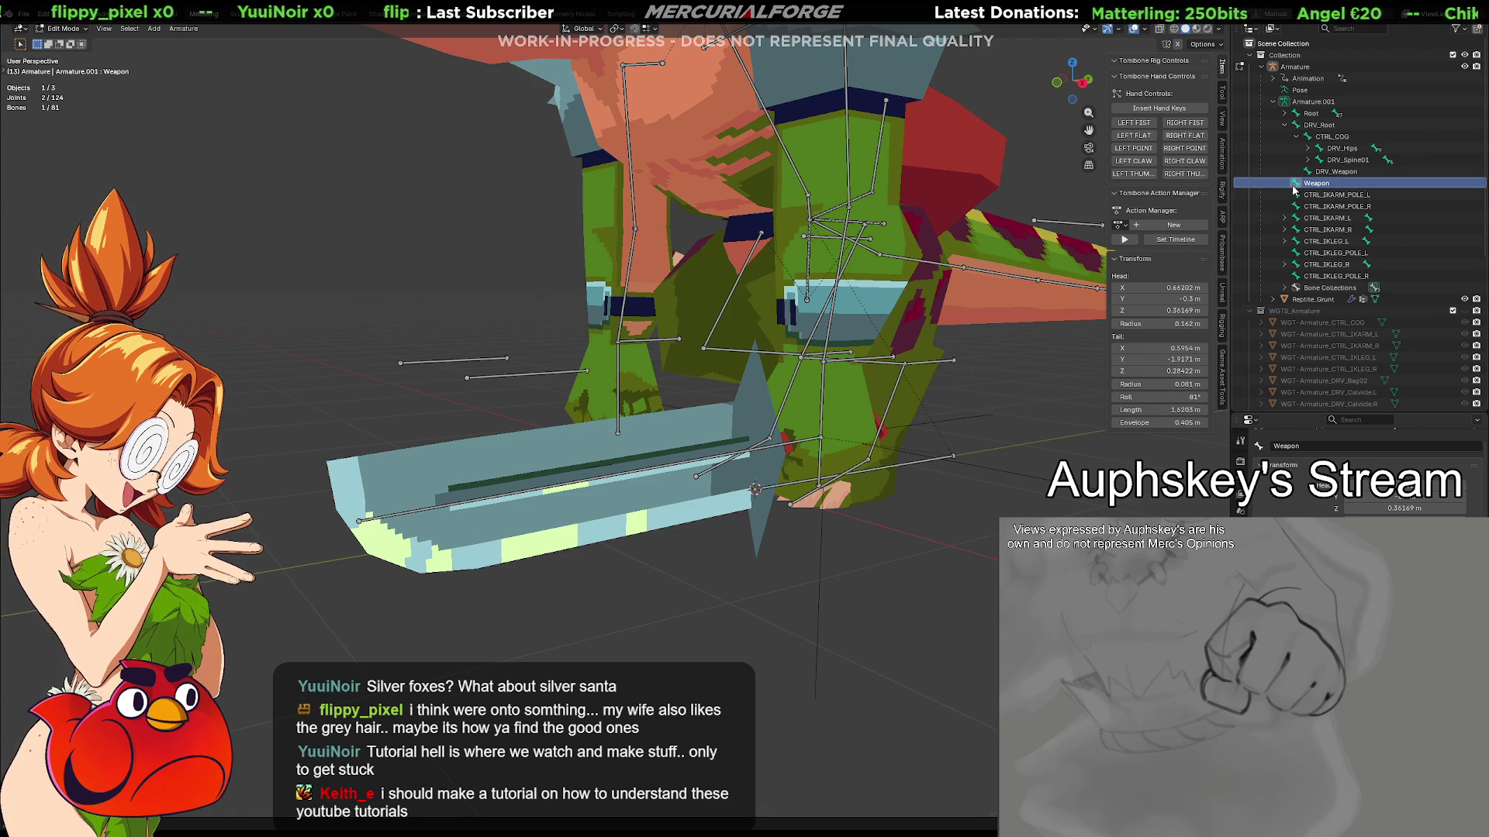
Parent DRV_Weapon to the Root bone without connecting
click(1341, 174)
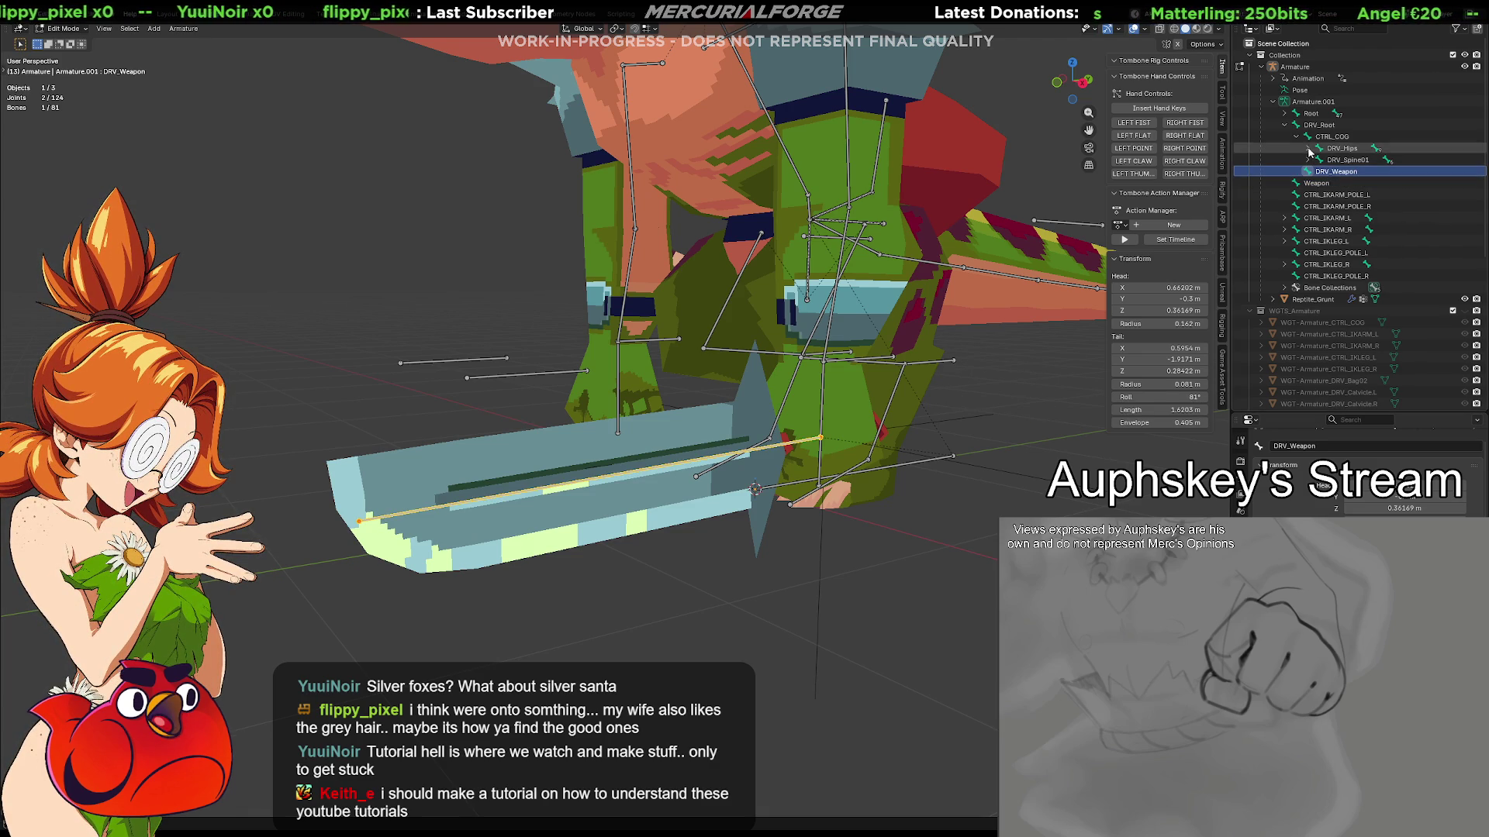
click(1283, 114)
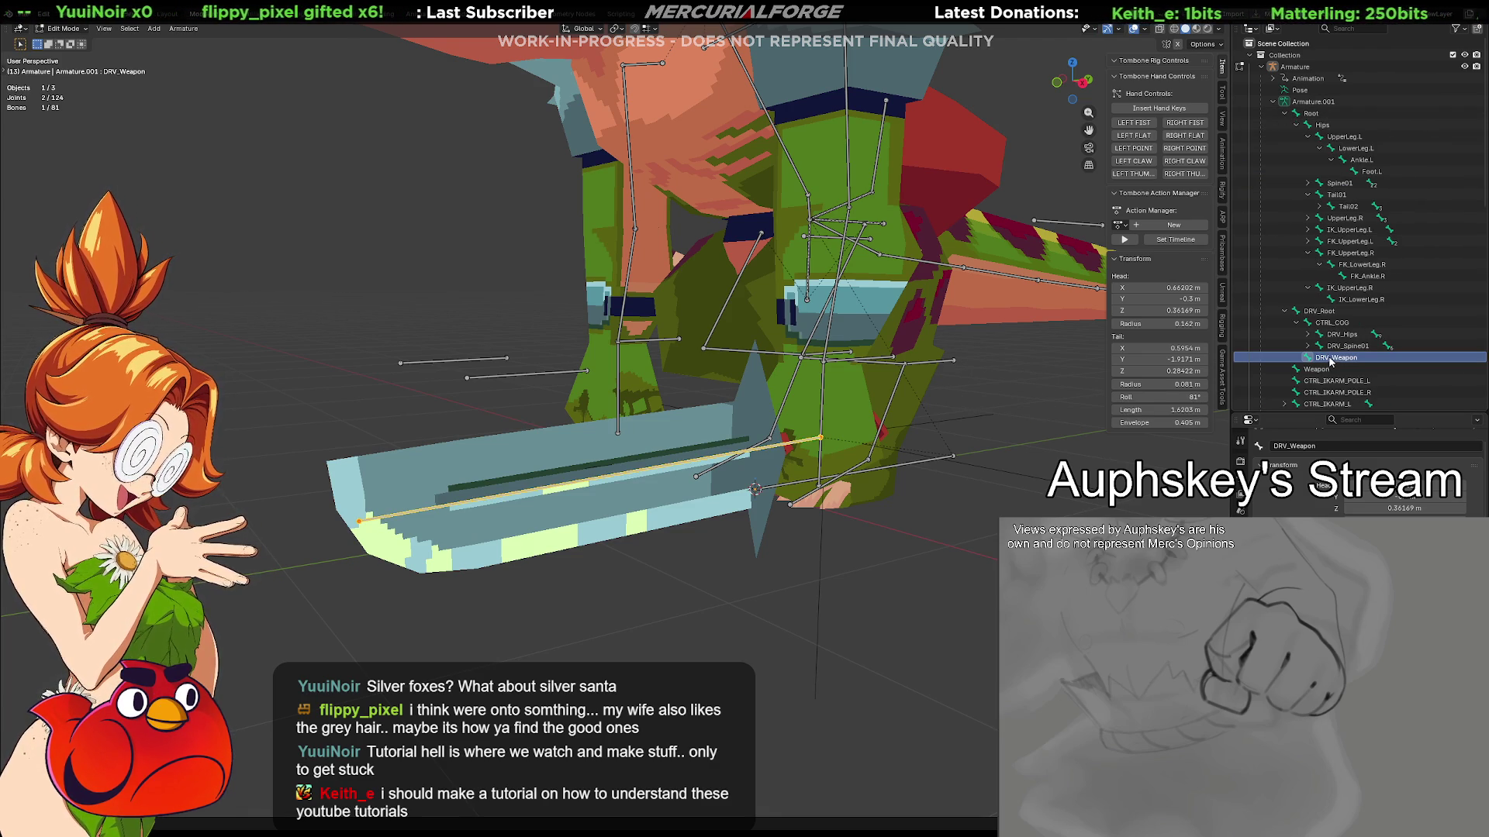
click(1320, 115)
key(ctrl+p)
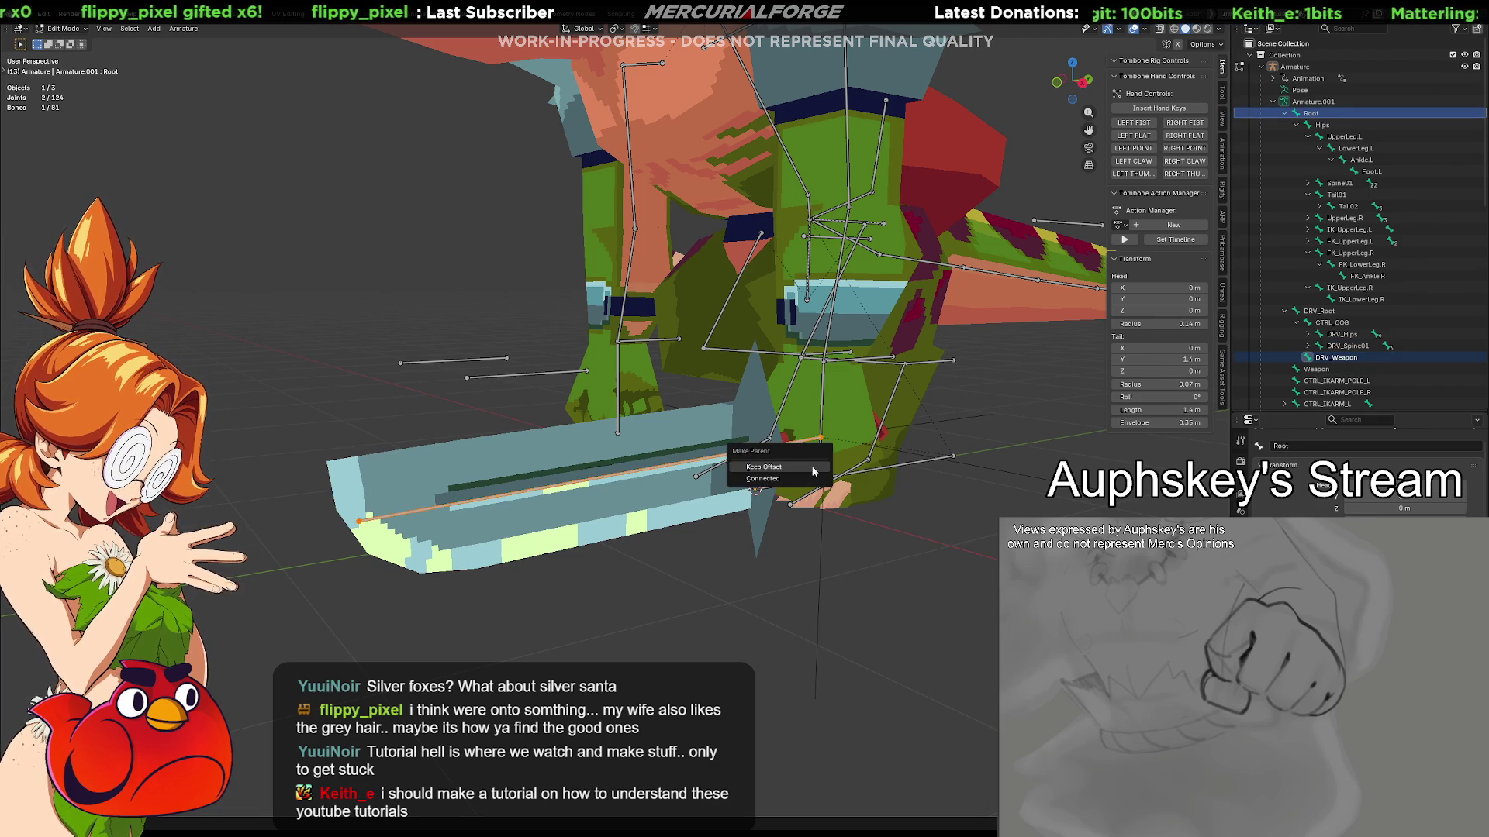
click(812, 466)
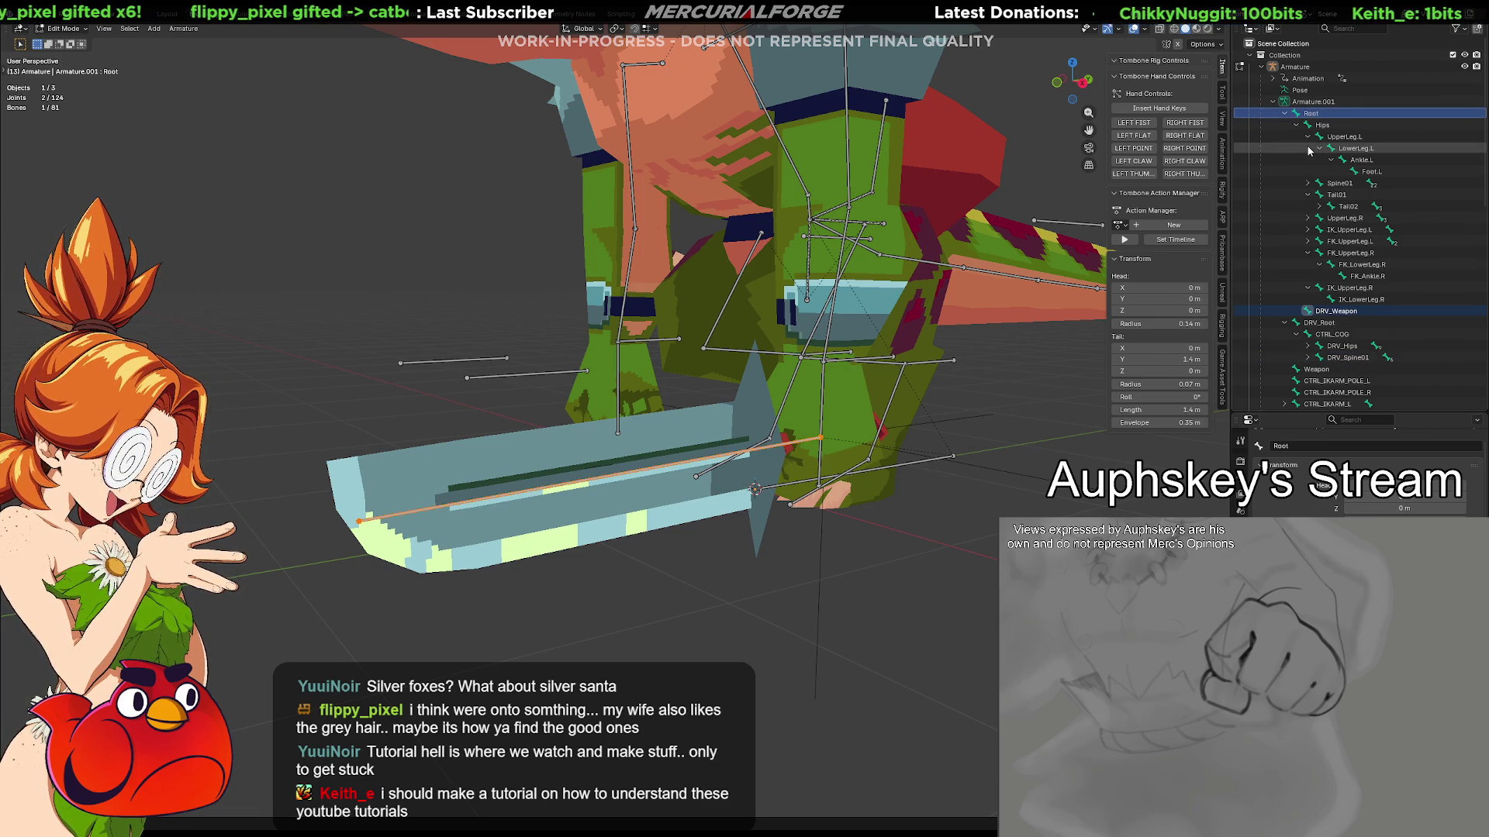
Test-move the DRV_Weapon bone, then undo the move
click(1295, 125)
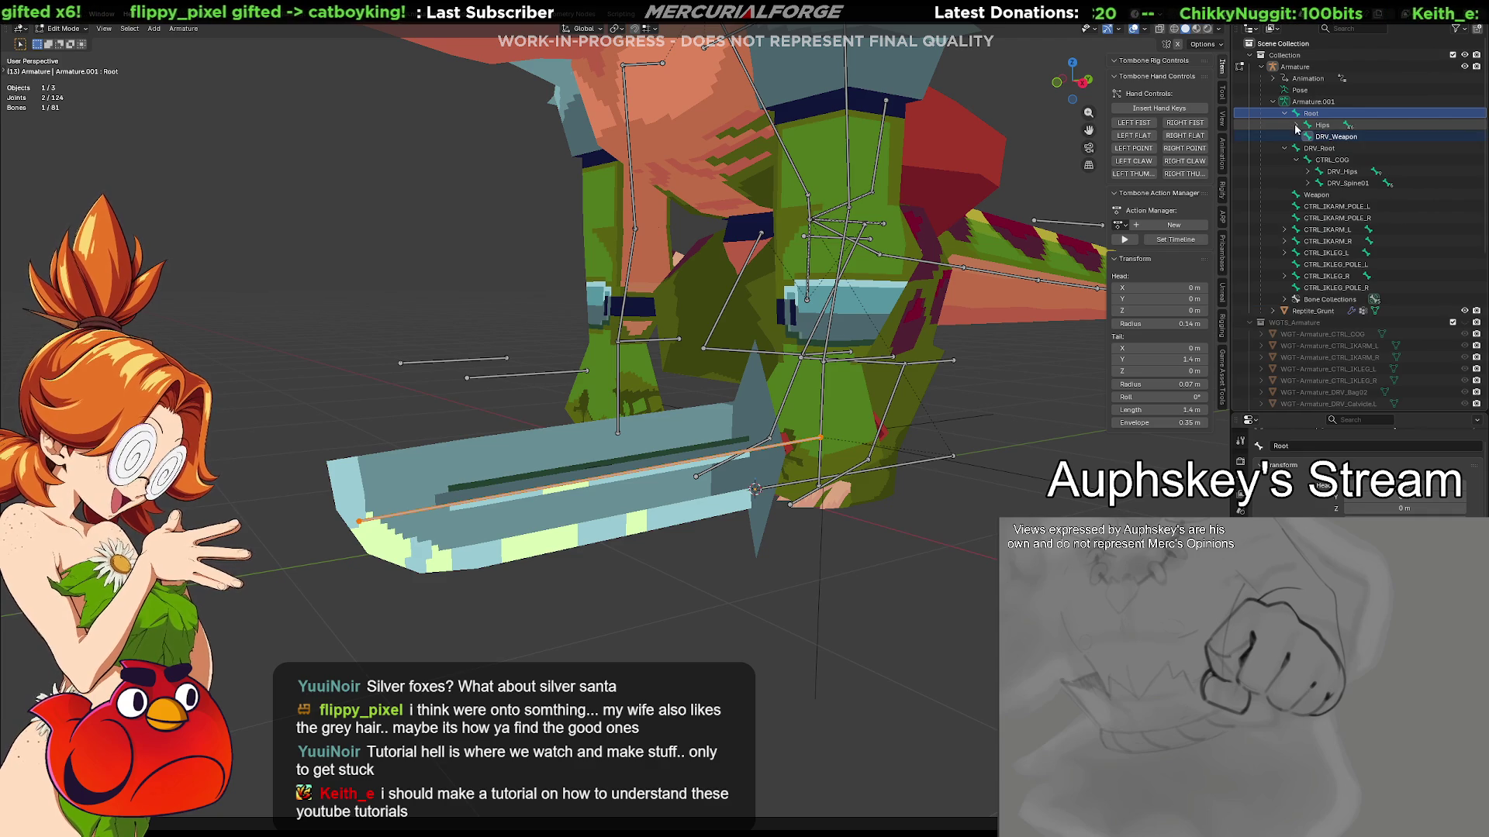
click(1296, 161)
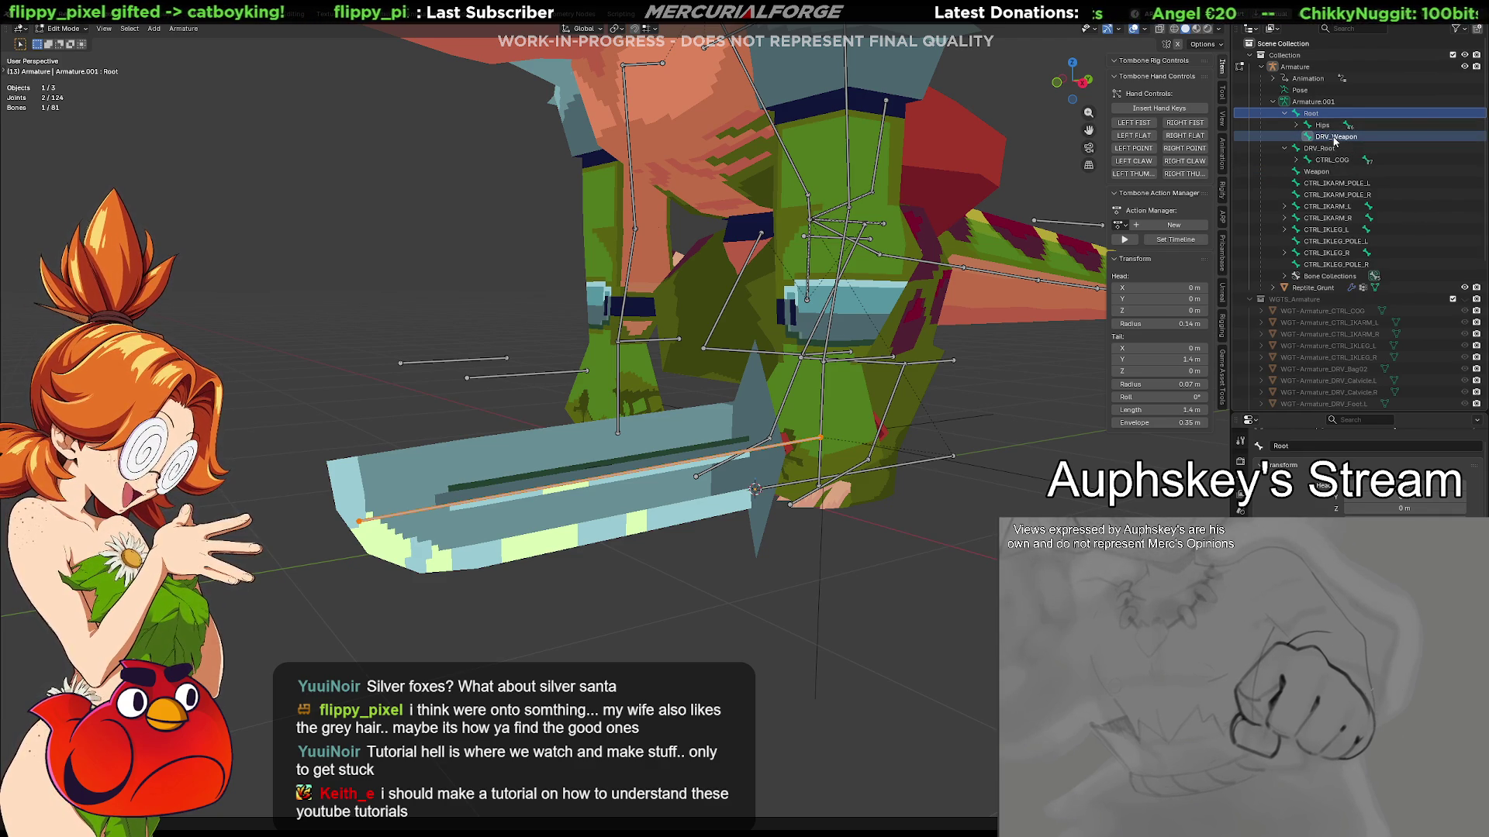
click(1334, 138)
key(g)
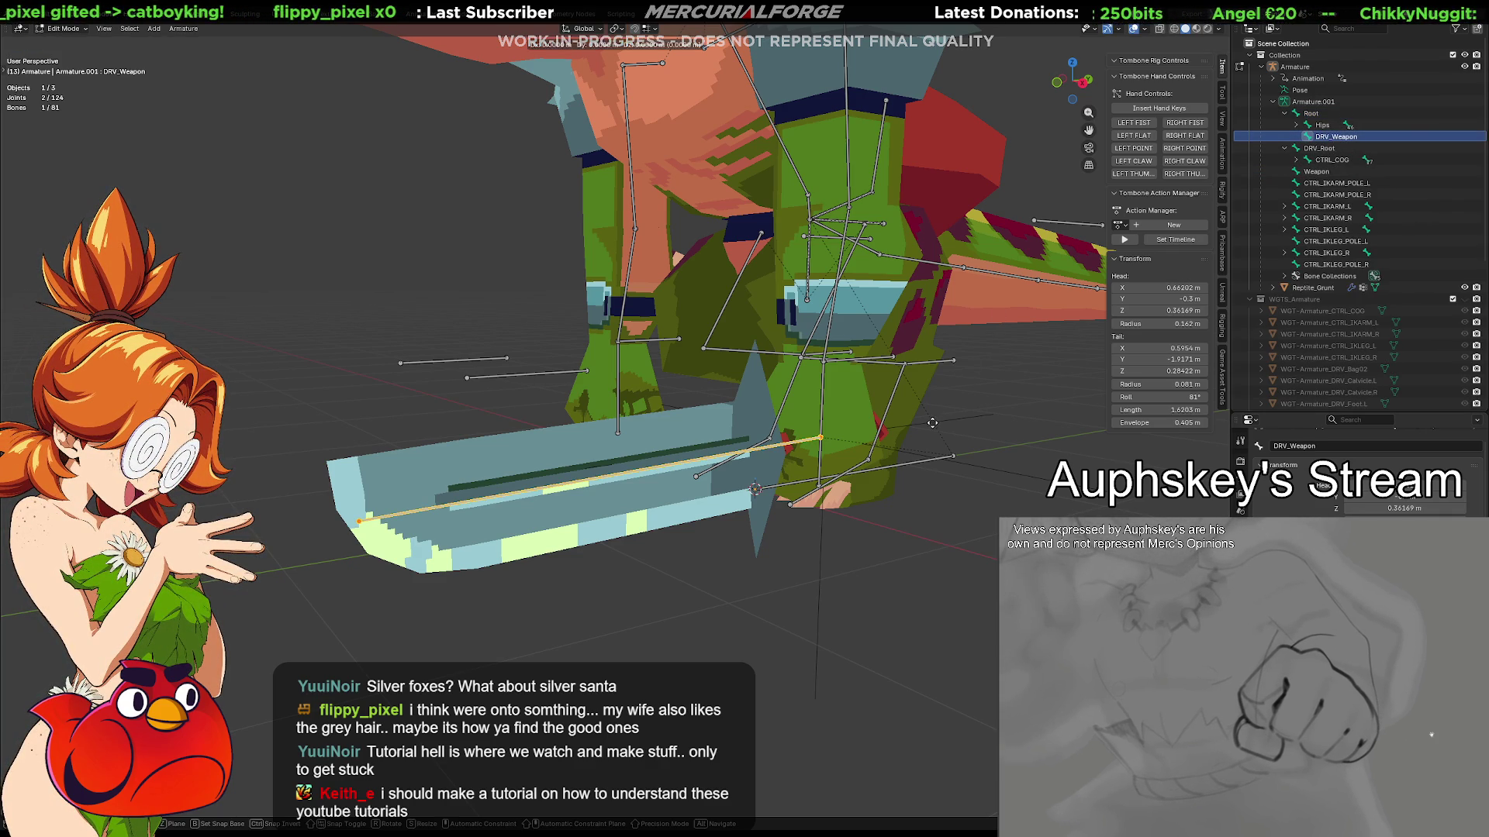
click(960, 381)
key(ctrl+z)
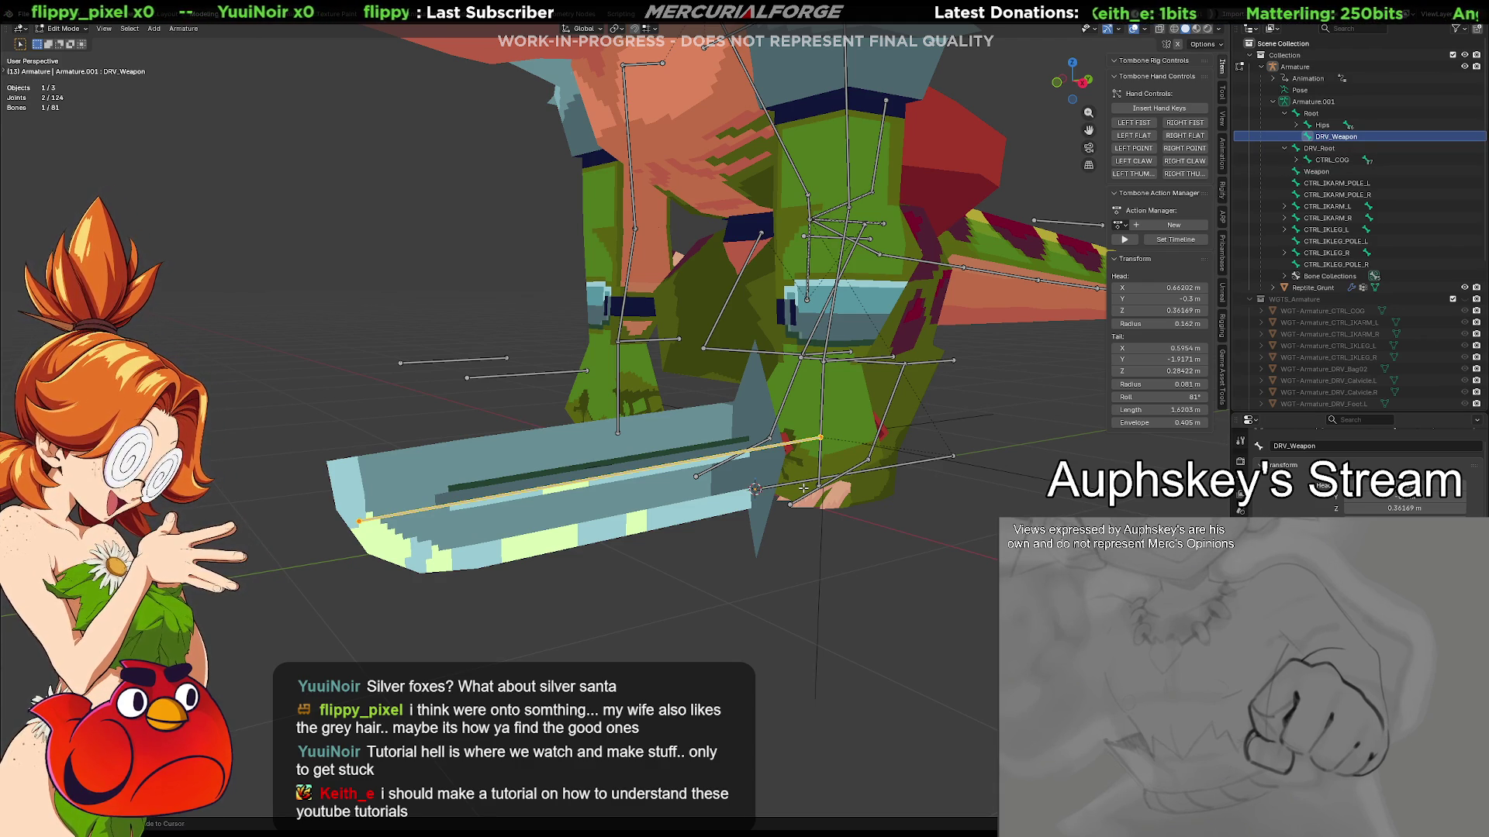
Clear DRV_Weapon's parent and re-parent it to DRV_Root with Keep Offset
key(ctrl+p)
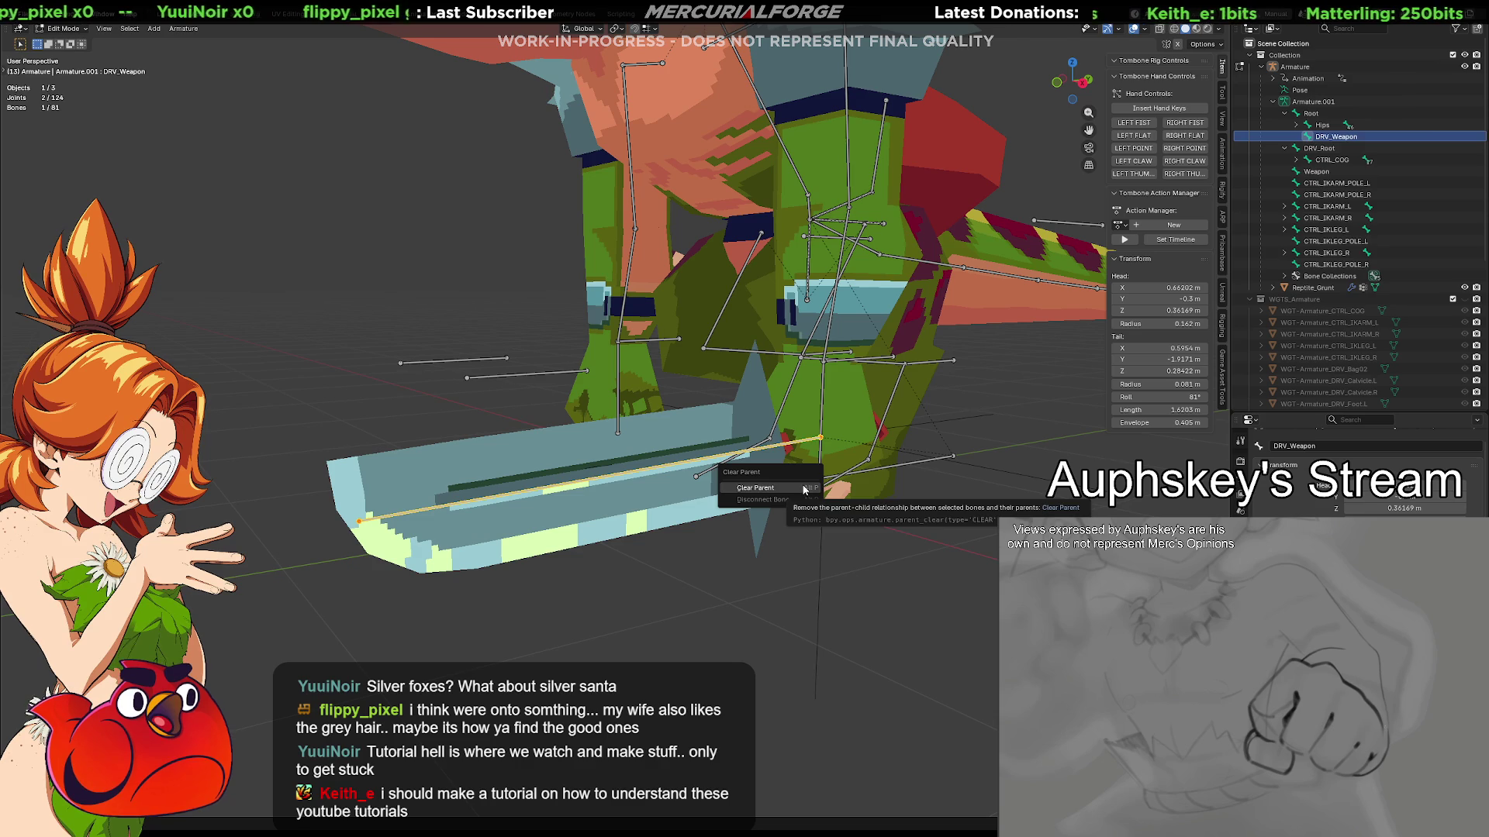
click(802, 490)
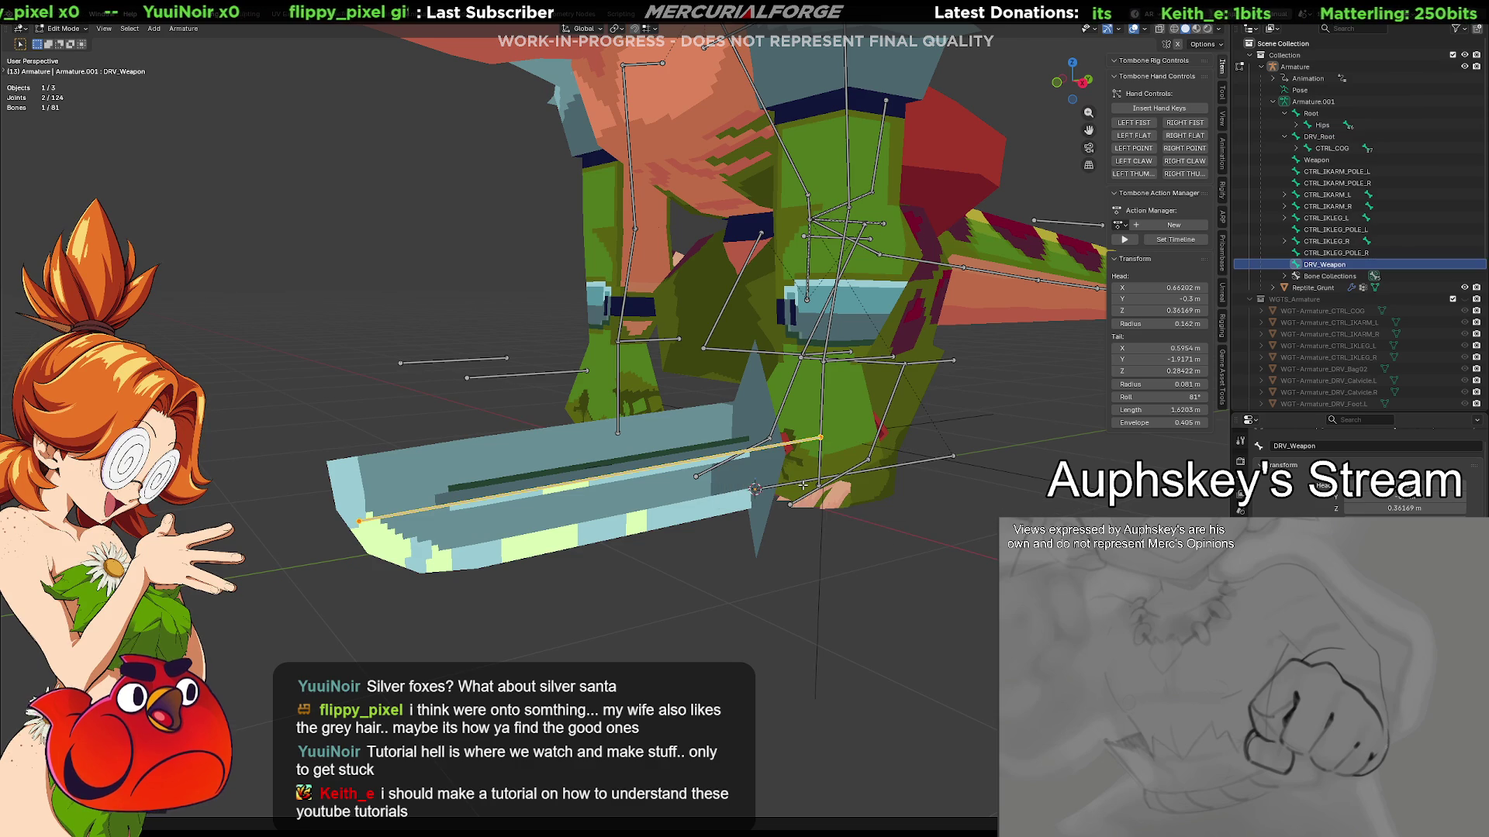
ctrl+click(1320, 136)
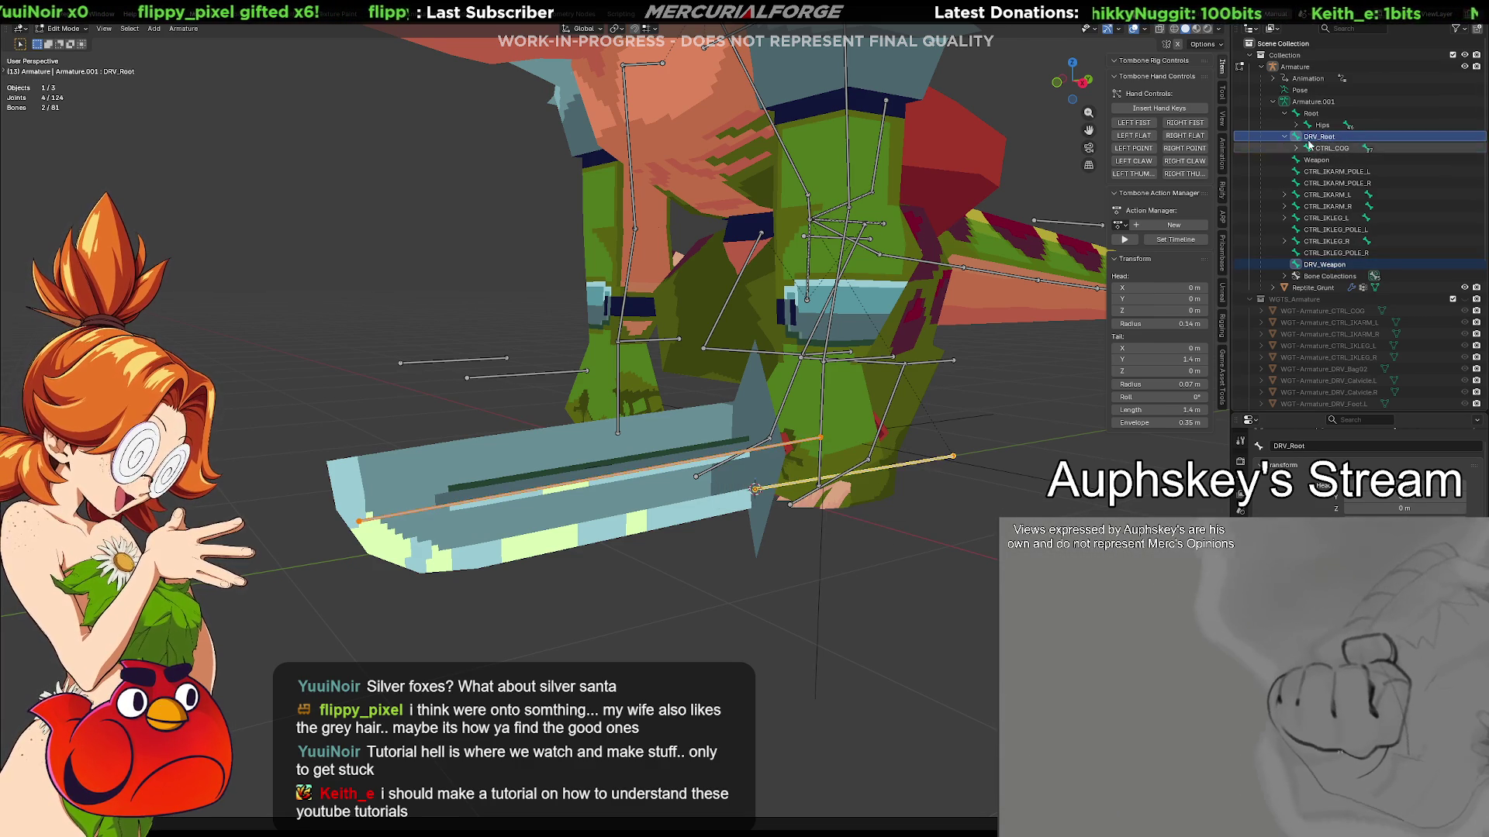
key(ctrl+p)
click(641, 385)
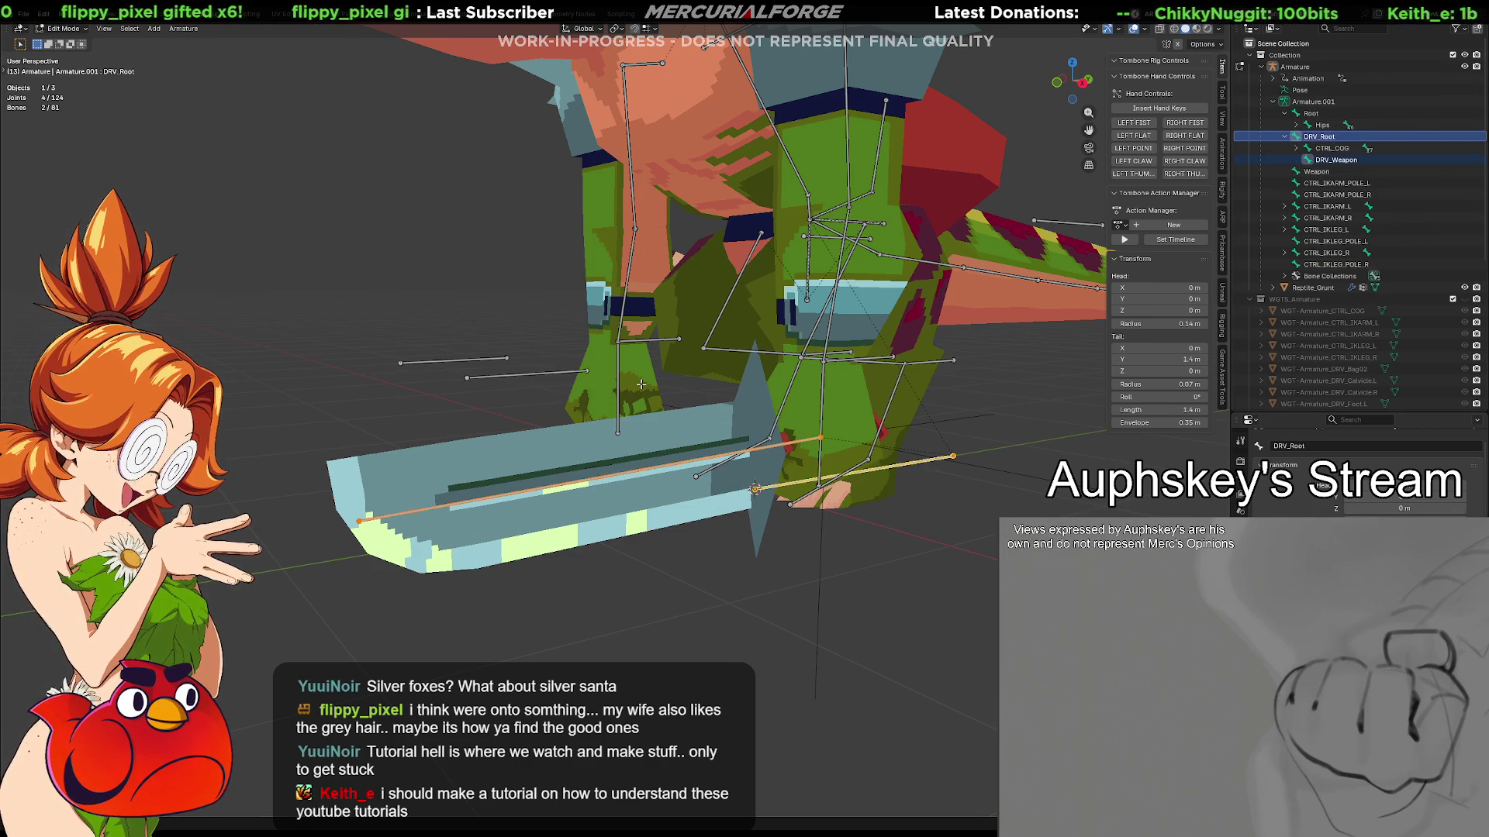
middle_drag(953, 383, 898, 365)
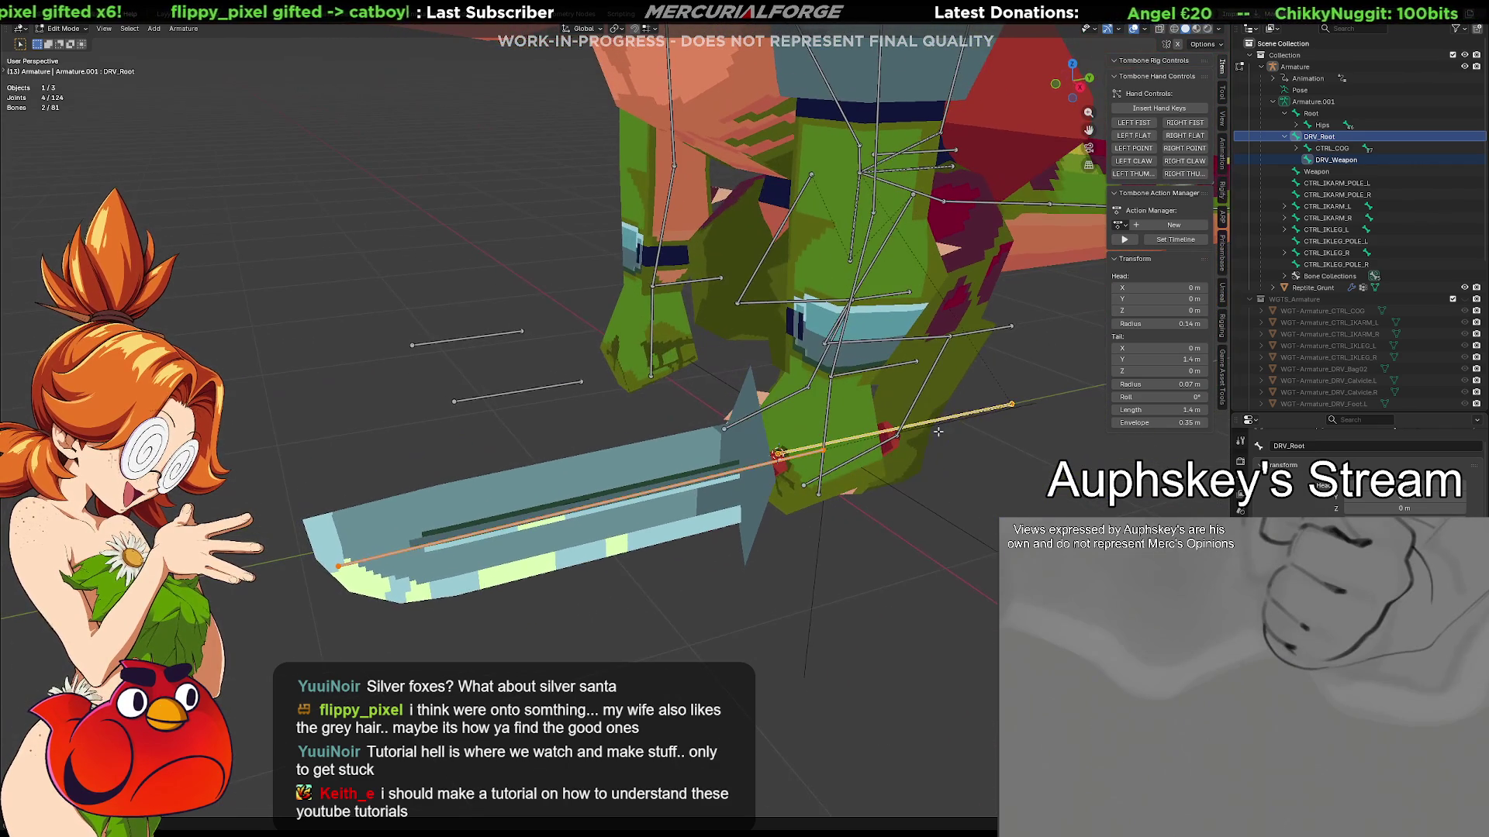
Drag the Weapon bone under DRV_Root in the Outliner, then back to the top level
click(1334, 159)
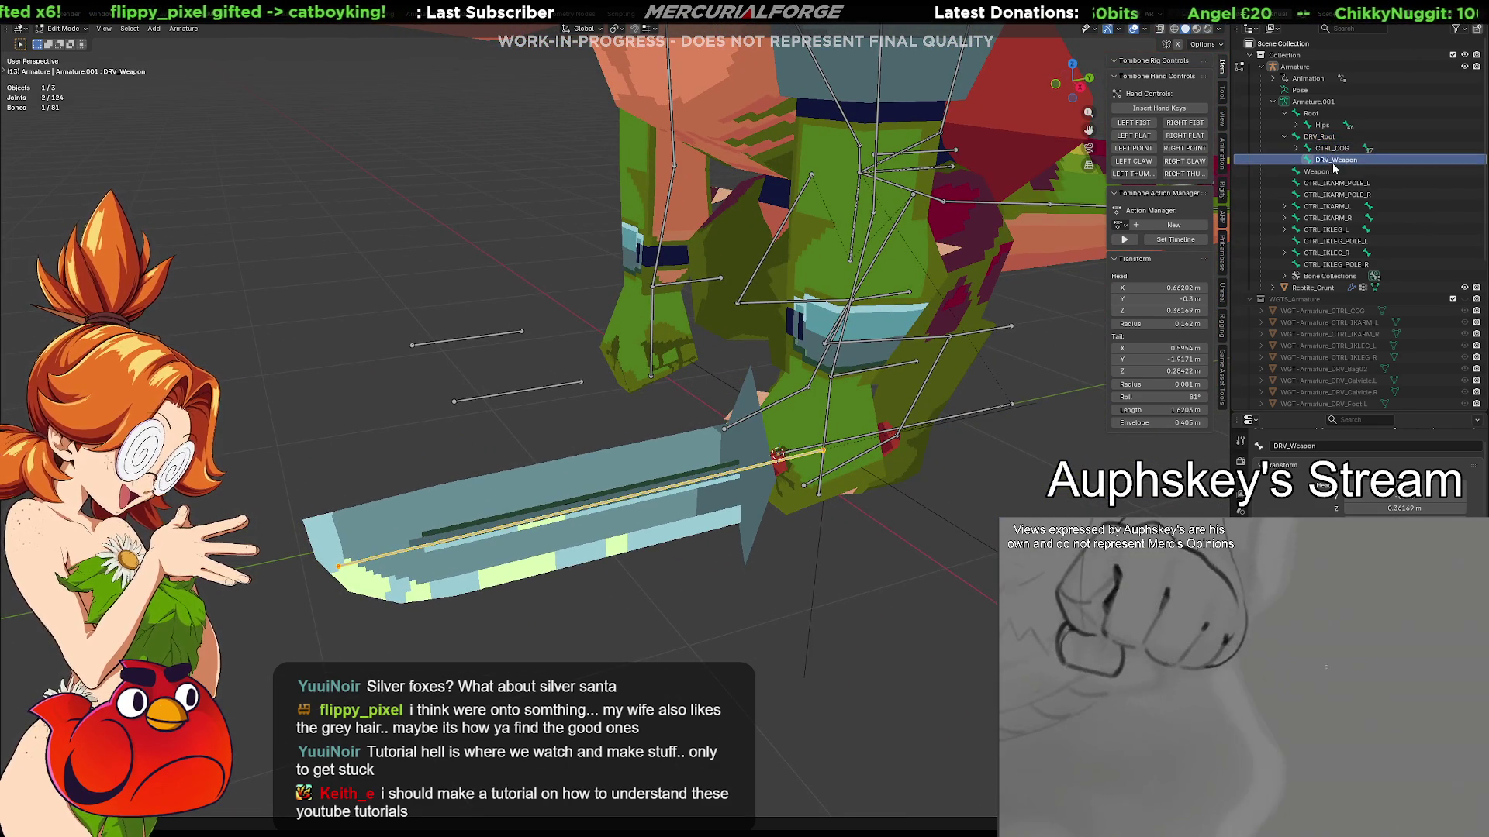
drag(1315, 171, 1318, 136)
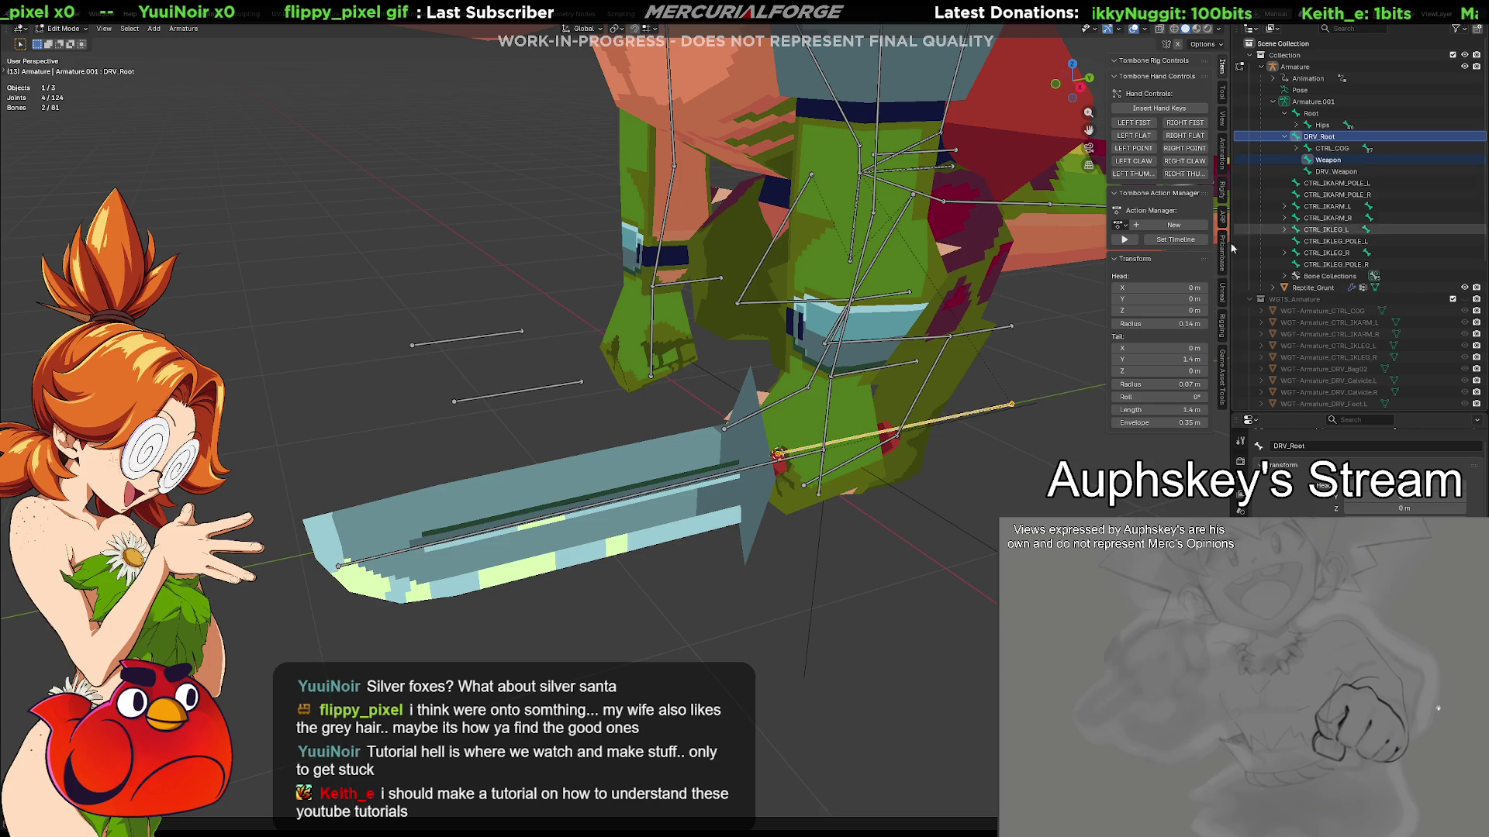
middle_drag(659, 457, 686, 463)
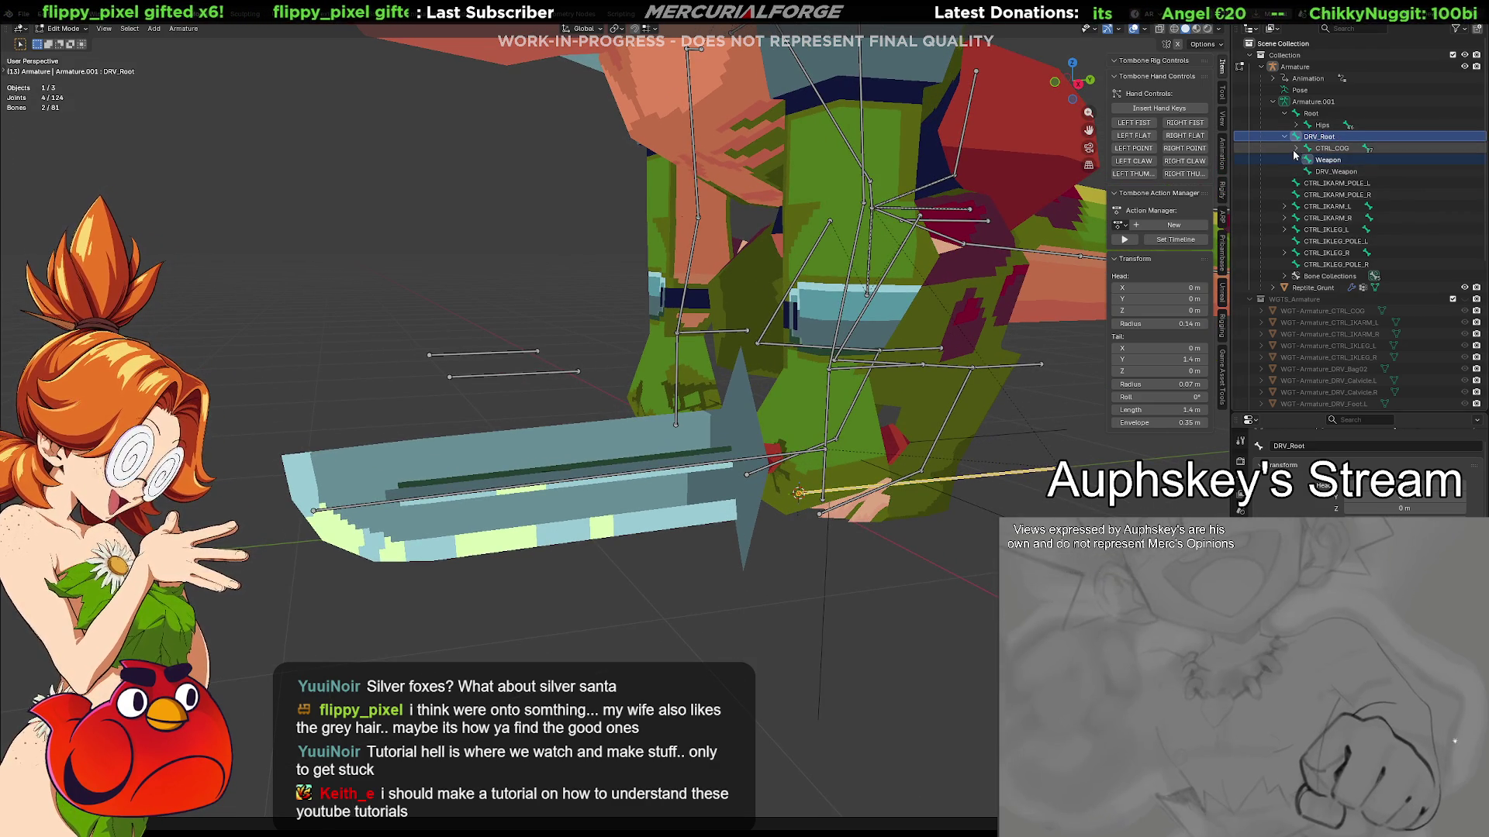
drag(1325, 161, 1281, 148)
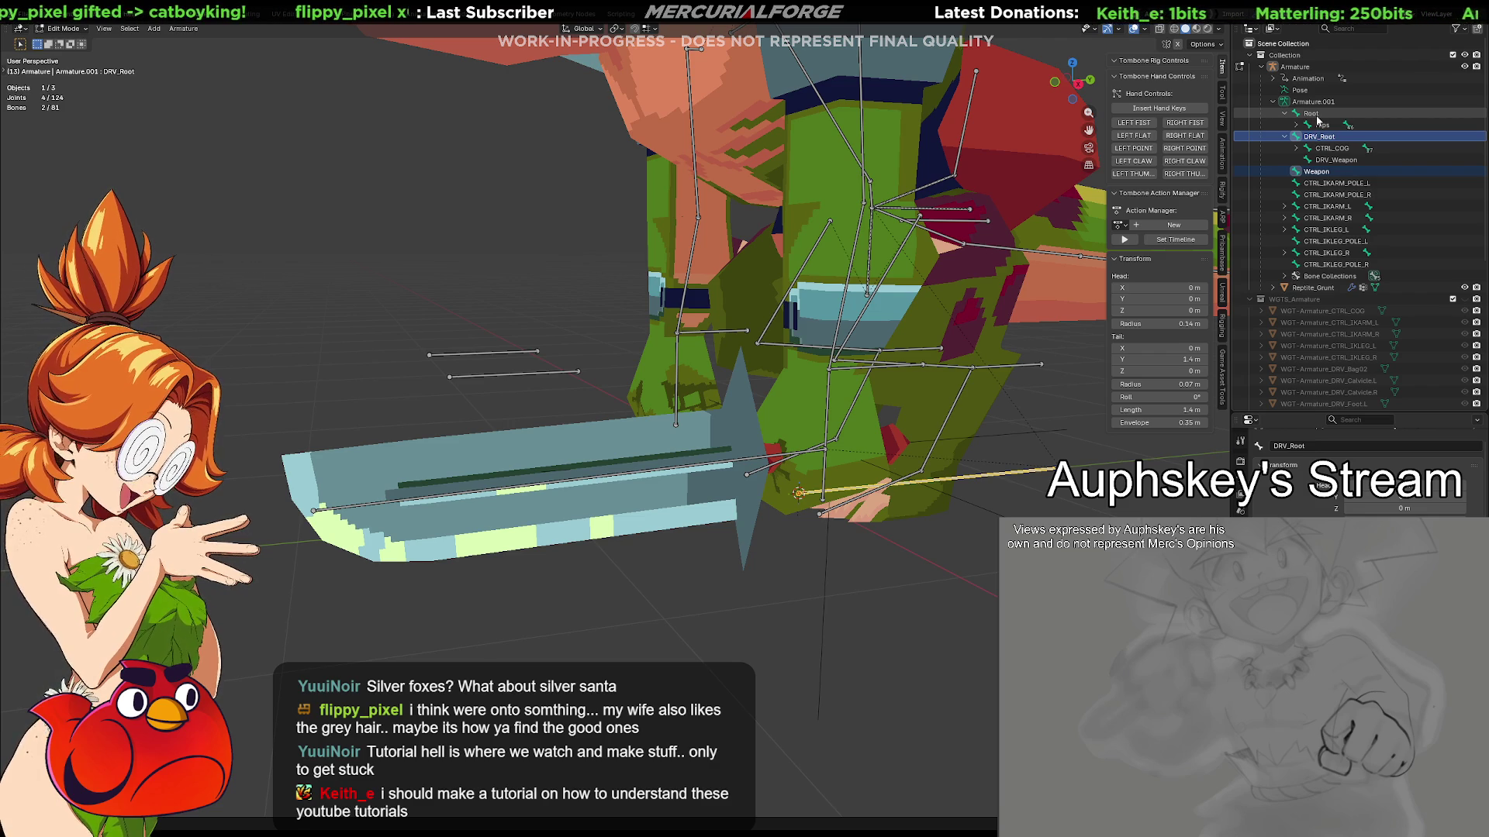
Parent both DRV_Root and Weapon to Root with Keep Offset
ctrl+click(1315, 116)
key(ctrl+p)
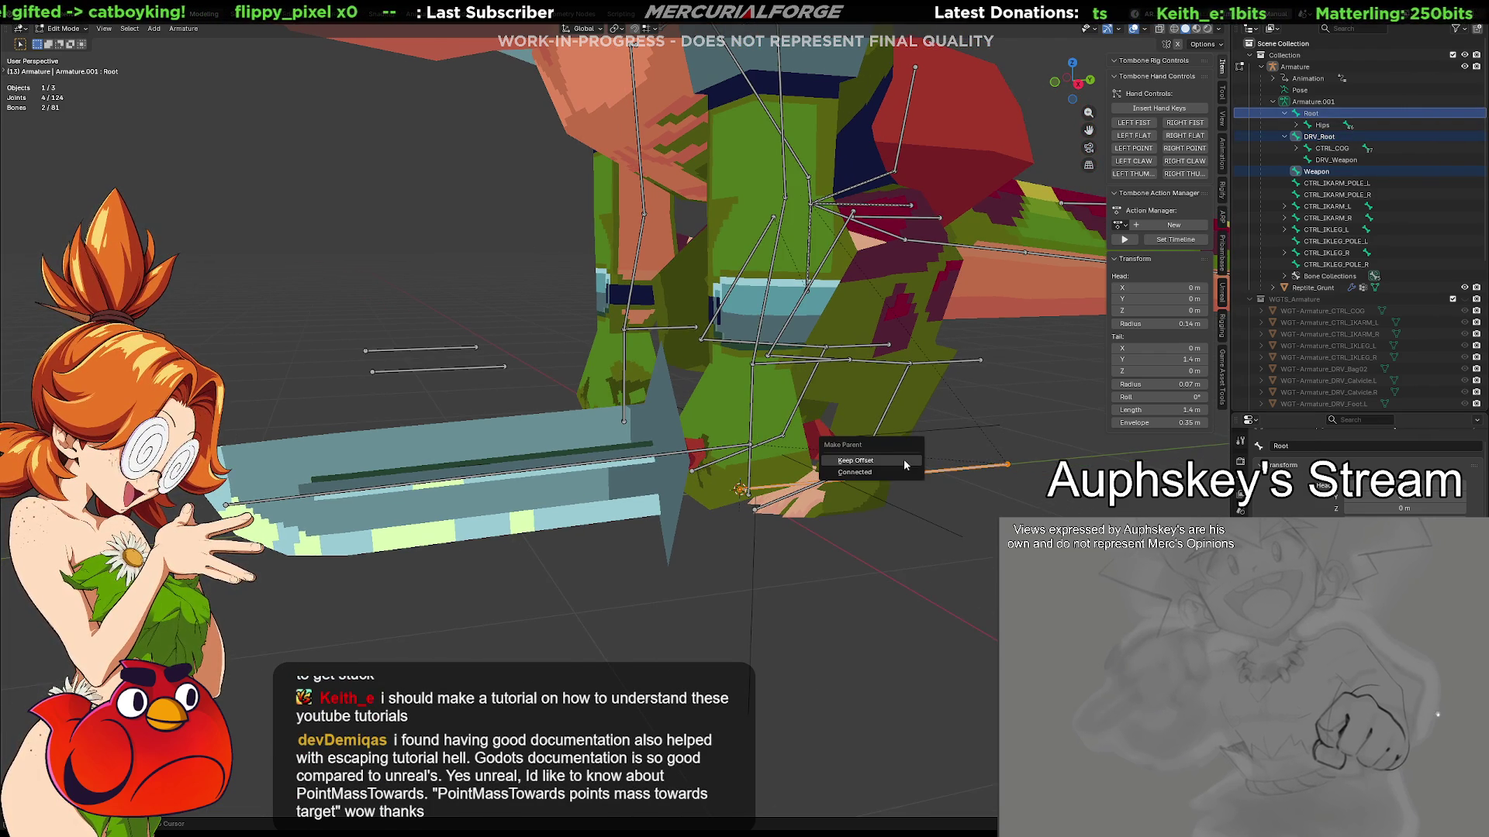
click(903, 465)
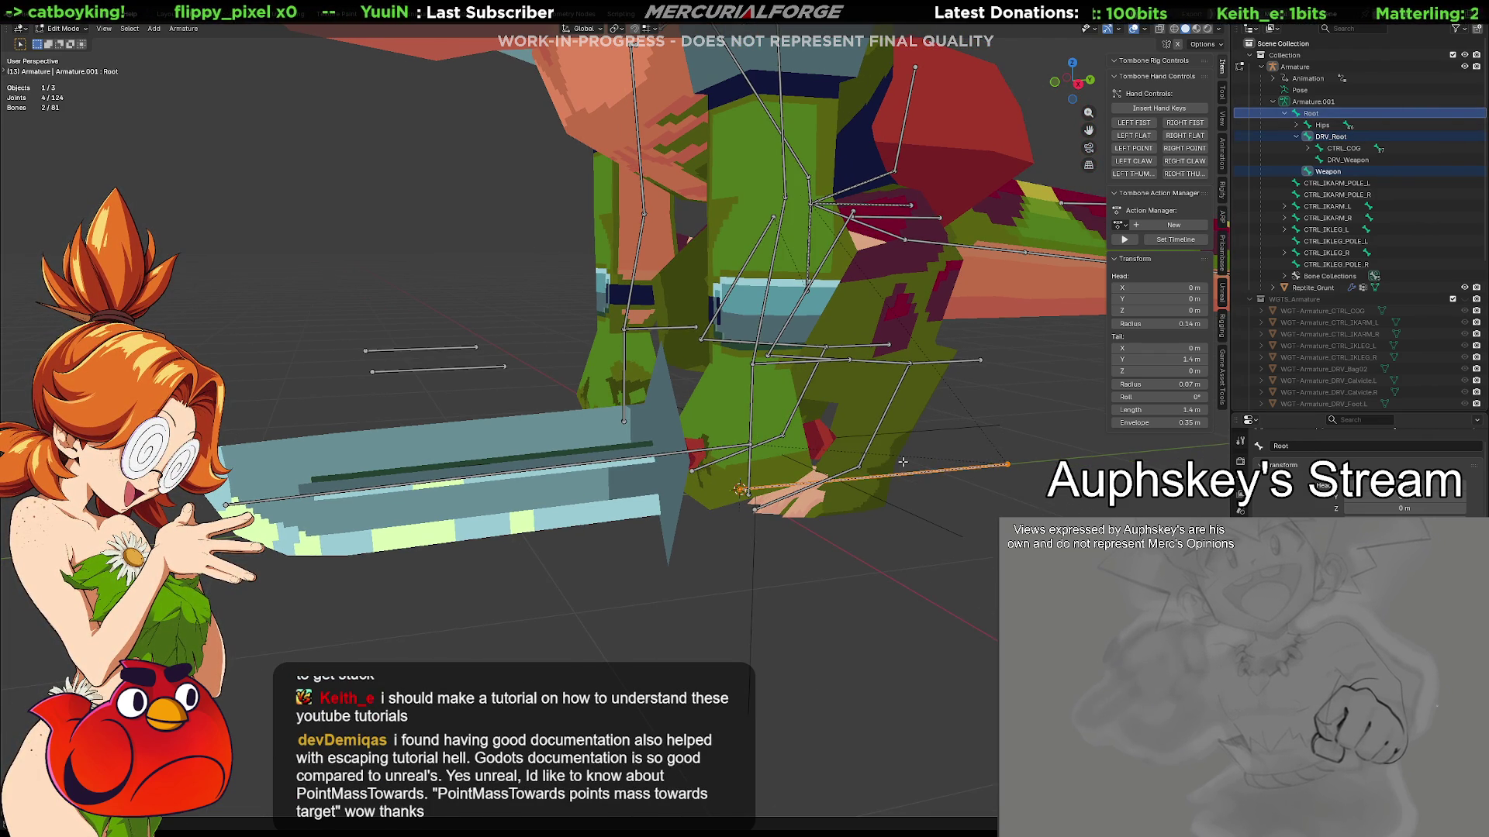
click(1325, 171)
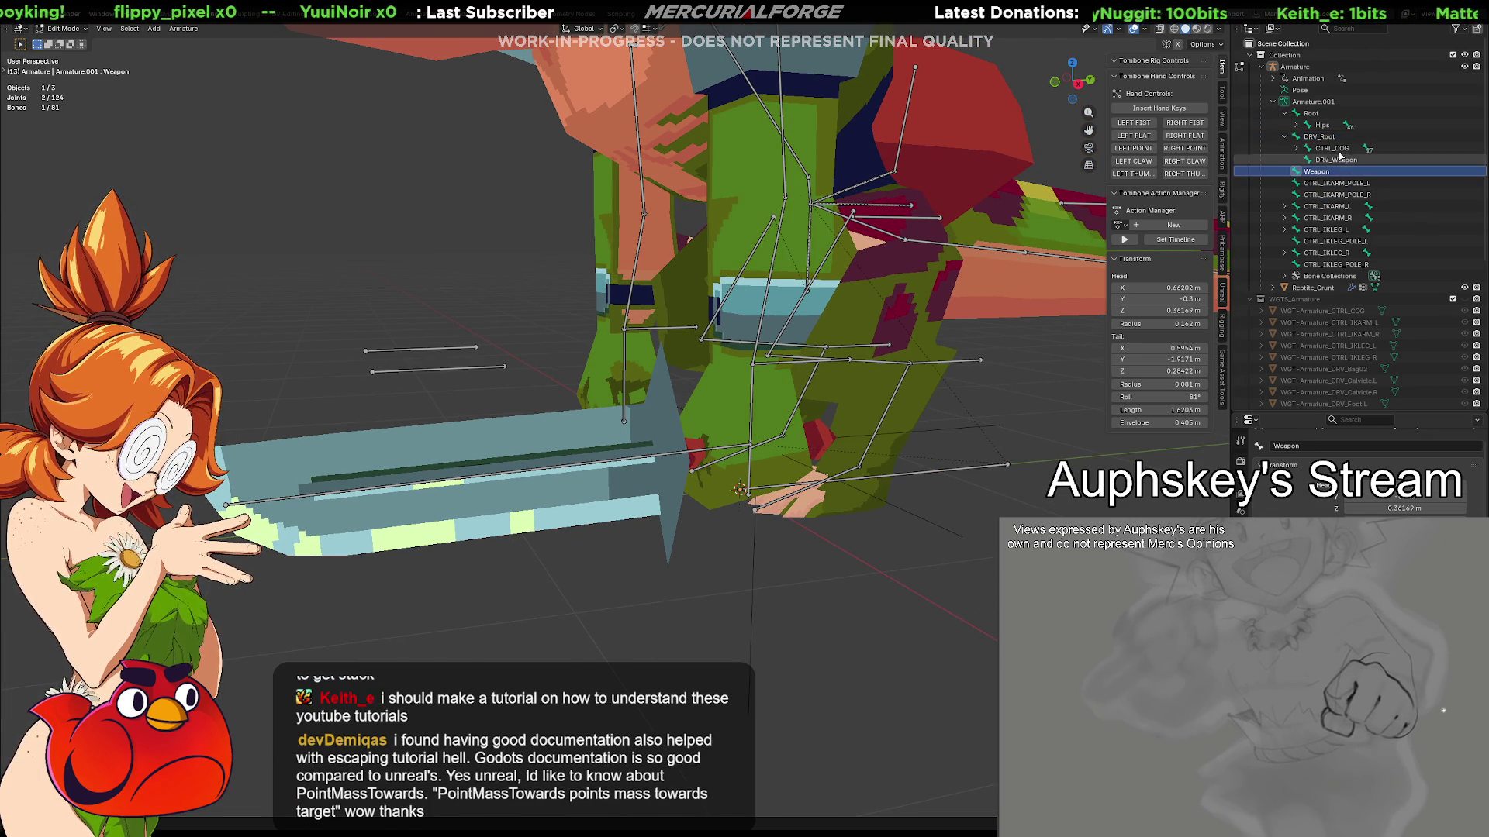
ctrl+click(1311, 113)
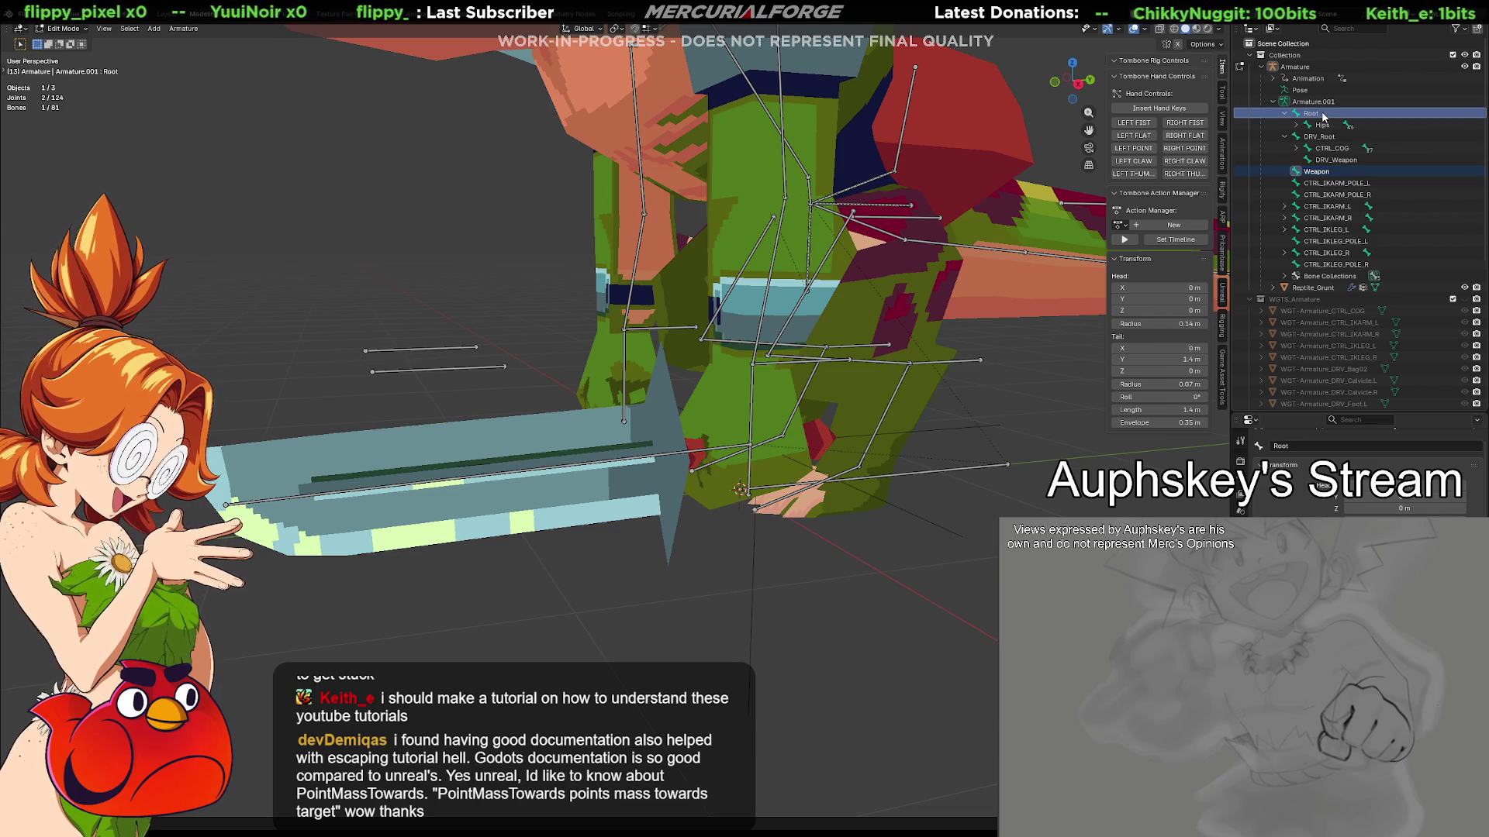
key(ctrl+p)
click(801, 432)
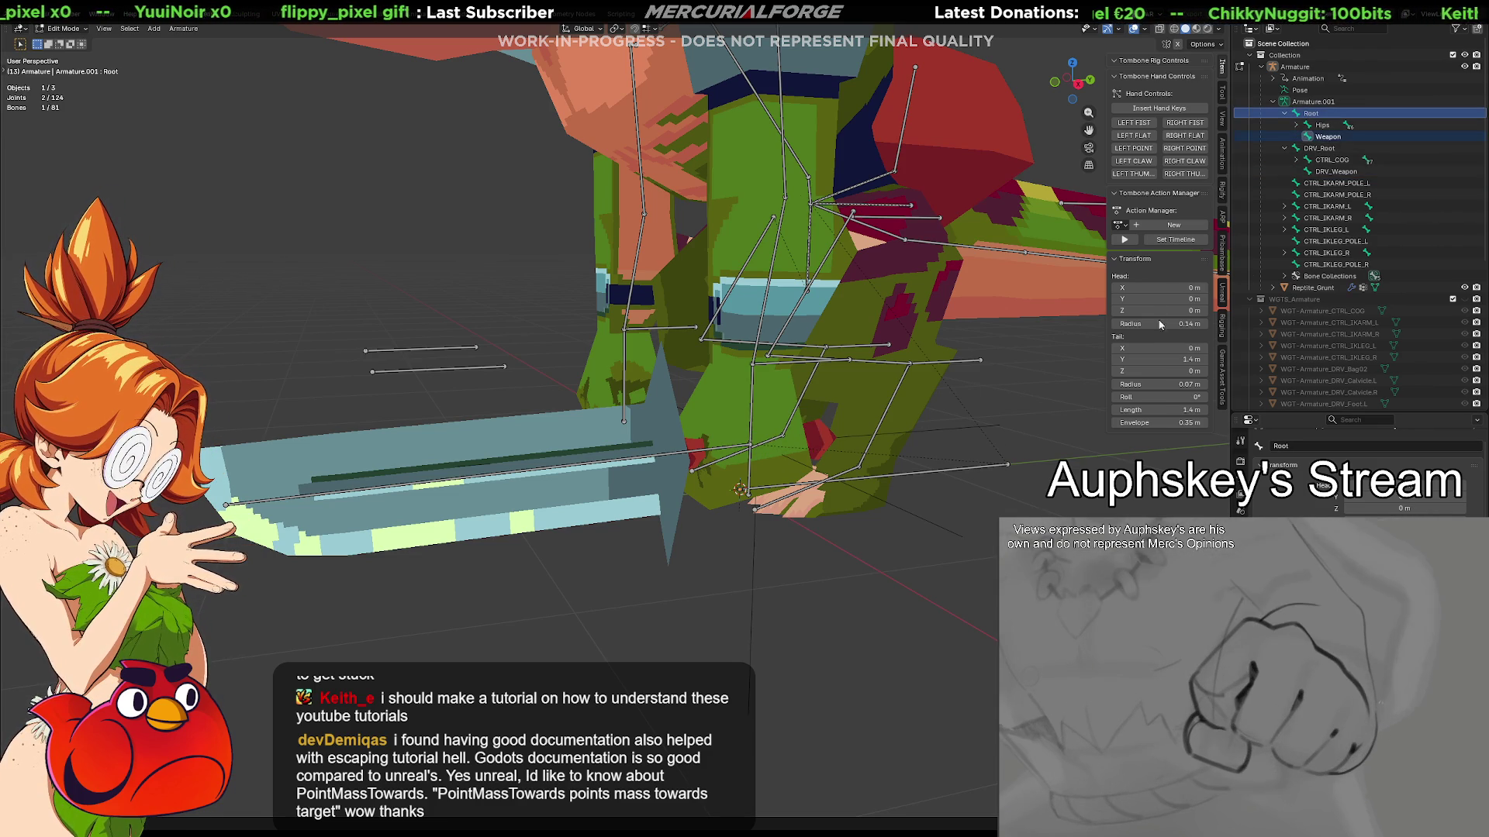
Test-move and cancel the Weapon bone, select DRV_Weapon, and switch to Pose Mode
click(1332, 137)
key(g)
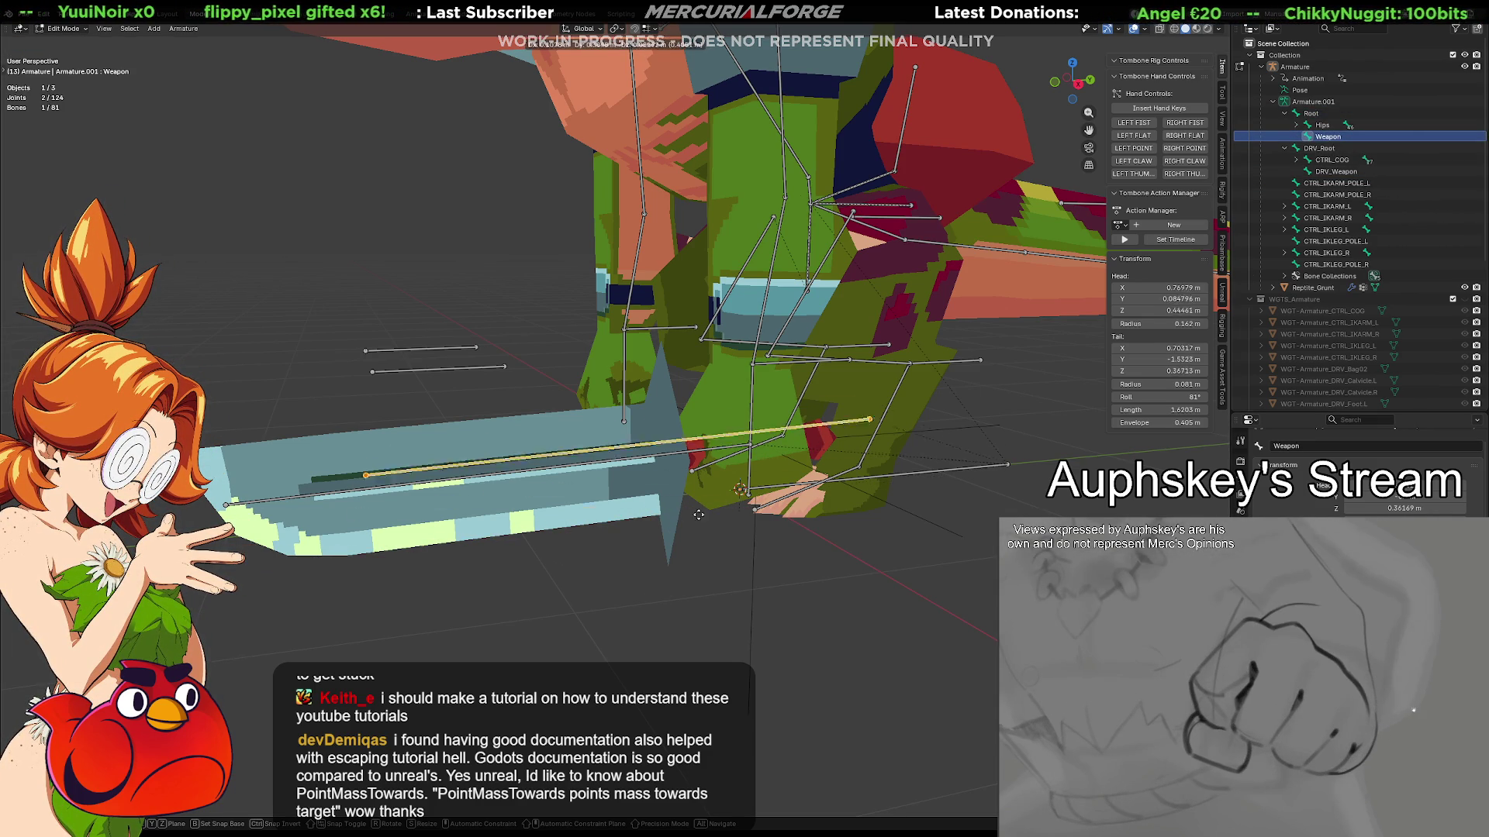
right_click(586, 514)
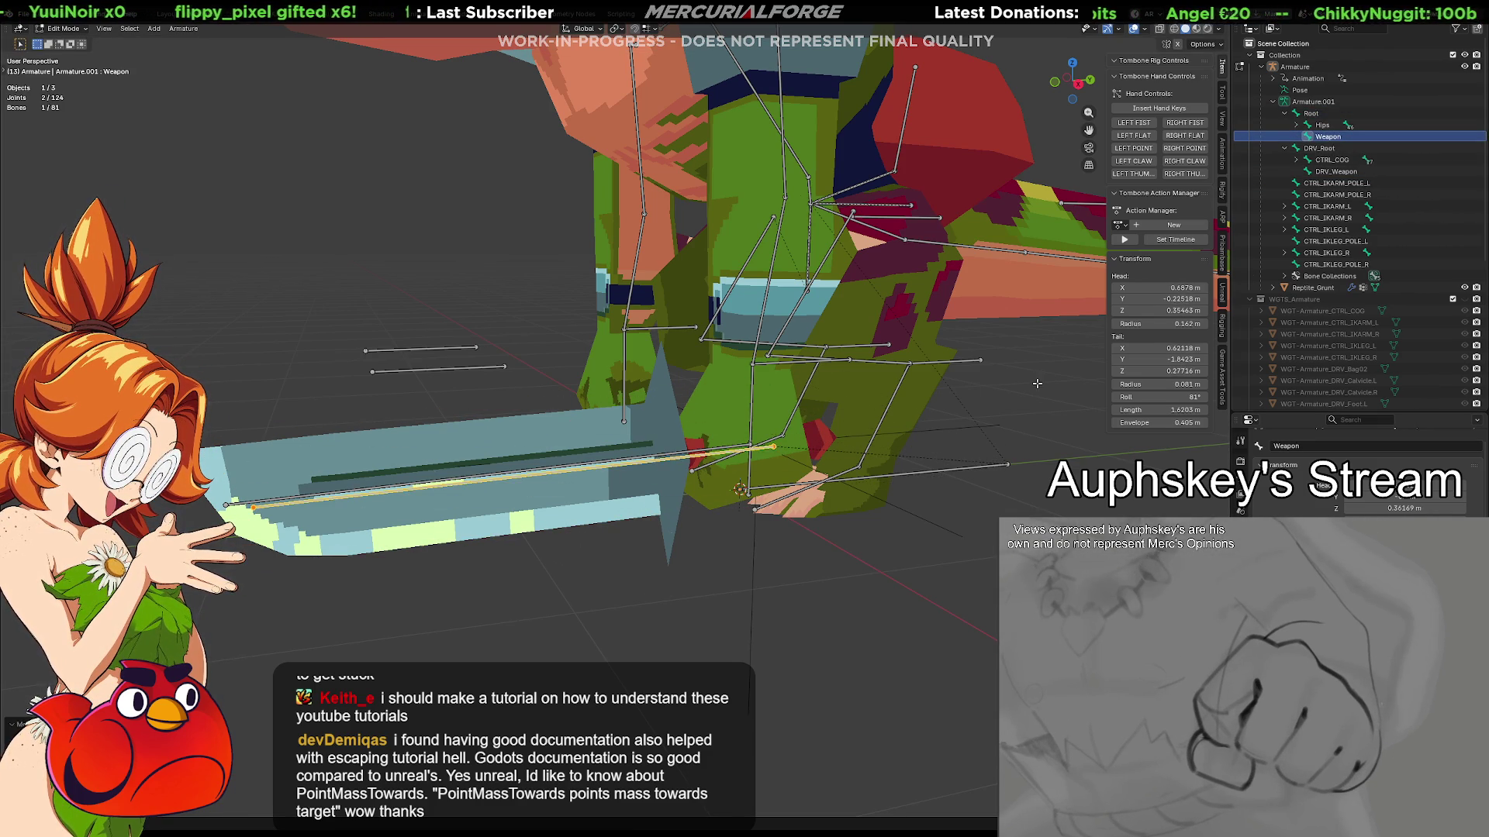
click(1335, 171)
key(shift+s)
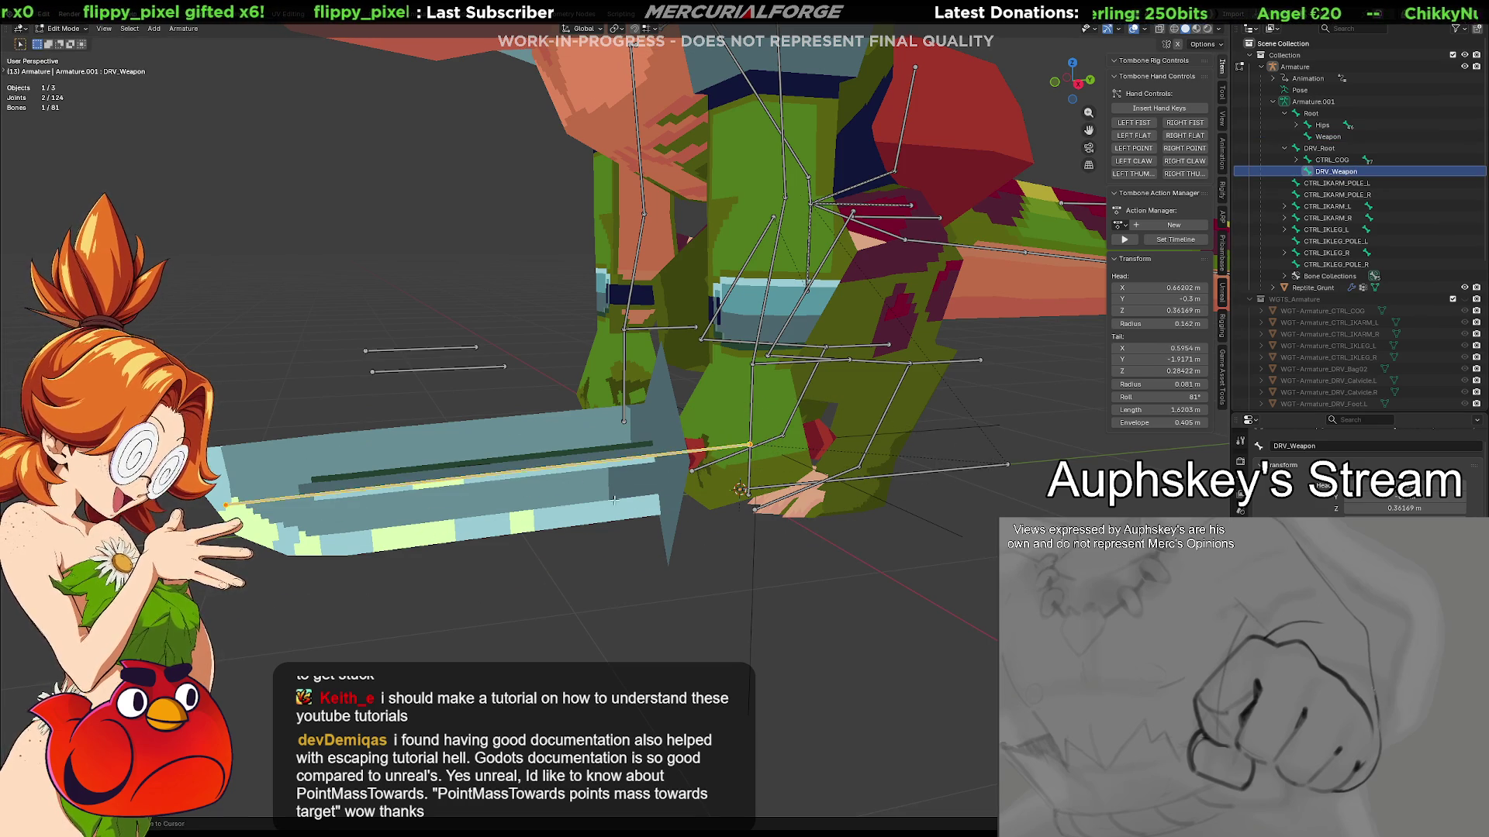
key(ctrl+Tab)
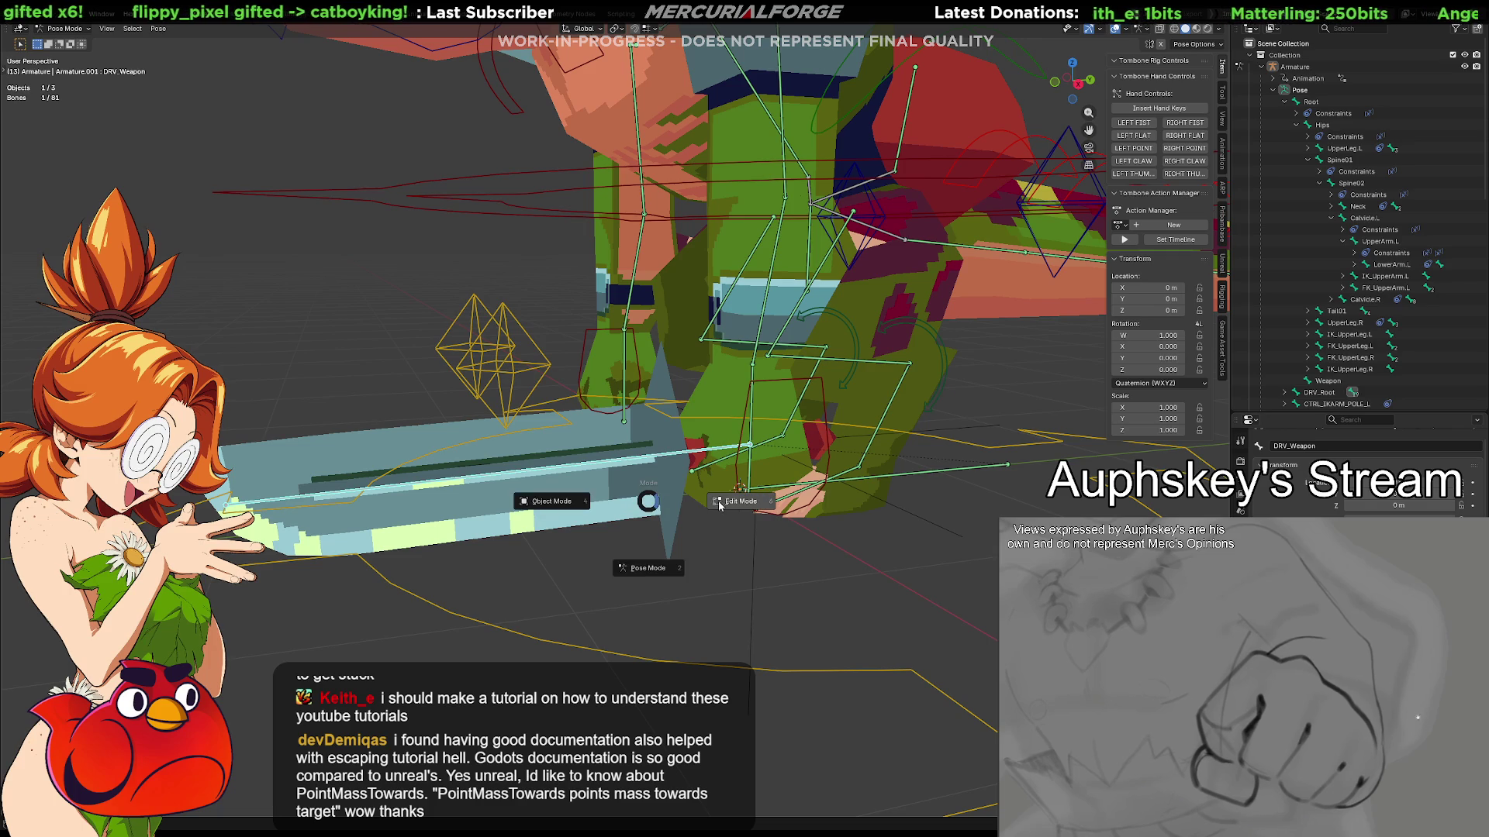
Toggle between Edit and Pose Mode, then test-move DRV_Weapon and cancel
key(Tab)
key(ctrl+Tab)
key(Tab)
key(ctrl+Tab)
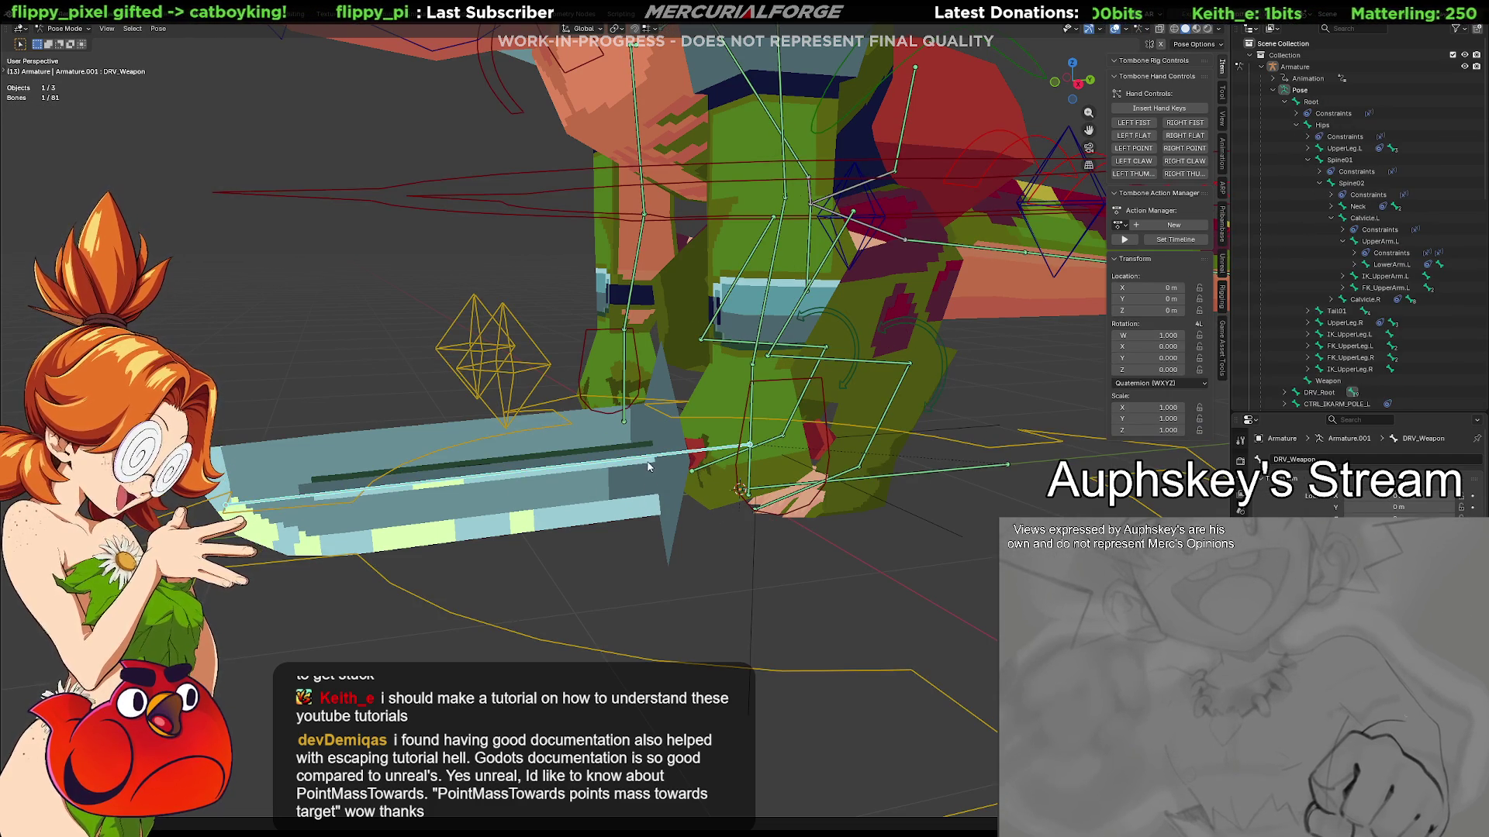
click(1328, 381)
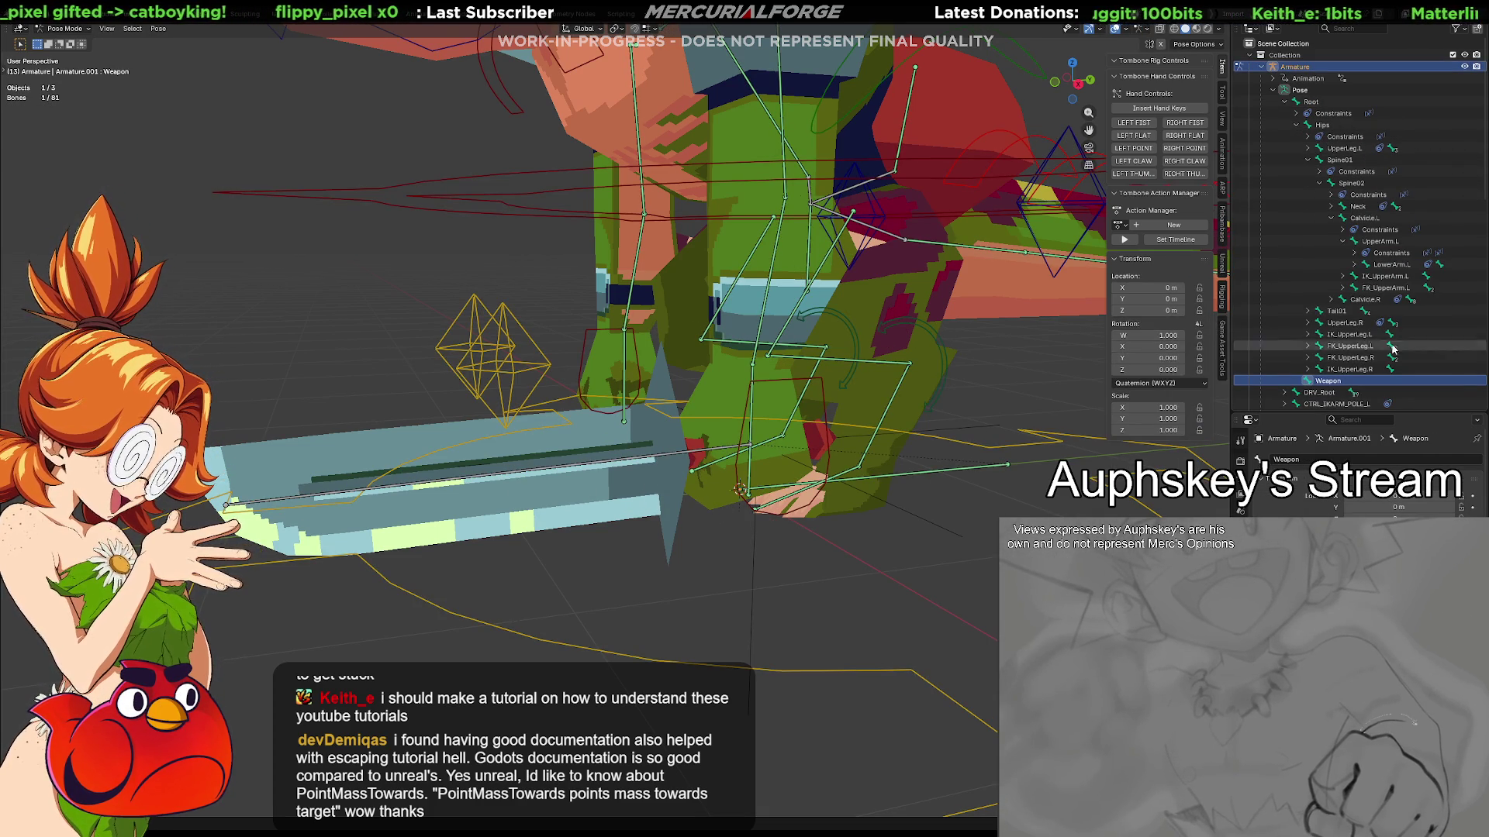
click(608, 463)
key(g)
key(Escape)
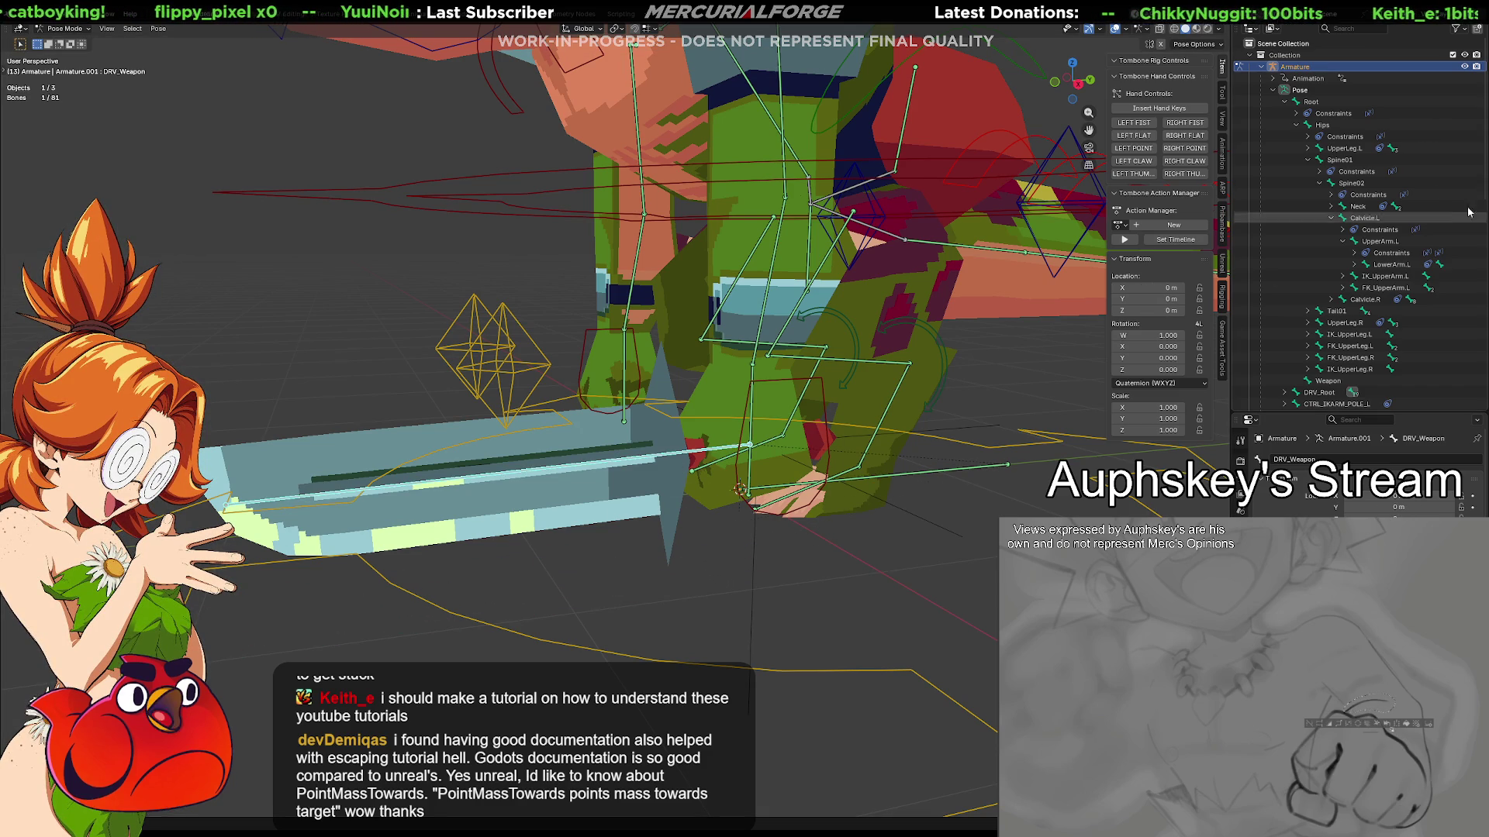
Test-move the Weapon bone, reset its location with Alt+G, and frame it
click(1296, 125)
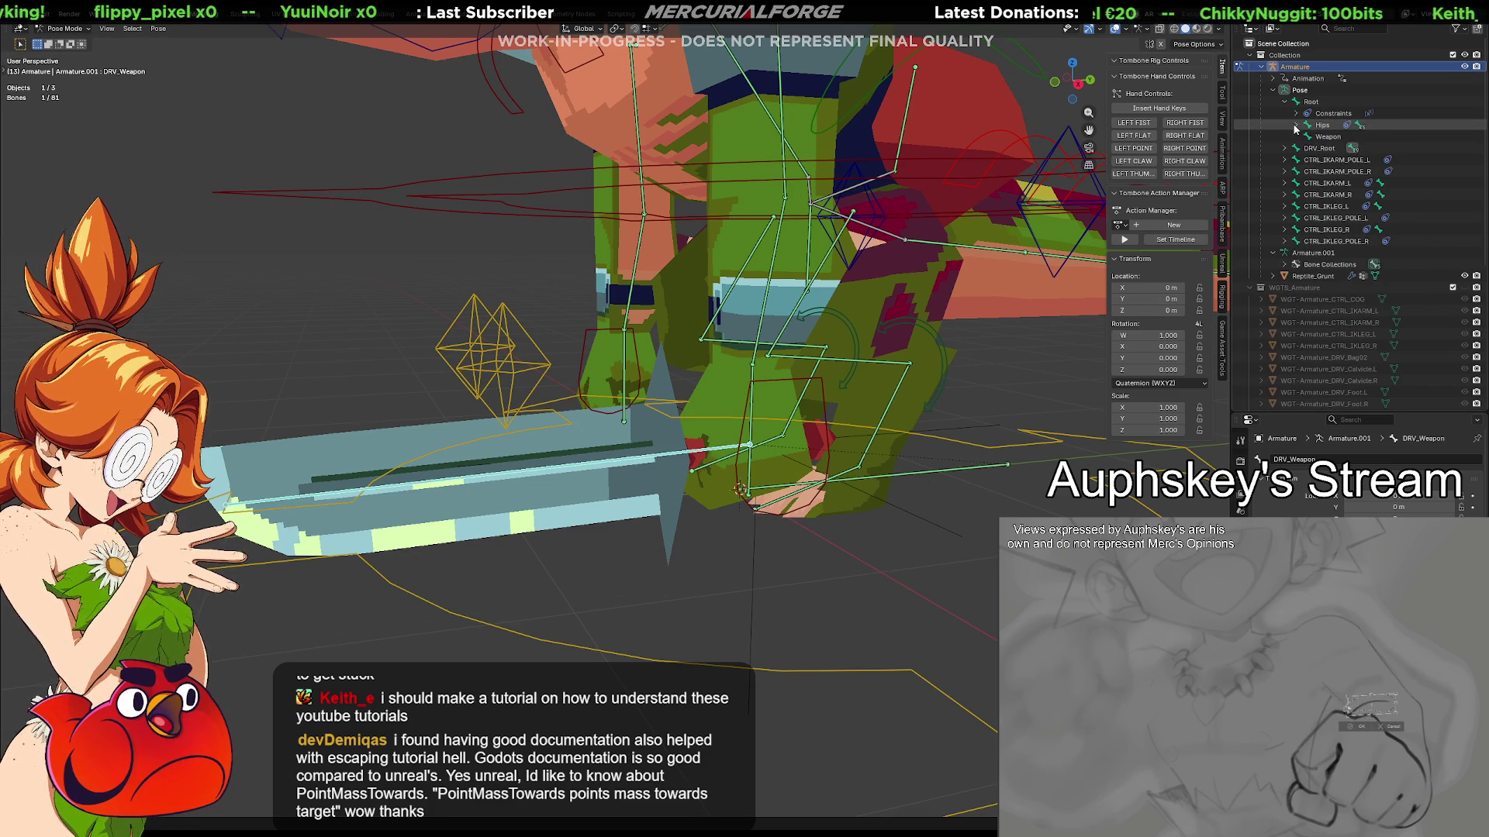
click(1327, 137)
key(g)
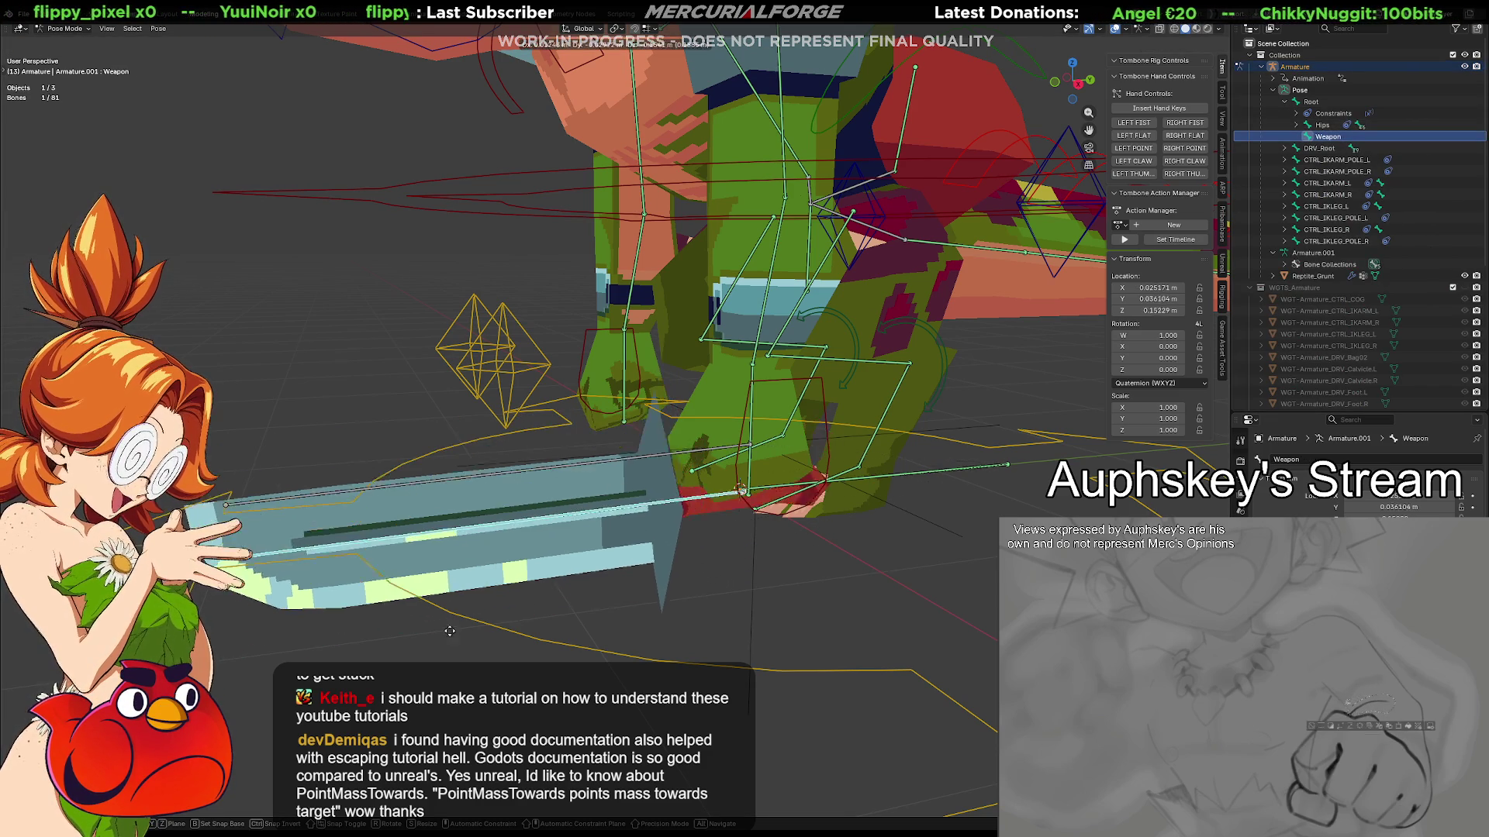
click(428, 598)
key(alt+g)
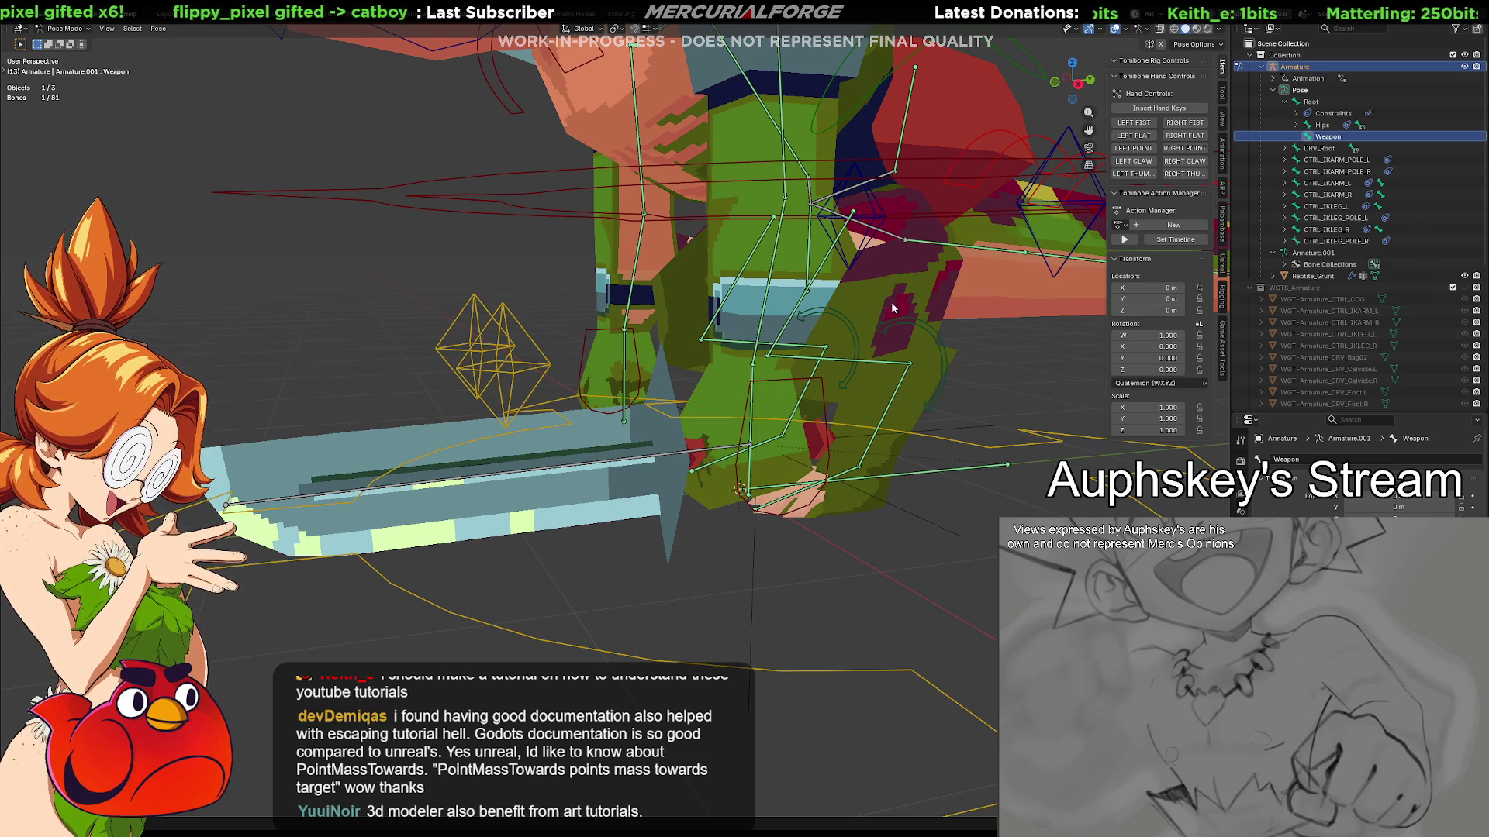
key(KP_Decimal)
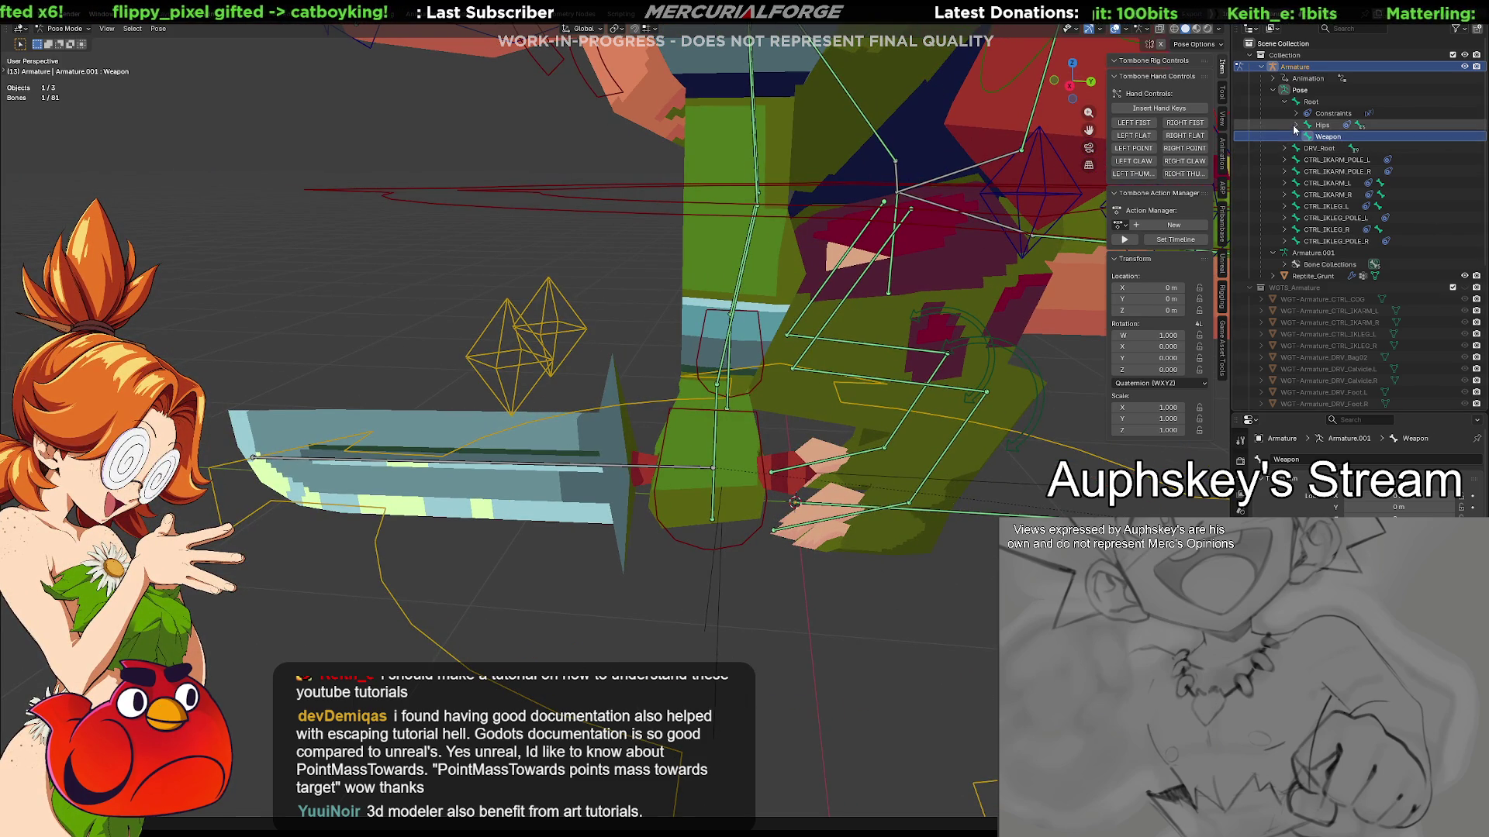
Expand DRV_Root in the Outliner, select DRV_Weapon, and frame it with Numpad period
click(1283, 148)
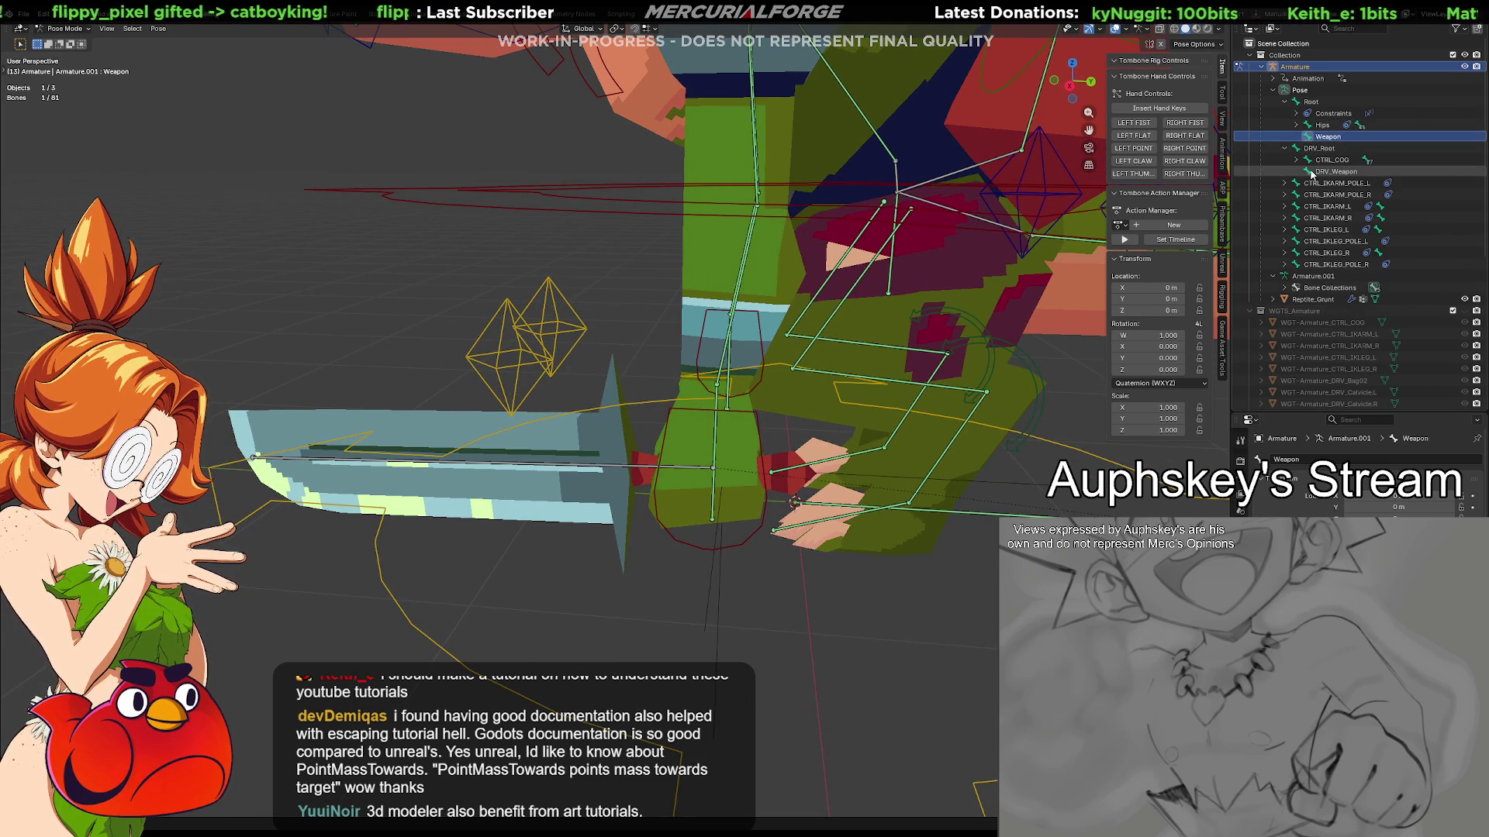
click(1324, 172)
key(KP_Decimal)
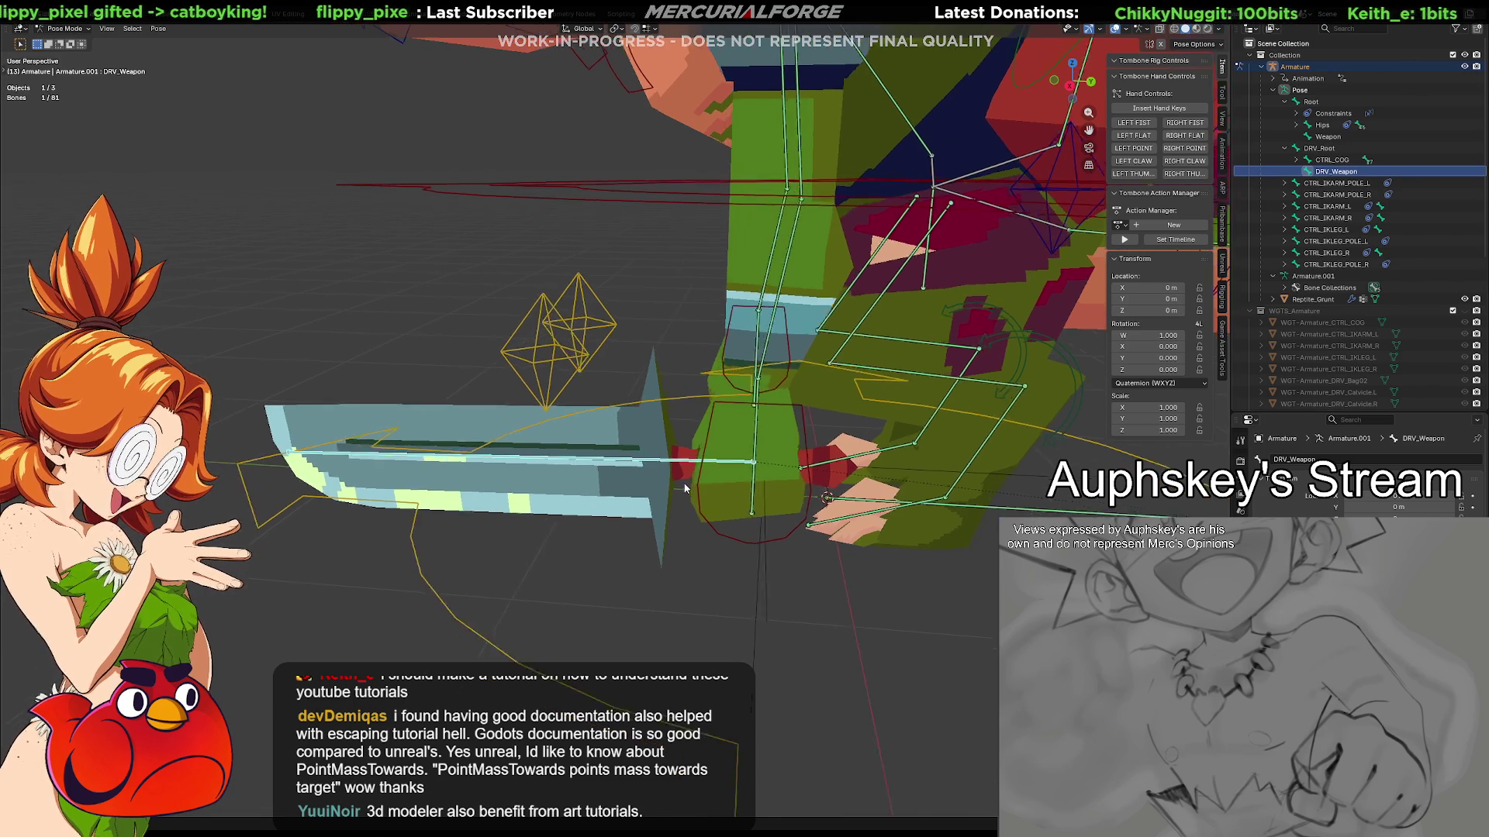
In Bone Widget, create a Plane widget WGT-Armature_DRV_Weapon and enter its mesh editing
click(1220, 297)
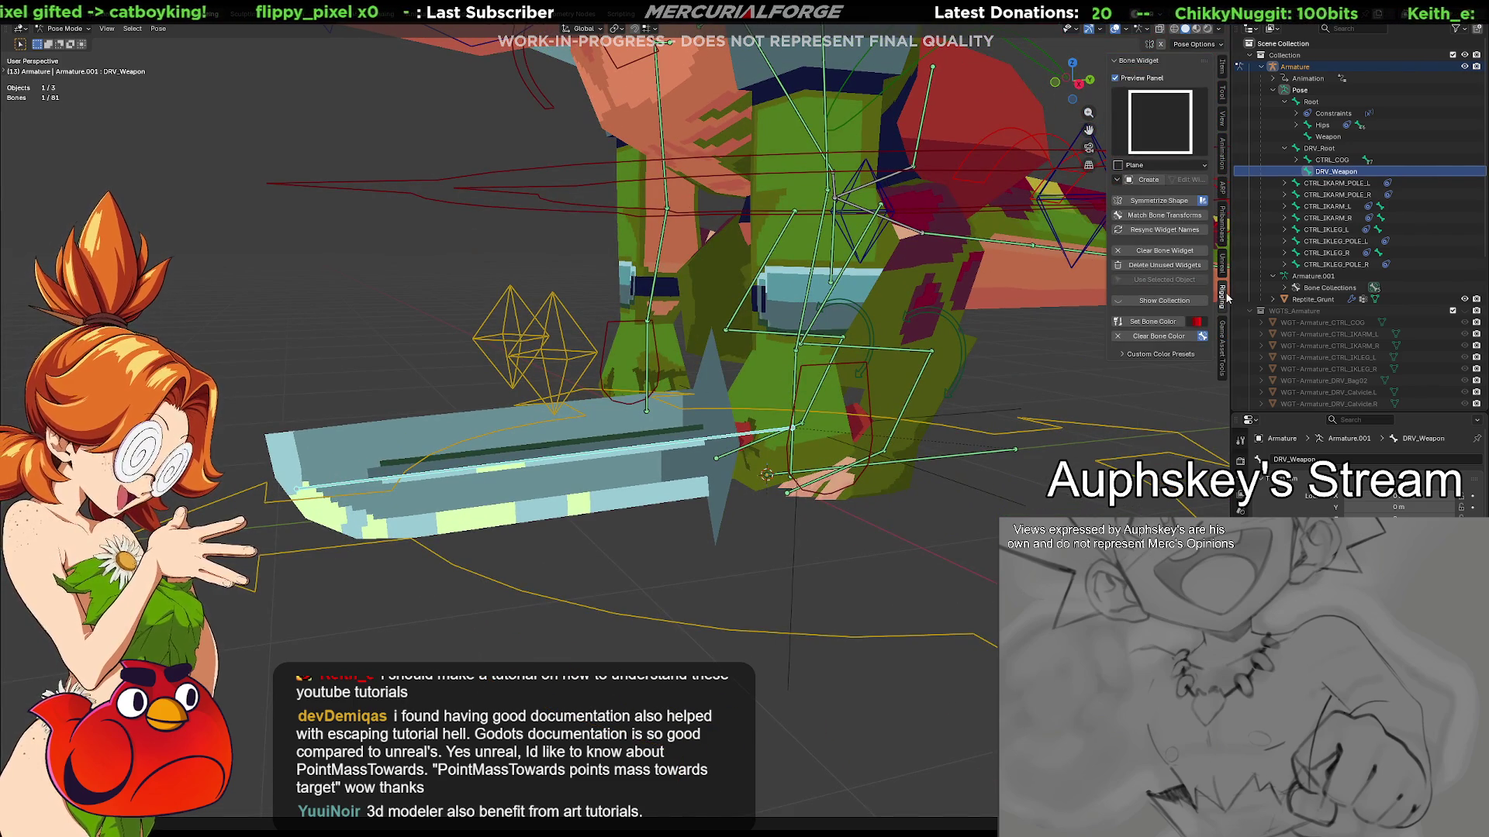
click(1140, 135)
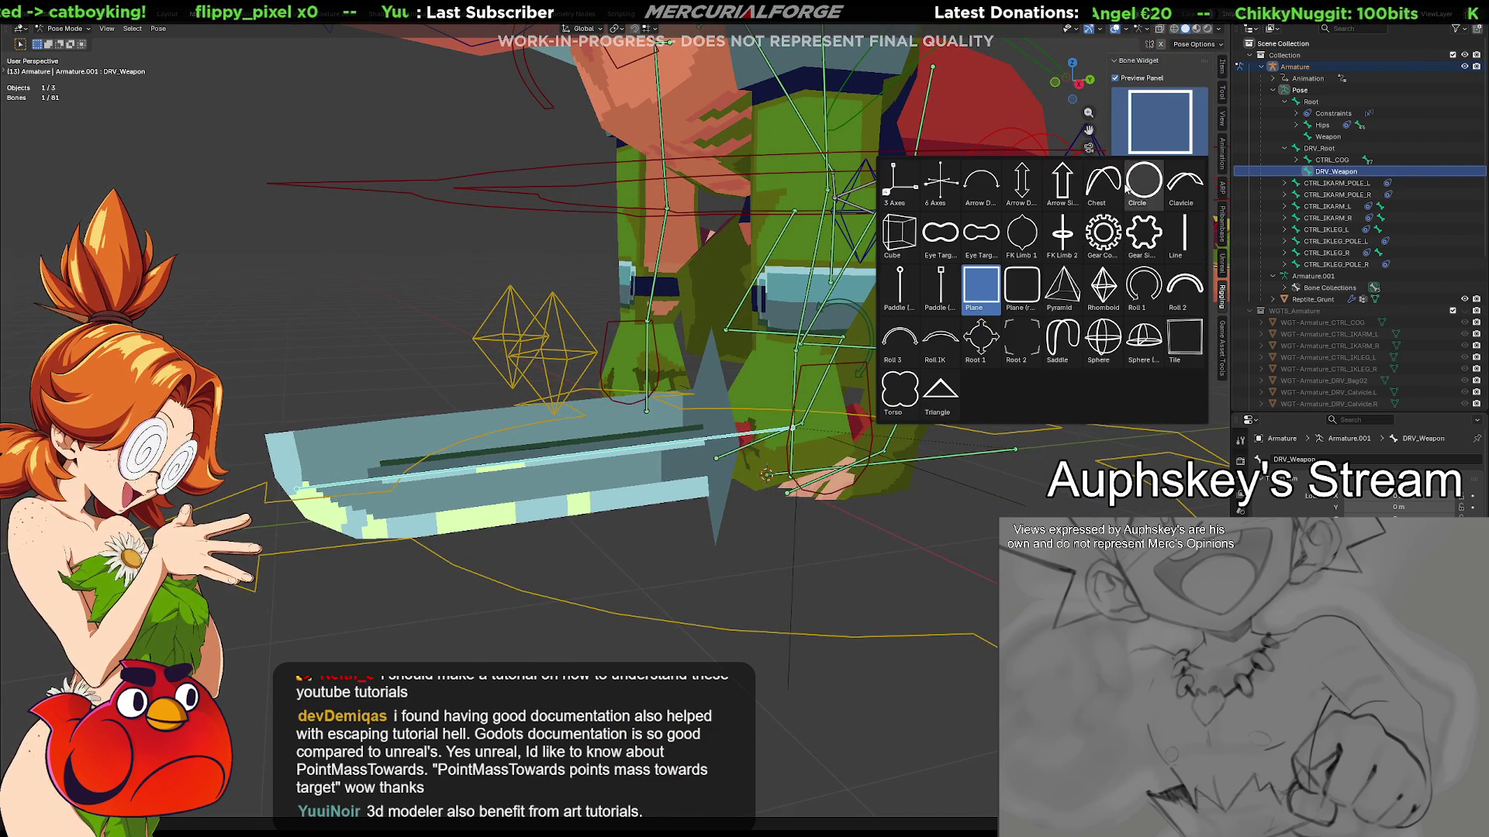
click(977, 288)
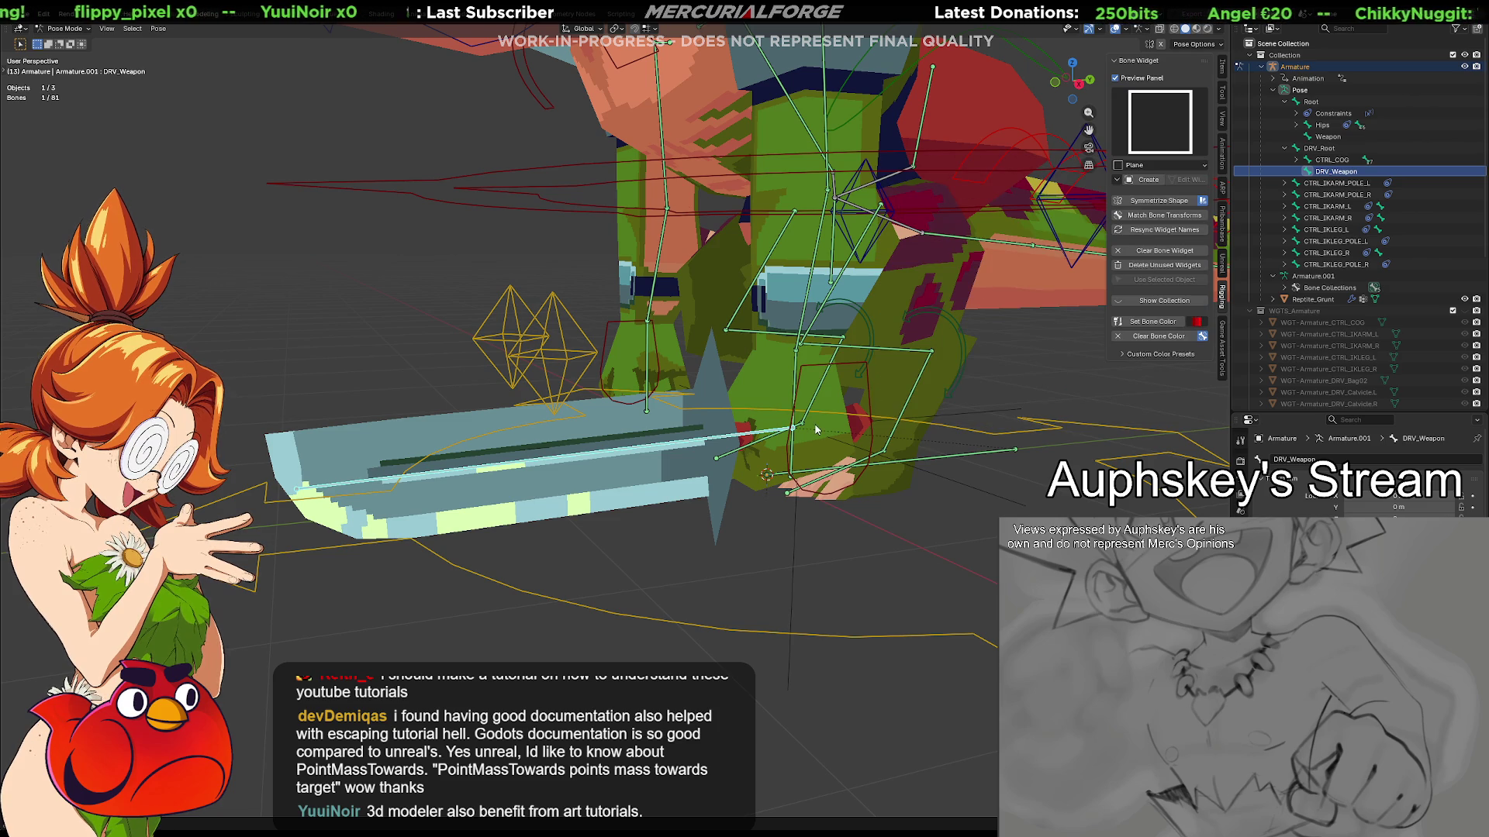
click(1155, 182)
mouse_move(853, 419)
middle_down()
mouse_move(899, 411)
mouse_move(869, 423)
mouse_move(883, 424)
middle_up()
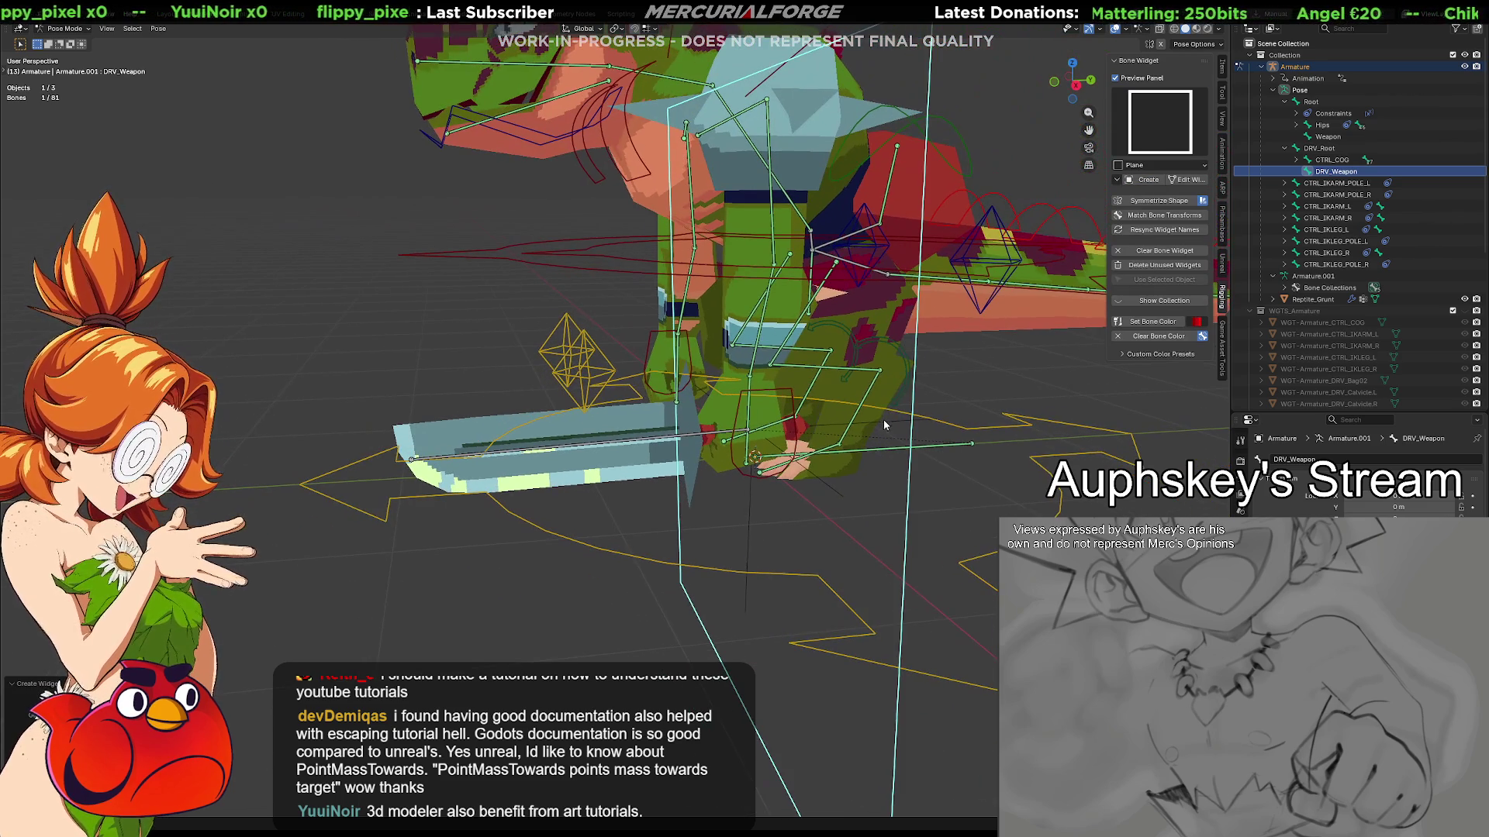
click(1197, 182)
Shrink the widget plane and rotate it around Z and X to align with the sword
key(s)
click(812, 436)
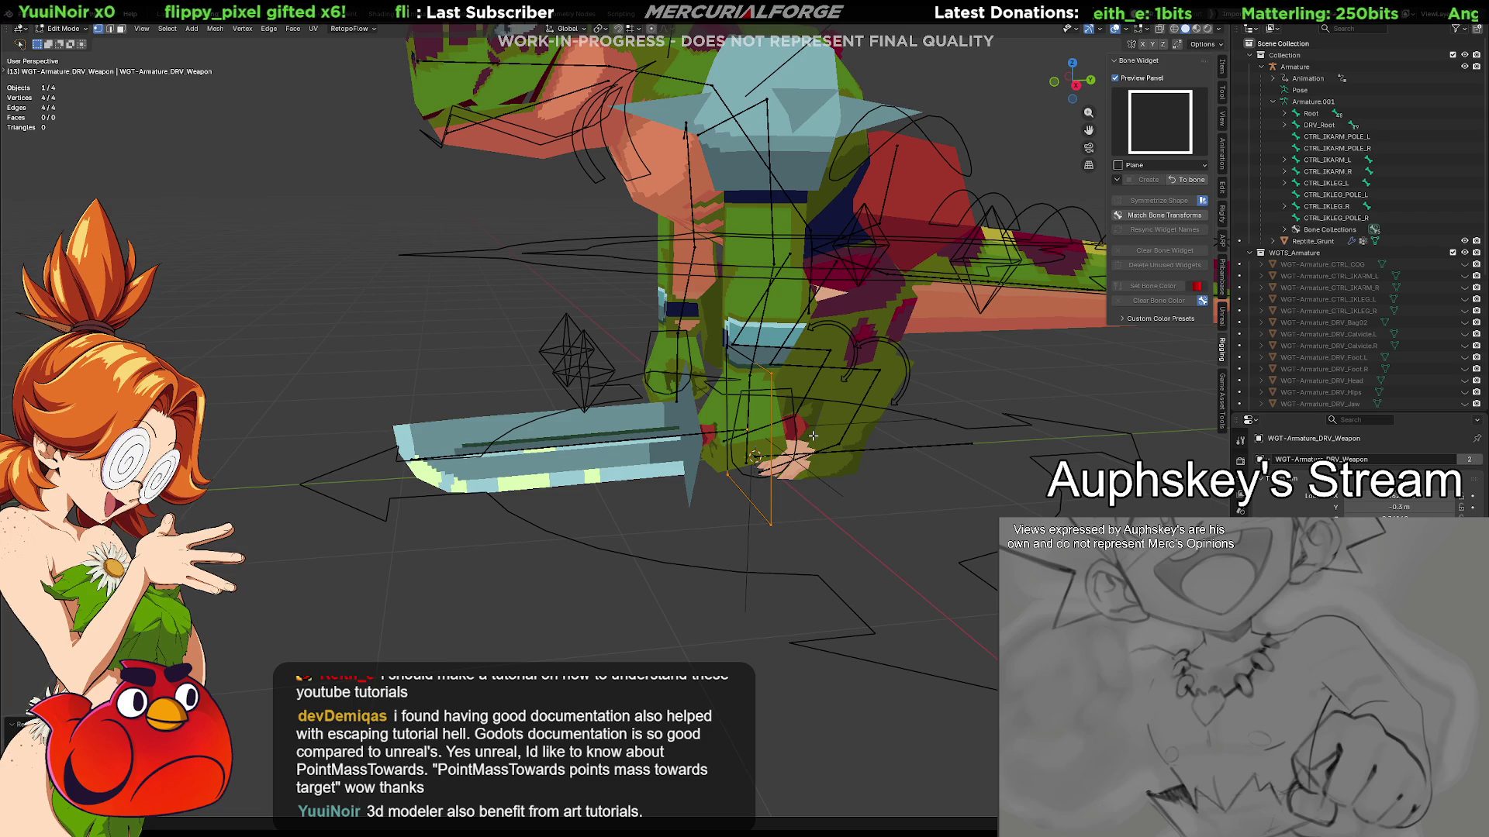
middle_drag(835, 429, 821, 422)
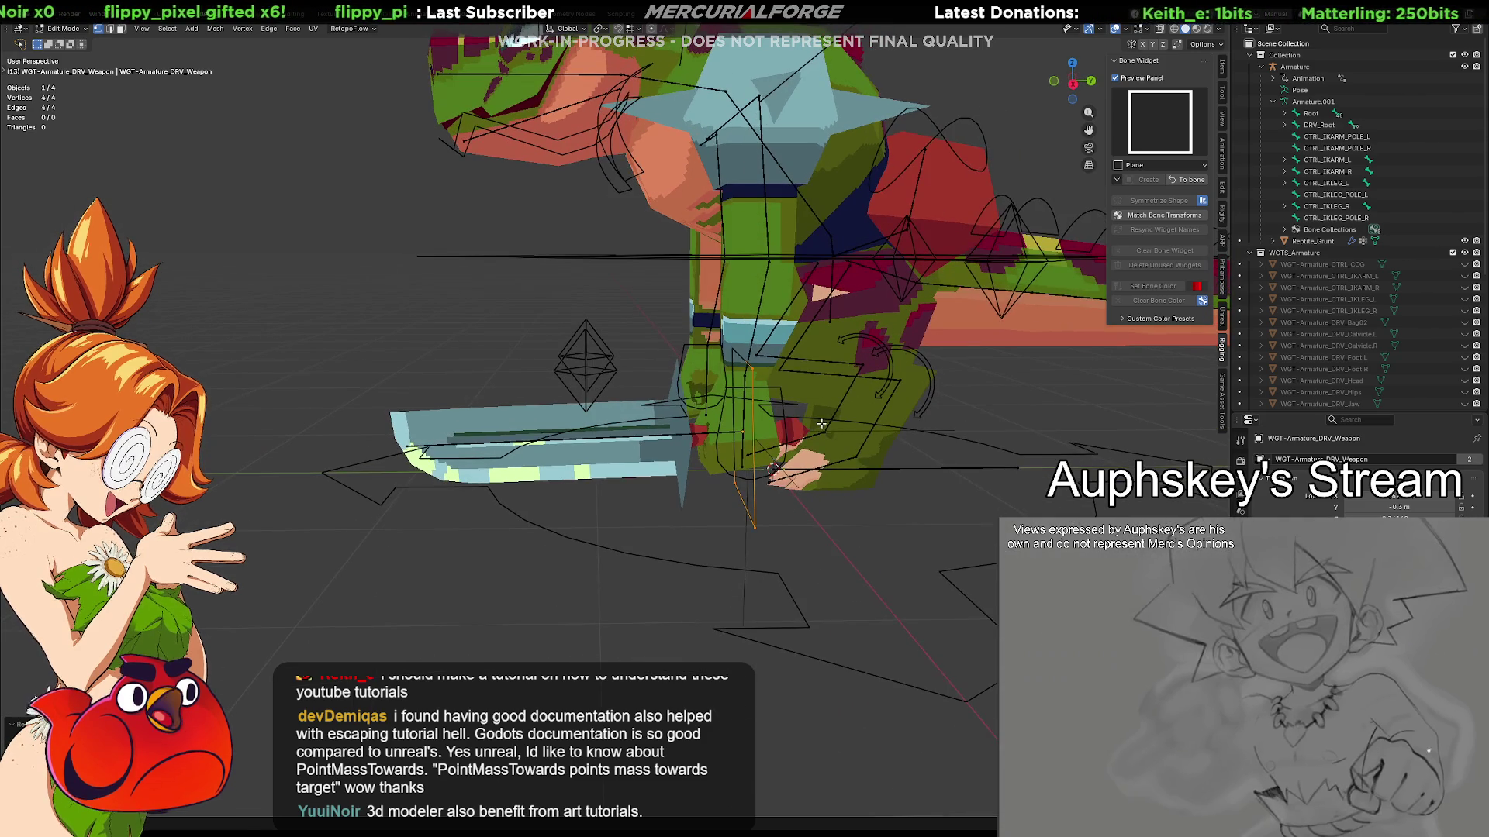
key(r)
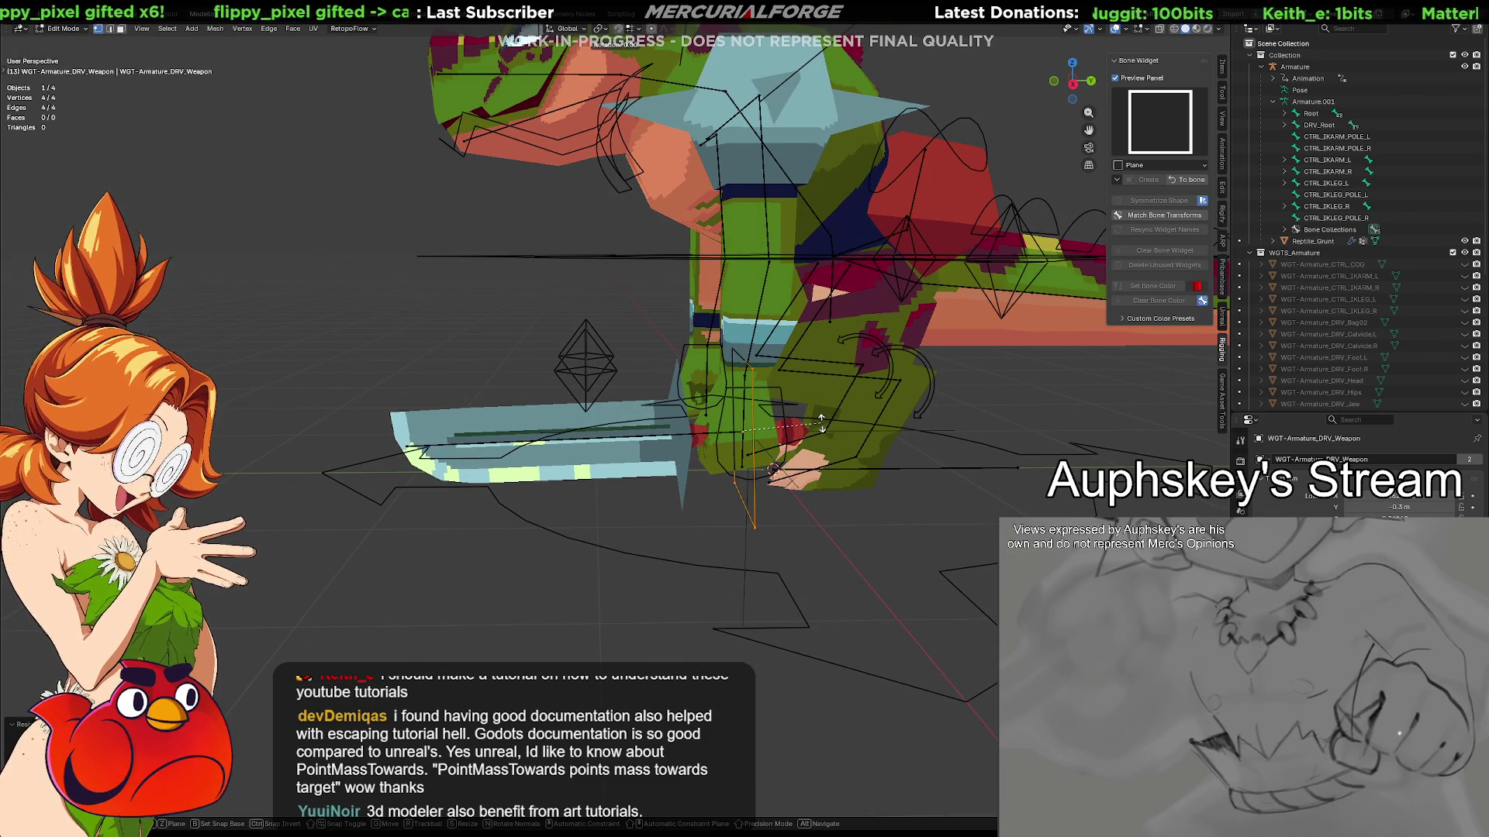
key(y)
key(z)
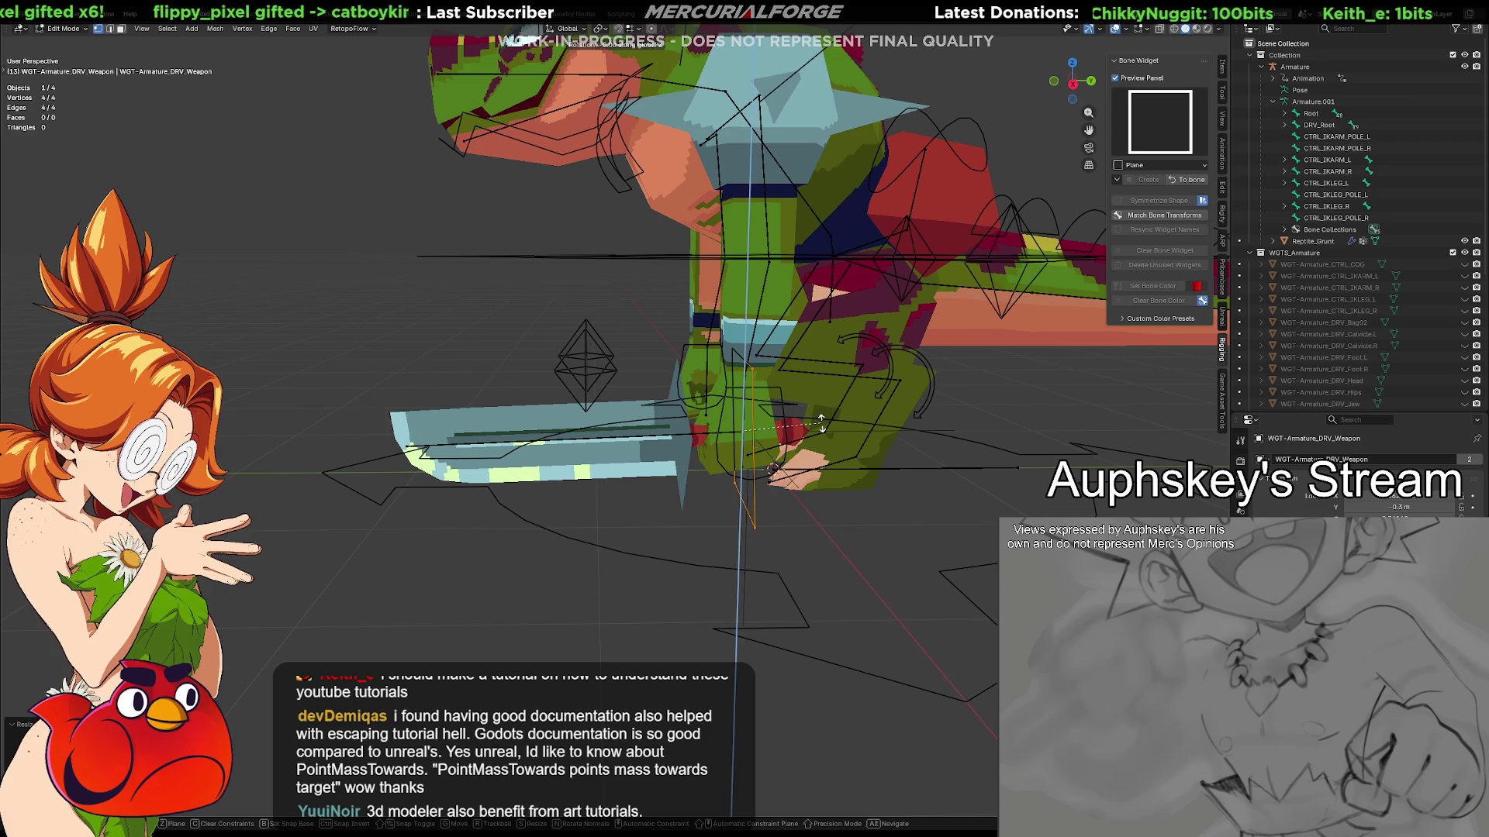
click(821, 421)
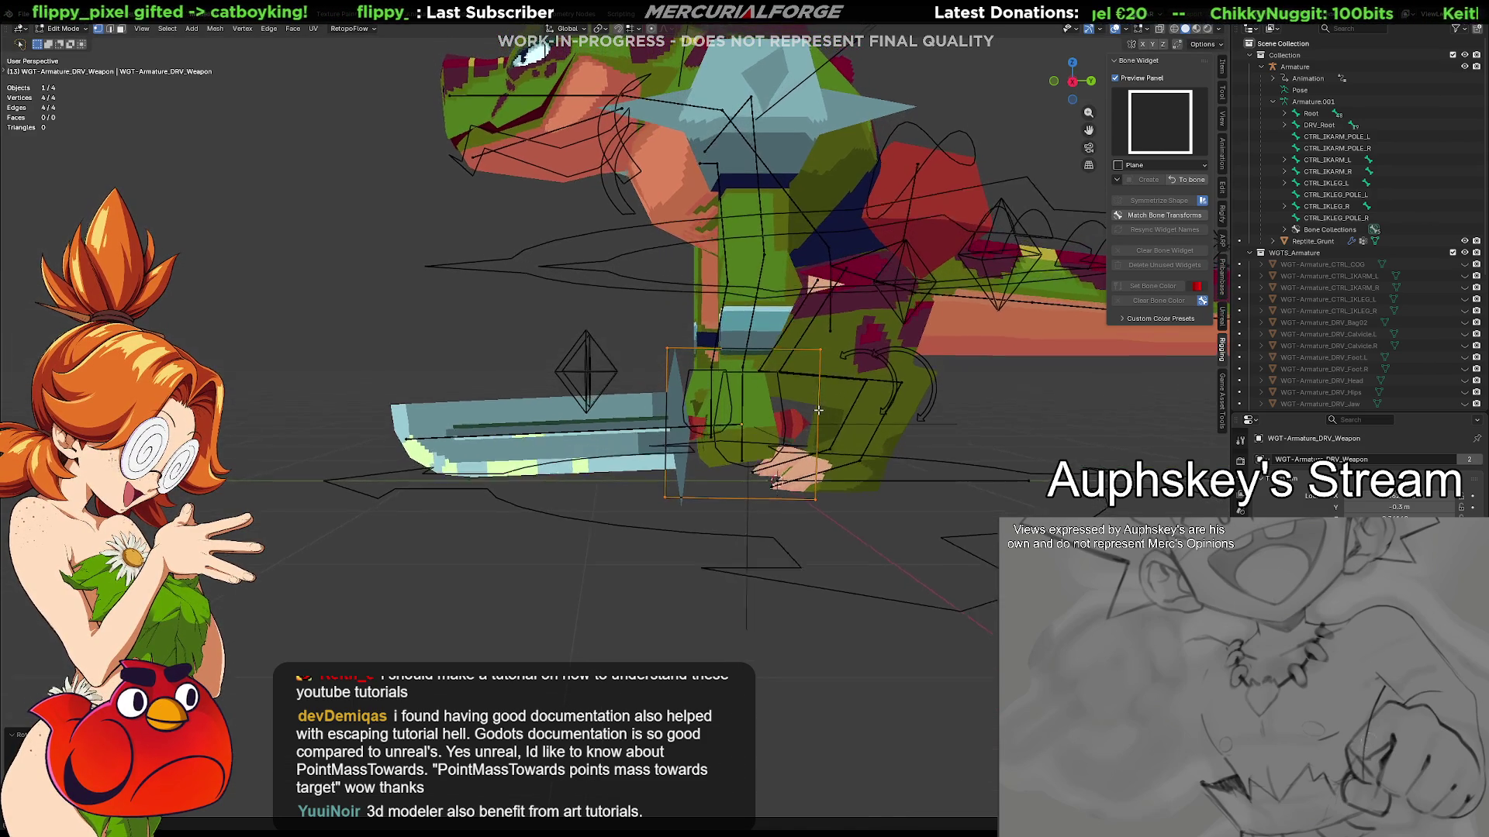
key(r)
key(x)
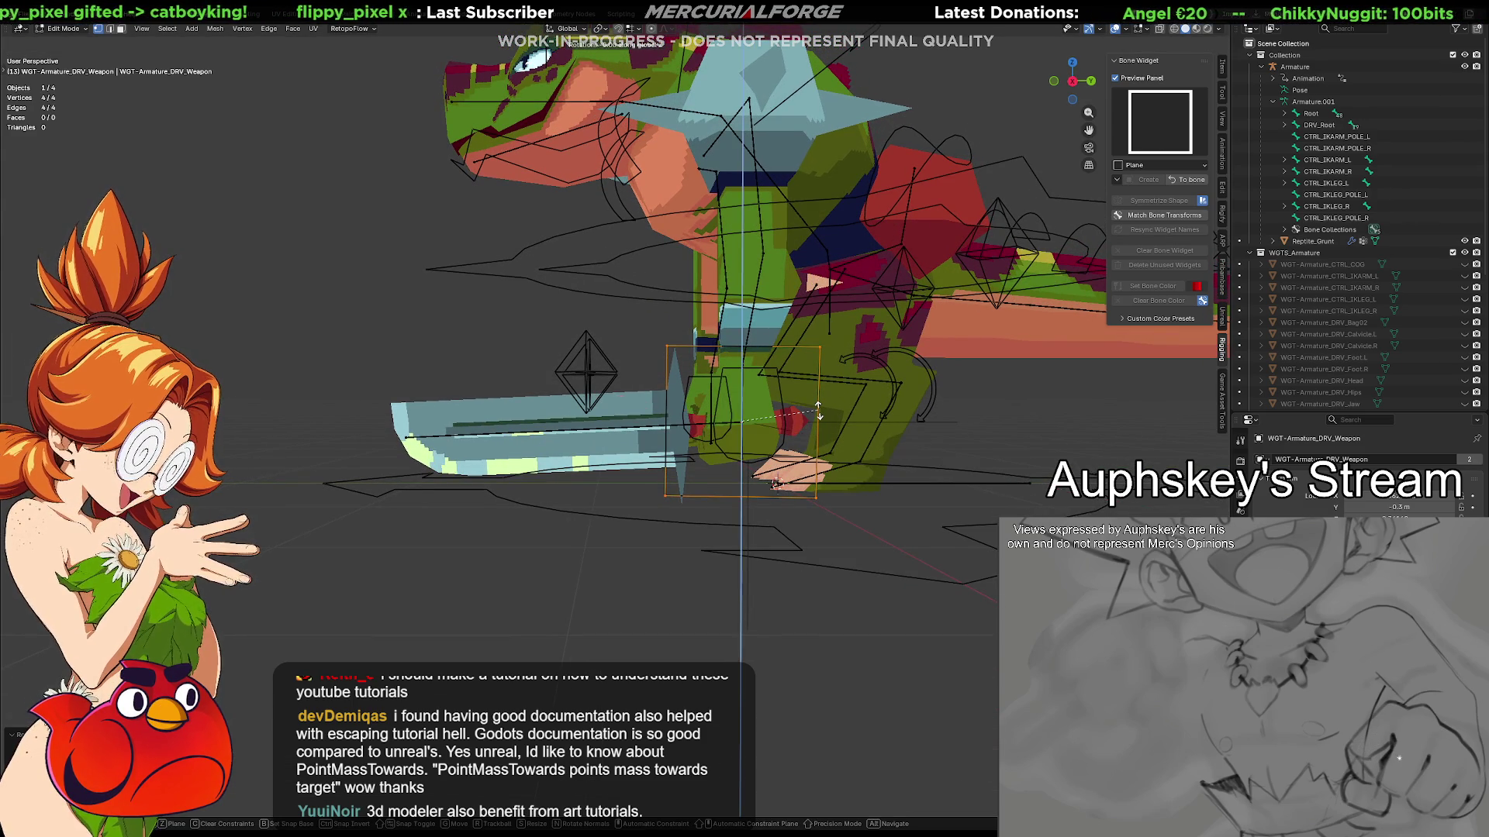
click(843, 401)
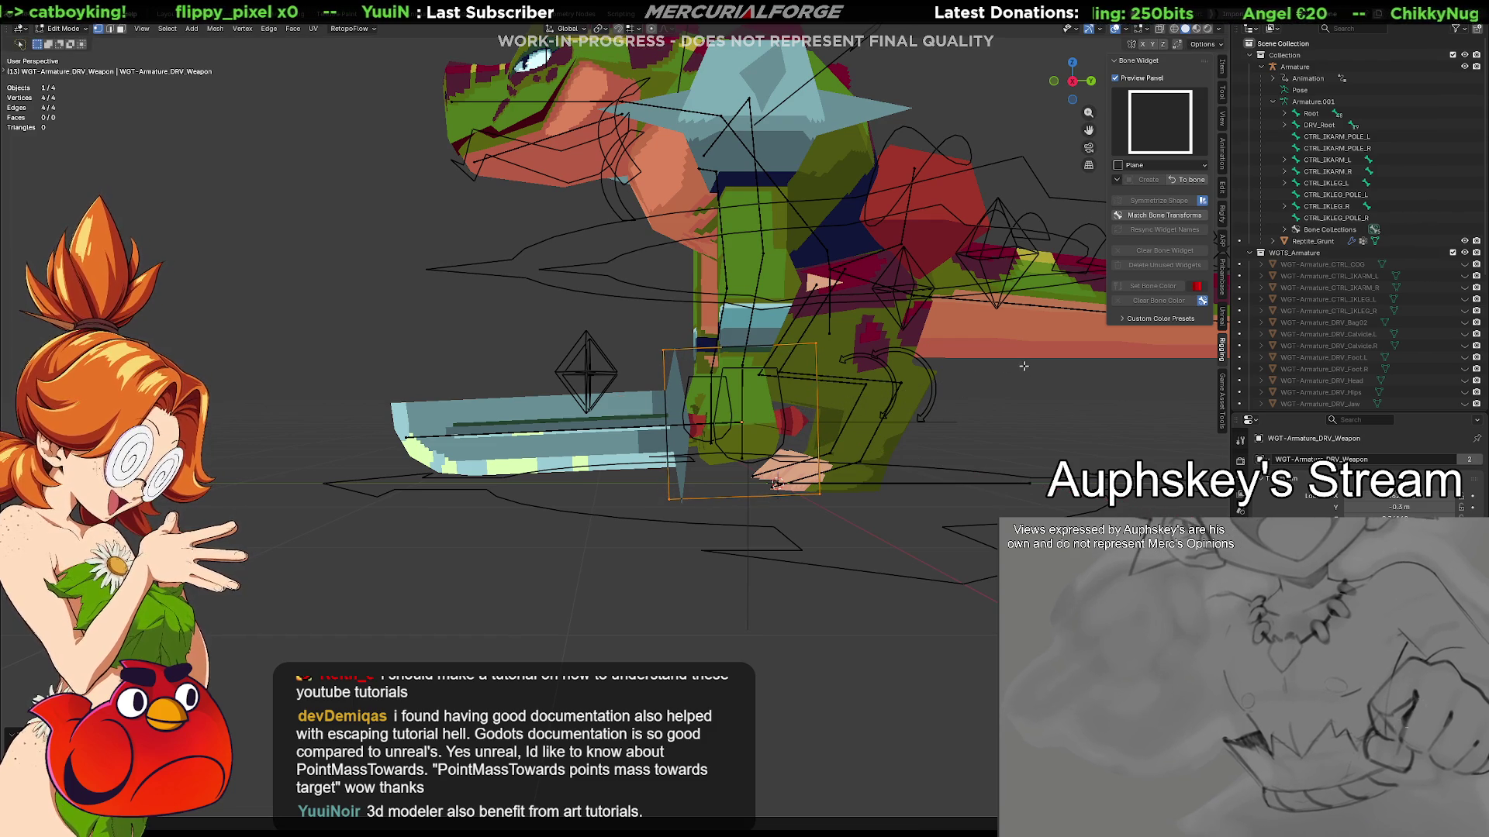
Slide the plane along Y onto the blade and push its left edge outward along Y
key(g)
key(y)
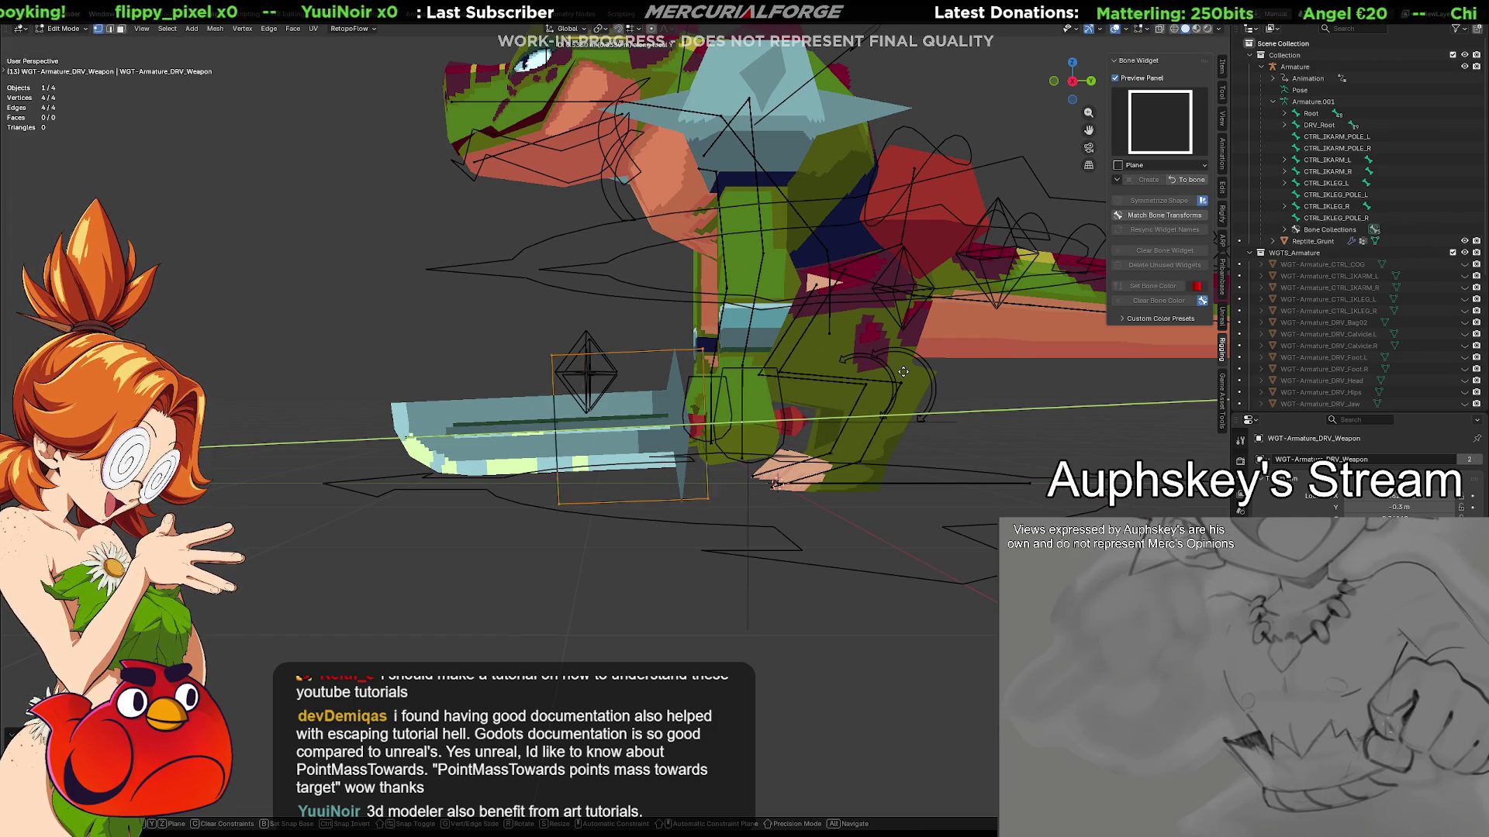
click(825, 379)
scroll(826, 380, up, 2)
shift+middle_drag(651, 450, 805, 462)
scroll(805, 462, up, 3)
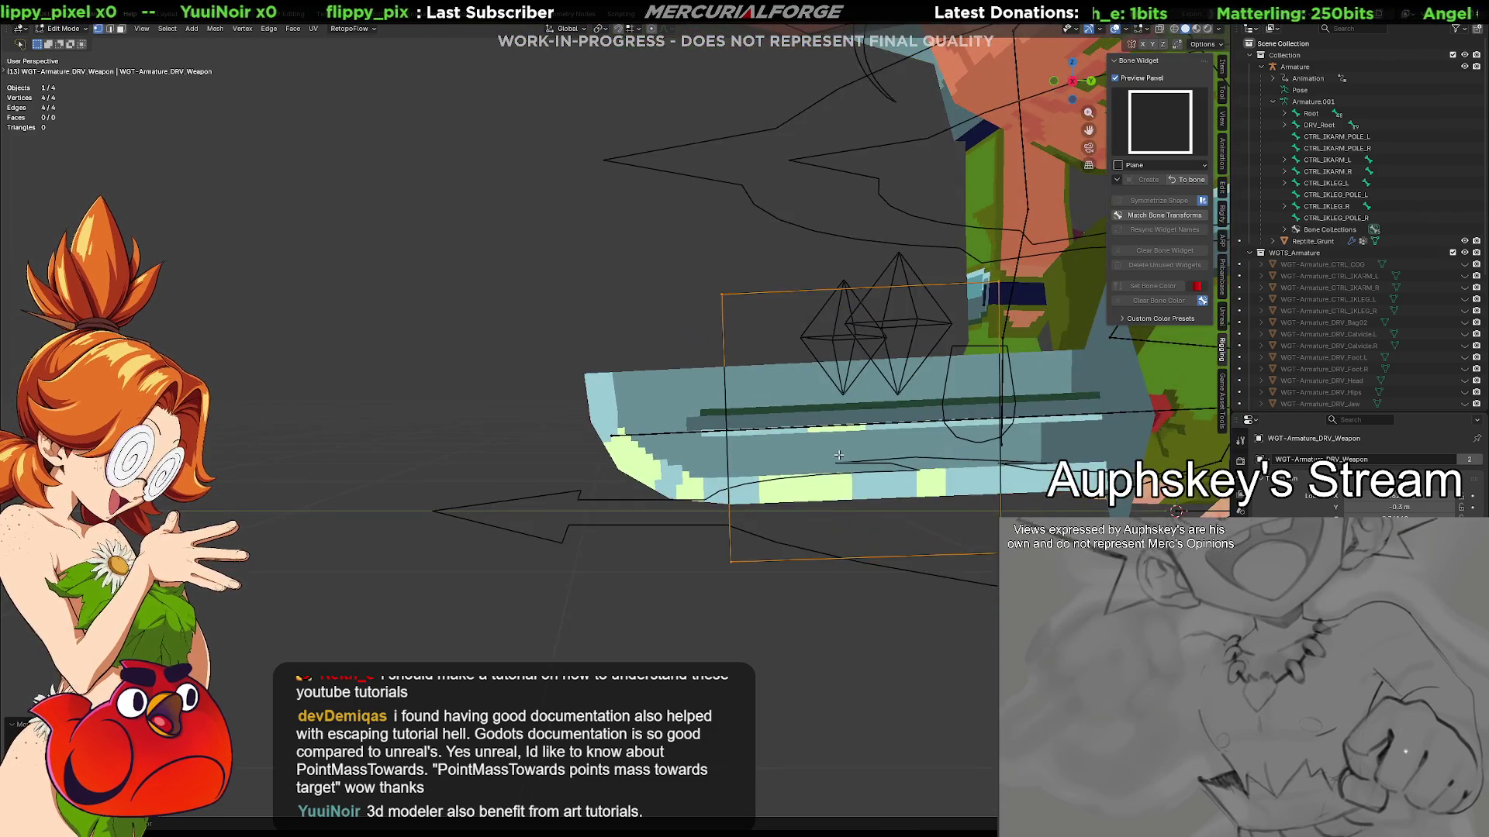
mouse_move(511, 256)
mouse_down()
mouse_move(602, 586)
mouse_move(636, 651)
mouse_up()
key(g)
key(y)
key(y)
click(476, 595)
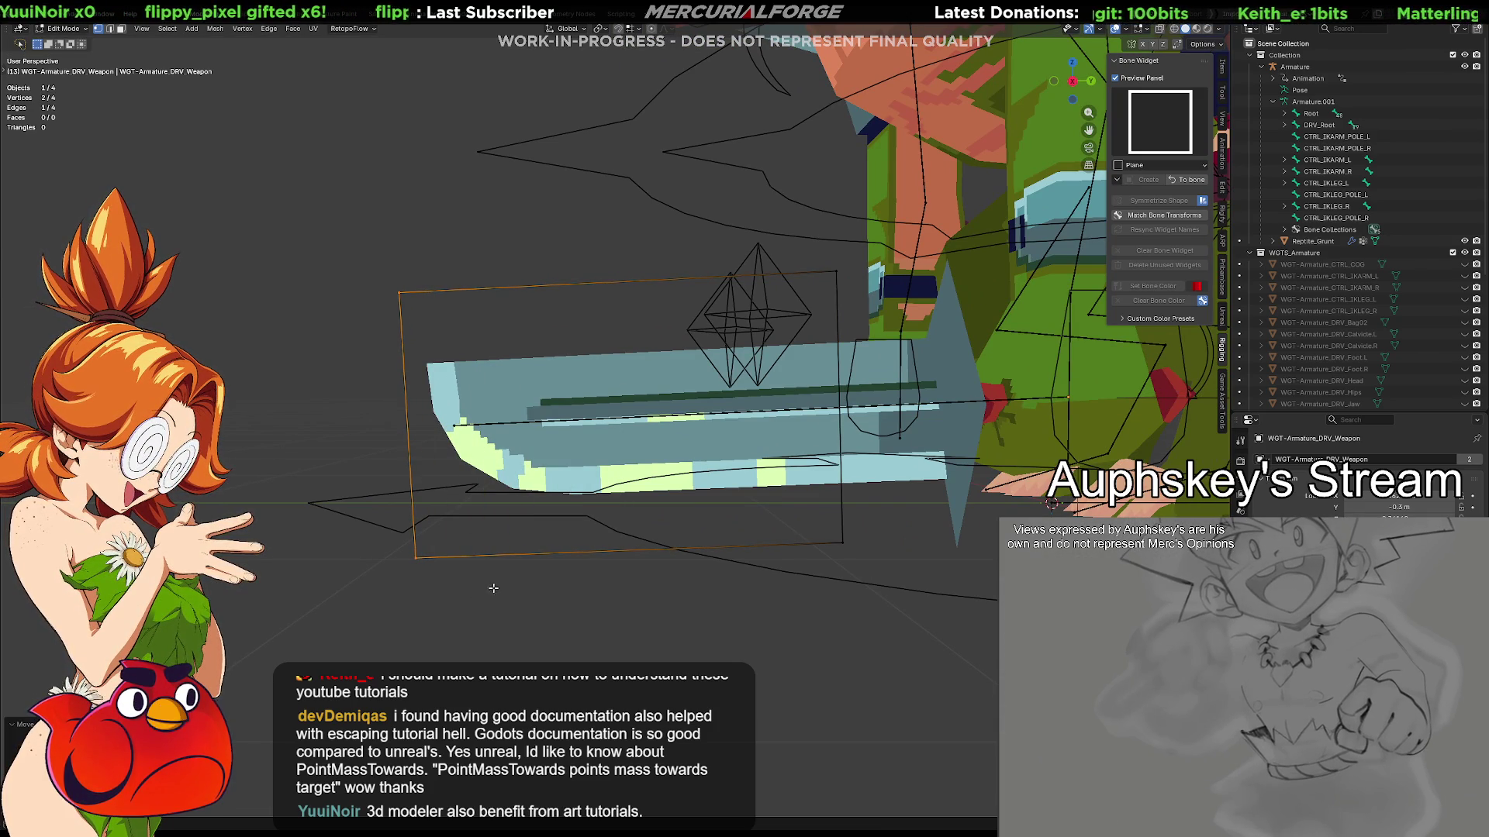
Lower the widget's top edge and raise its bottom edge along Z to hug the blade
key(g)
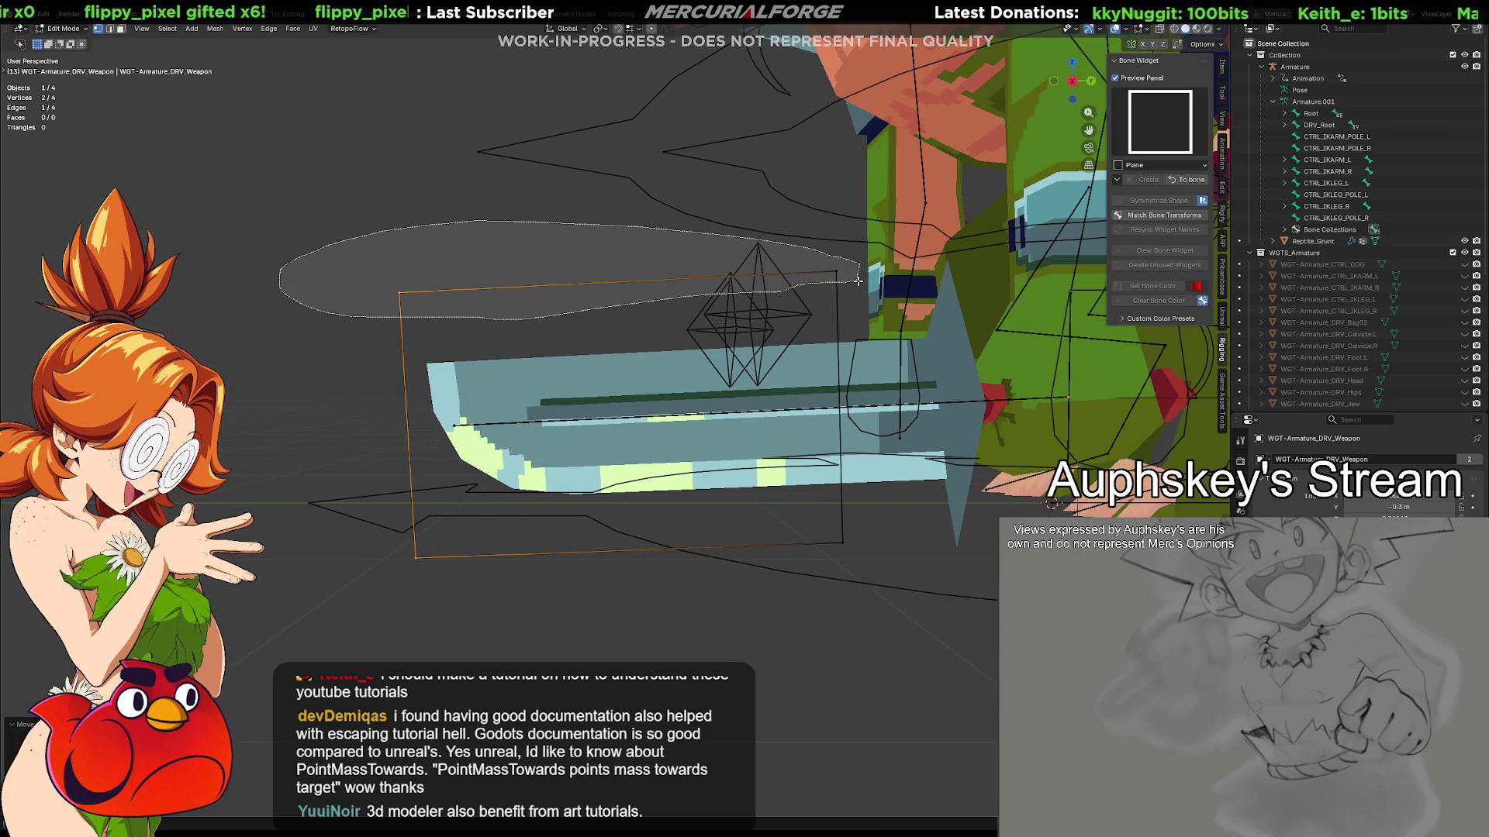
right_click(848, 287)
key(g)
key(z)
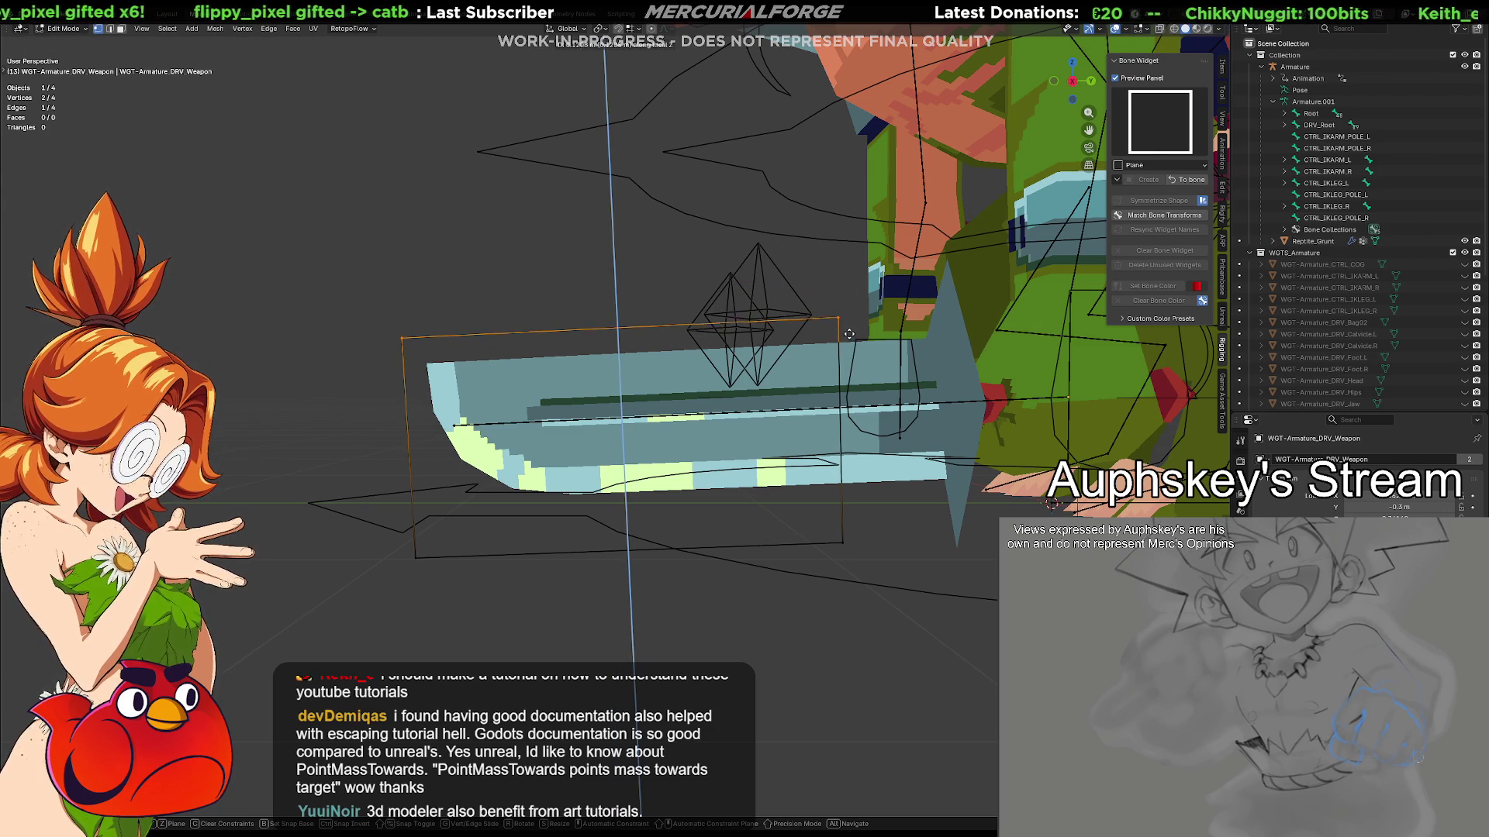
click(849, 351)
click(807, 544)
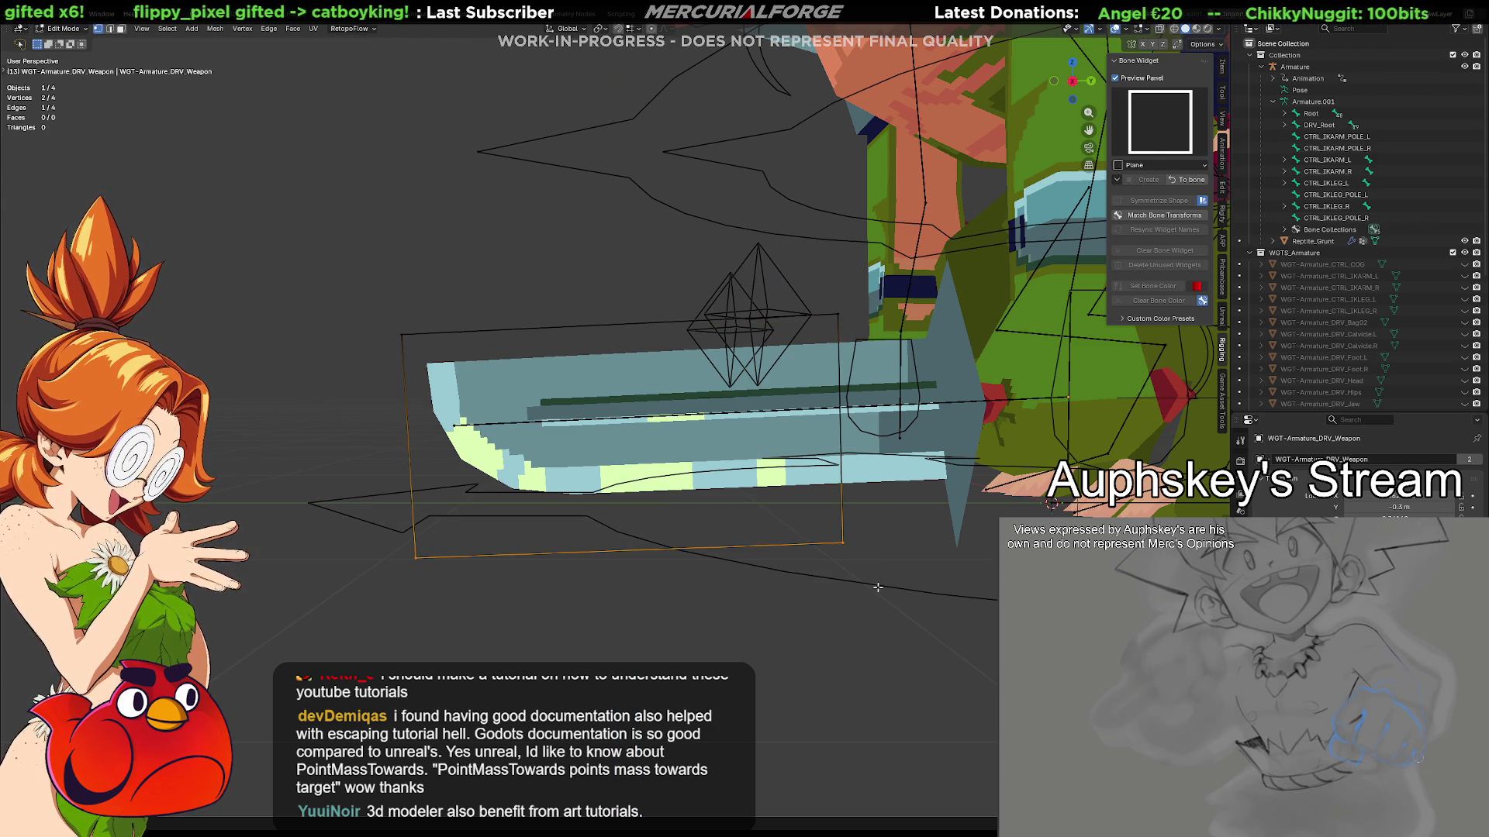
key(g)
key(z)
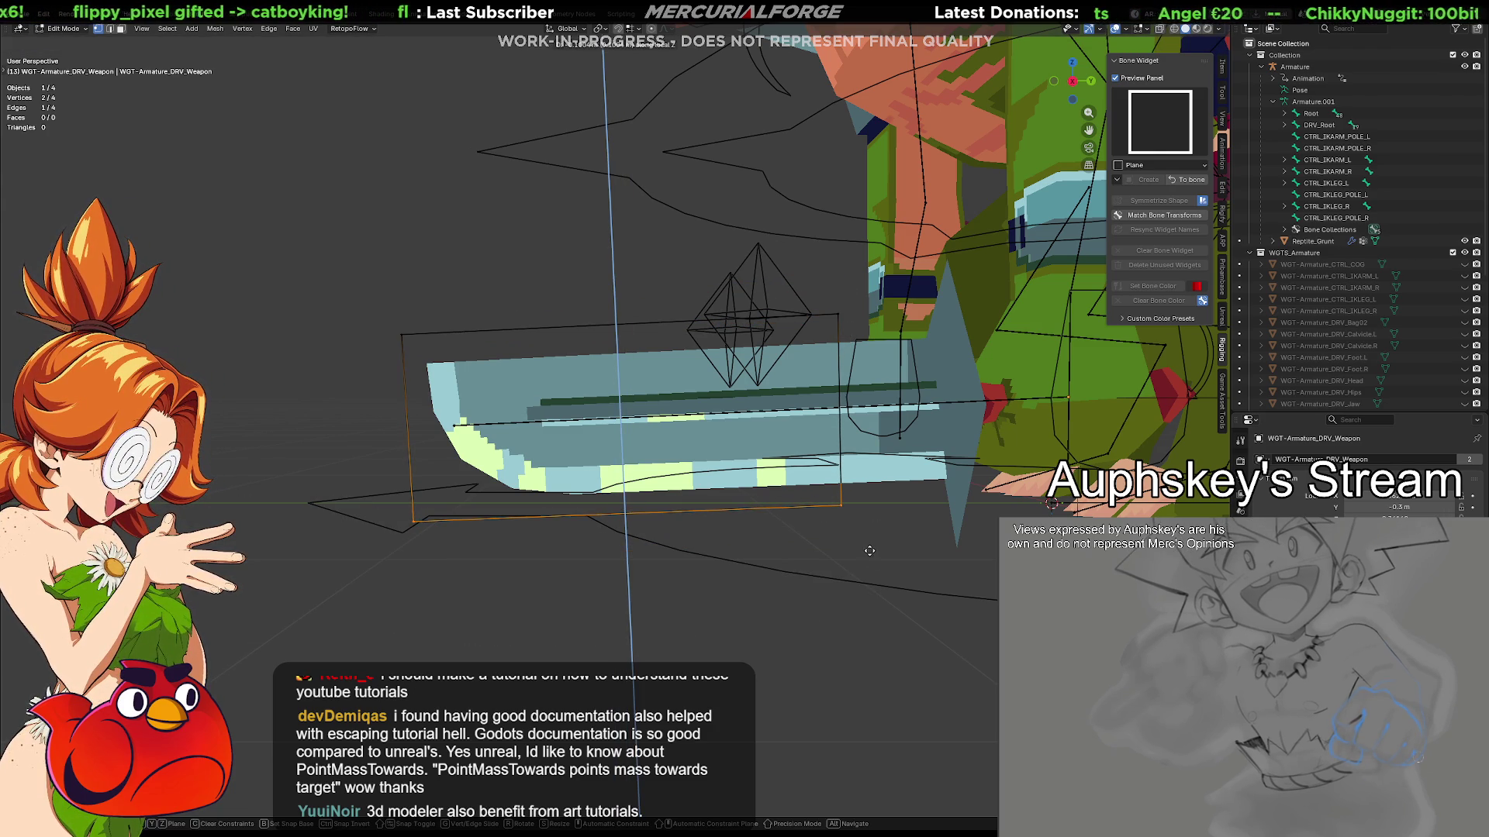
click(418, 530)
Bevel the bottom-left corner, extend the right edge along local X, and leave Edit Mode
click(390, 526)
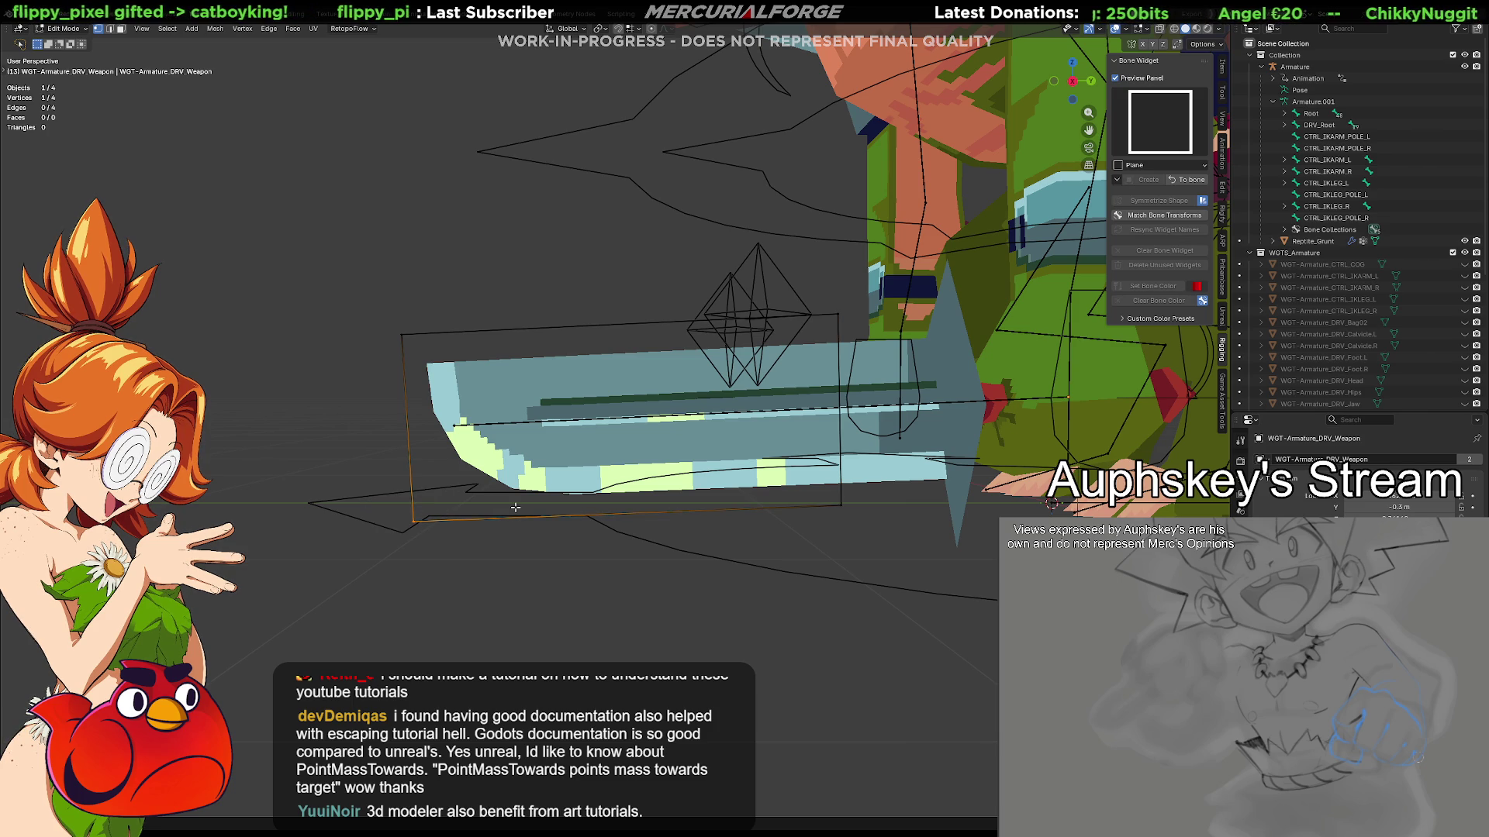
key(ctrl+shift+b)
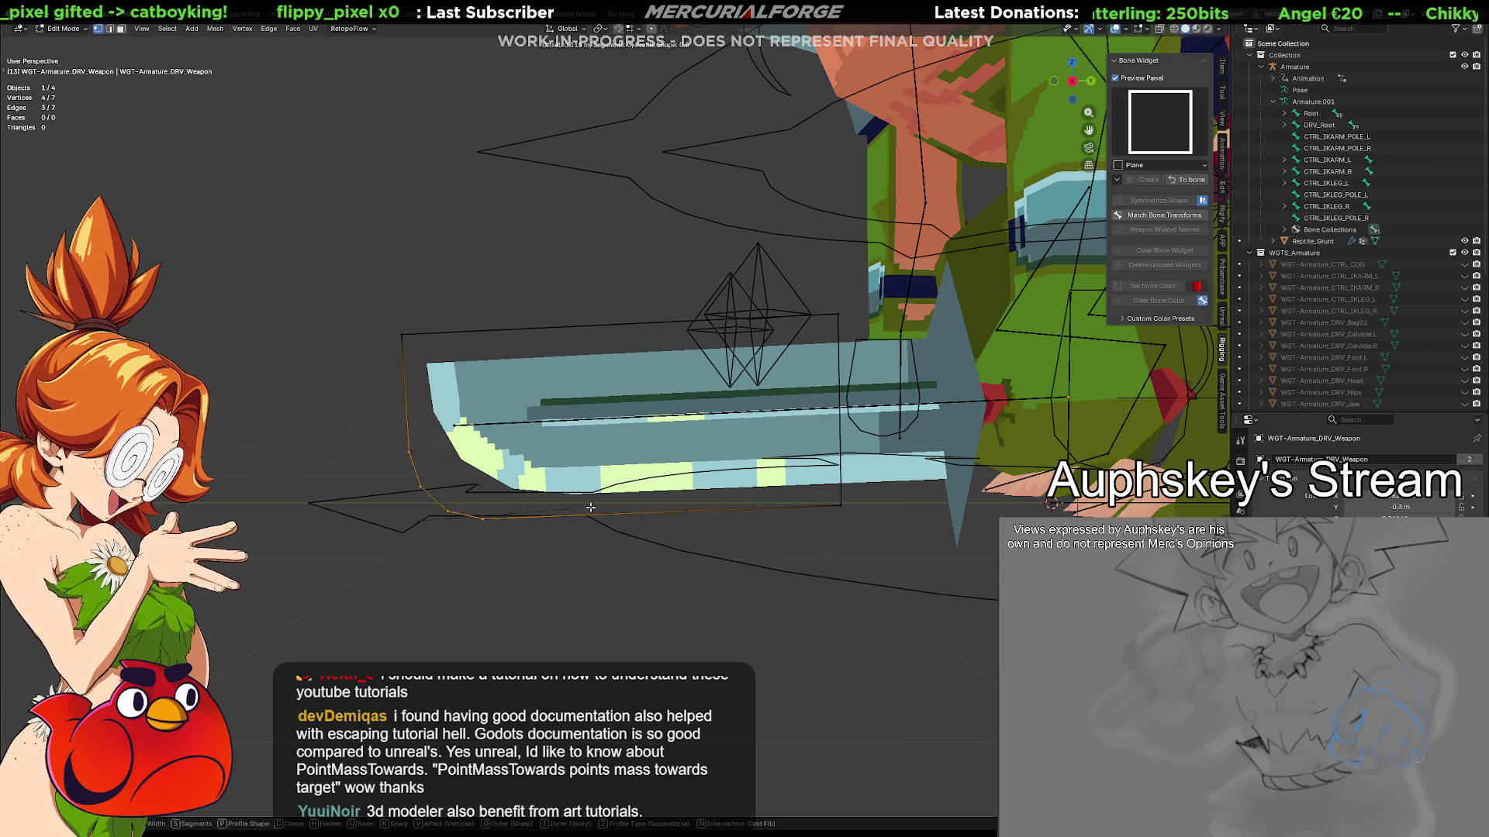
click(661, 503)
mouse_move(884, 535)
mouse_down()
mouse_move(818, 372)
mouse_move(815, 297)
mouse_up()
shift+middle_drag(876, 326, 768, 323)
key(g)
key(x)
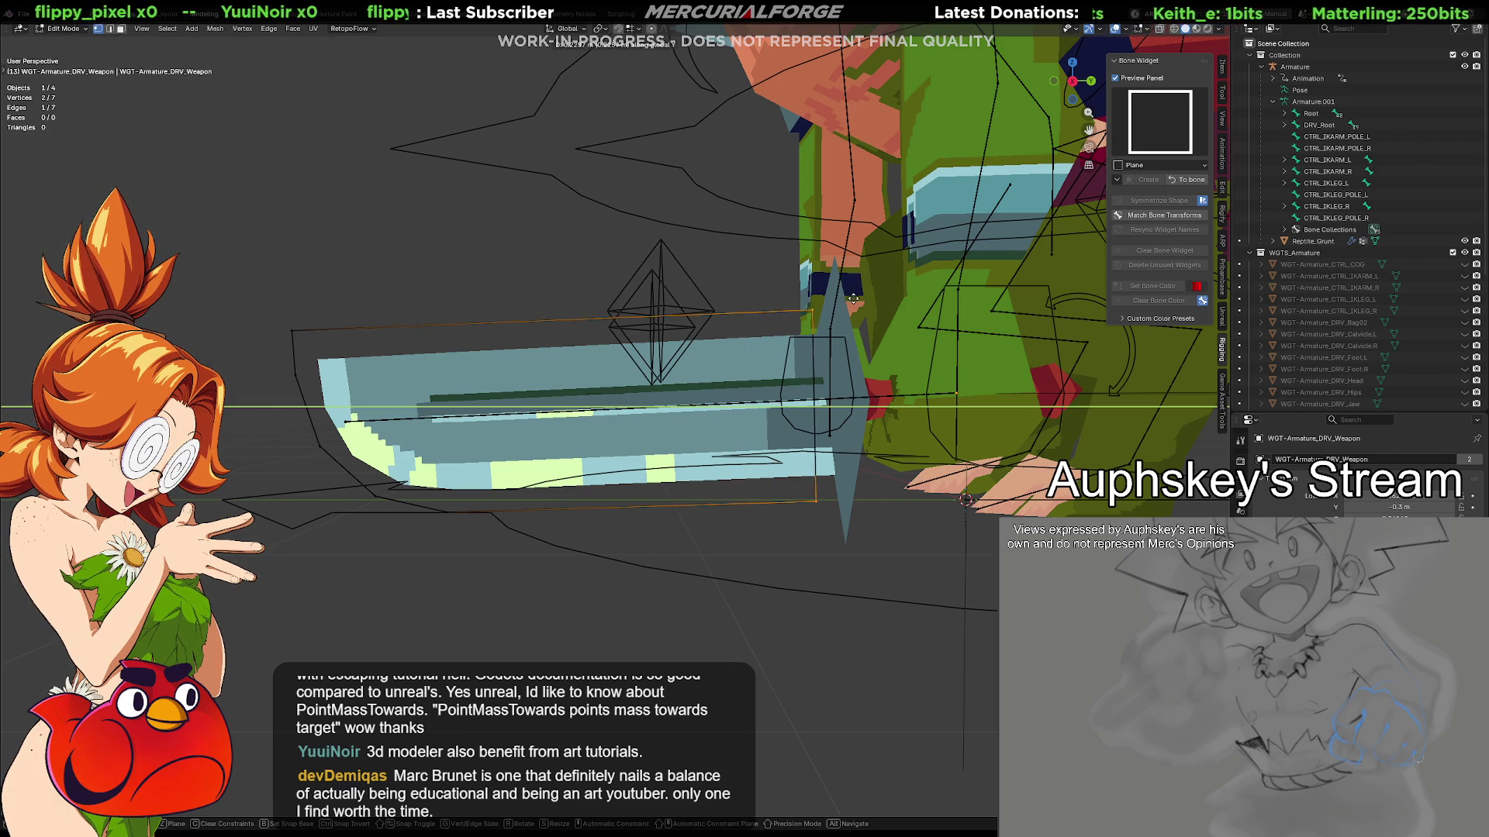
key(x)
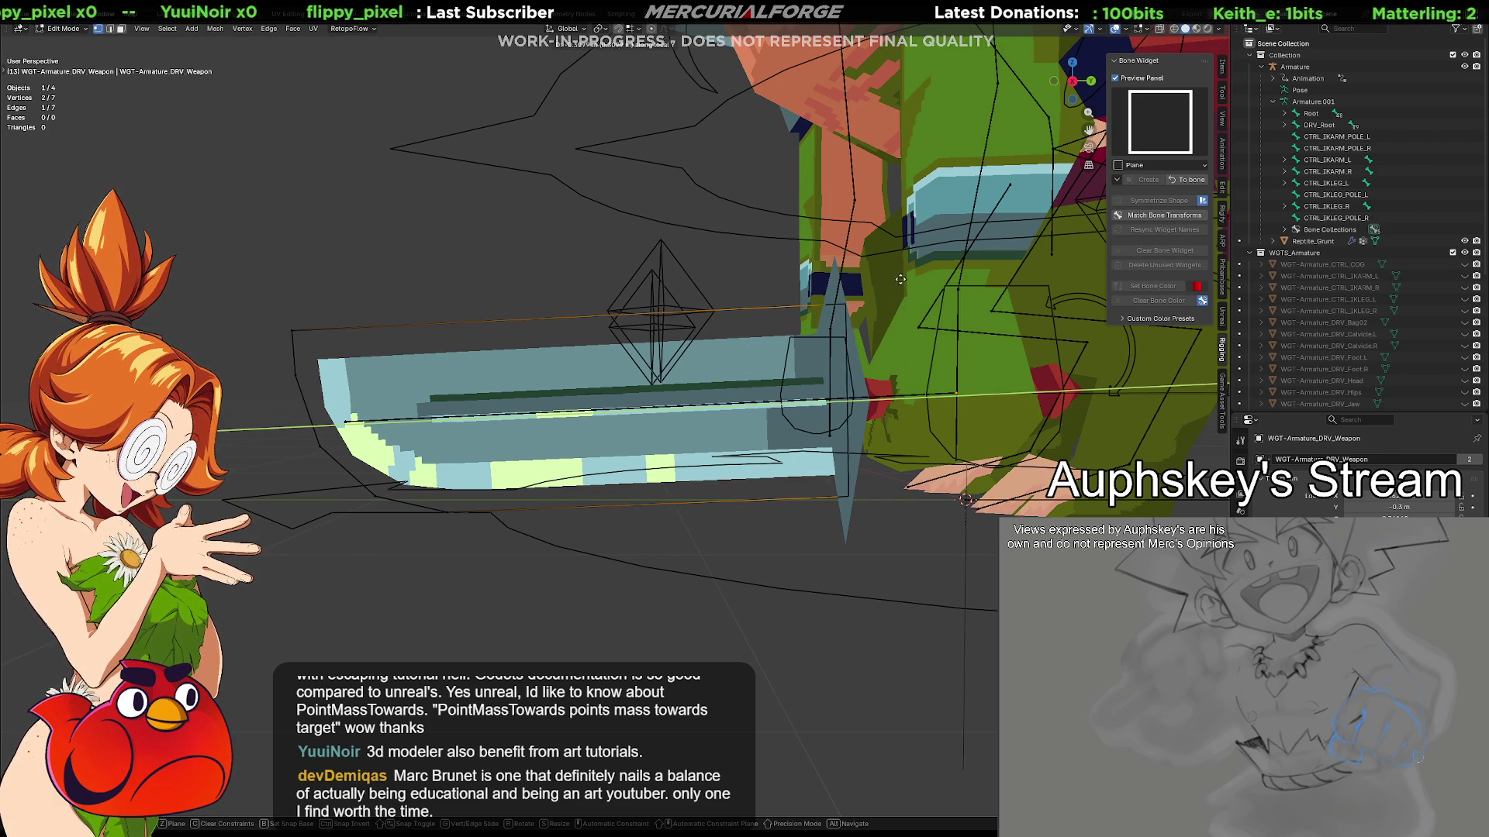
click(1129, 238)
middle_drag(1053, 287, 773, 314)
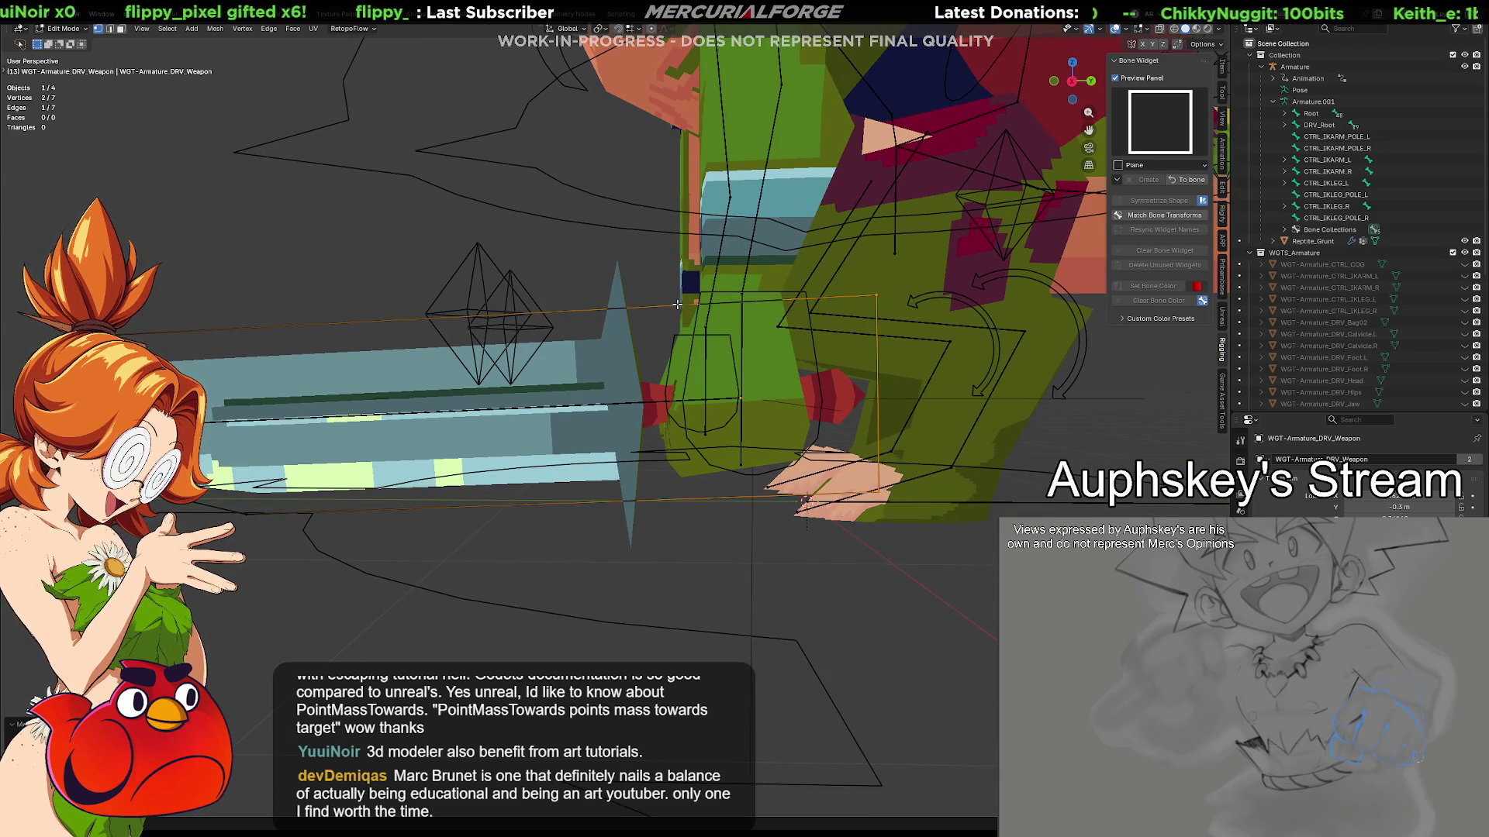
key(Tab)
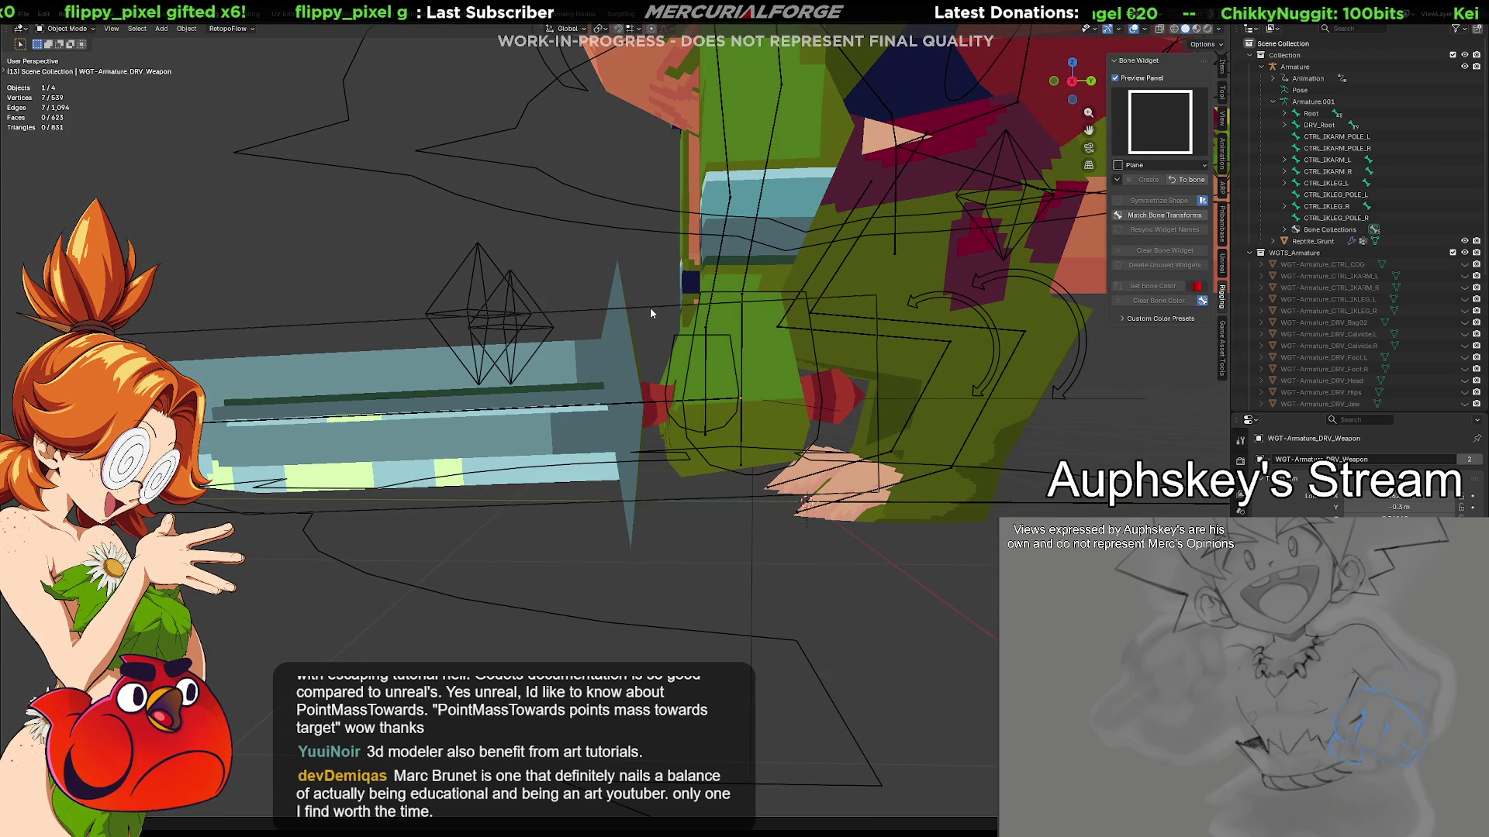
Select the armature and switch it from Edit Mode into Pose Mode
click(651, 313)
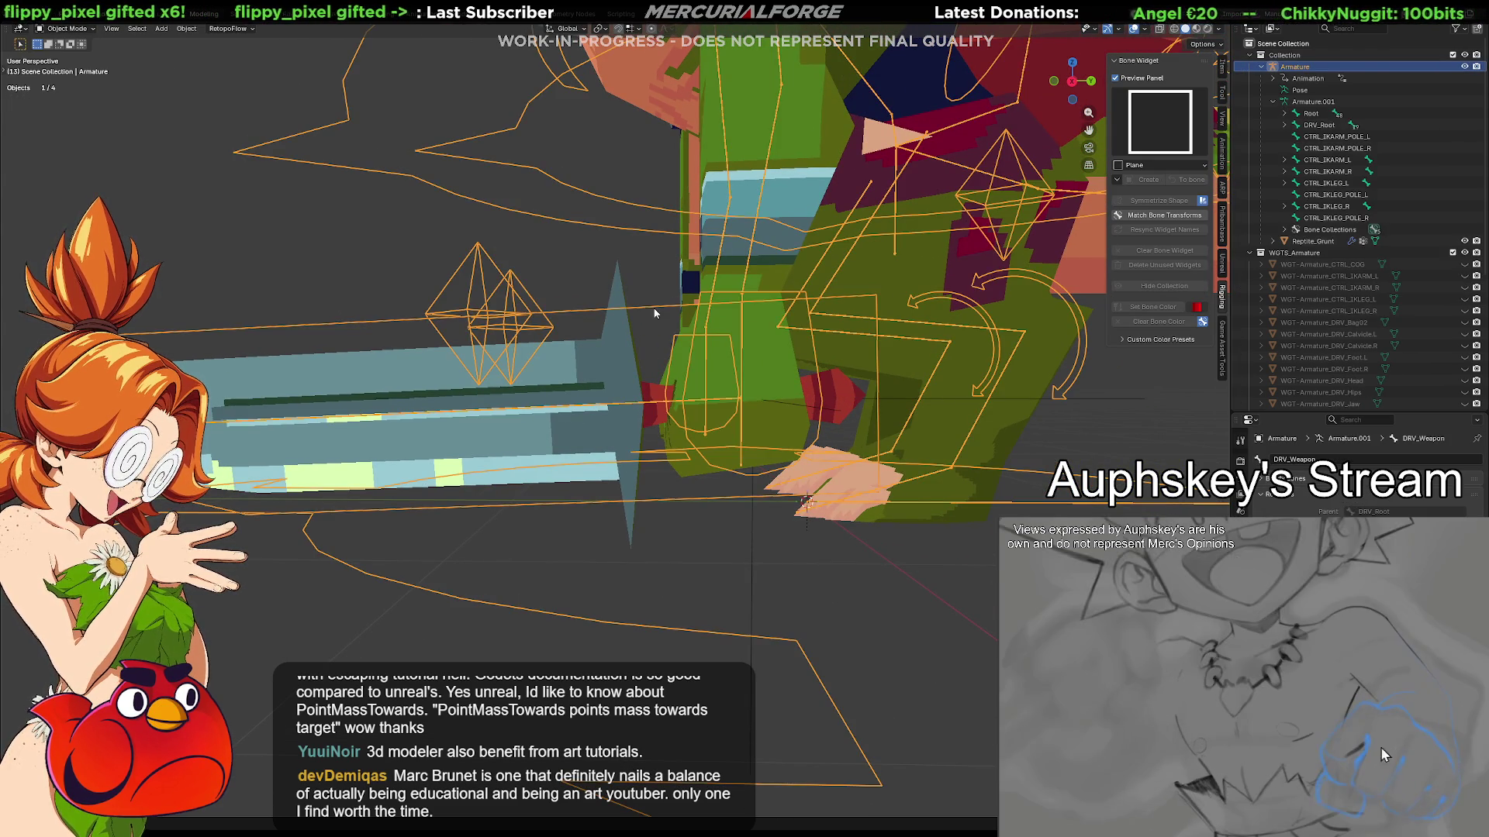
key(ctrl+Tab)
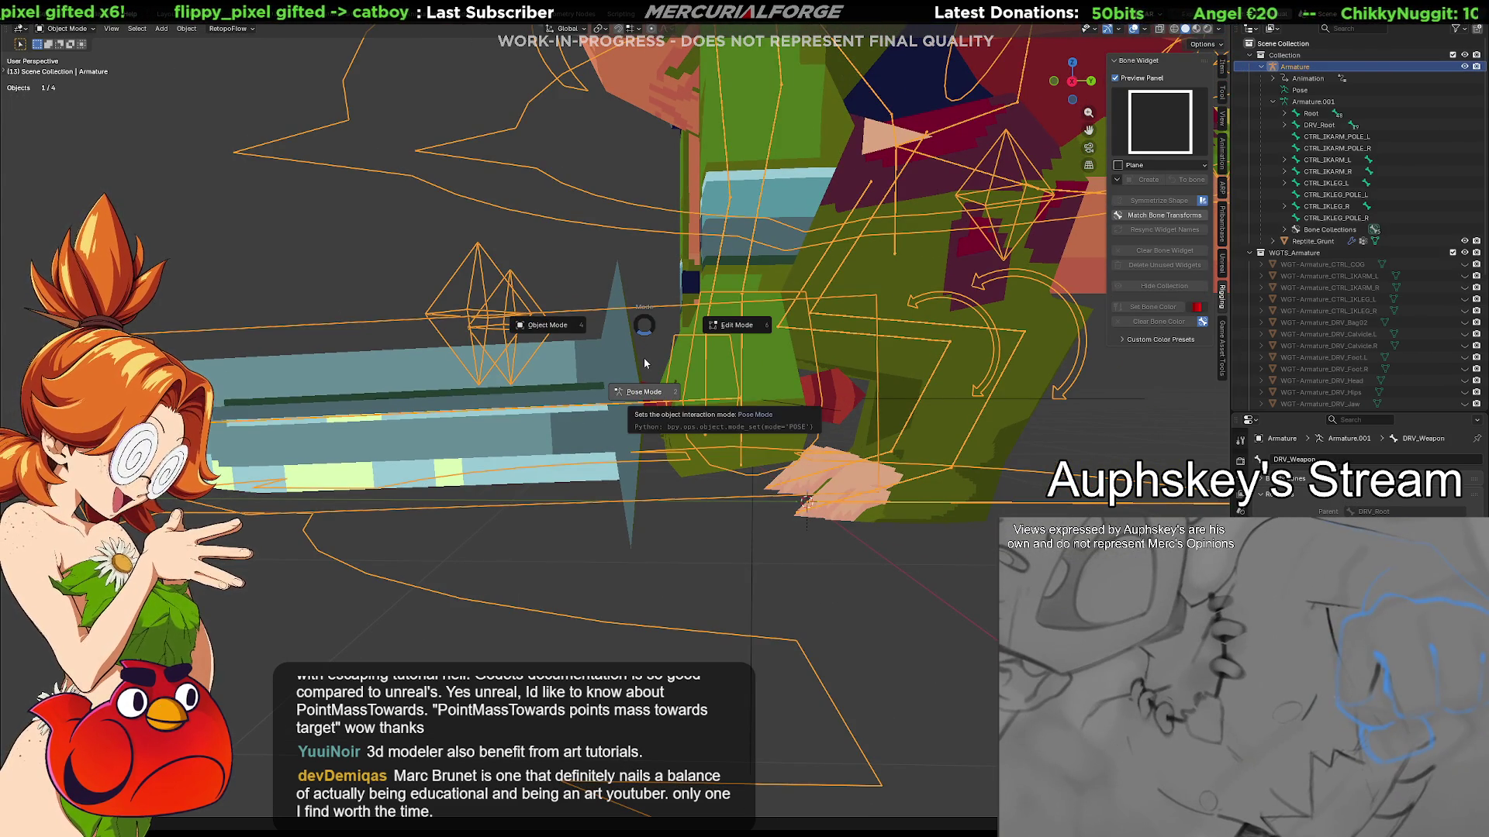
click(722, 324)
key(Tab)
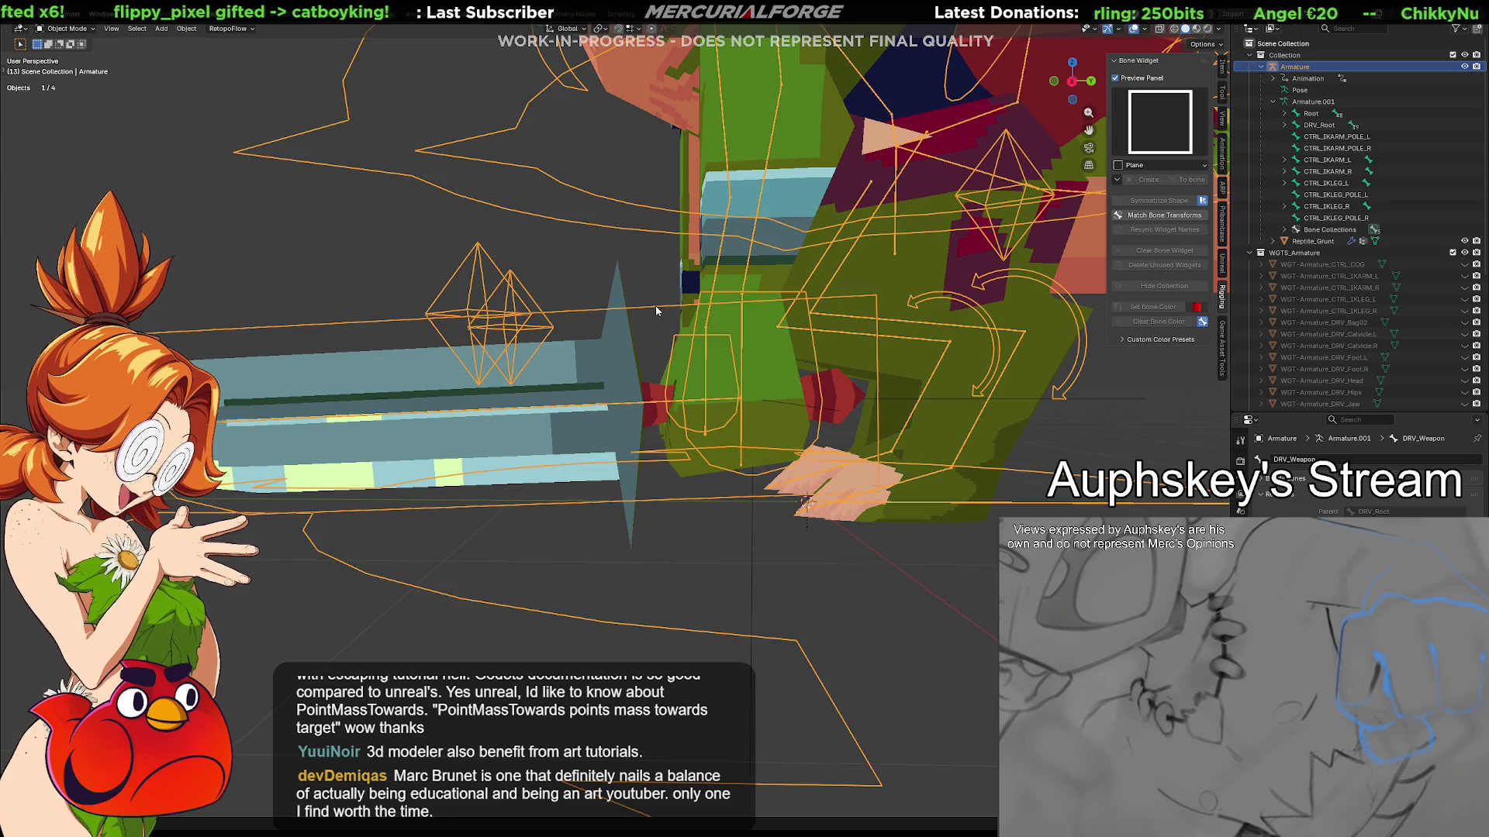
key(ctrl+Tab)
click(653, 297)
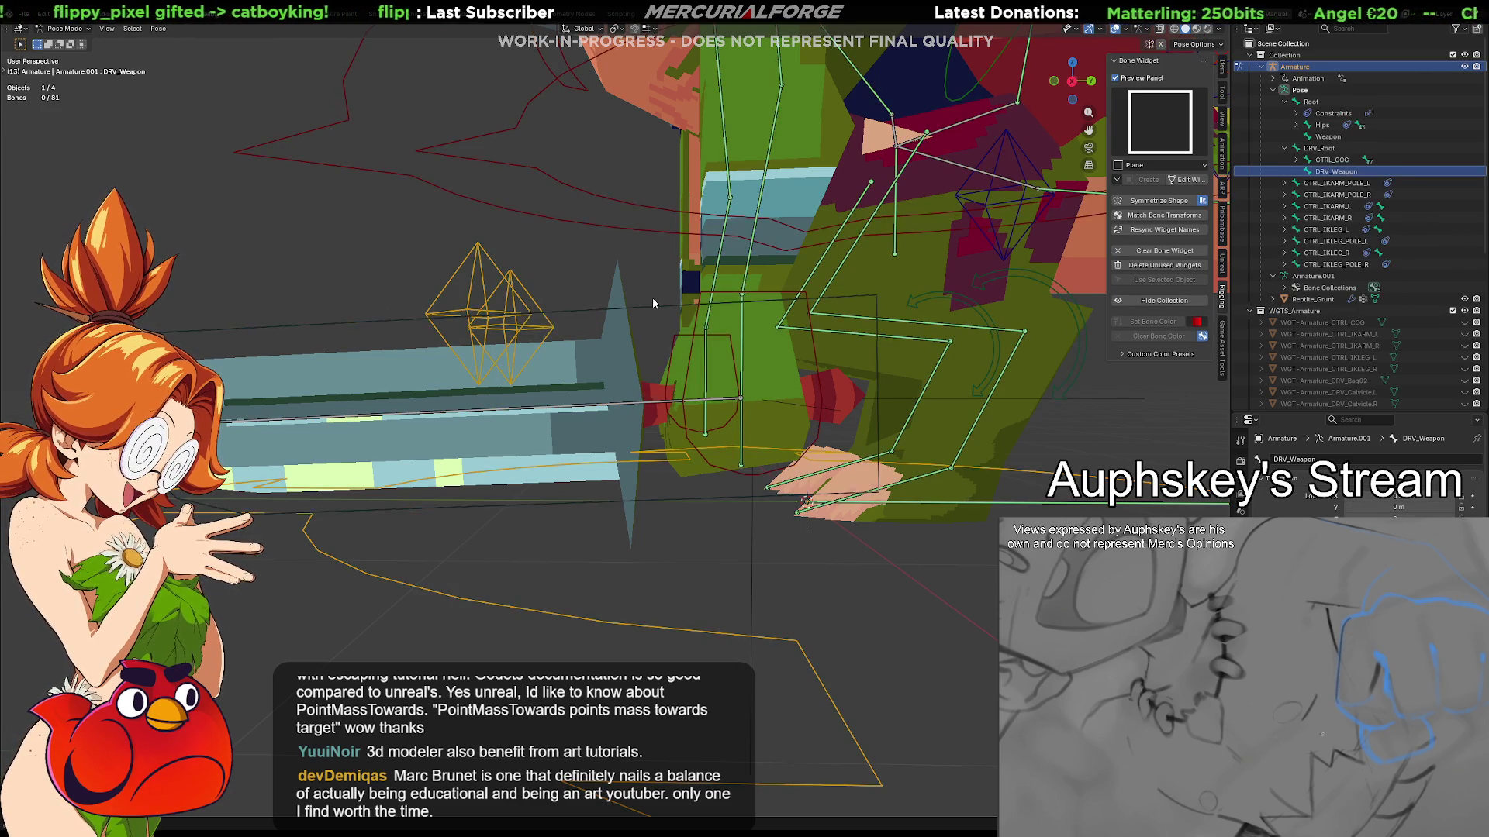
Hide the widget collection and create a new widget for the DRV_Weapon bone
click(1164, 300)
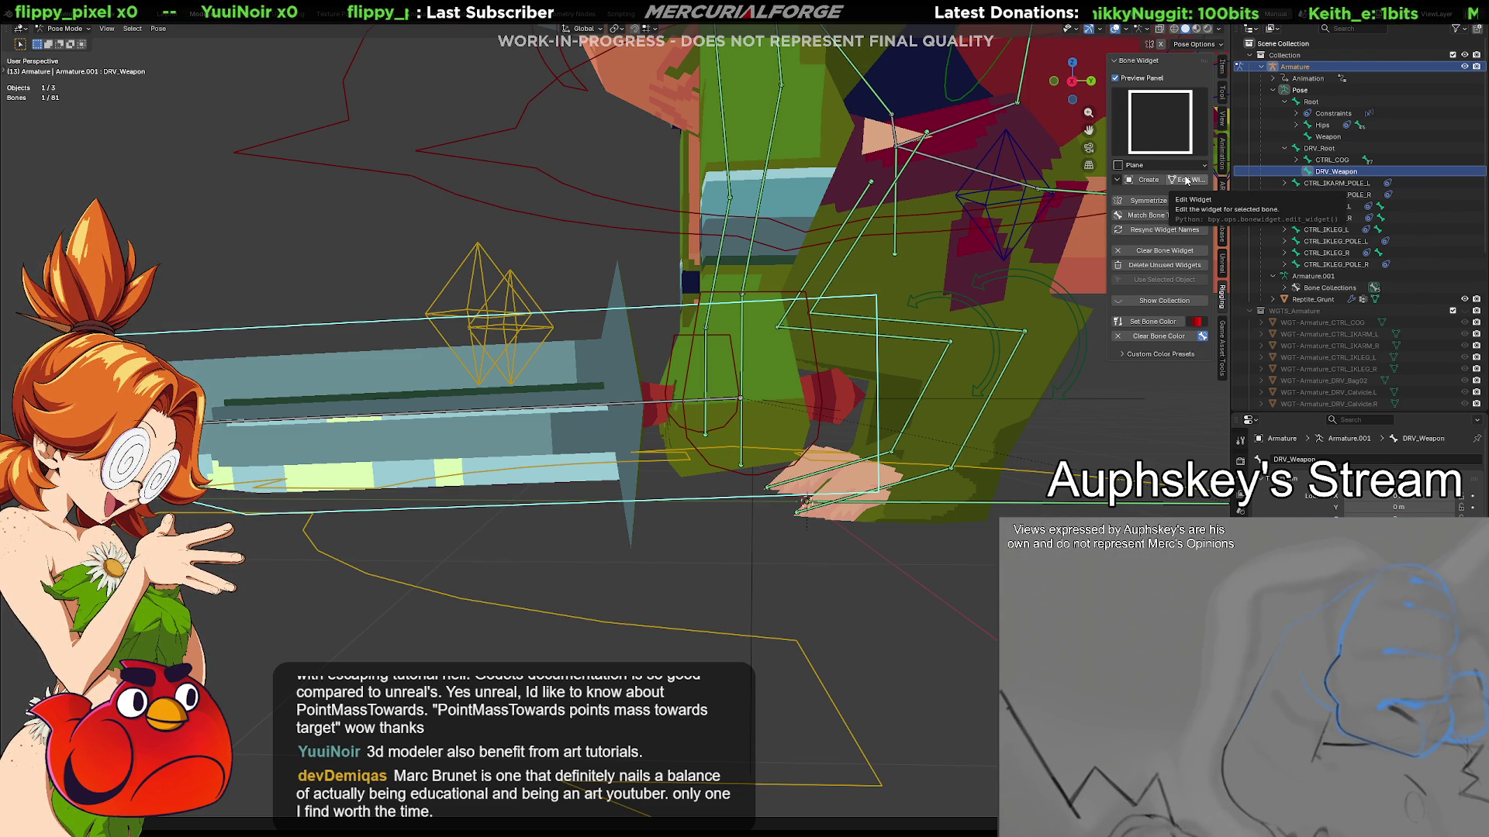
click(1186, 180)
click(1187, 180)
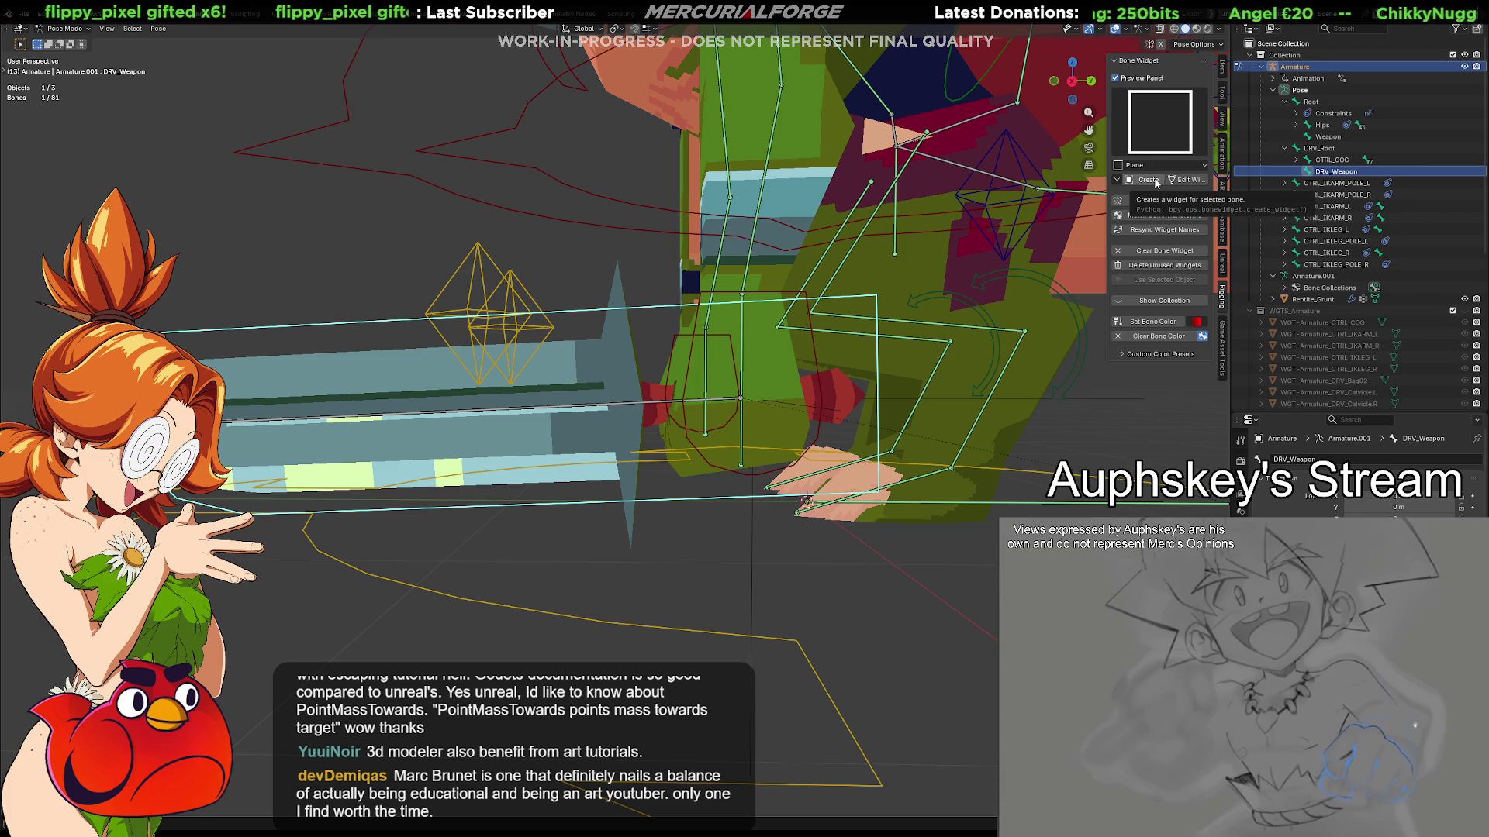
click(1156, 183)
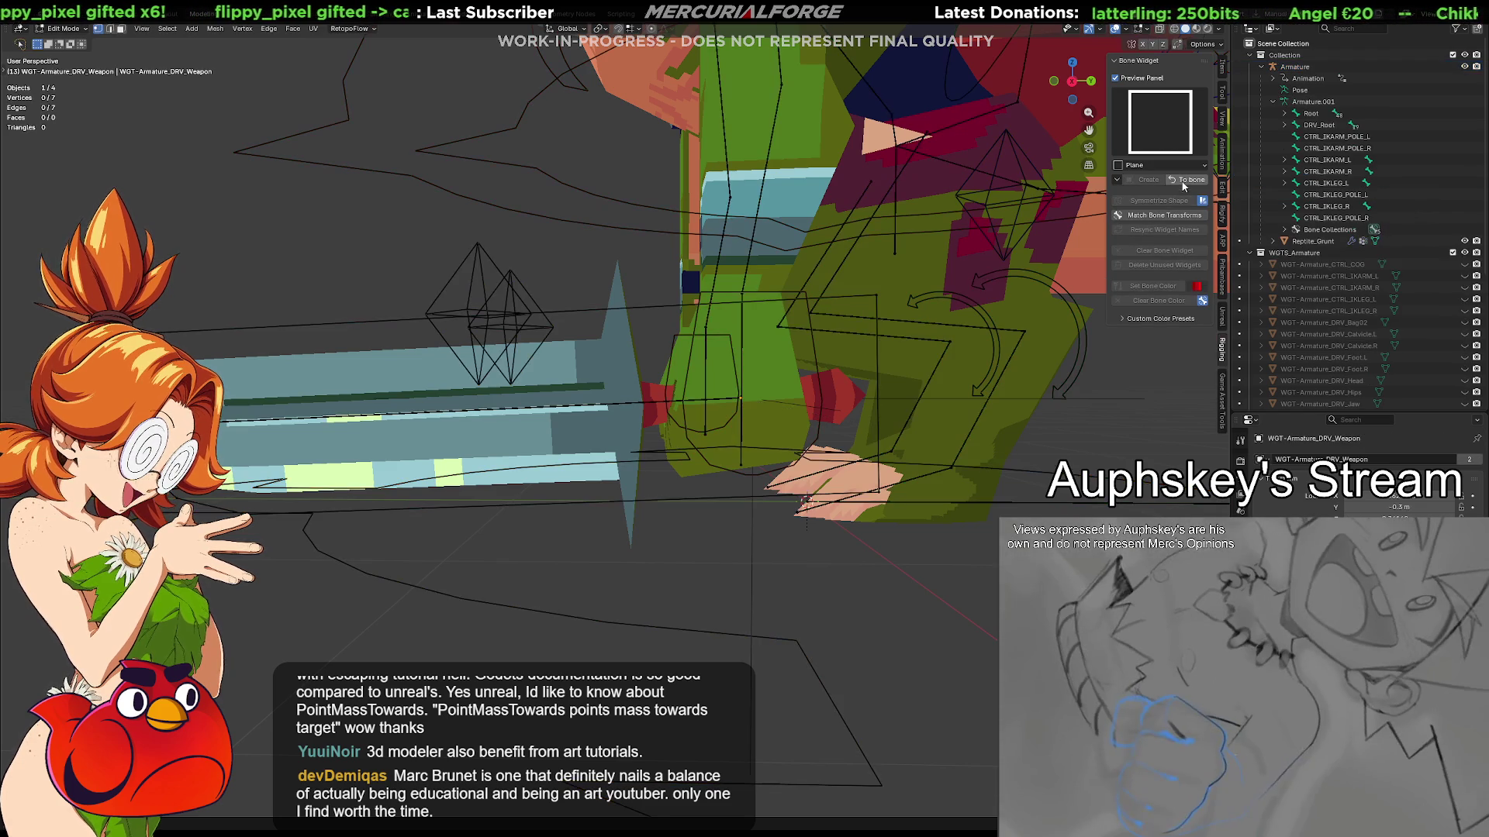
Subdivide the widget's upper and lower long edges
click(654, 308)
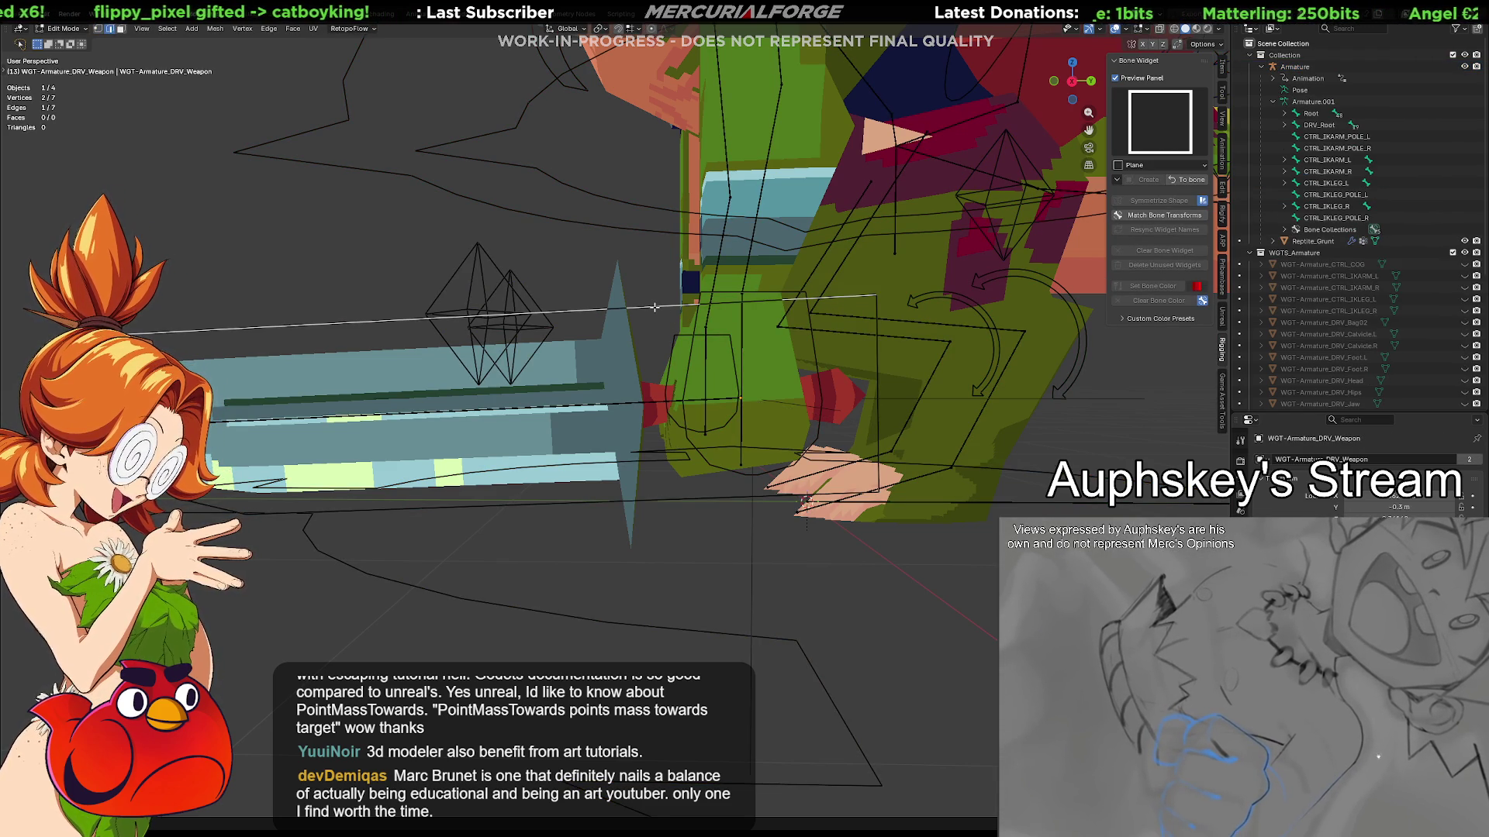
shift+click(660, 498)
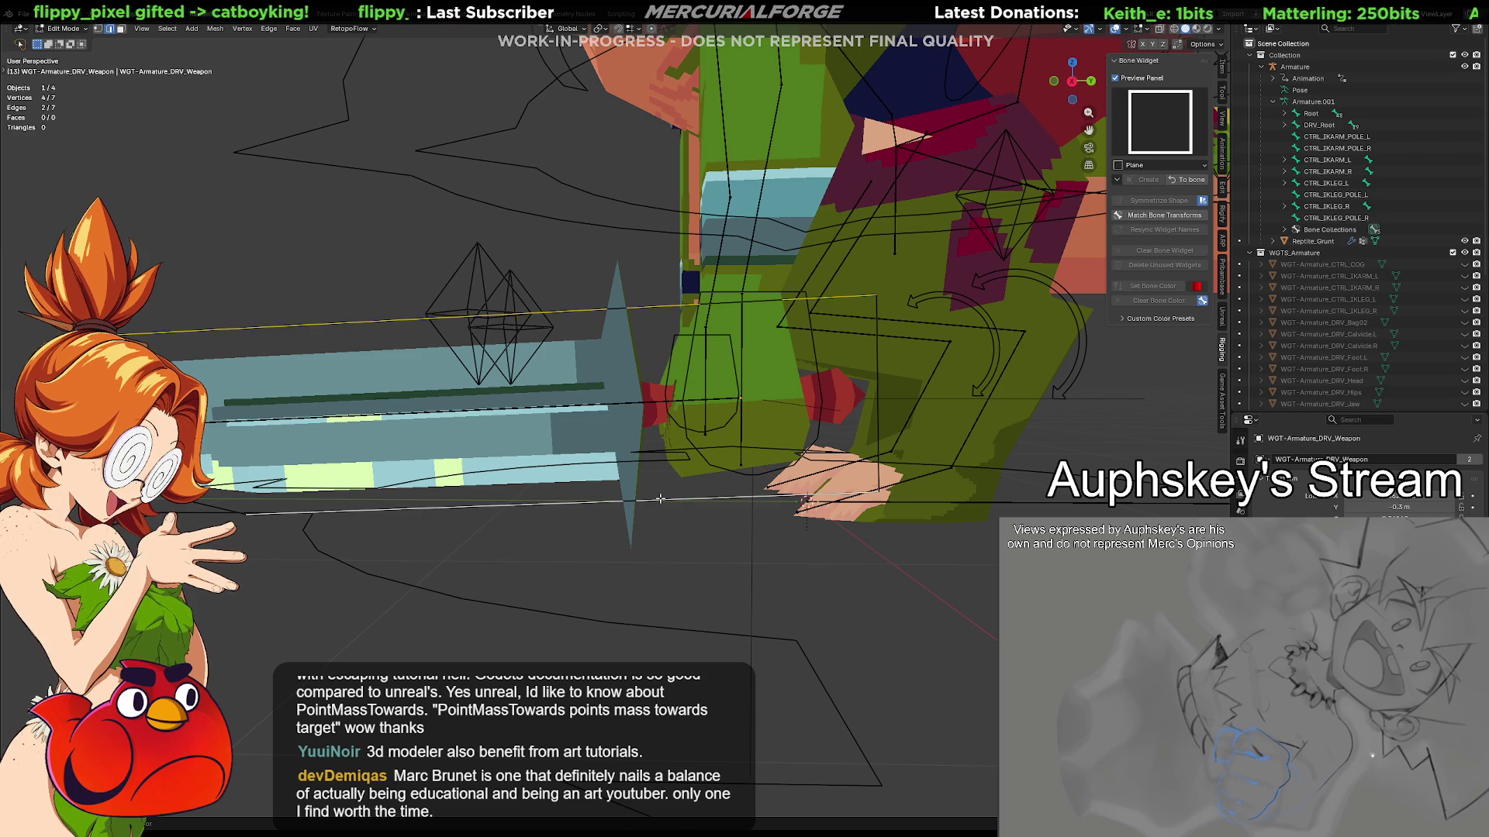
right_click(659, 498)
click(647, 473)
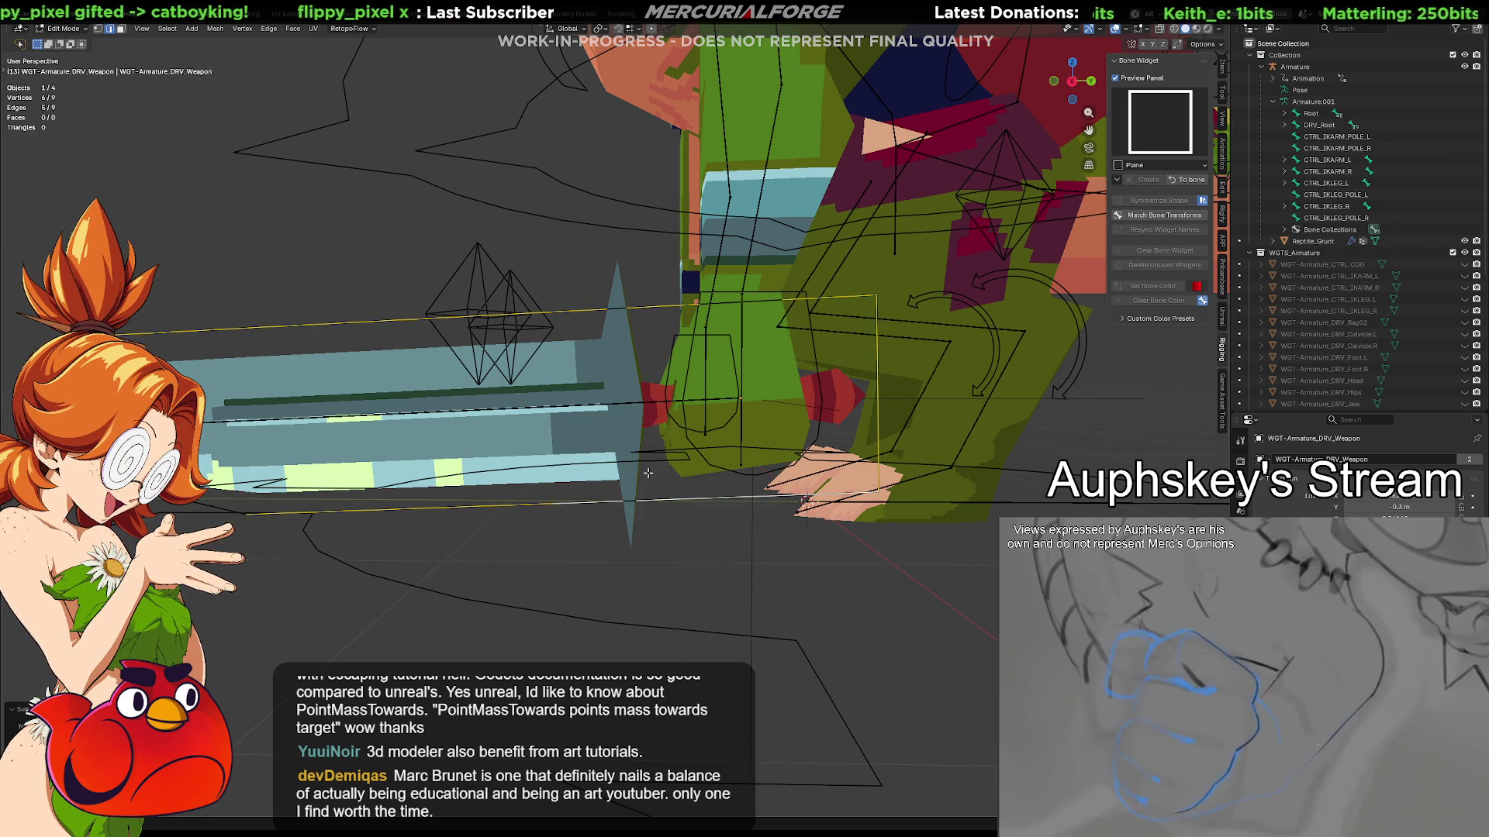
Box-select two vertices near the weapon and move them with axis locks, then along Y
key(1)
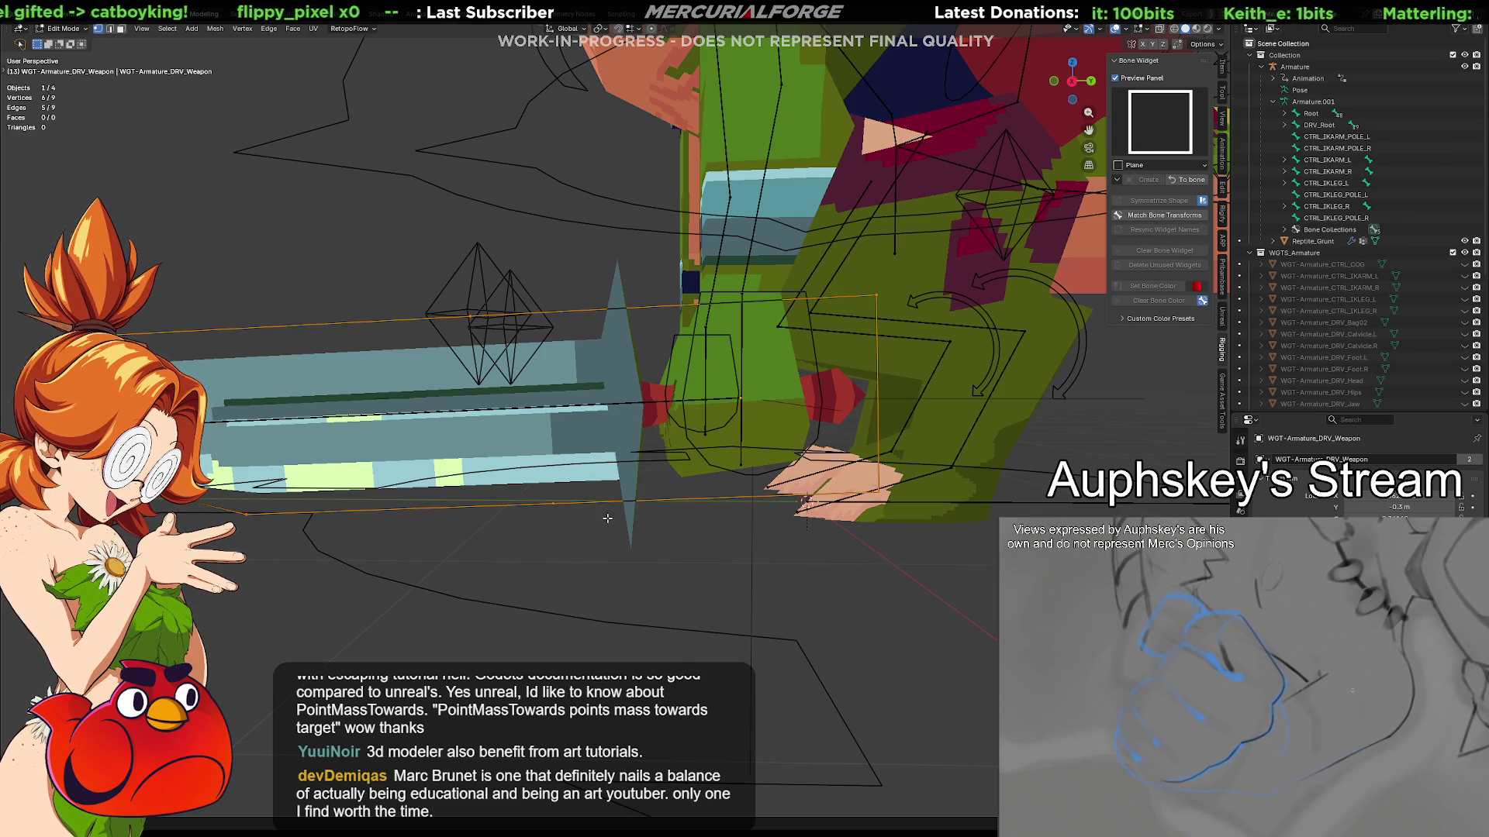
mouse_move(587, 527)
mouse_down()
mouse_move(410, 326)
mouse_move(409, 268)
mouse_up()
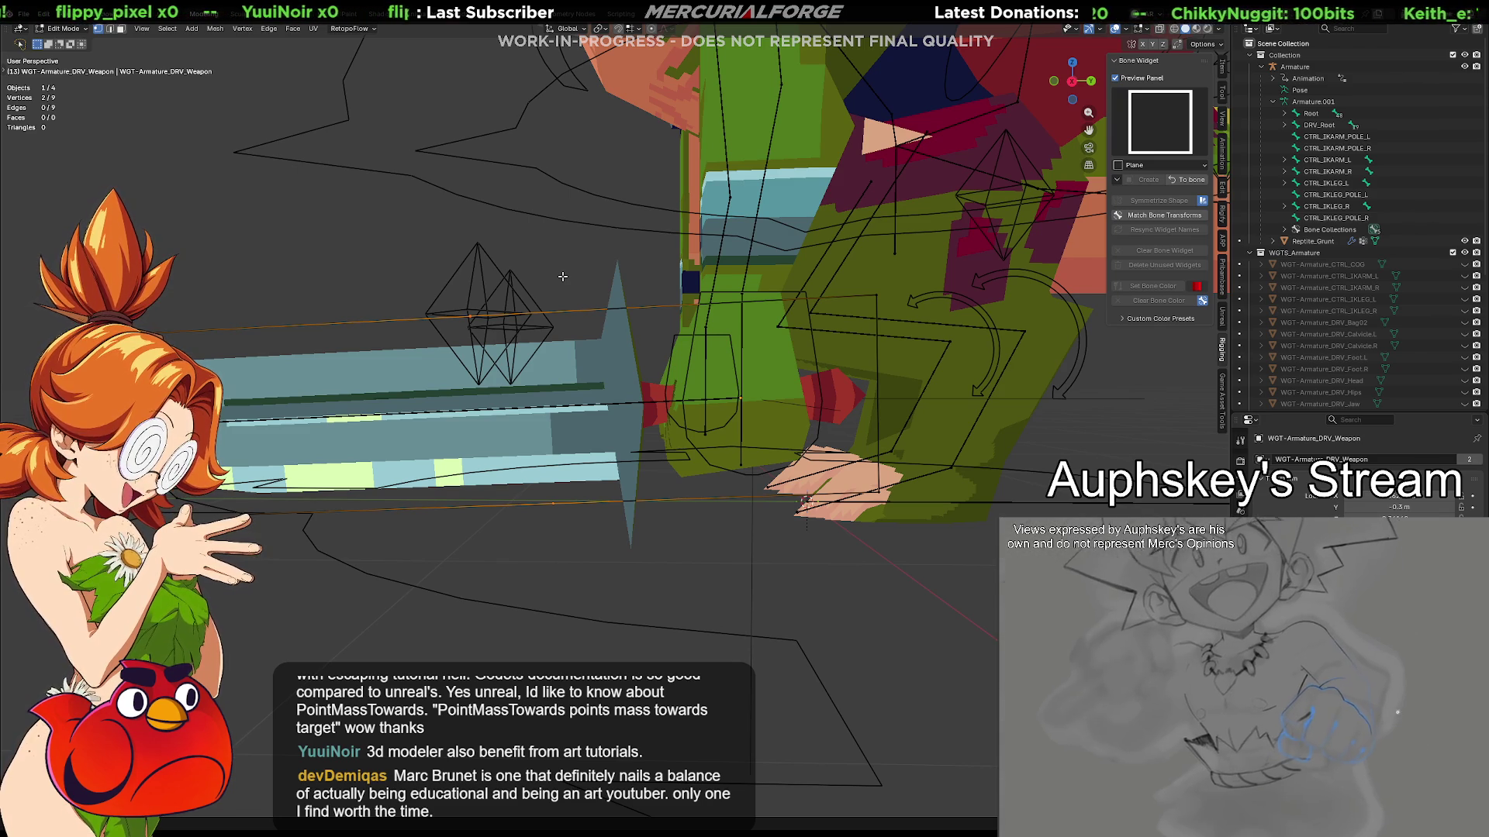
key(g)
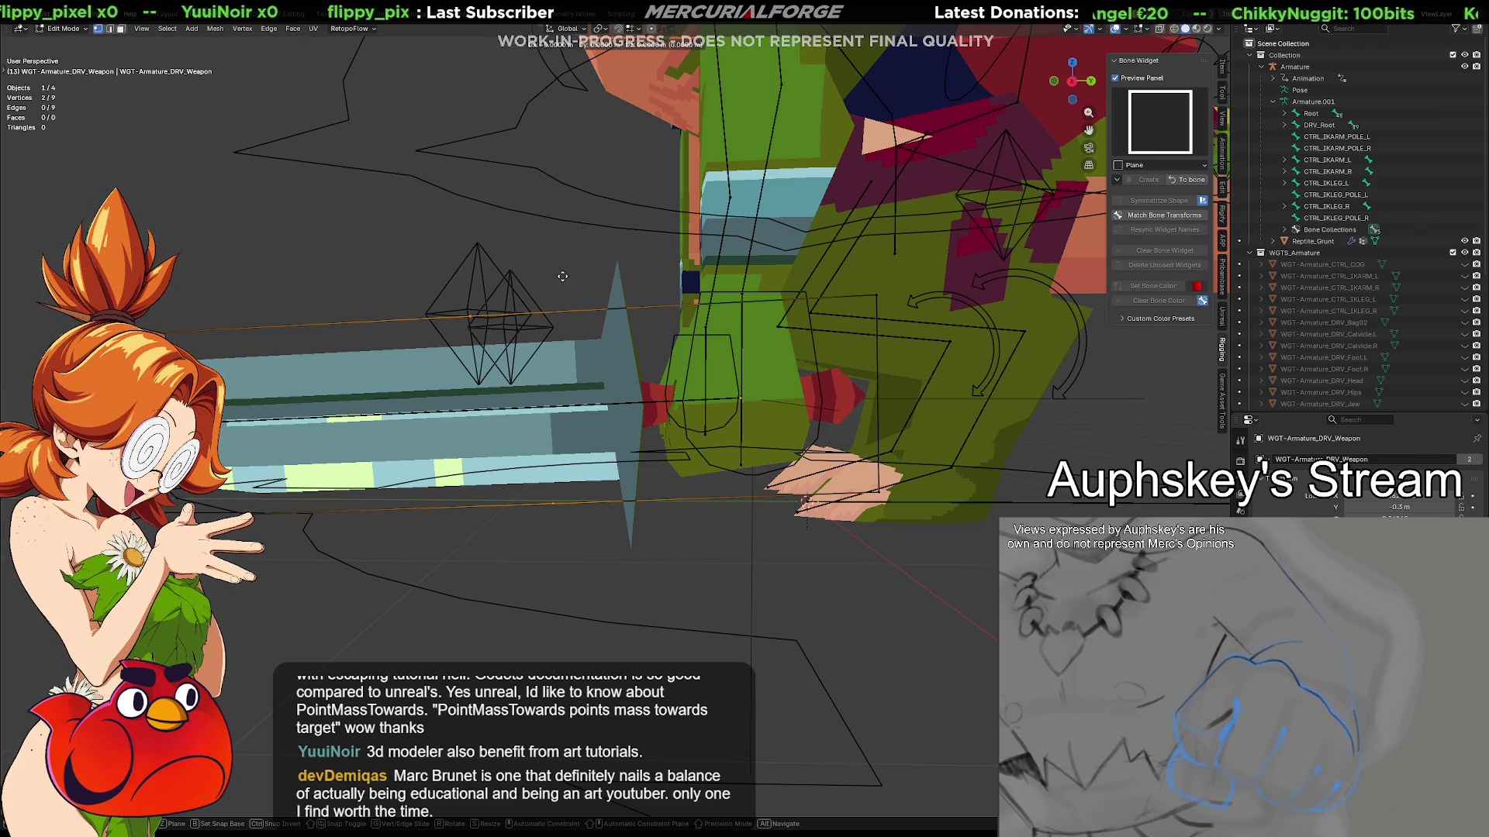
key(z)
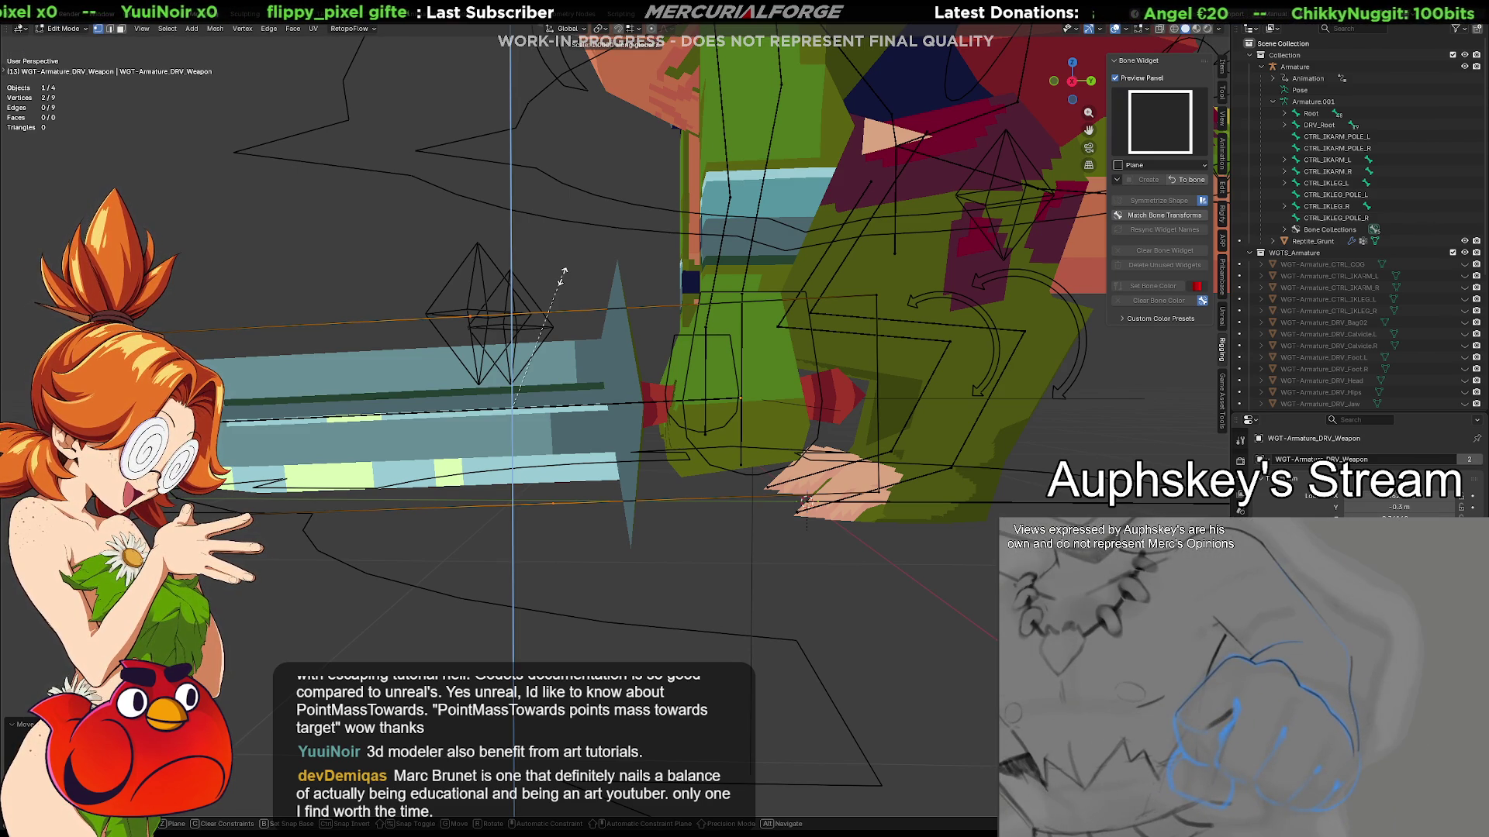
key(x)
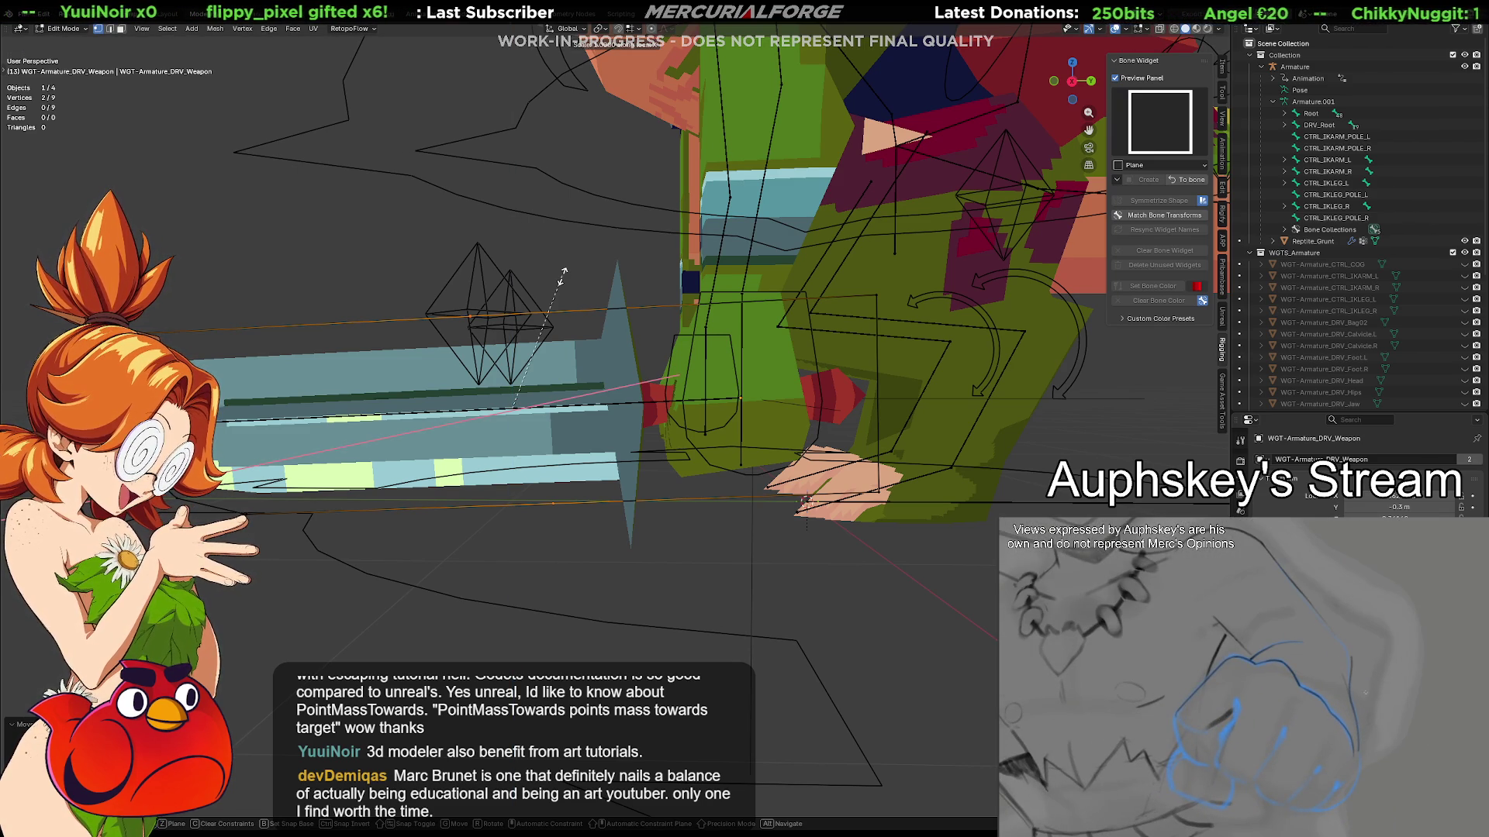
key(y)
click(563, 276)
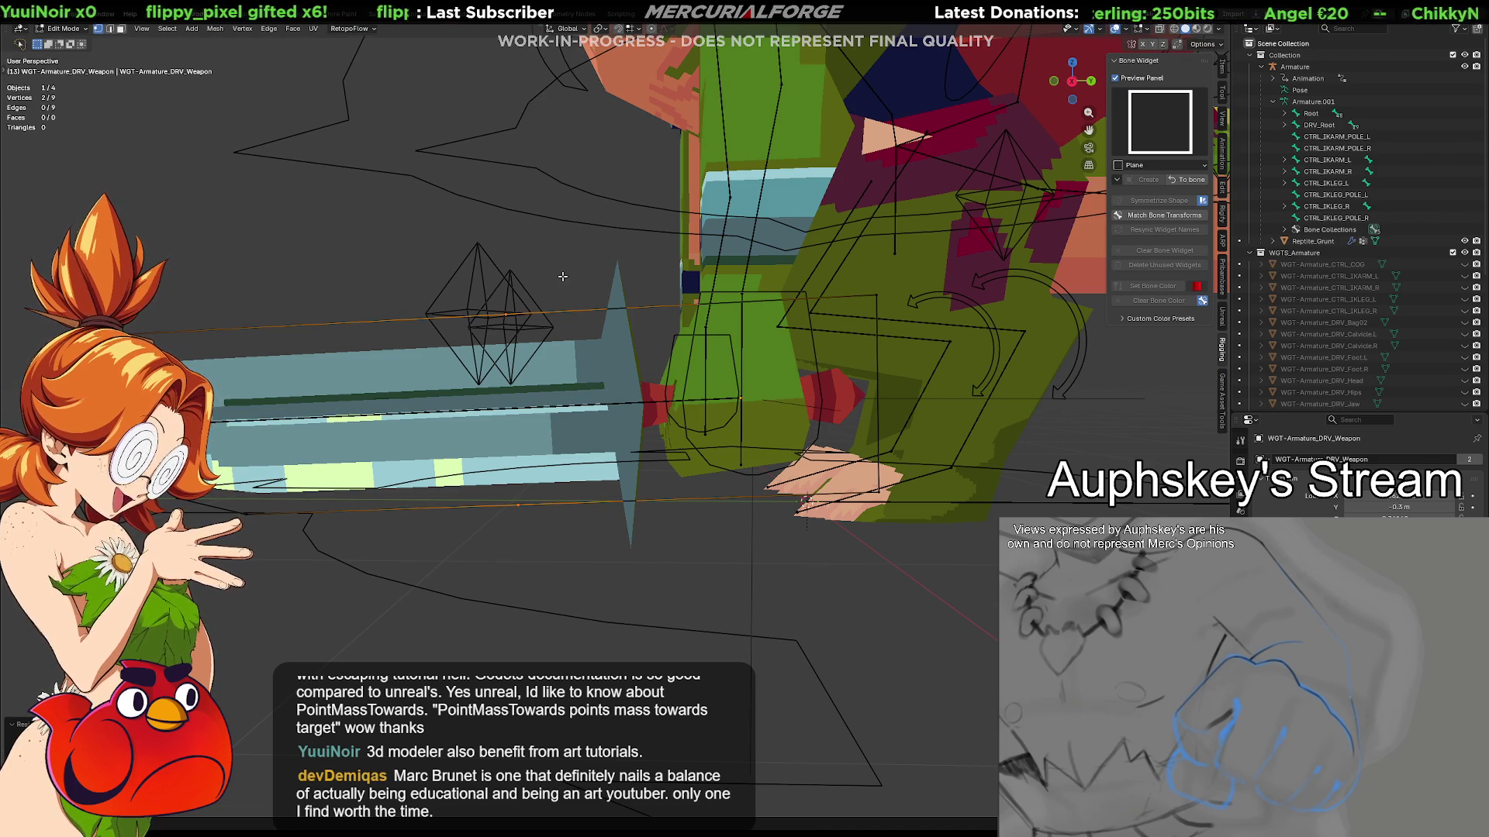
key(g)
key(y)
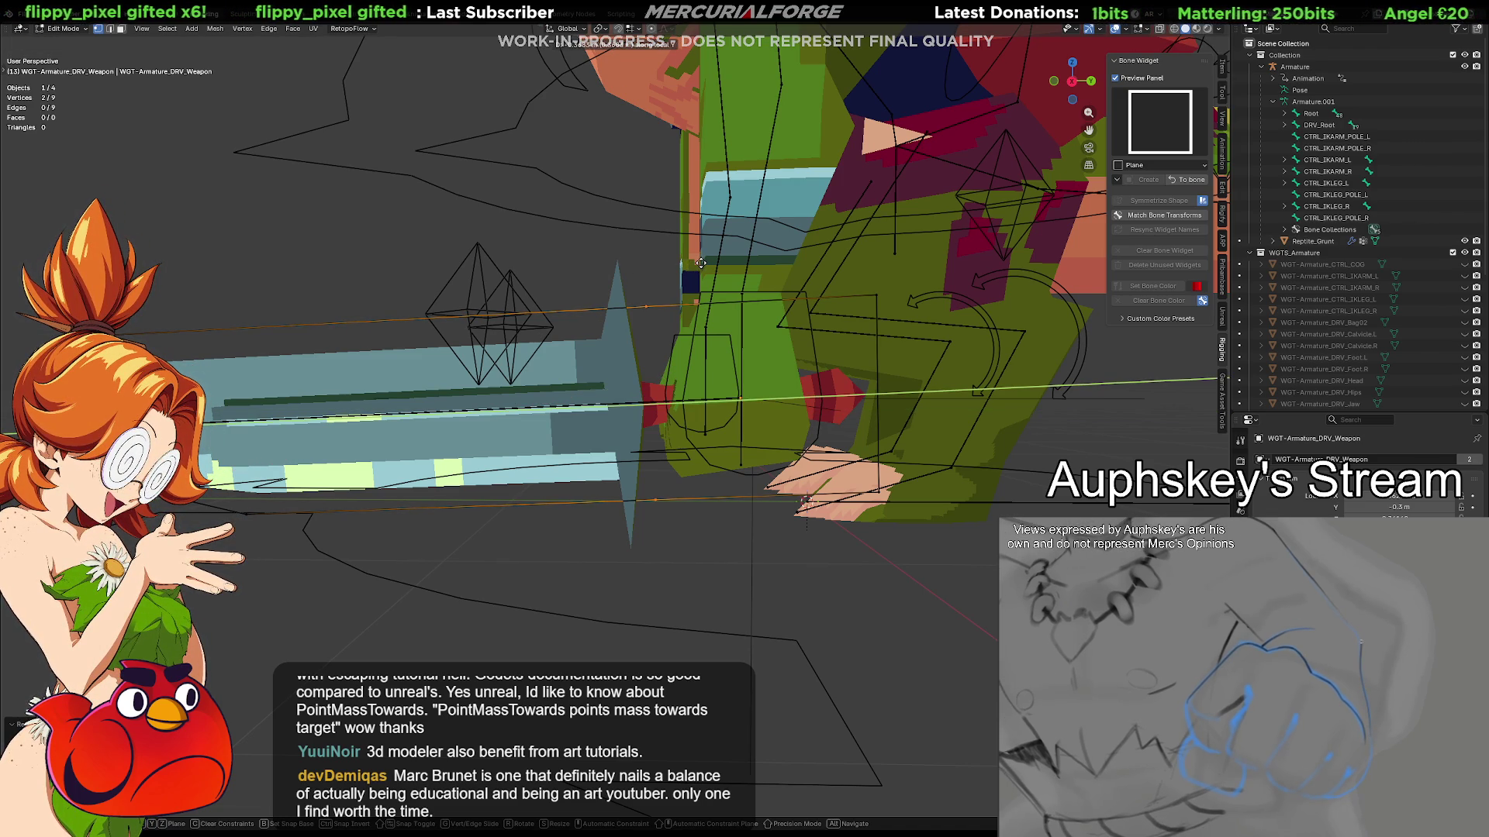
click(680, 297)
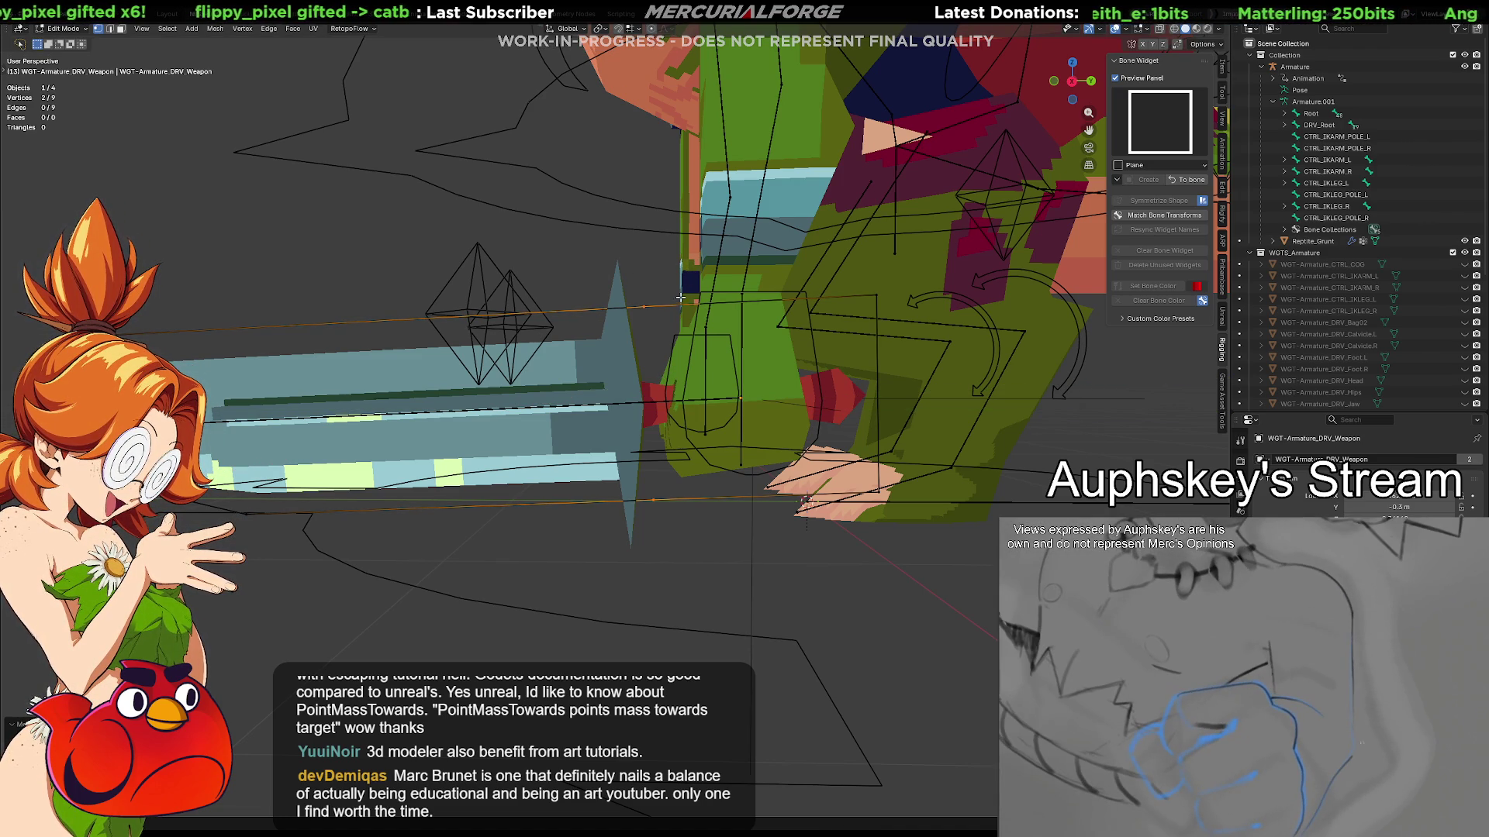
Bridge the top and bottom edges into a closed rectangle around the hilt
key(2)
click(679, 305)
shift+click(705, 500)
right_click(701, 498)
click(692, 476)
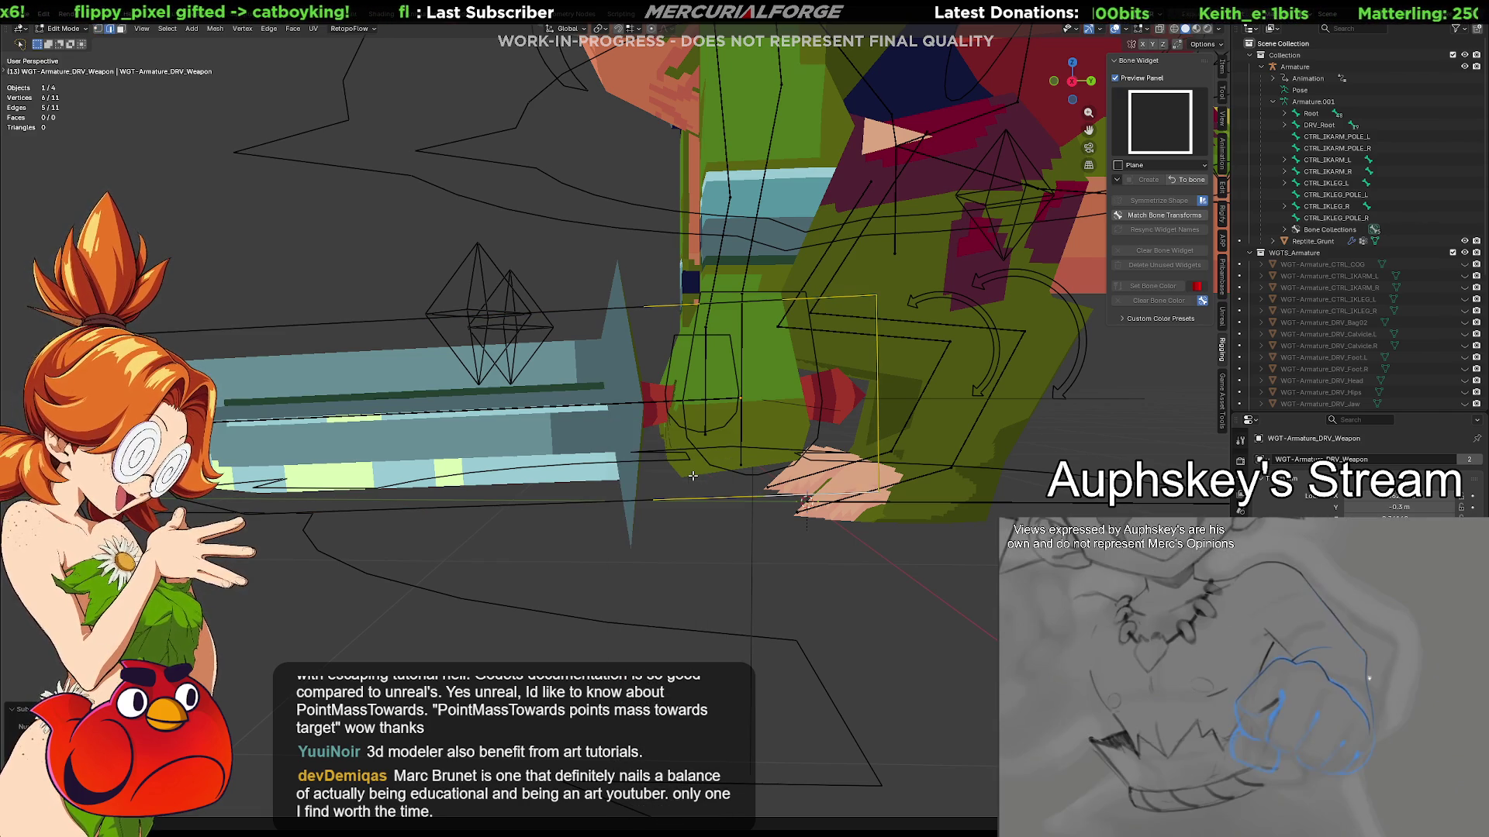
middle_drag(692, 476, 721, 548)
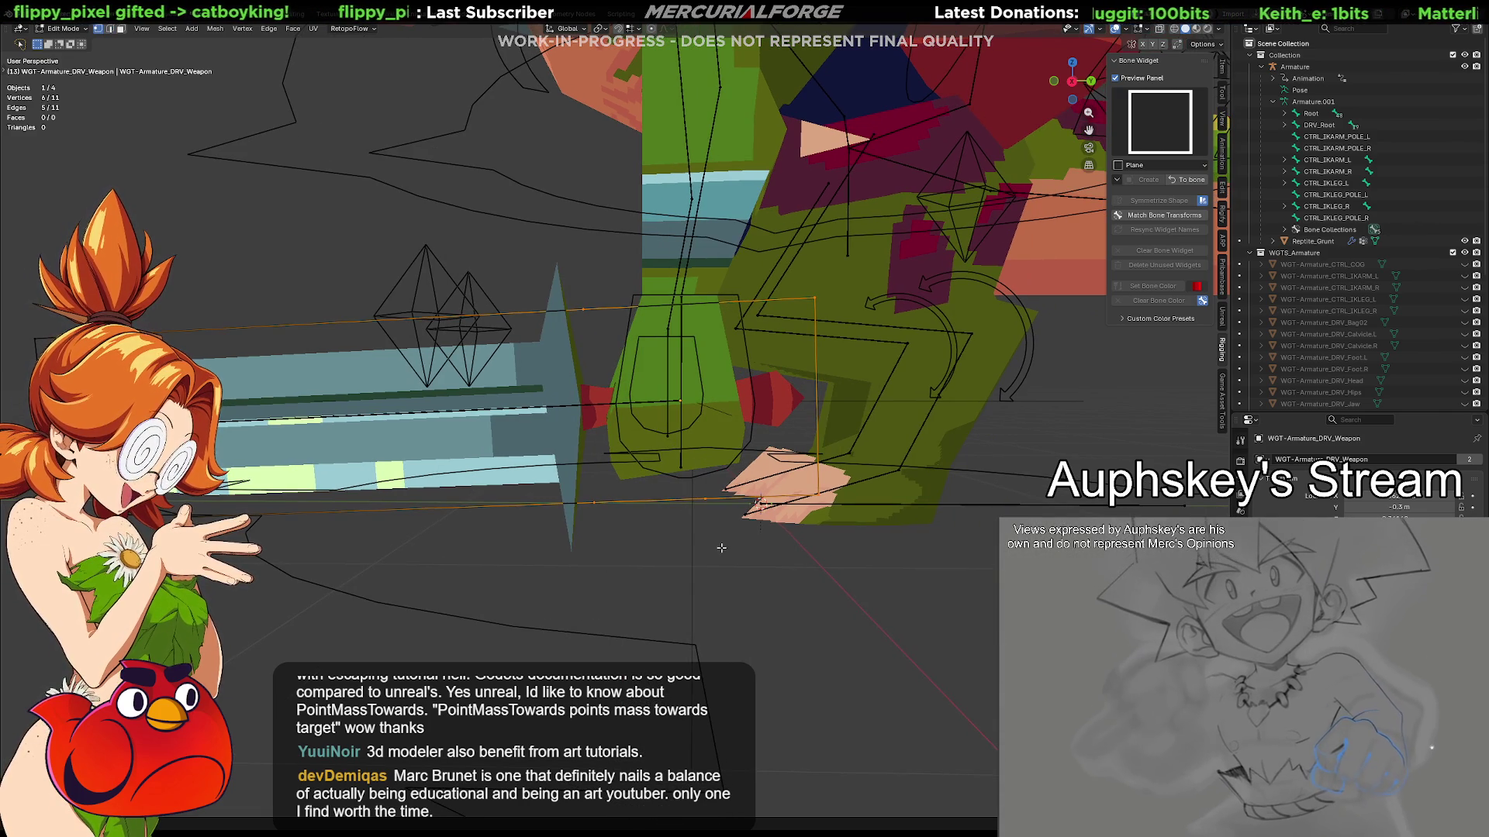
Select two vertices and scale and move them along Y around the guard
click(705, 499)
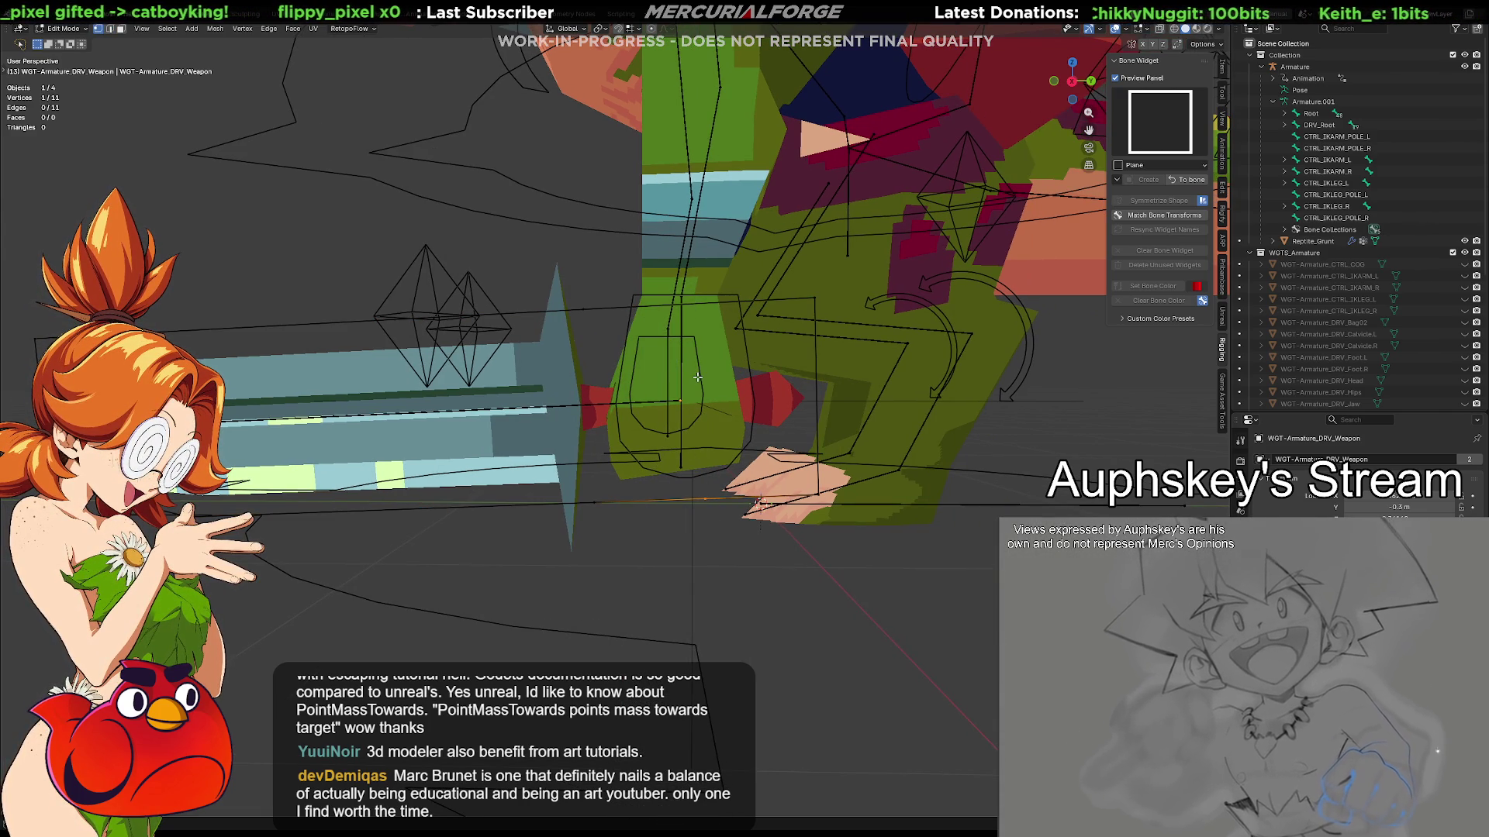
key(s)
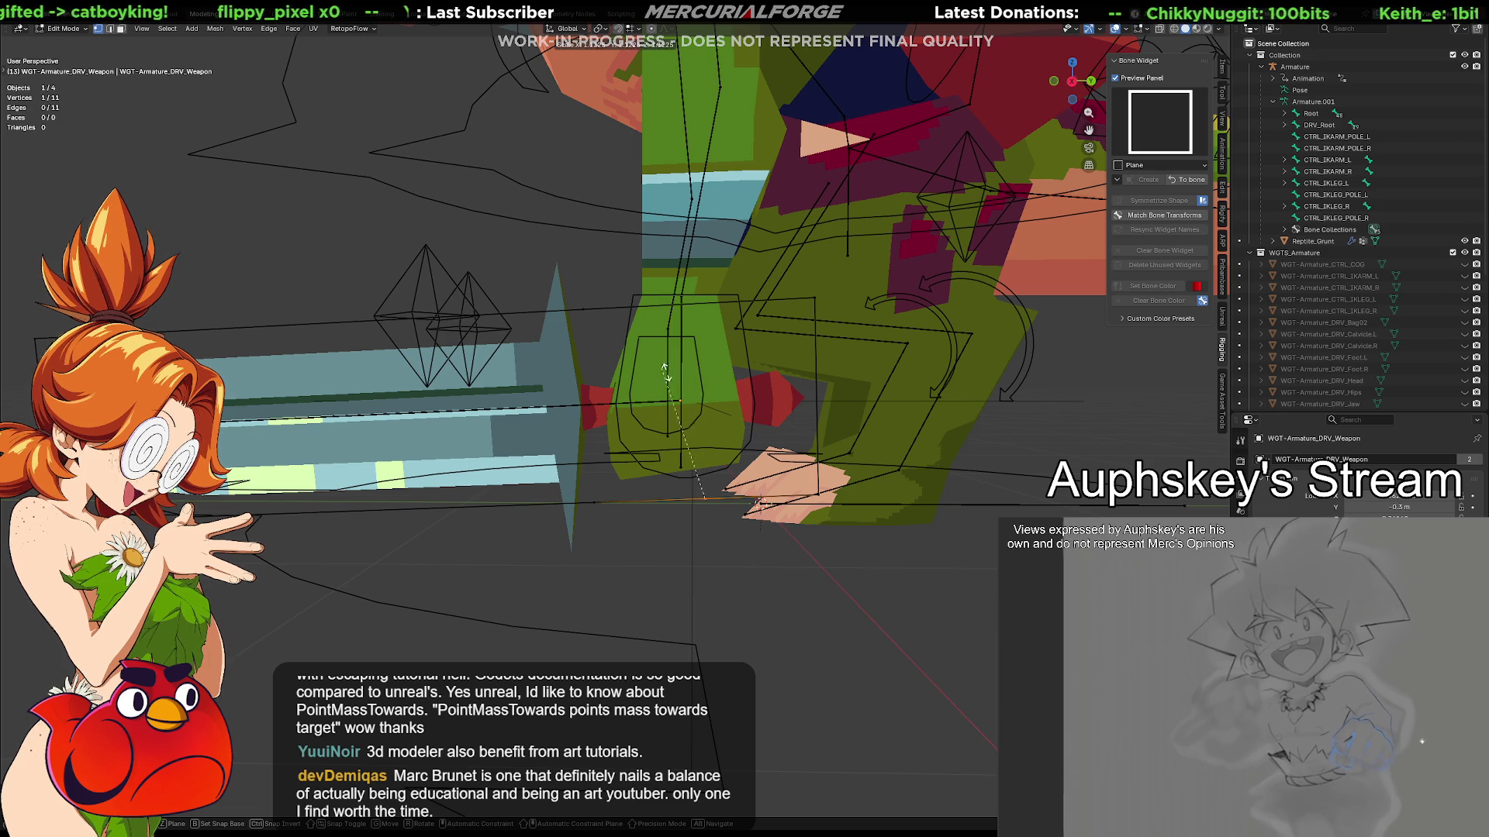
key(Escape)
shift+click(724, 282)
middle_drag(723, 282, 775, 353)
key(s)
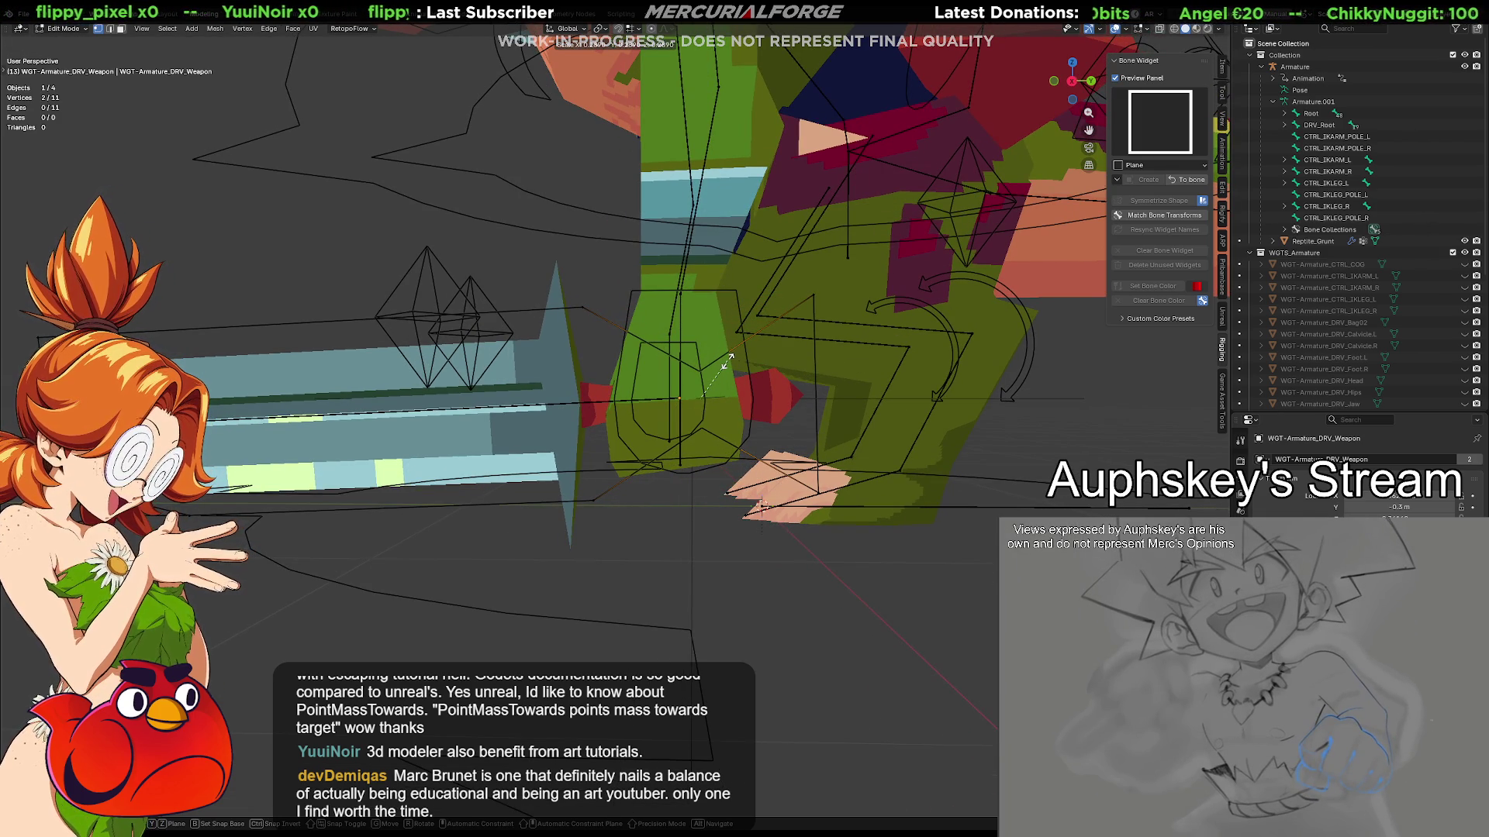
key(g)
key(y)
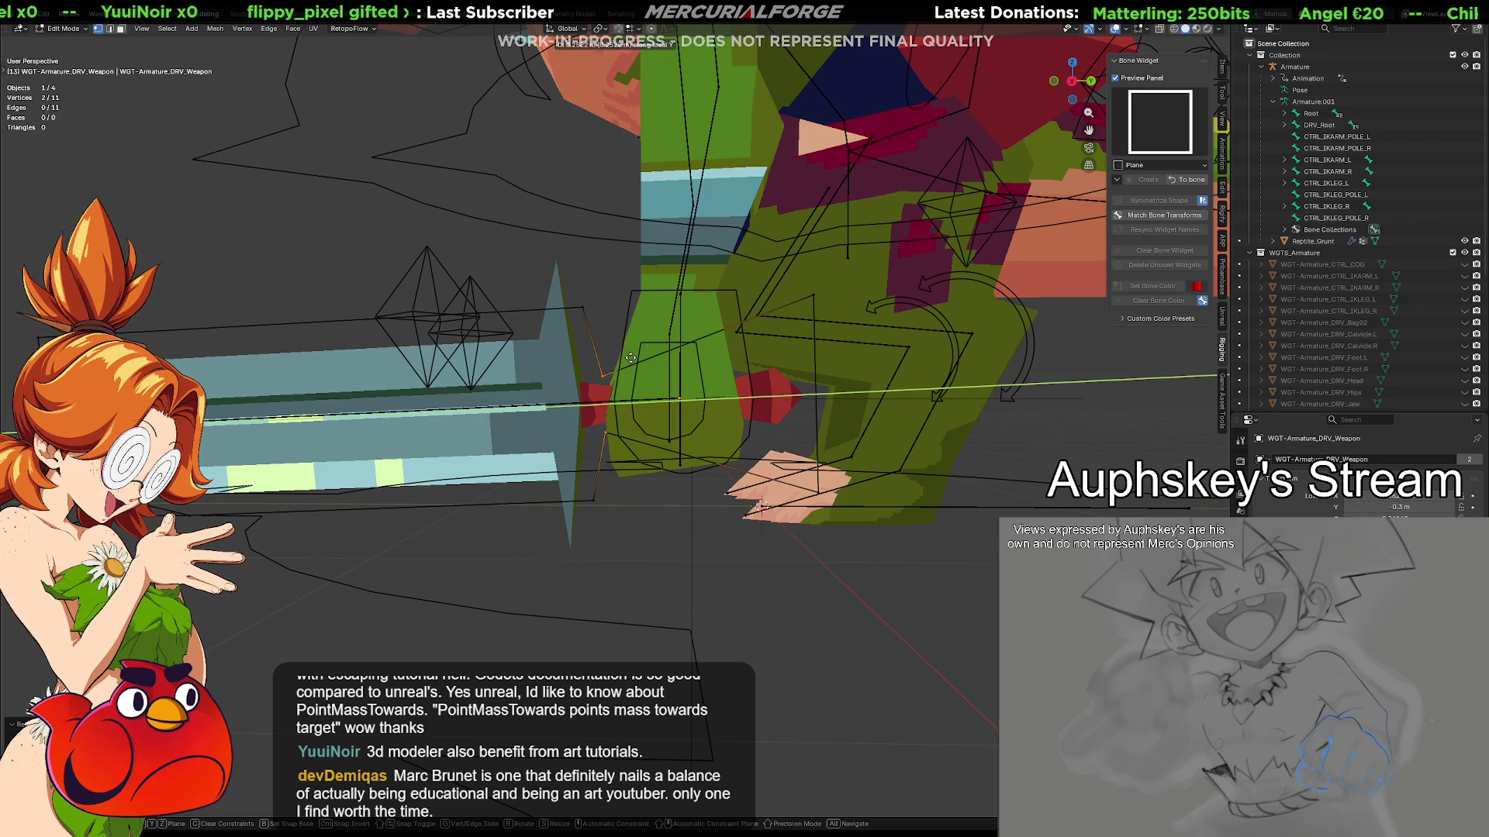
key(s)
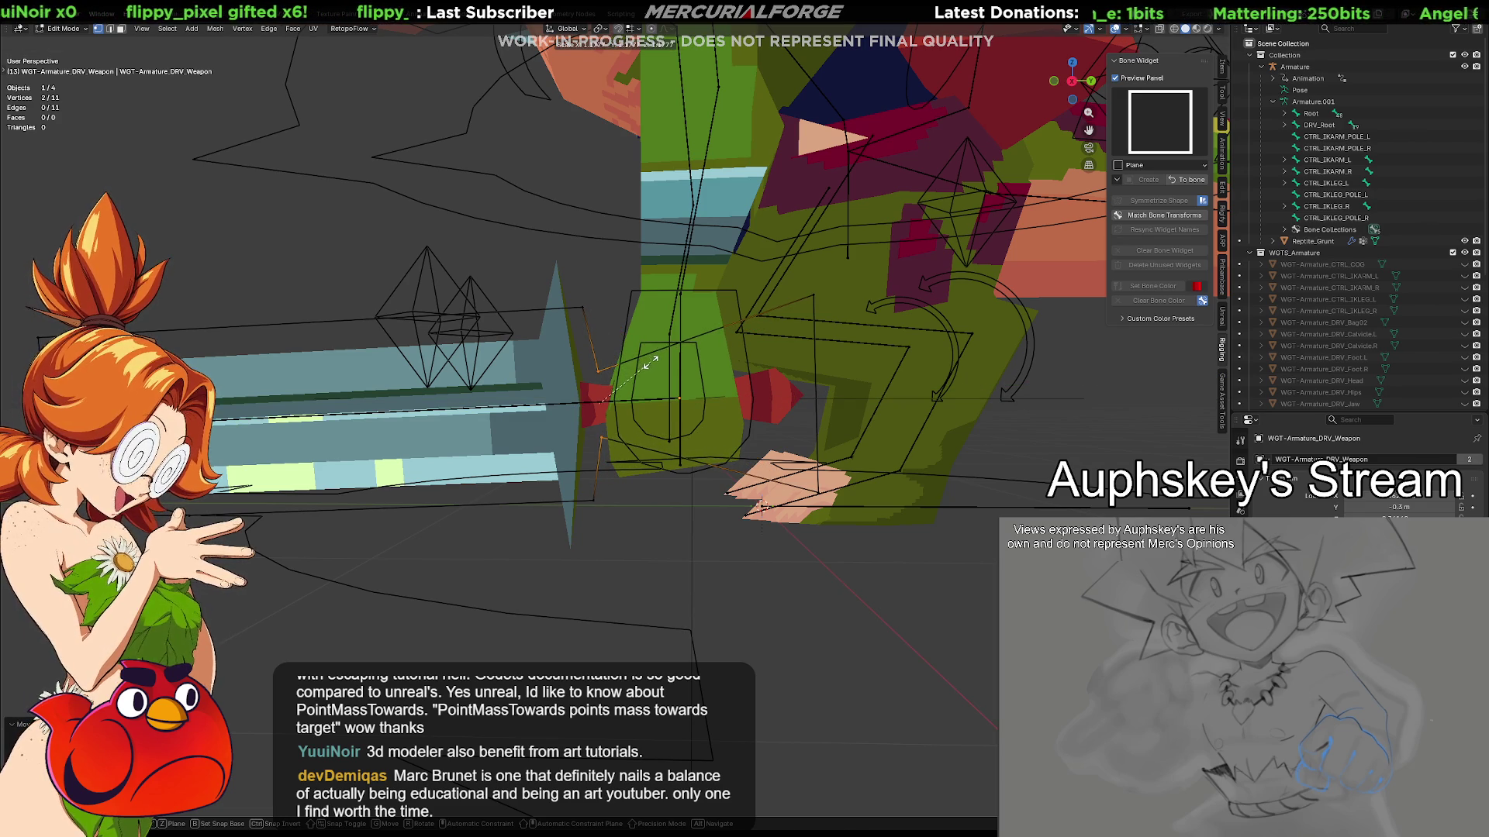
click(652, 360)
Join the two vertices with a new edge, scale it, and return to Pose Mode
key(f)
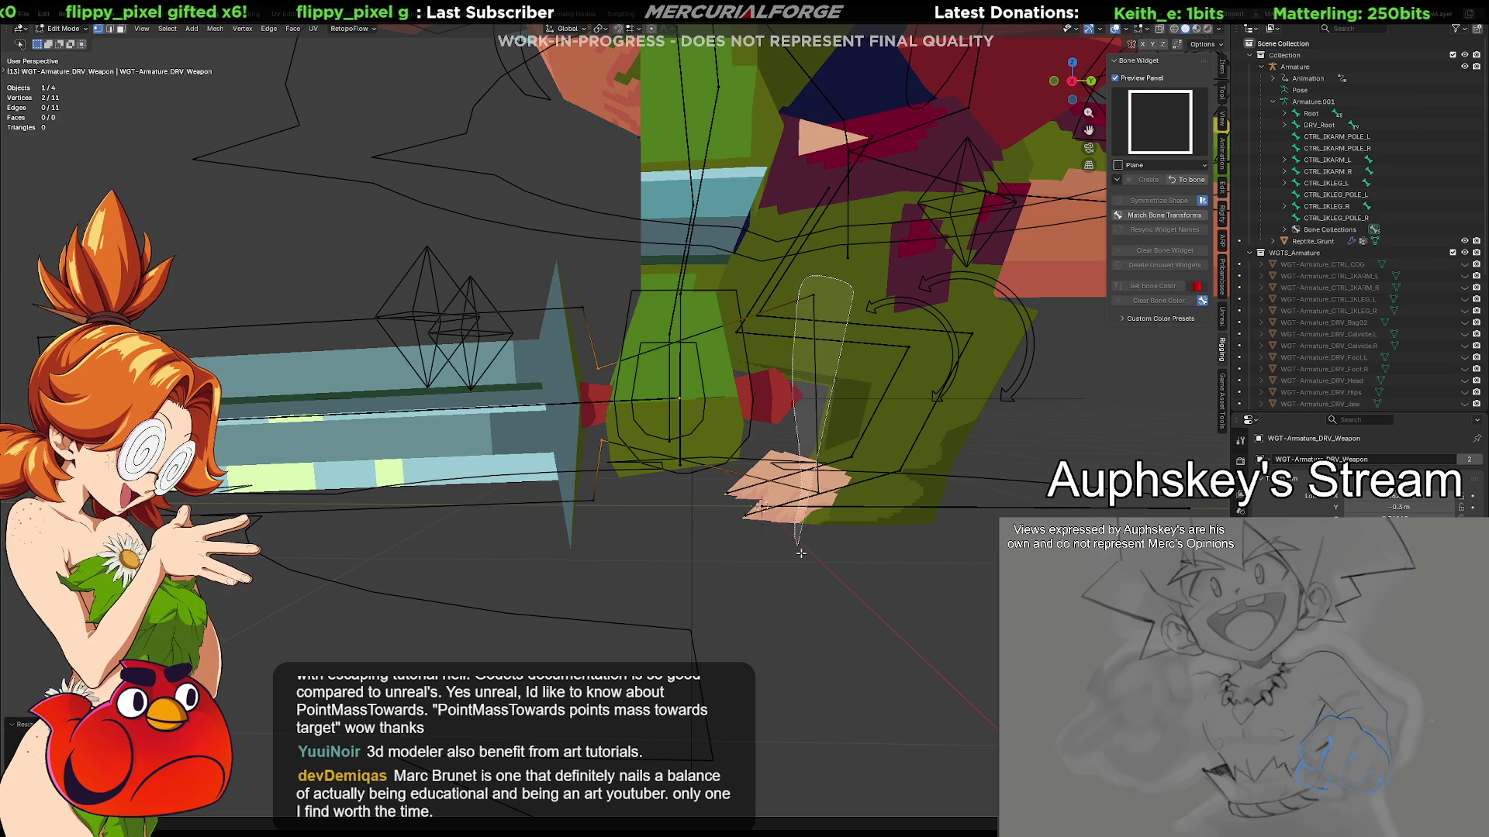
key(s)
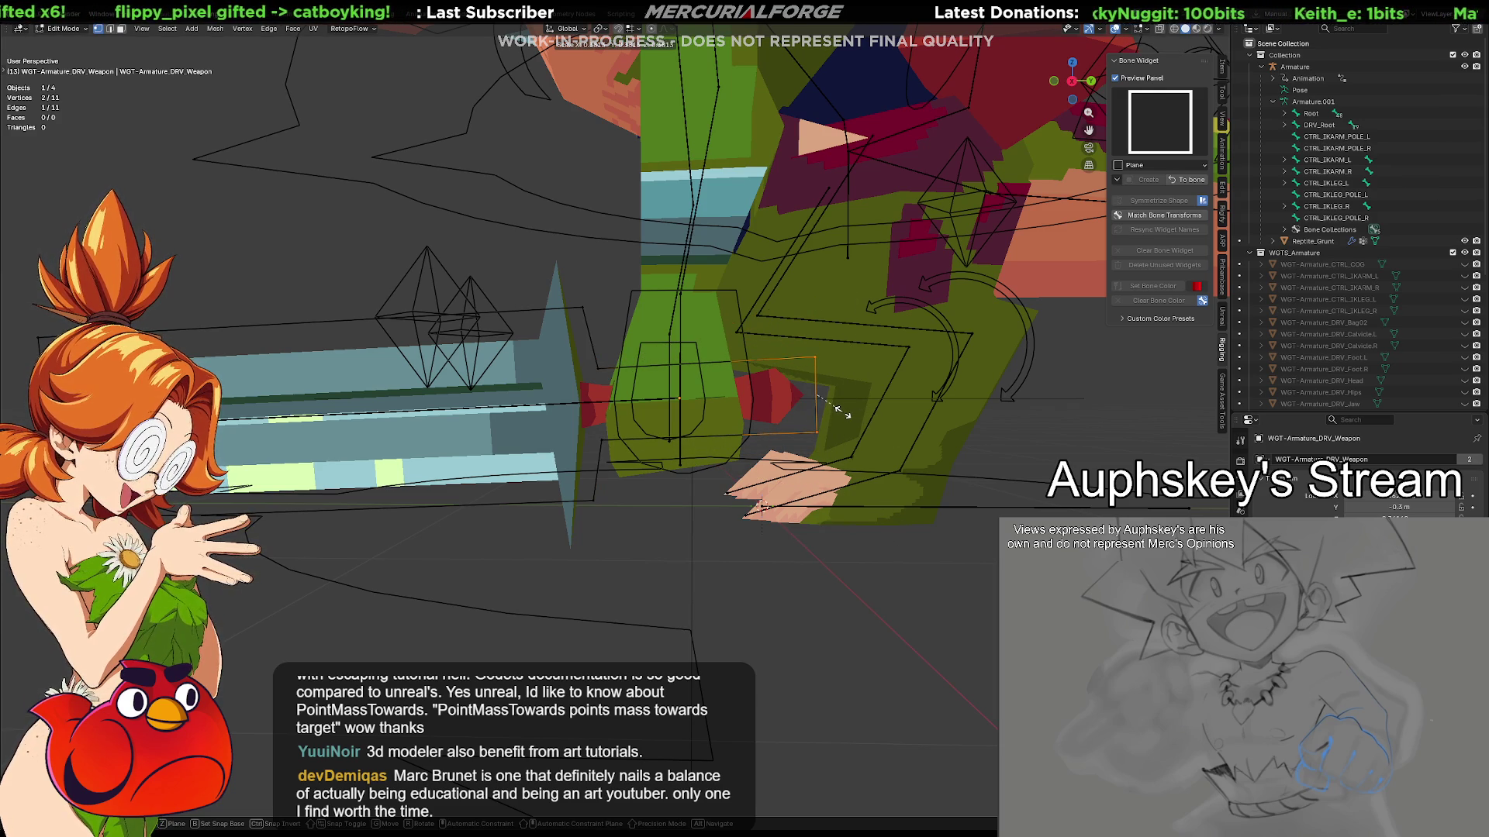
click(842, 412)
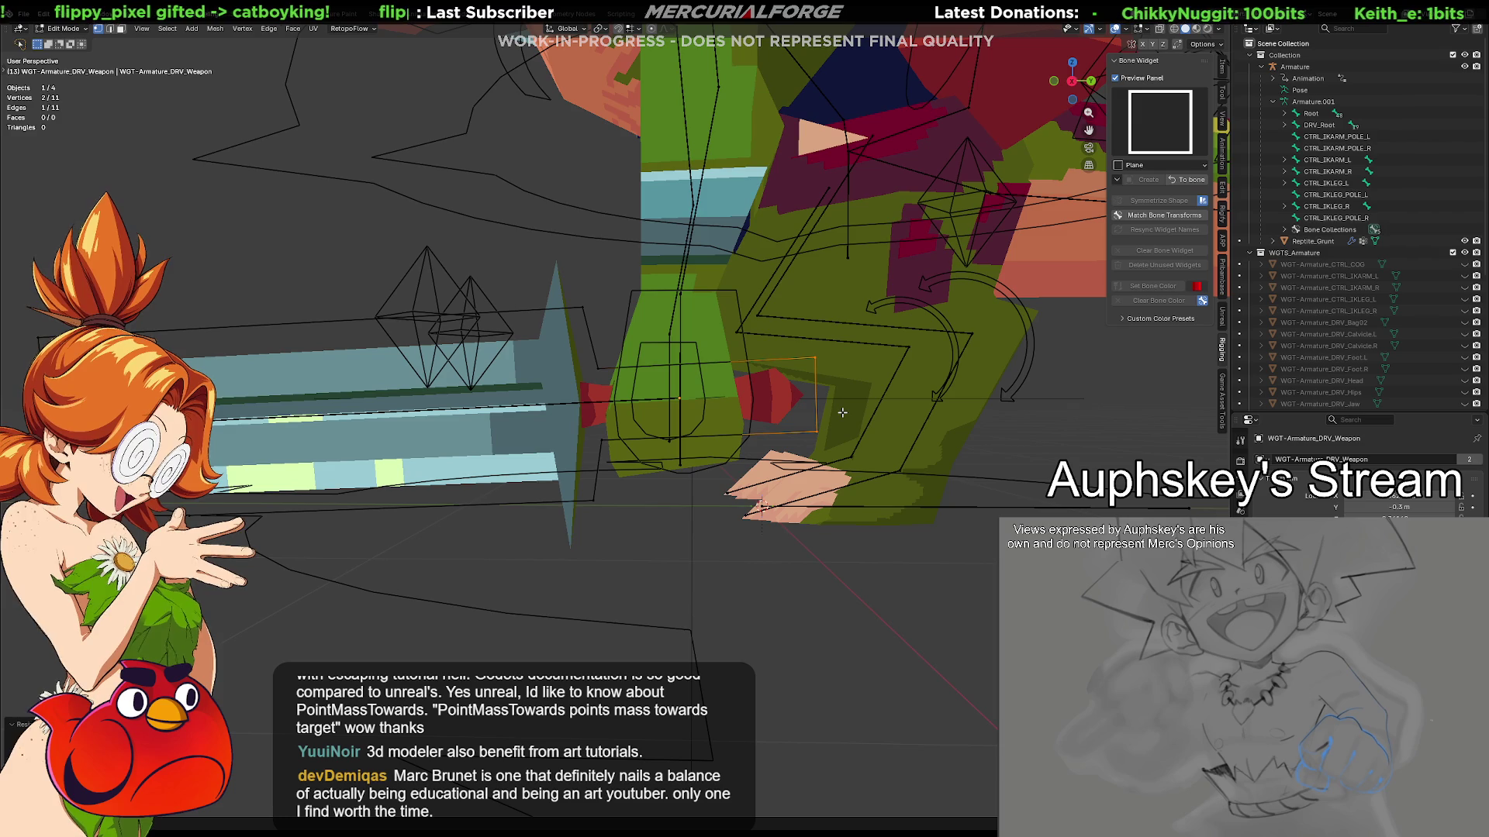
middle_drag(720, 510, 834, 490)
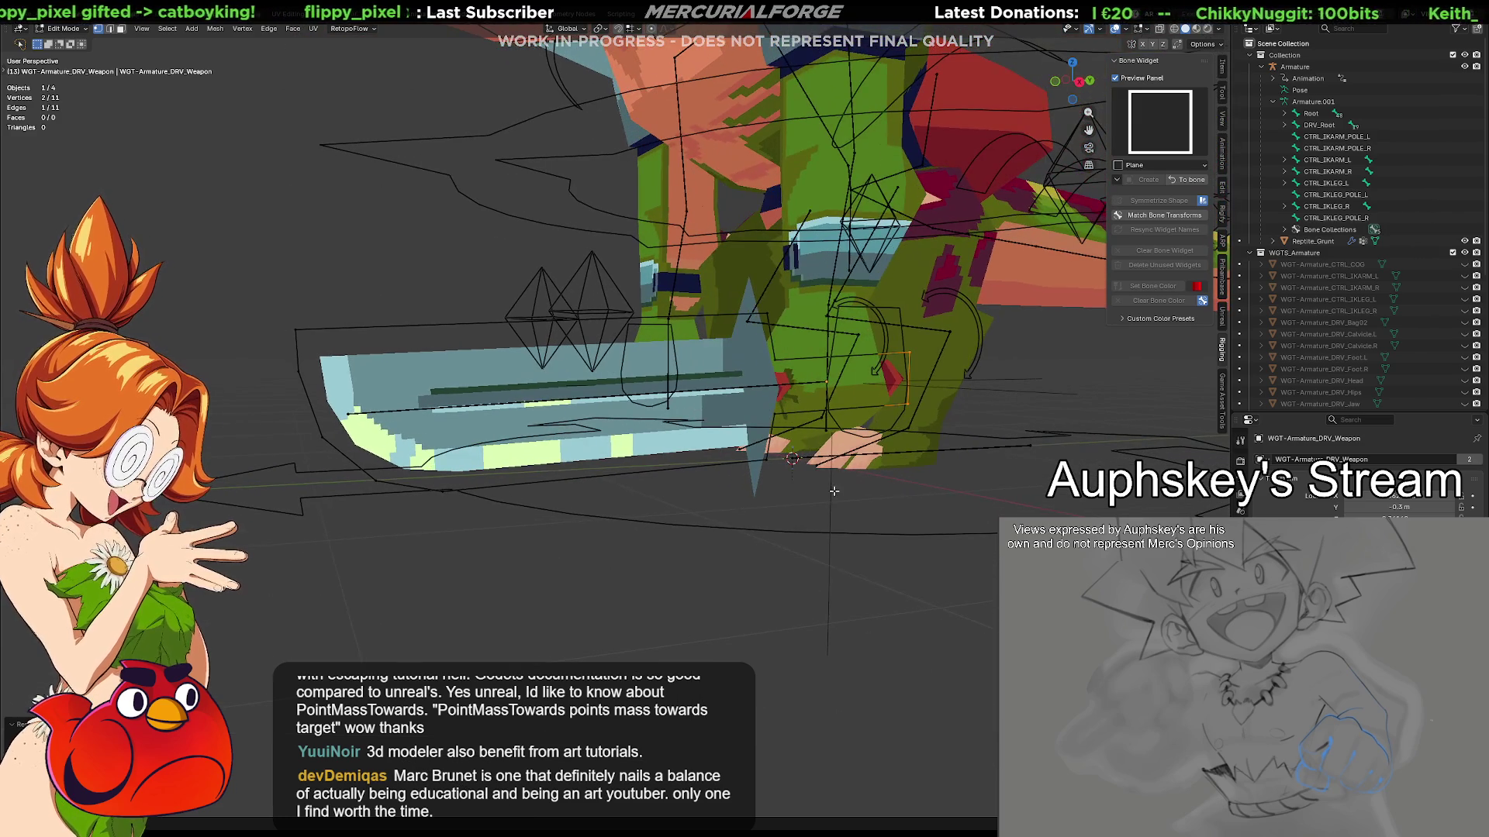
click(1191, 181)
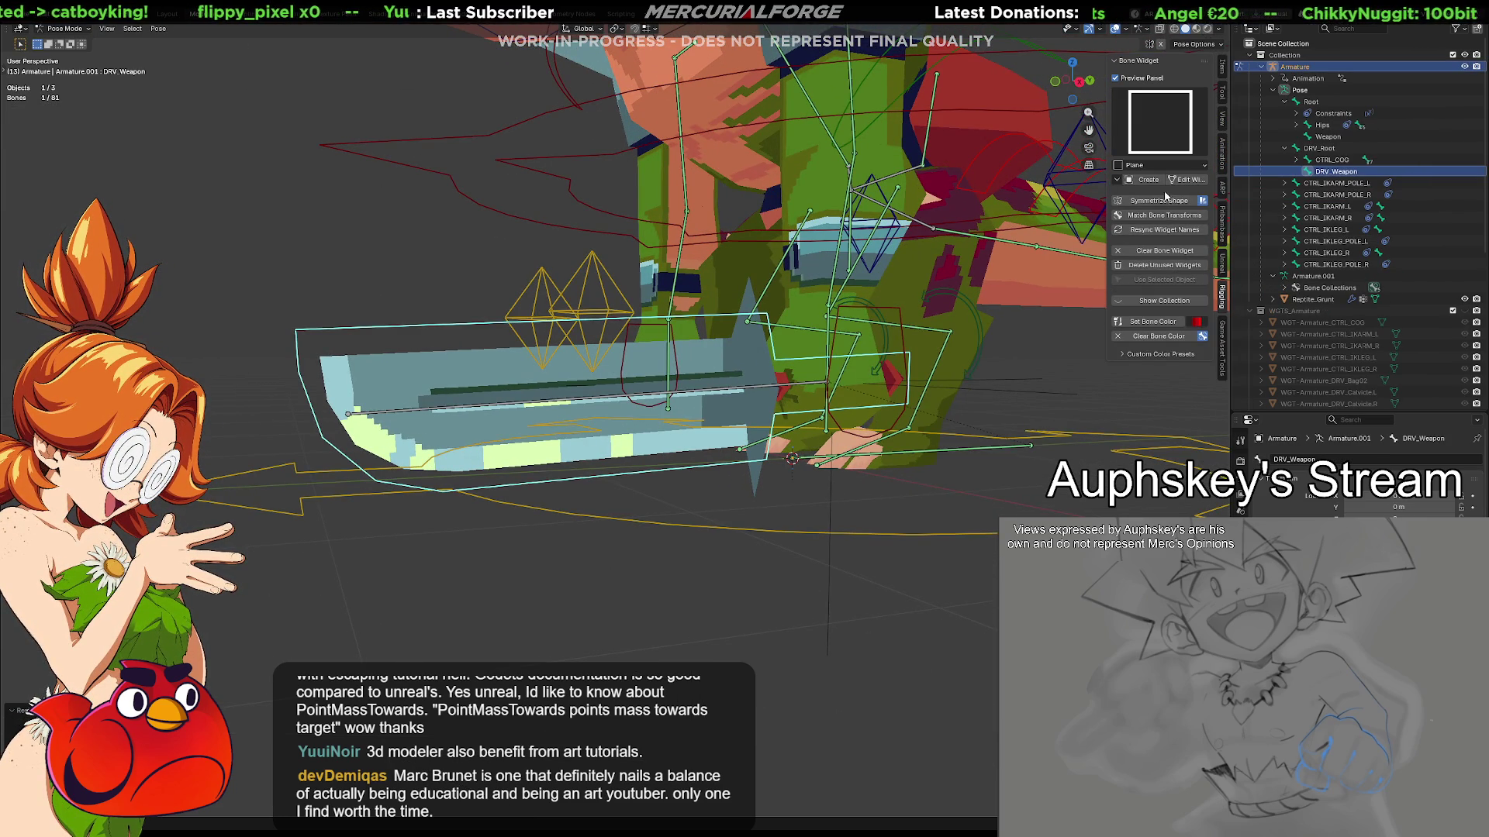
Colour DRV_Weapon's widget red, scroll to Custom Shape, and deselect the bone
click(1162, 325)
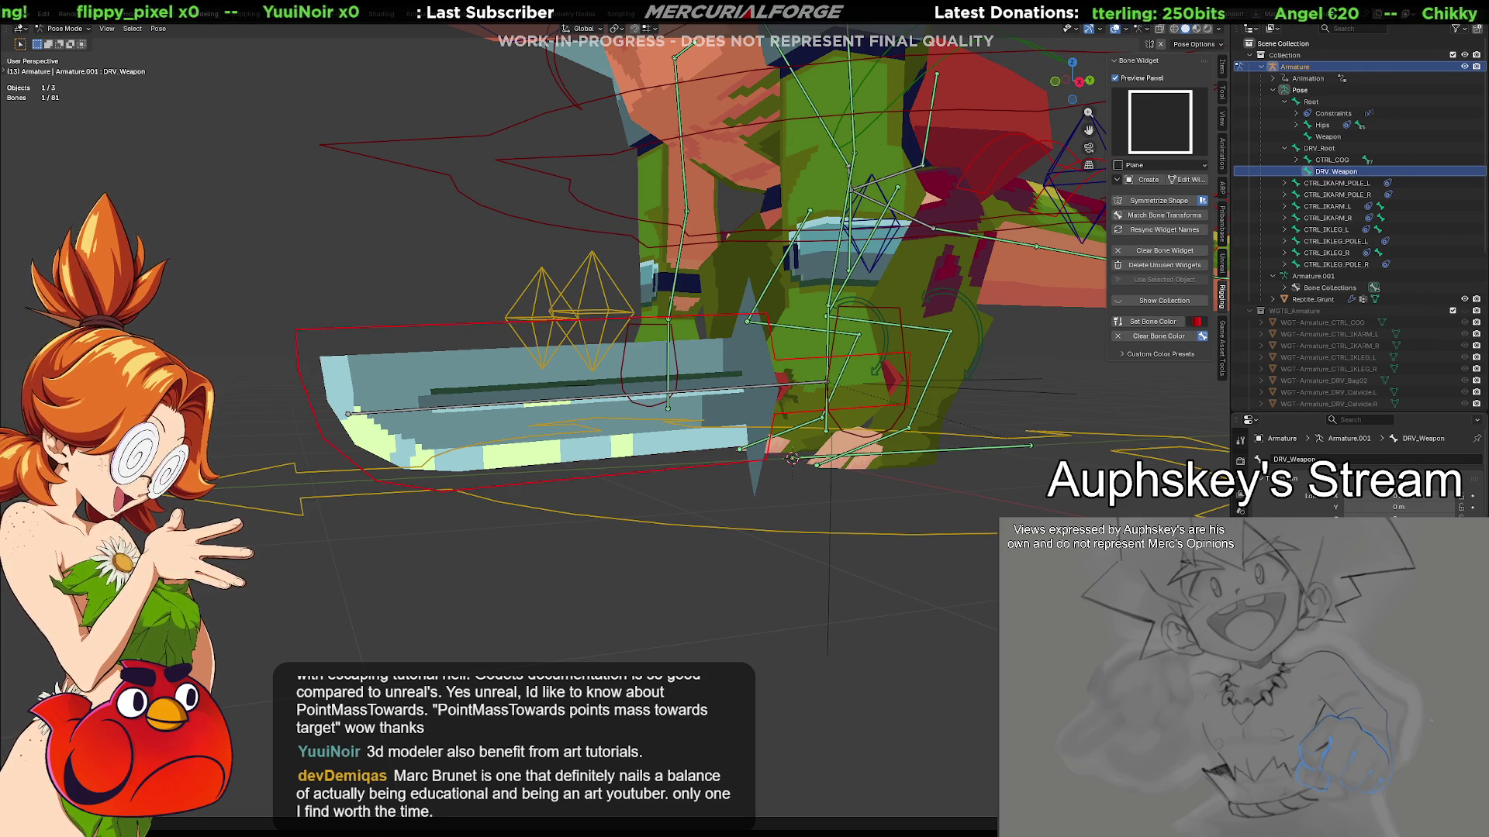
scroll(1357, 465, down, 5)
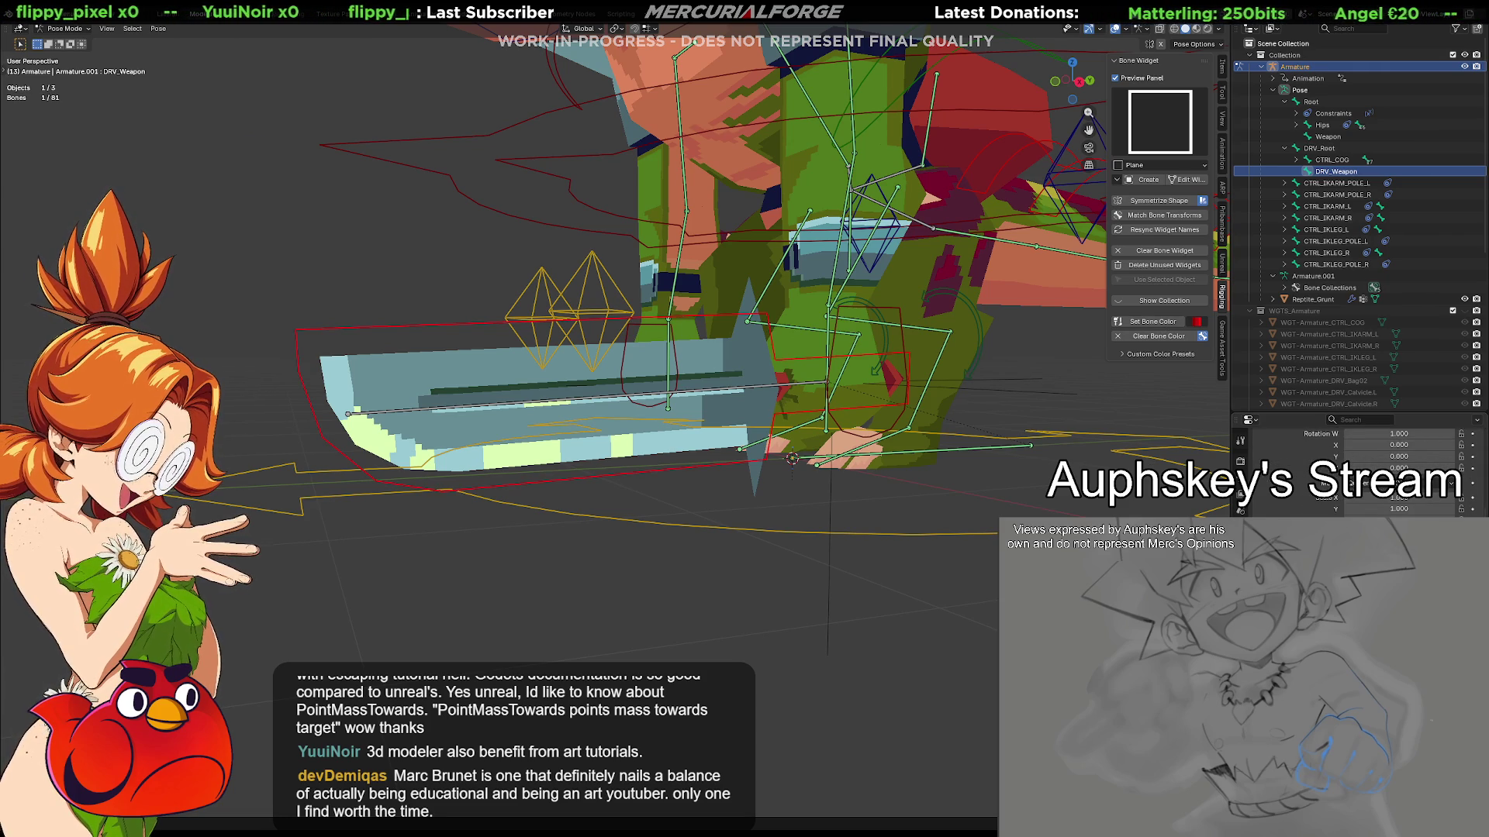
scroll(1357, 465, down, 6)
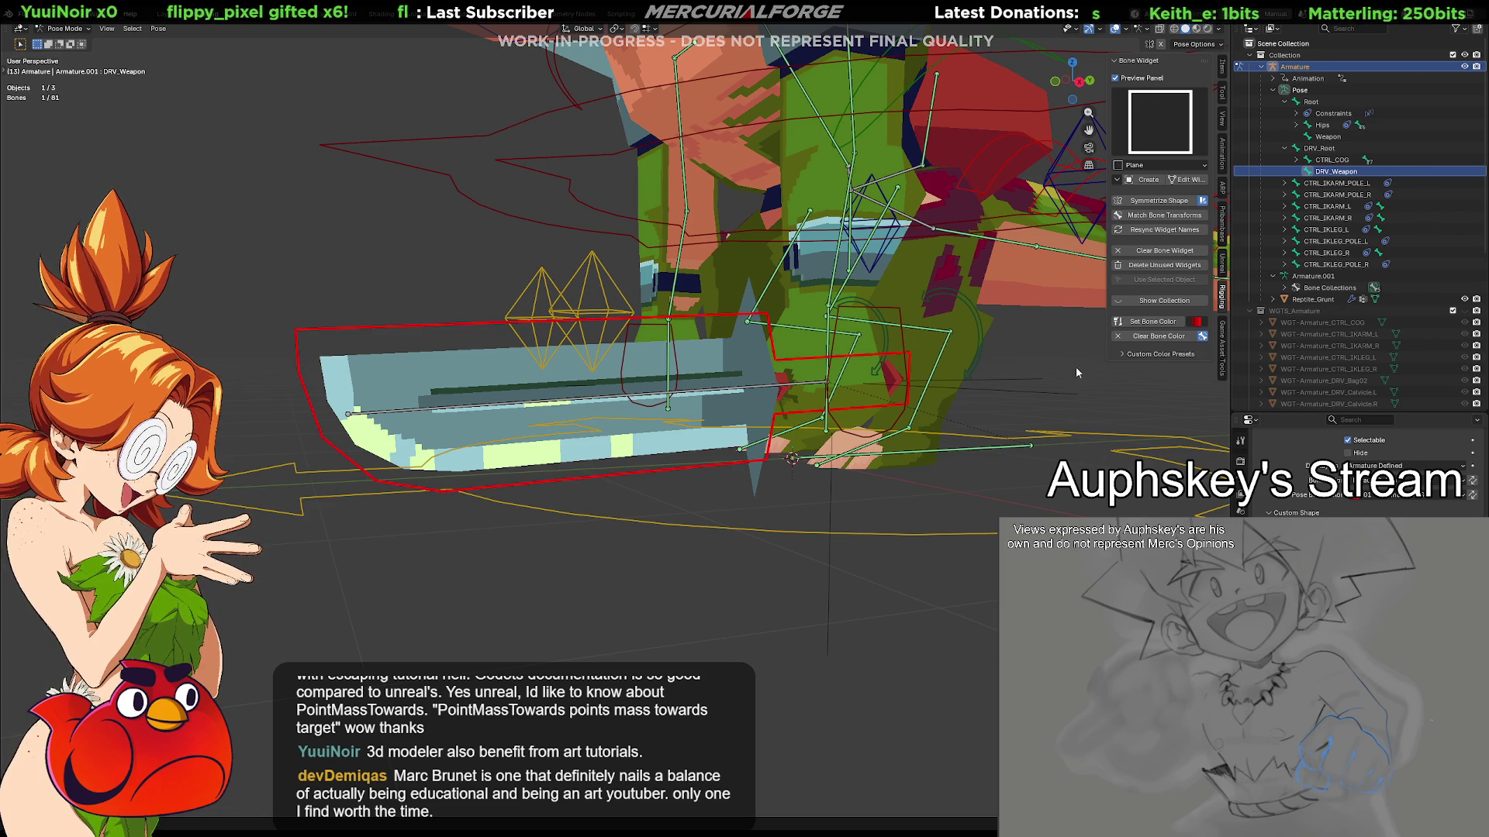
click(1061, 353)
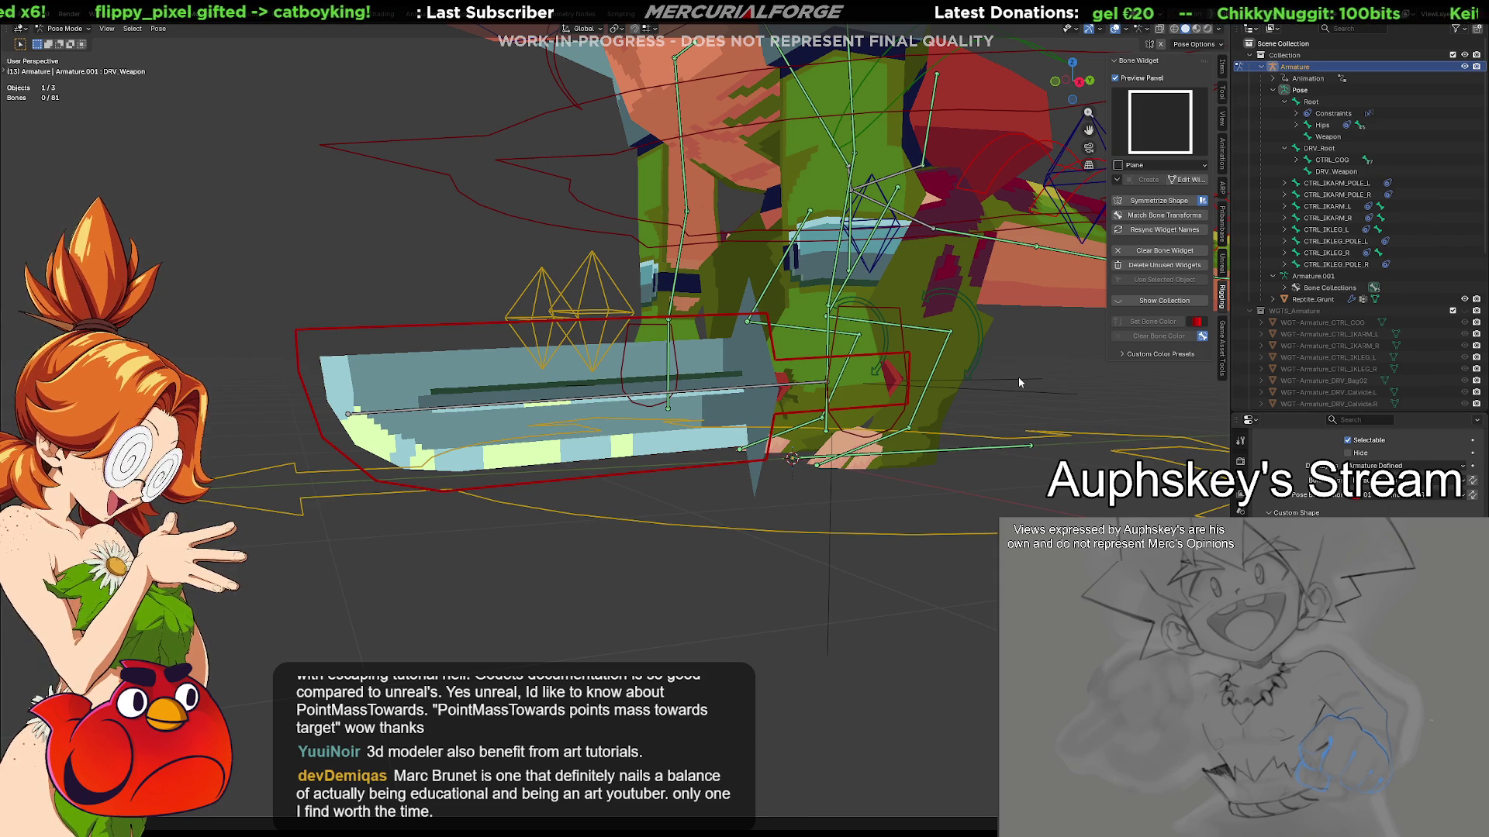
mouse_move(1011, 392)
middle_down()
mouse_move(942, 359)
mouse_move(969, 413)
mouse_move(923, 444)
mouse_move(840, 435)
mouse_move(929, 431)
mouse_move(744, 444)
mouse_move(685, 431)
mouse_move(657, 371)
mouse_move(518, 303)
mouse_move(512, 345)
middle_up()
Select the DRV_Weapon bone and start editing its widget mesh
key(Tab)
key(Tab)
scroll(694, 449, down, 3)
scroll(517, 302, up, 3)
click(520, 265)
click(1190, 180)
Move the widget outline's upper edge along the Z axis
middle_drag(642, 345, 632, 345)
mouse_move(526, 310)
ctrl+right_down()
mouse_move(349, 339)
mouse_move(736, 342)
mouse_move(725, 307)
ctrl+right_up()
key(g)
key(y)
key(z)
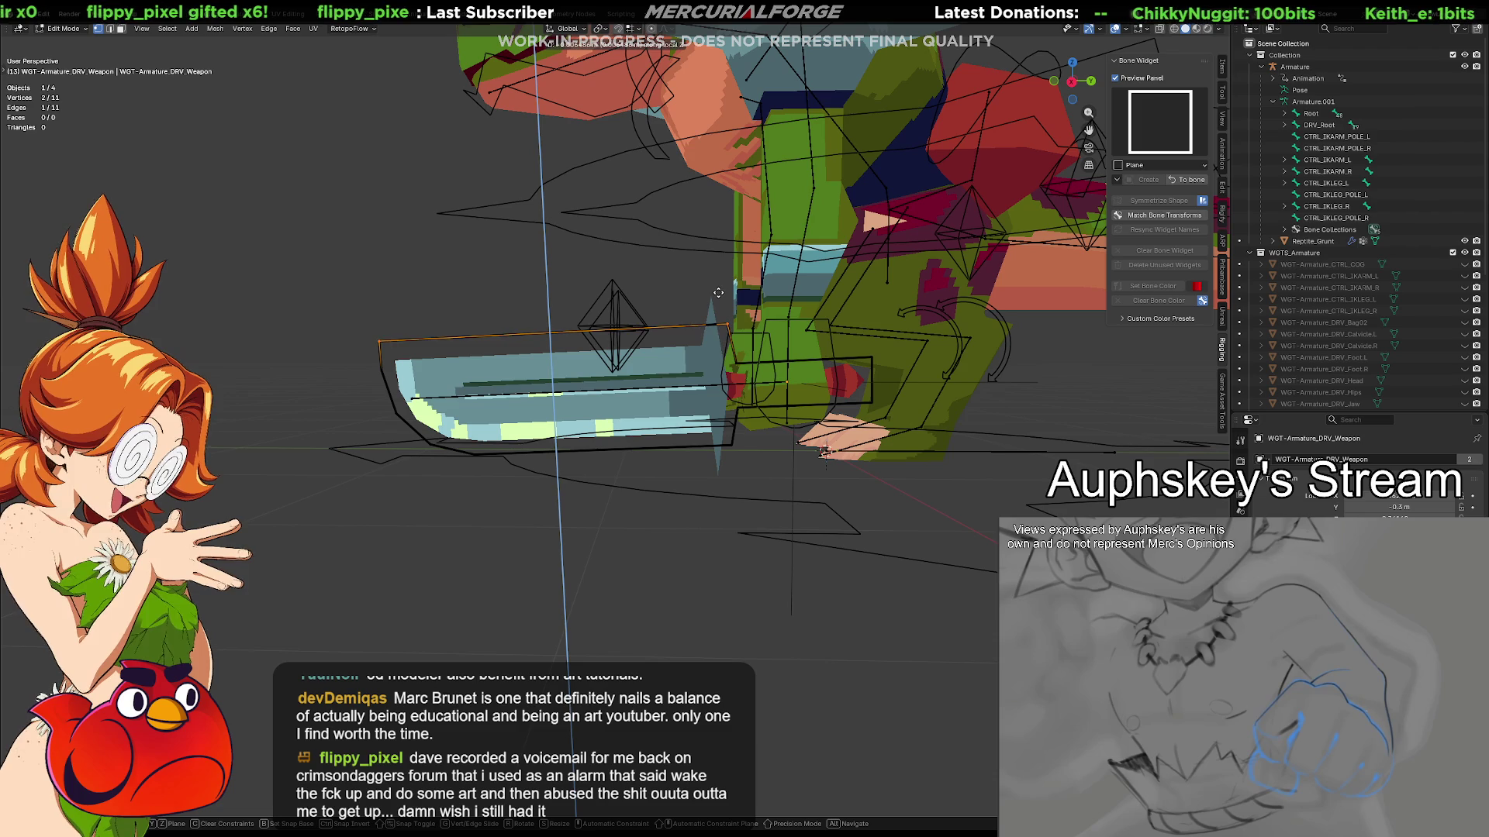
click(718, 301)
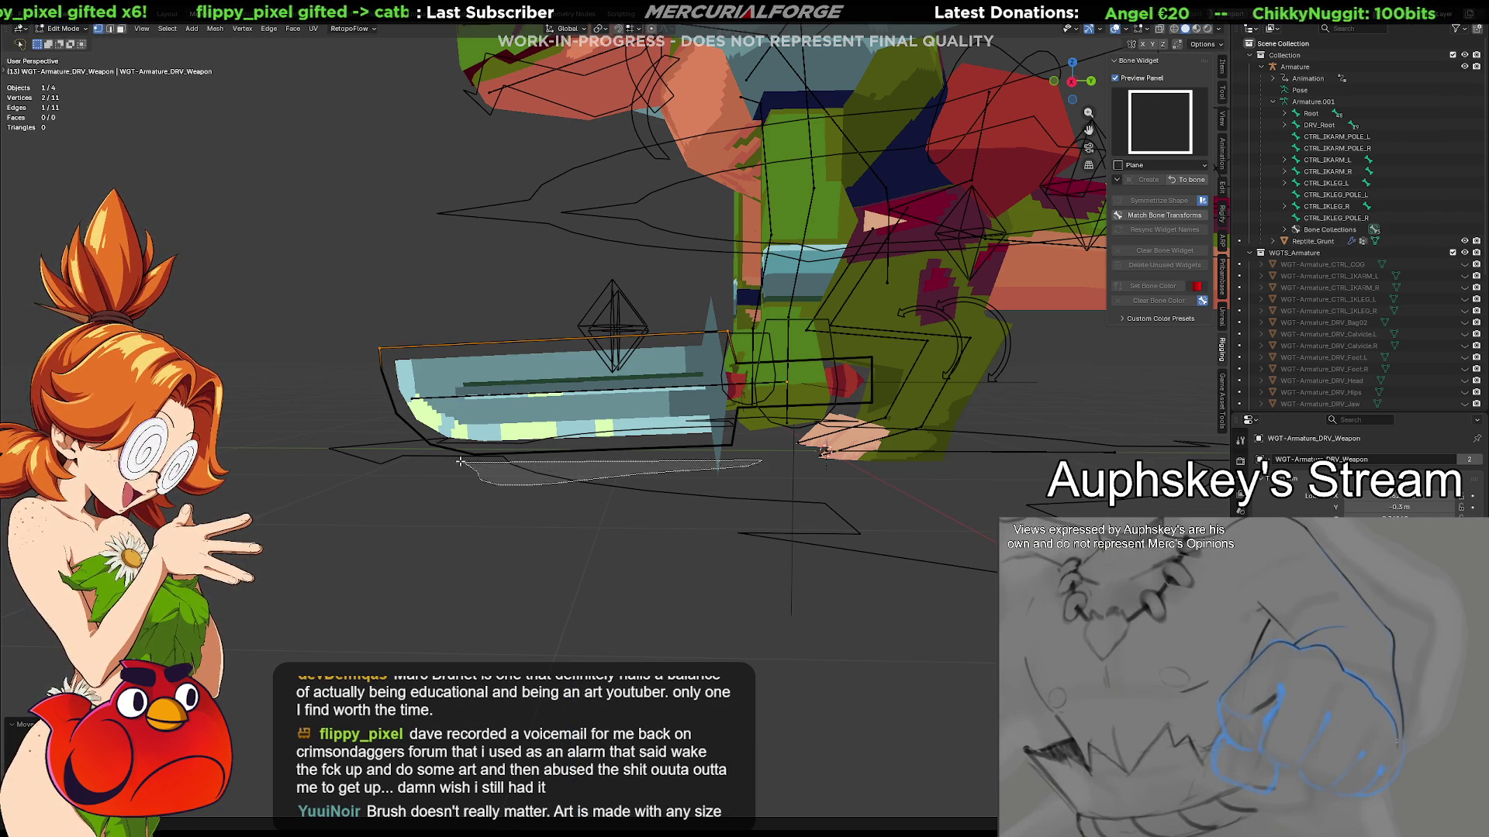
Lower the blade-end vertices of the outline along Z
click(707, 456)
mouse_move(706, 456)
mouse_down()
mouse_move(405, 457)
mouse_move(698, 399)
mouse_move(767, 442)
mouse_up()
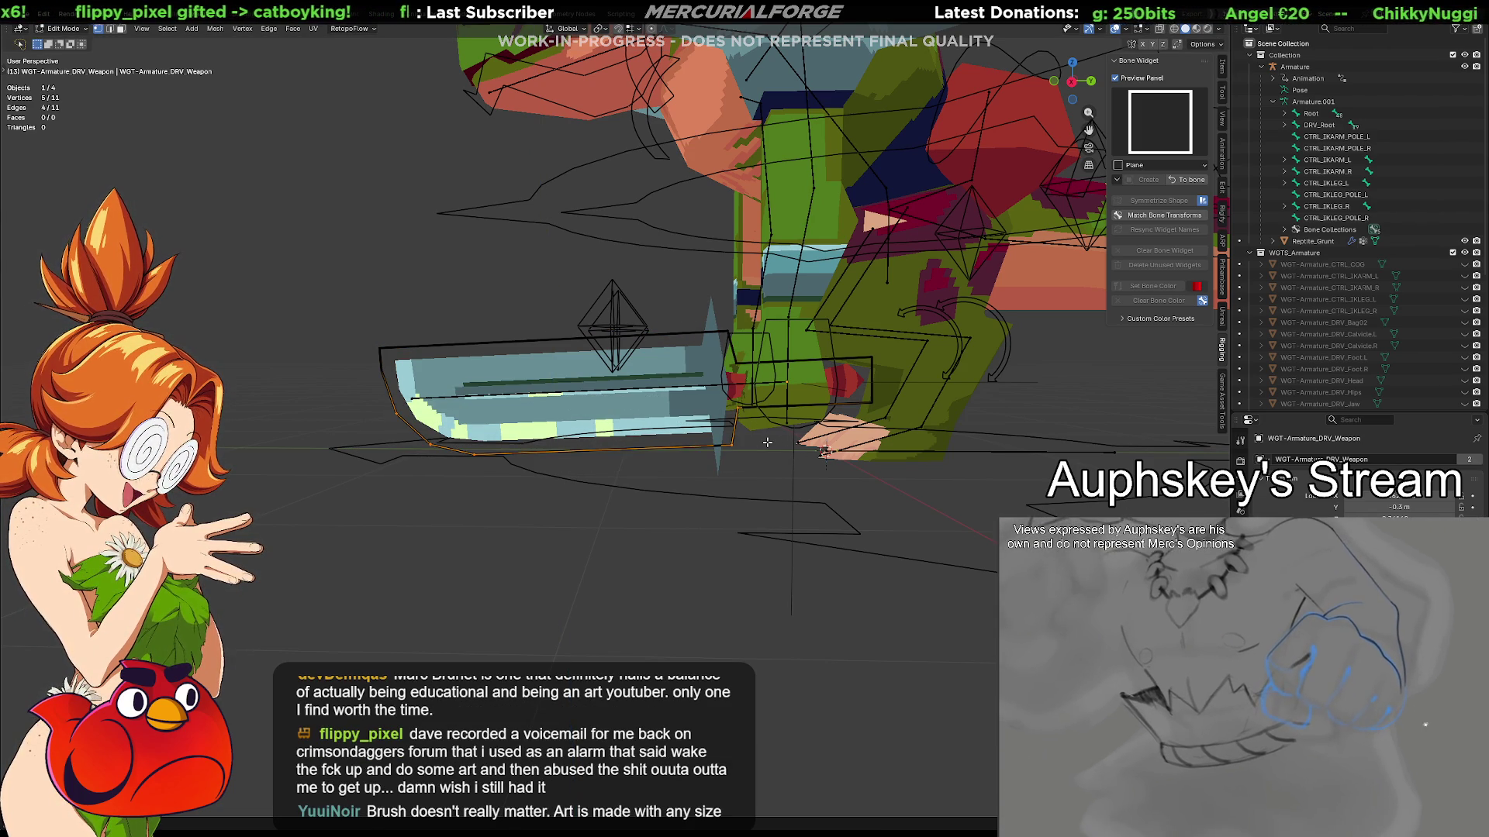
key(g)
key(z)
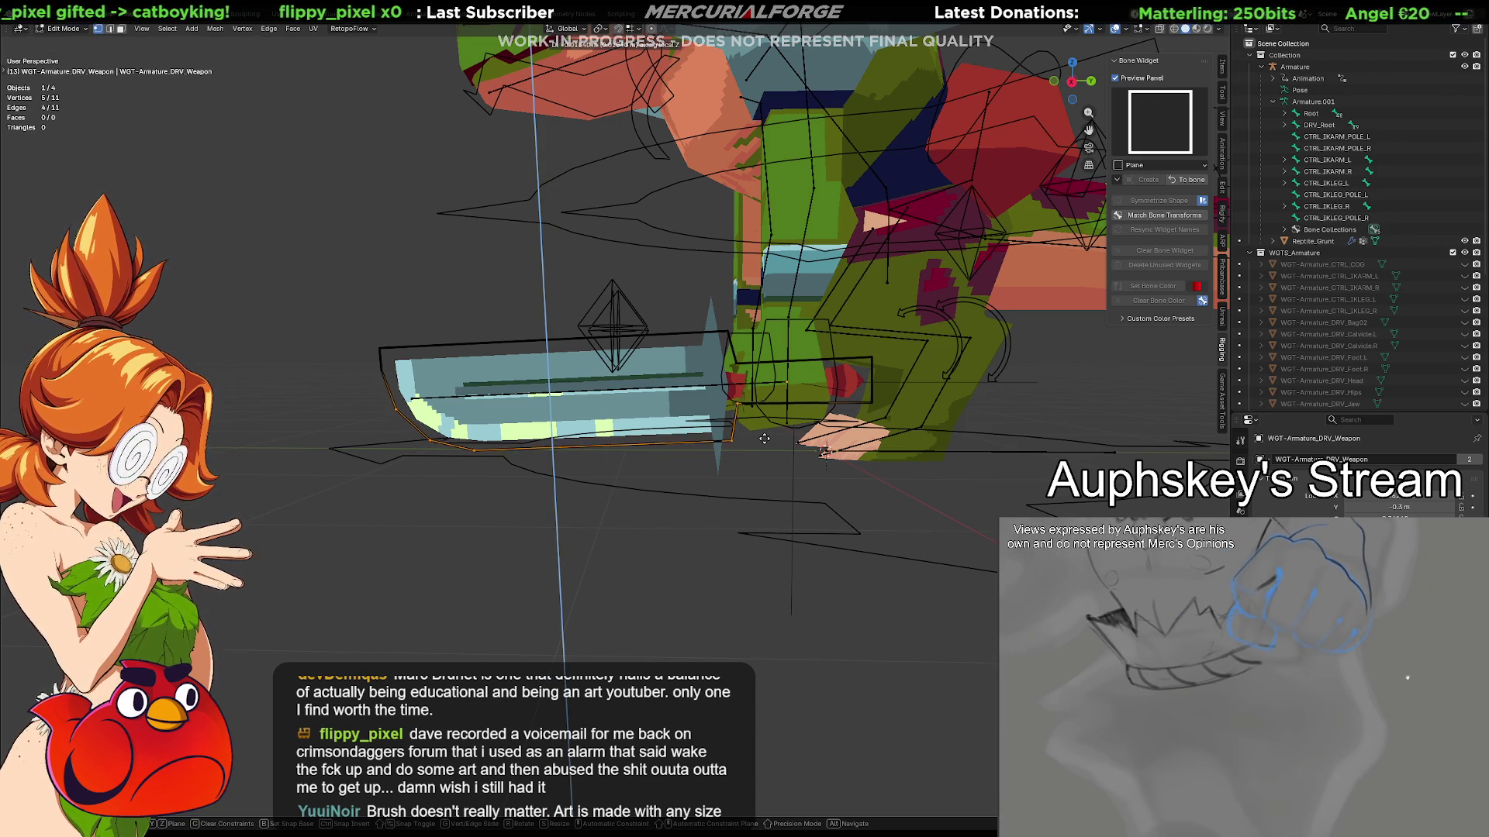
click(763, 441)
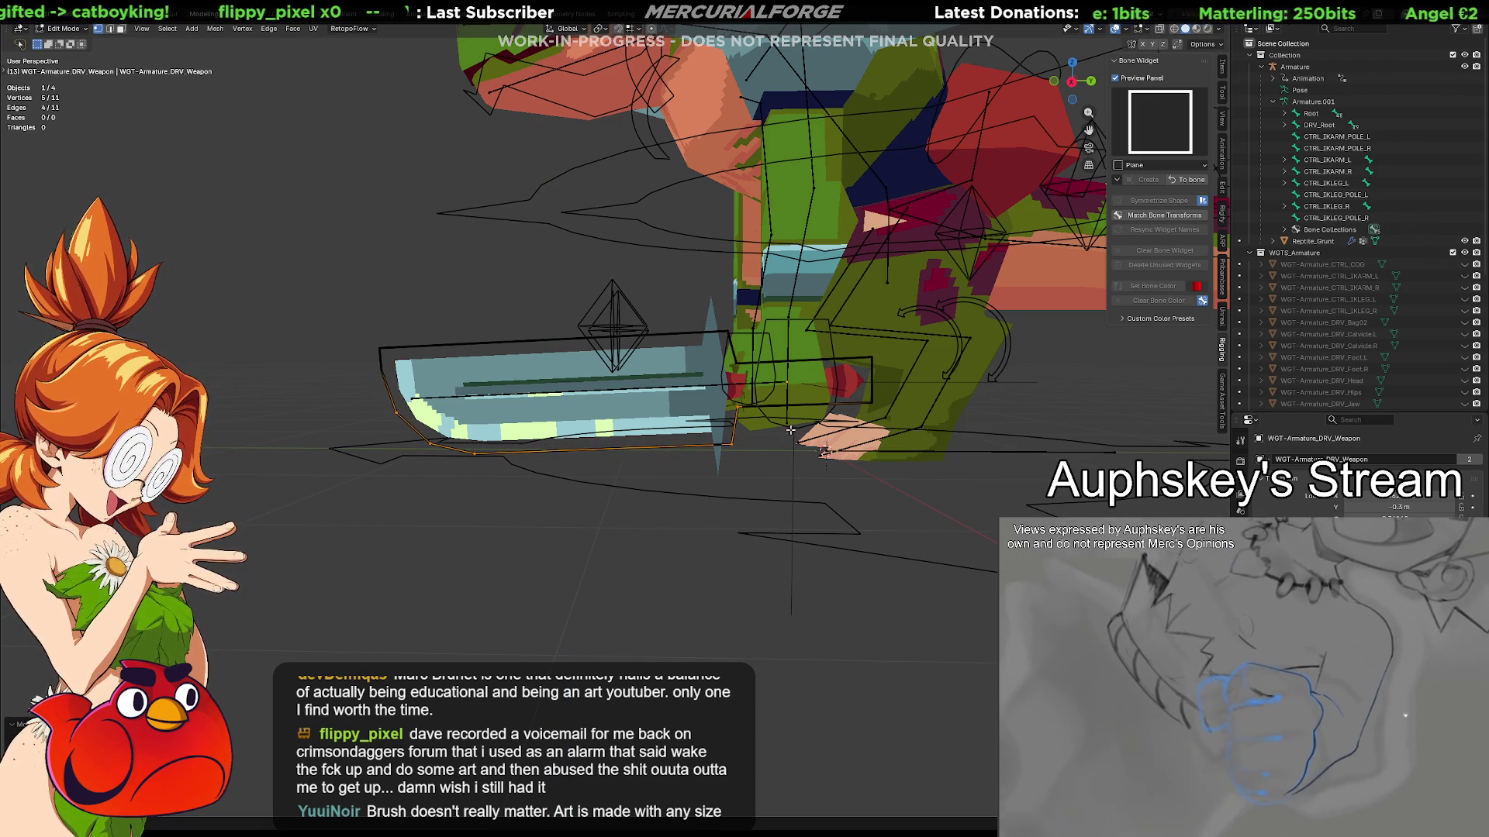
Move the short vertical edge of the widget along local Z
middle_drag(884, 394, 889, 401)
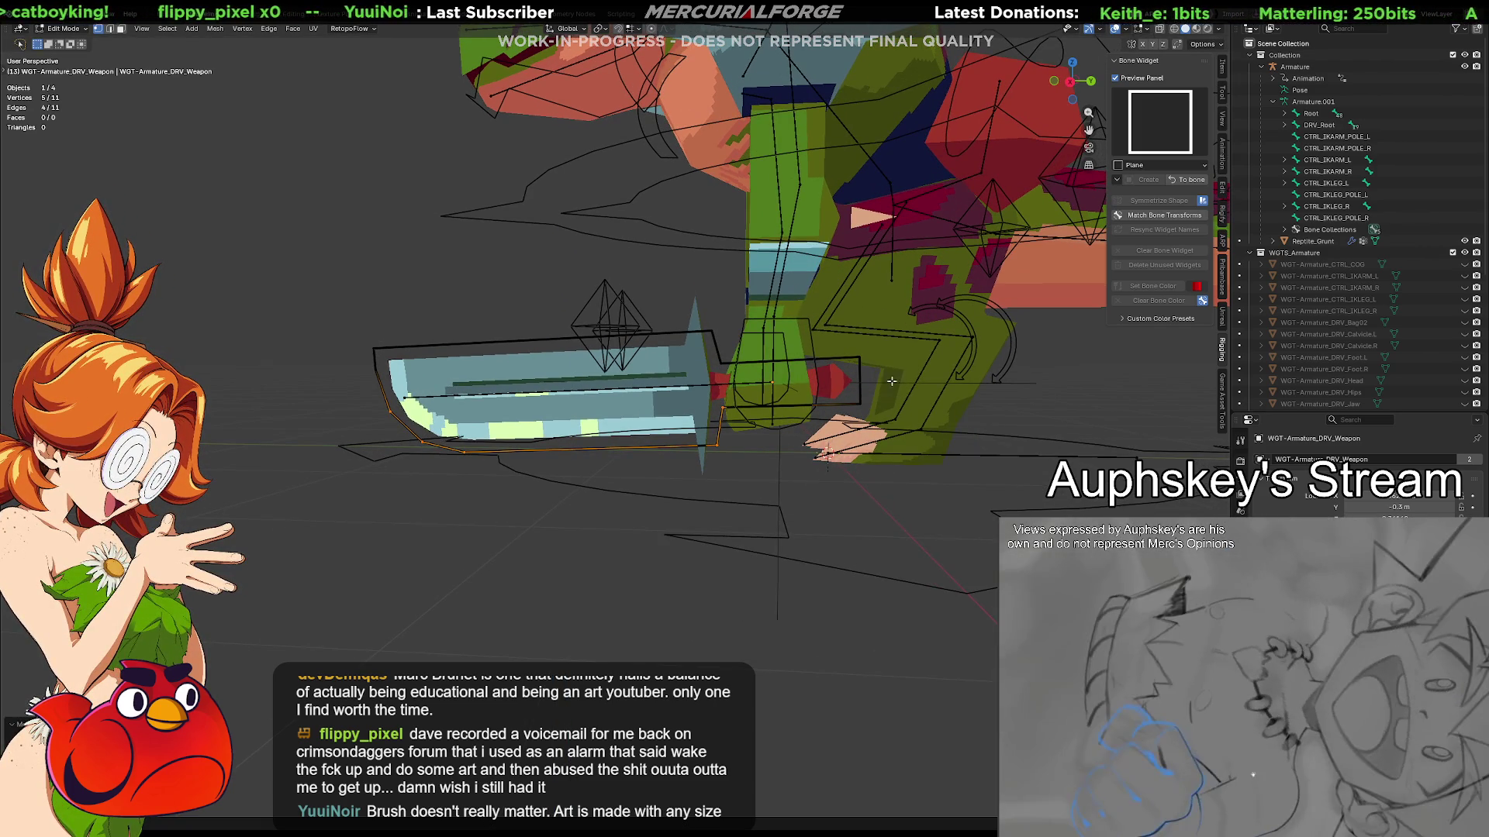
click(910, 396)
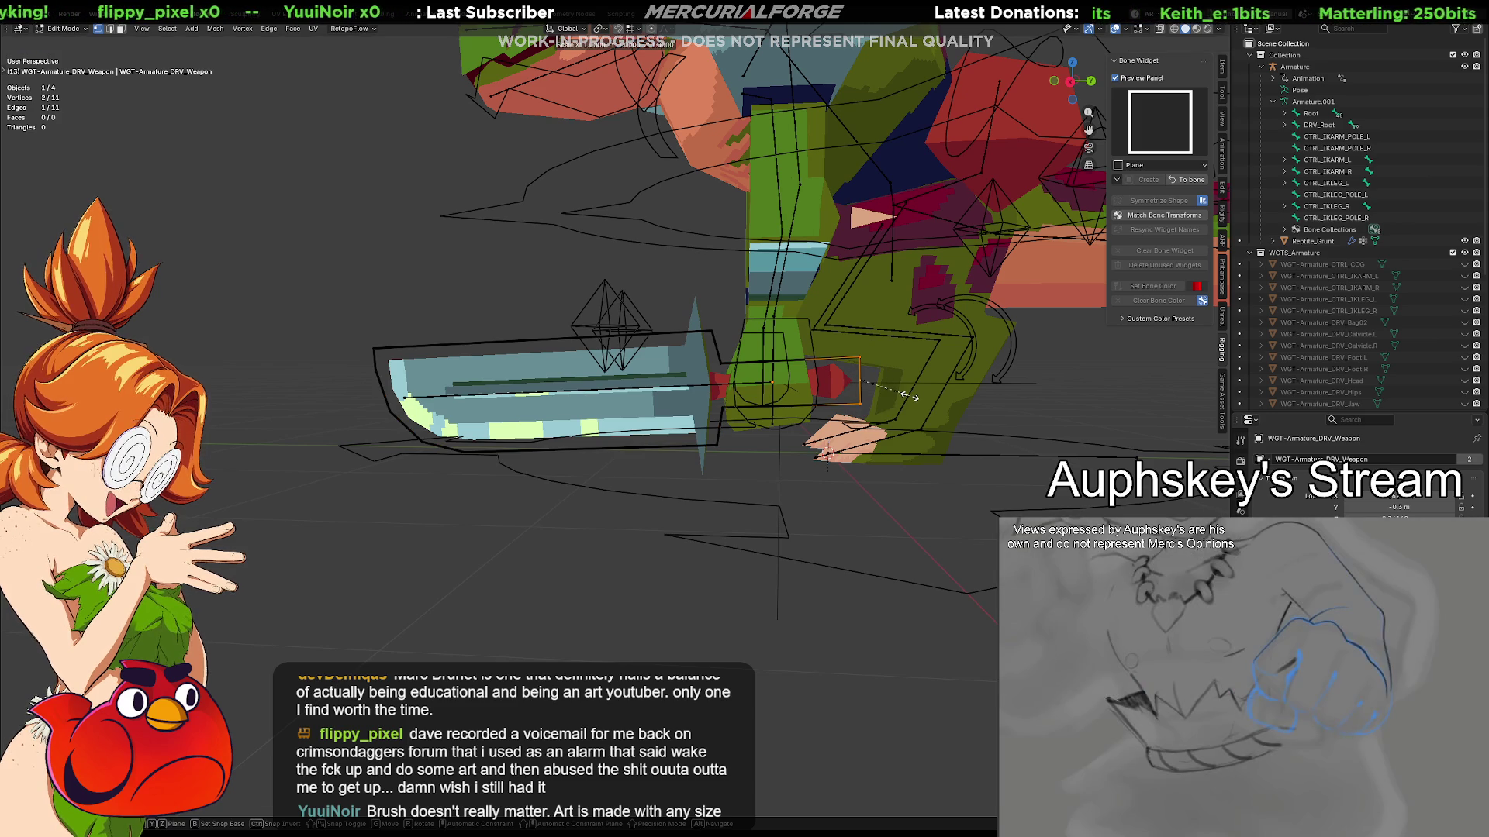
key(g)
key(z)
key(z)
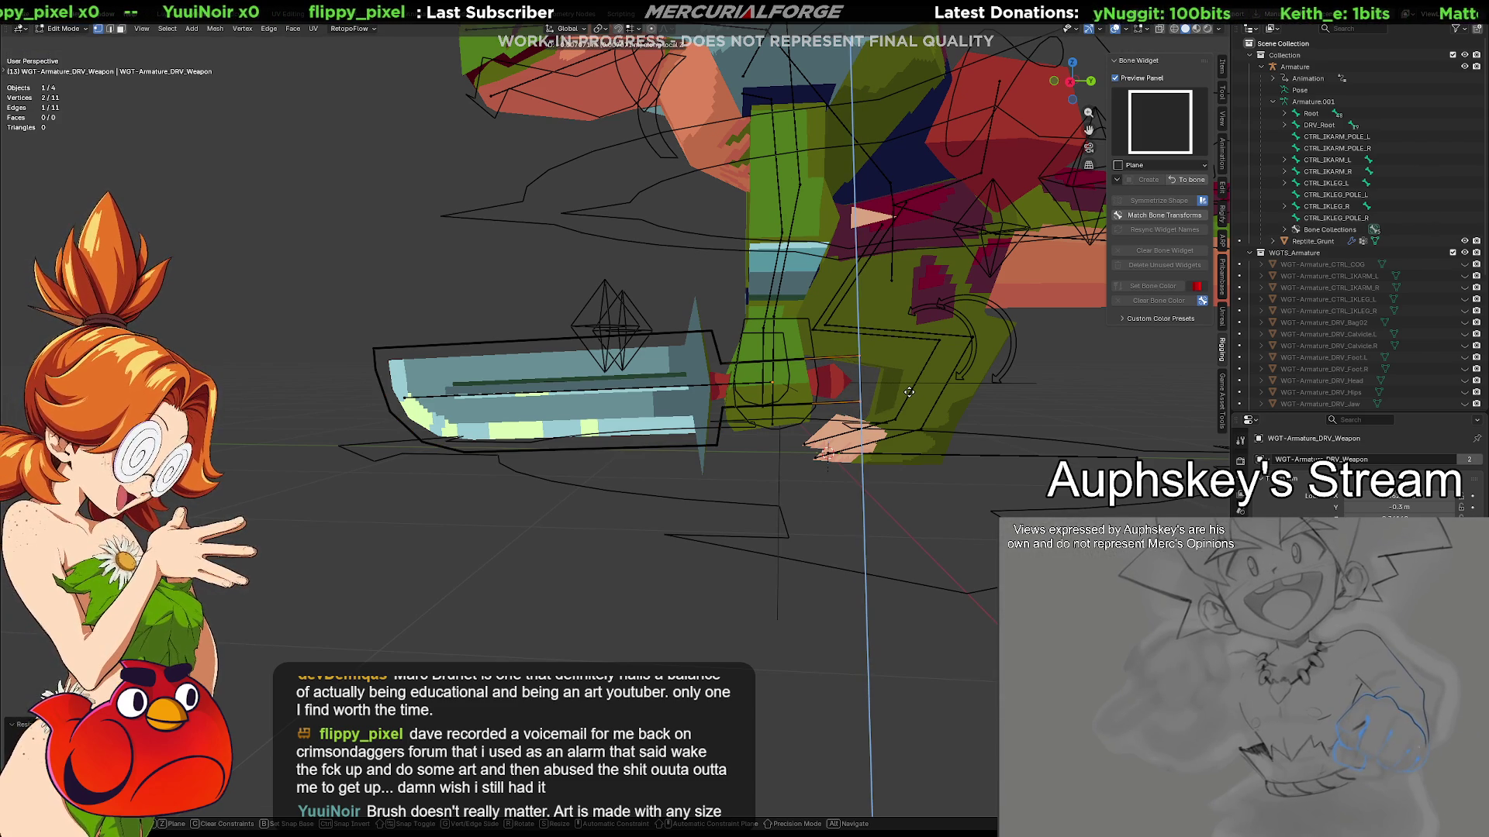
click(909, 393)
Subdivide the hilt-end edge and try moving its new middle vertex along Y
middle_drag(880, 401, 878, 396)
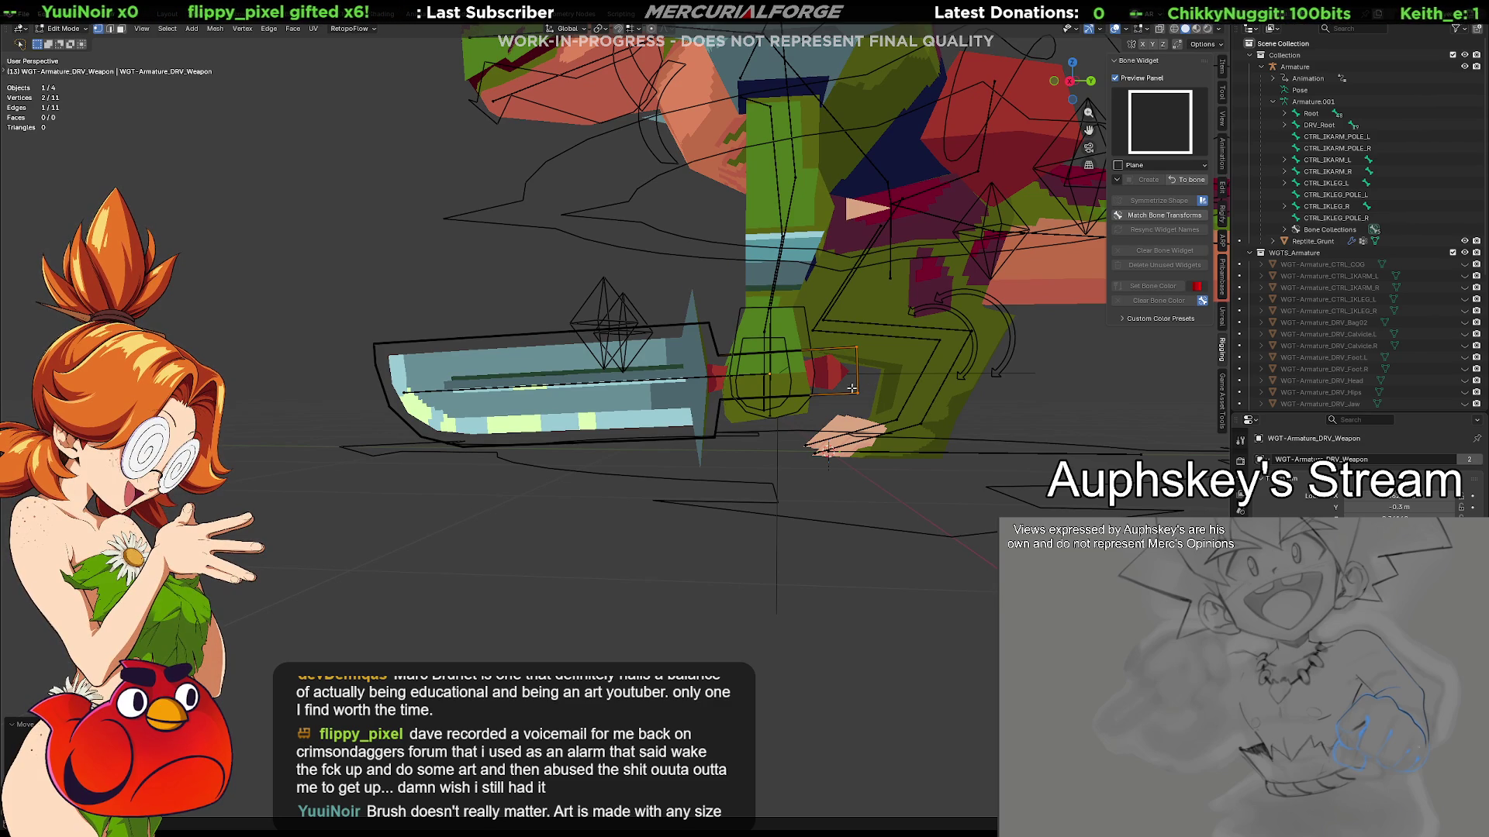
right_click(859, 372)
click(857, 366)
click(857, 370)
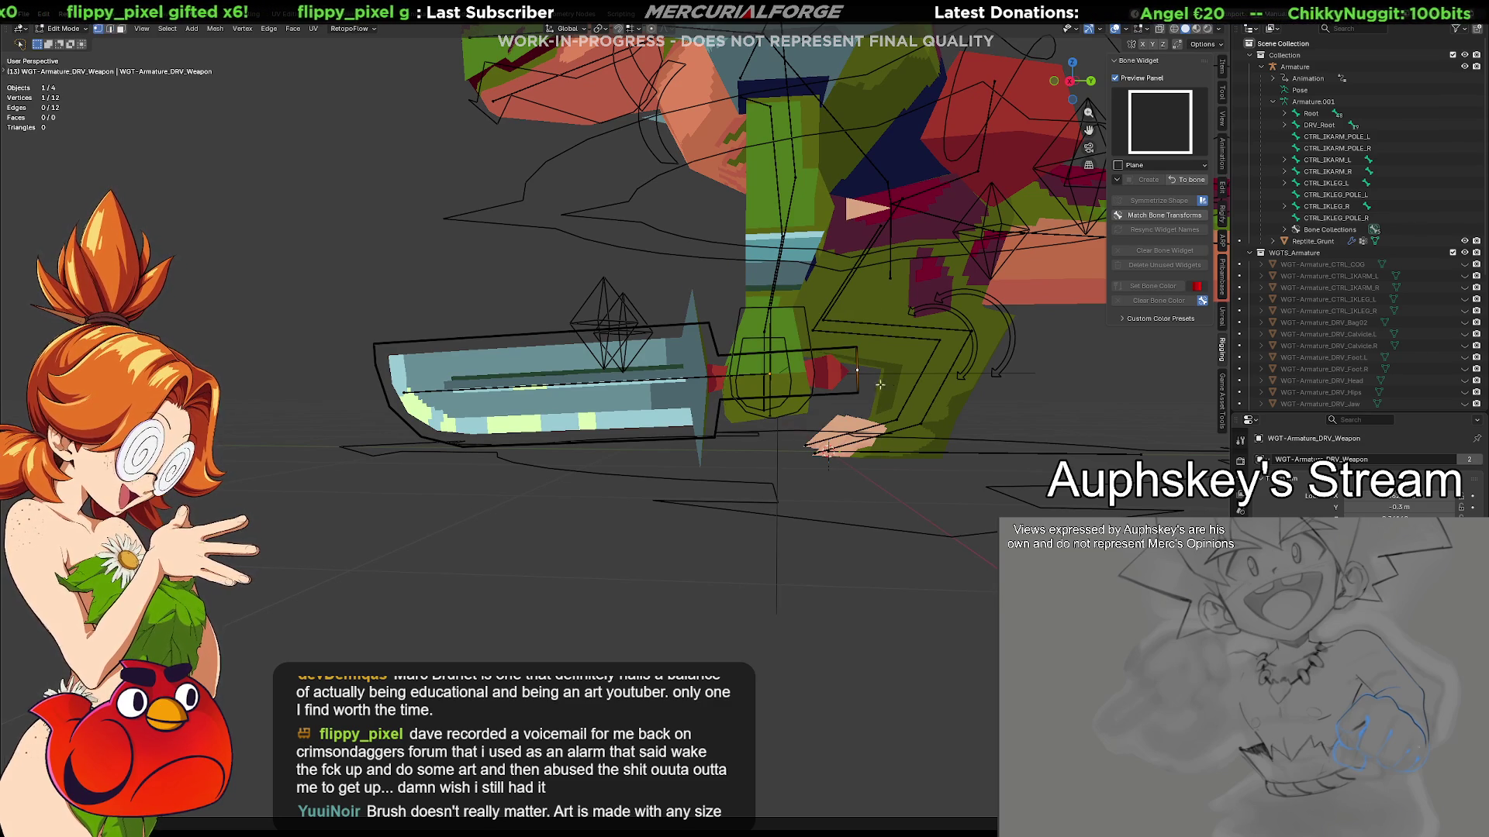
key(g)
key(y)
key(y)
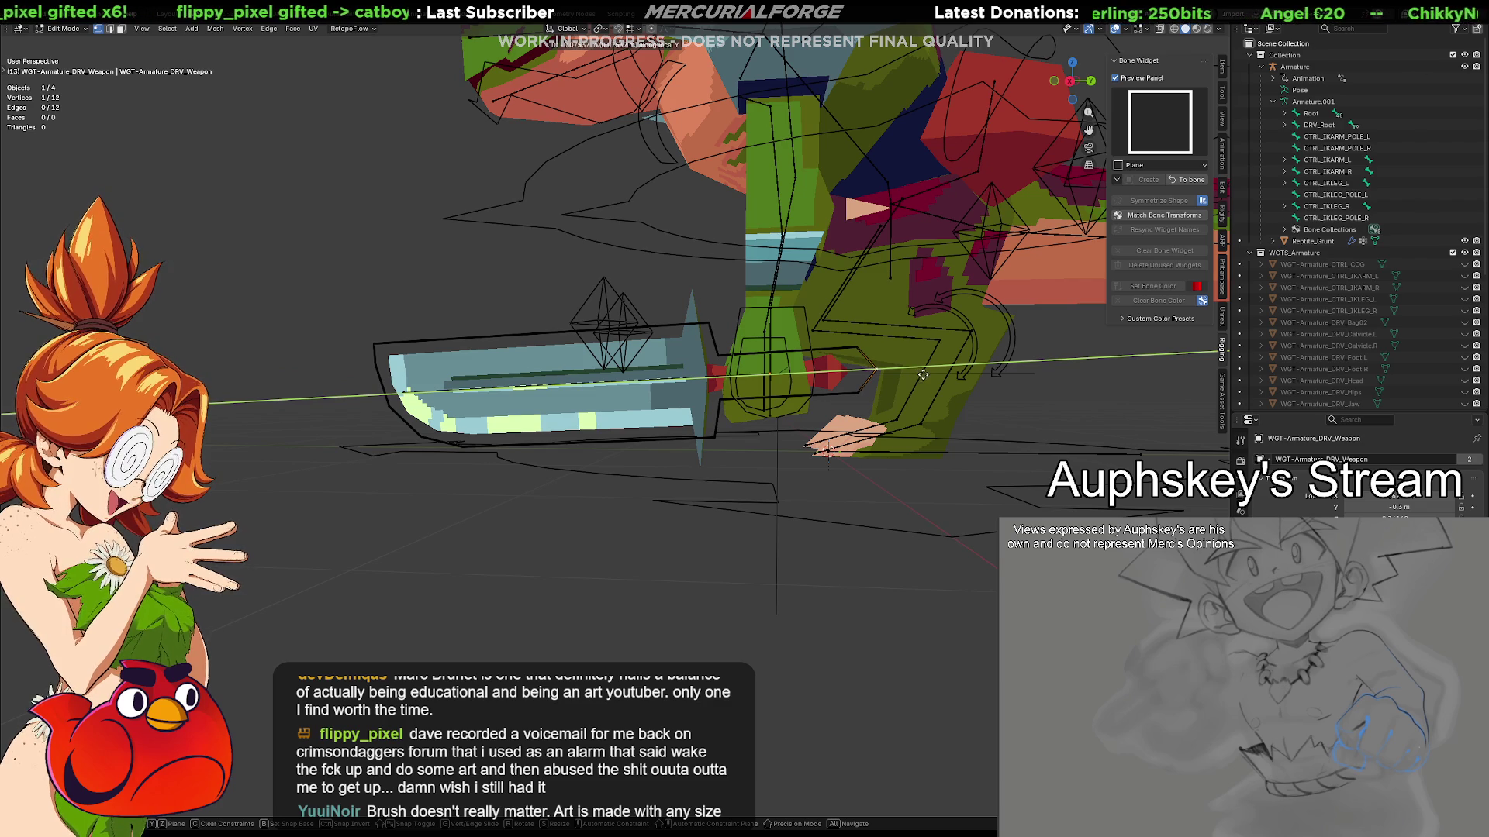
key(Escape)
Move the subdivided edge along local Y and finish editing in Object Mode
key(ctrl+z)
key(g)
key(y)
key(y)
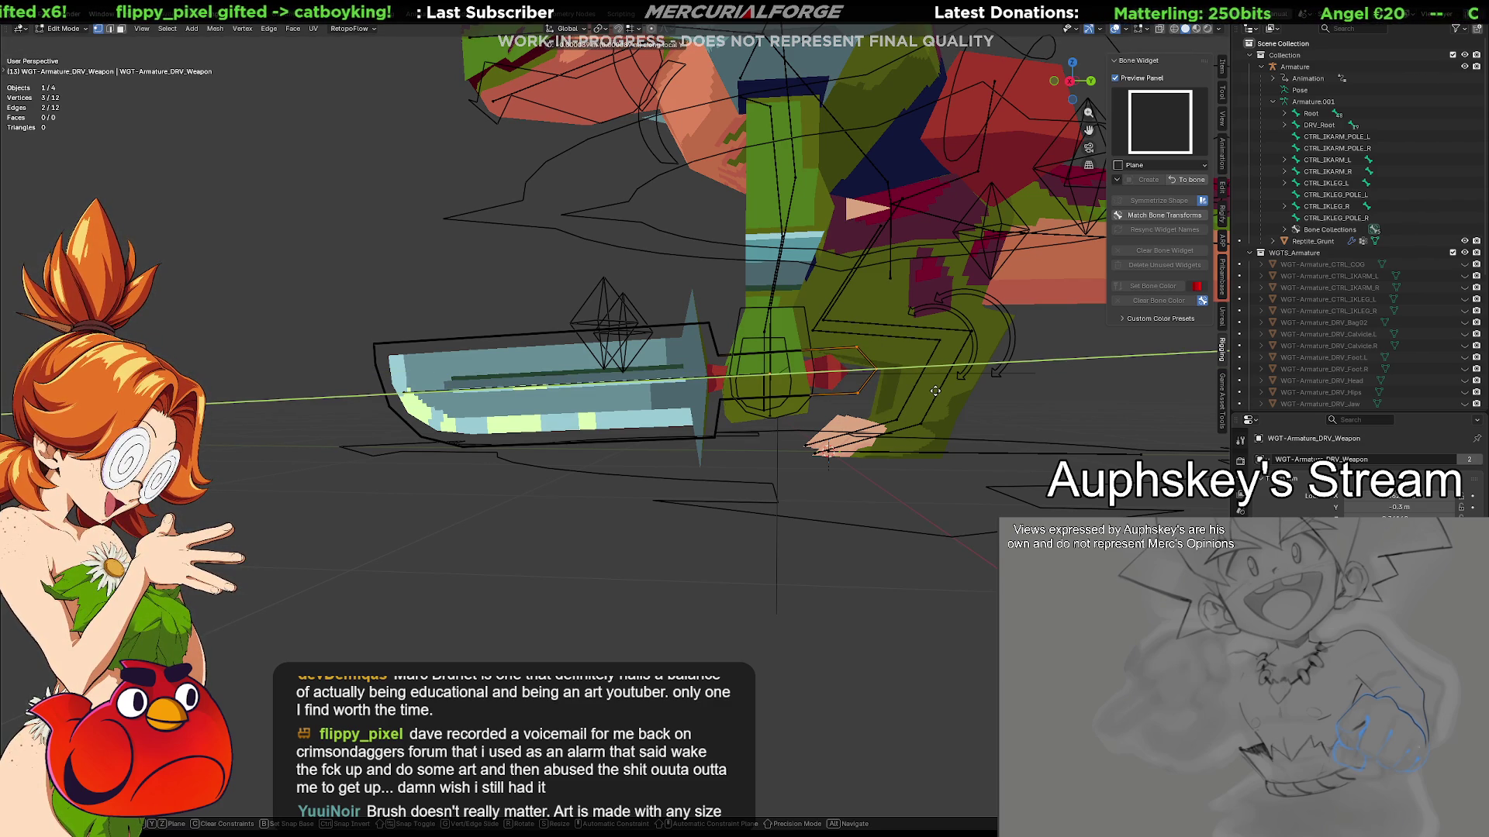
click(919, 396)
key(Tab)
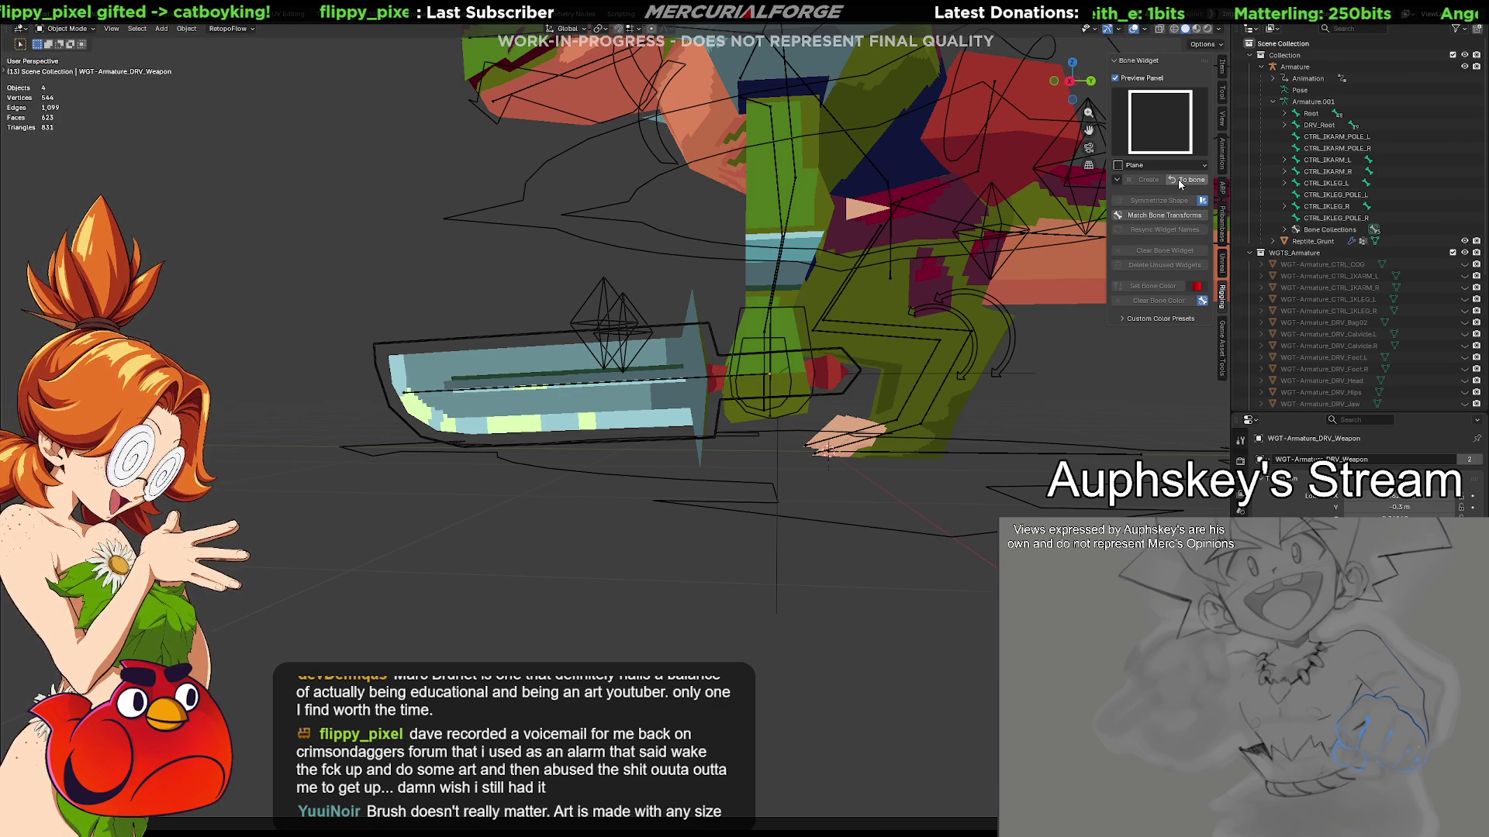
Return to Pose Mode and test-move DRV_Weapon, cancelling the move
click(1178, 179)
mouse_move(873, 478)
middle_down()
mouse_move(1041, 496)
mouse_move(895, 494)
mouse_move(792, 434)
middle_up()
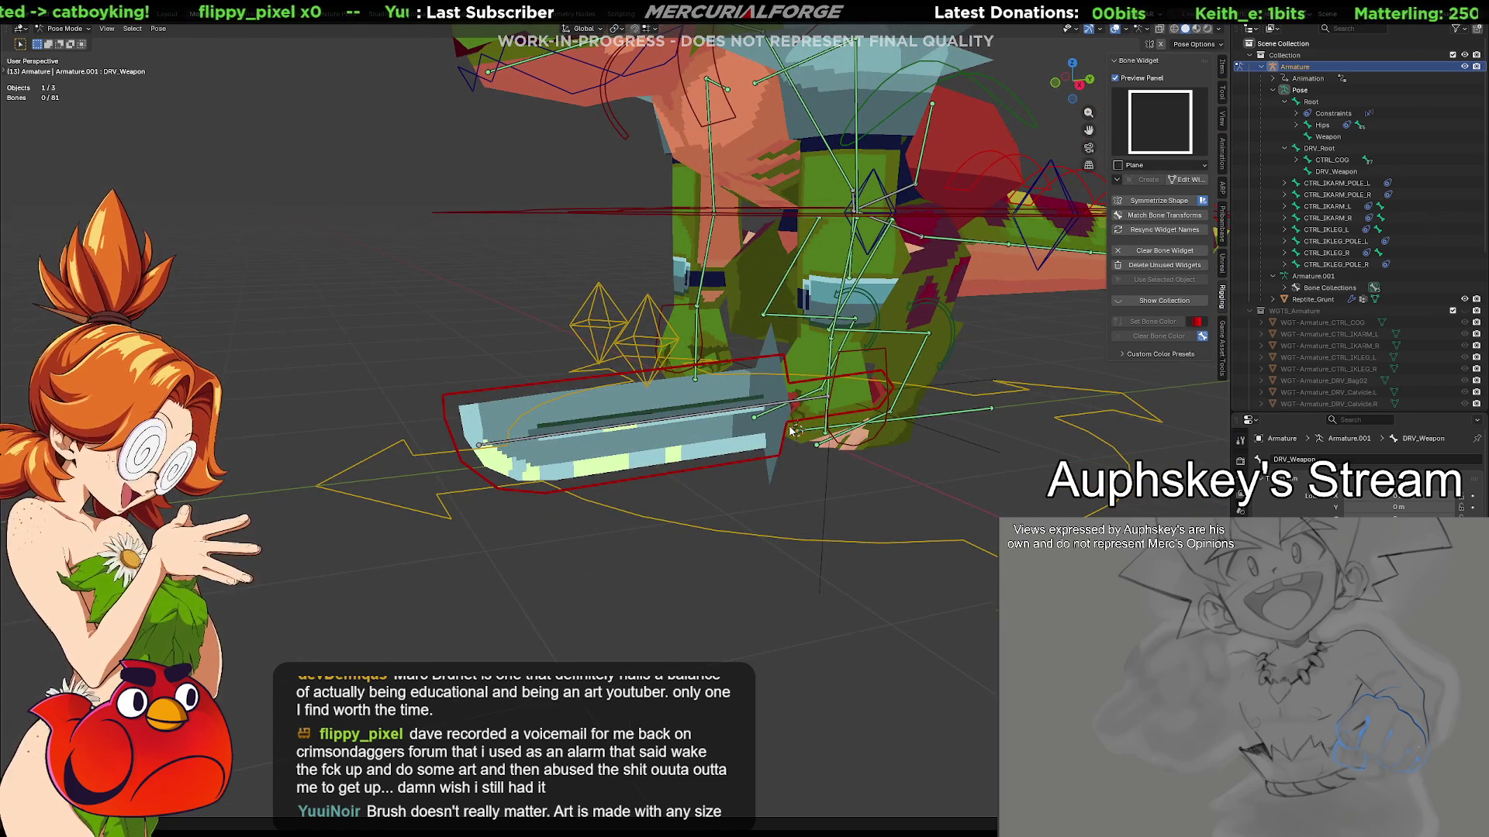
click(791, 424)
key(g)
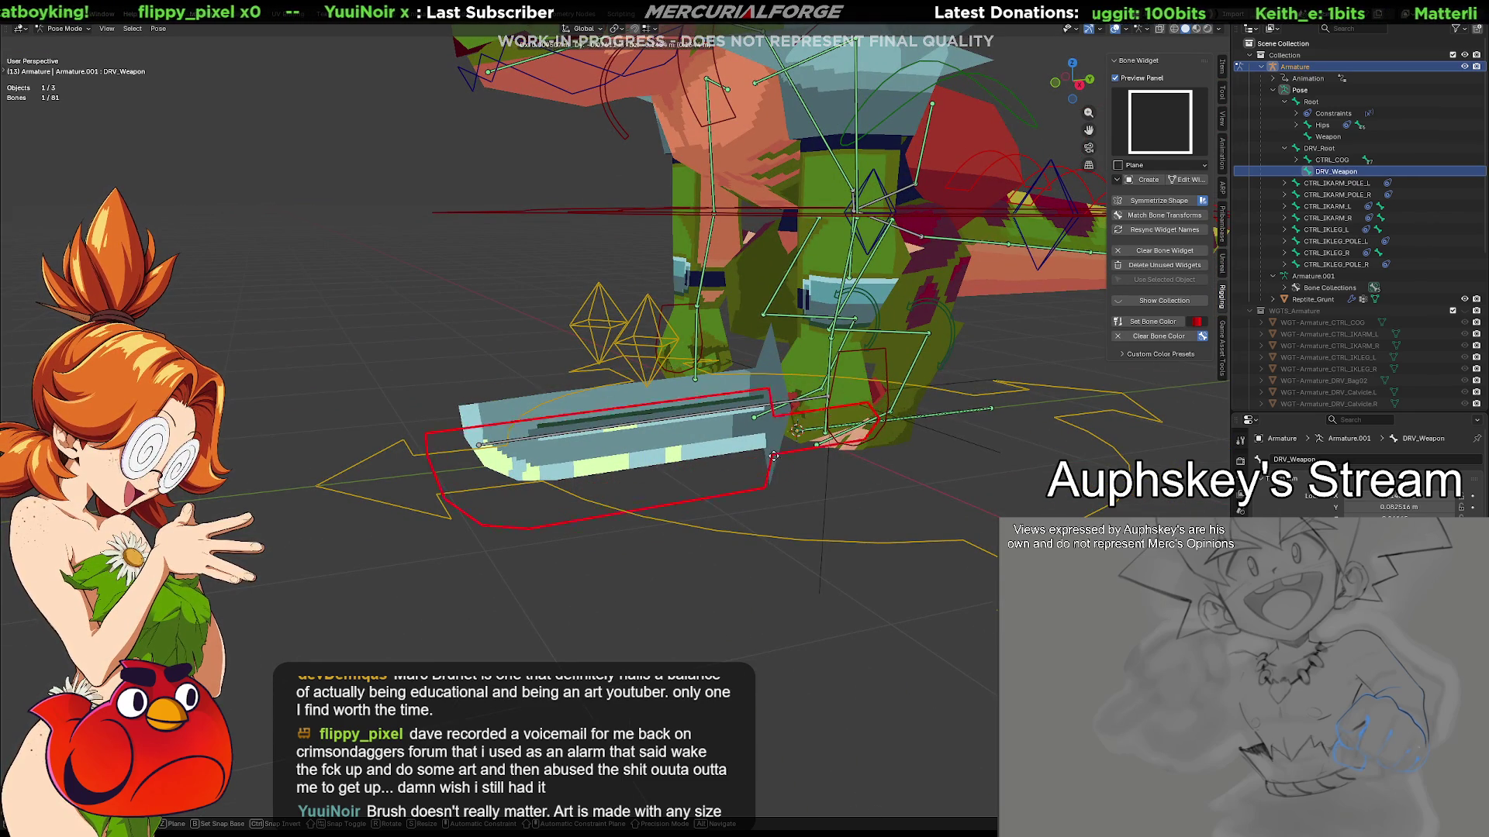
key(Escape)
Add the Weapon bone, cancel the constraint menu, then test-move DRV_Weapon again
shift+click(682, 418)
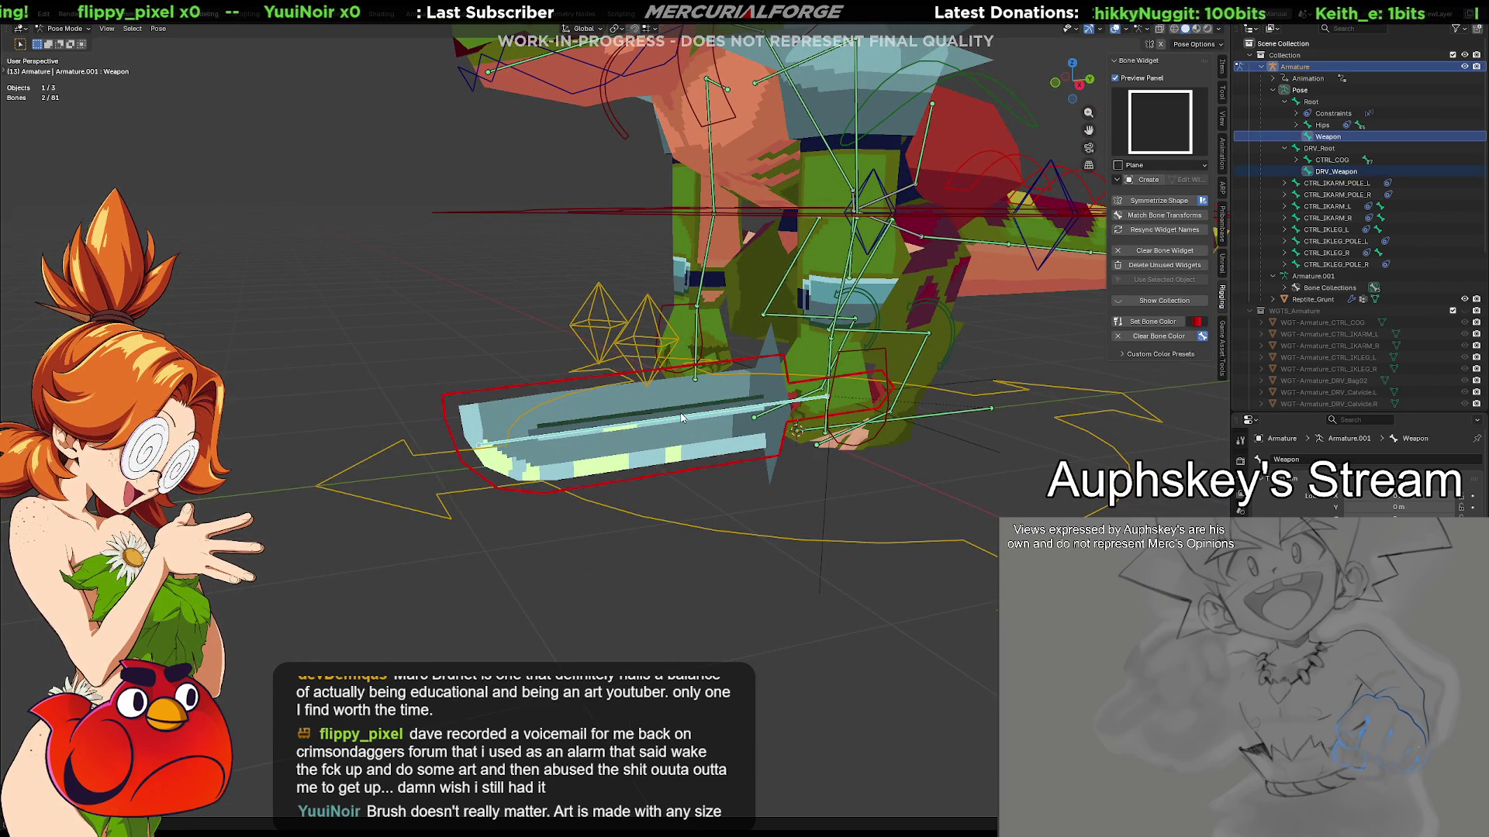
key(shift+ctrl+c)
key(Escape)
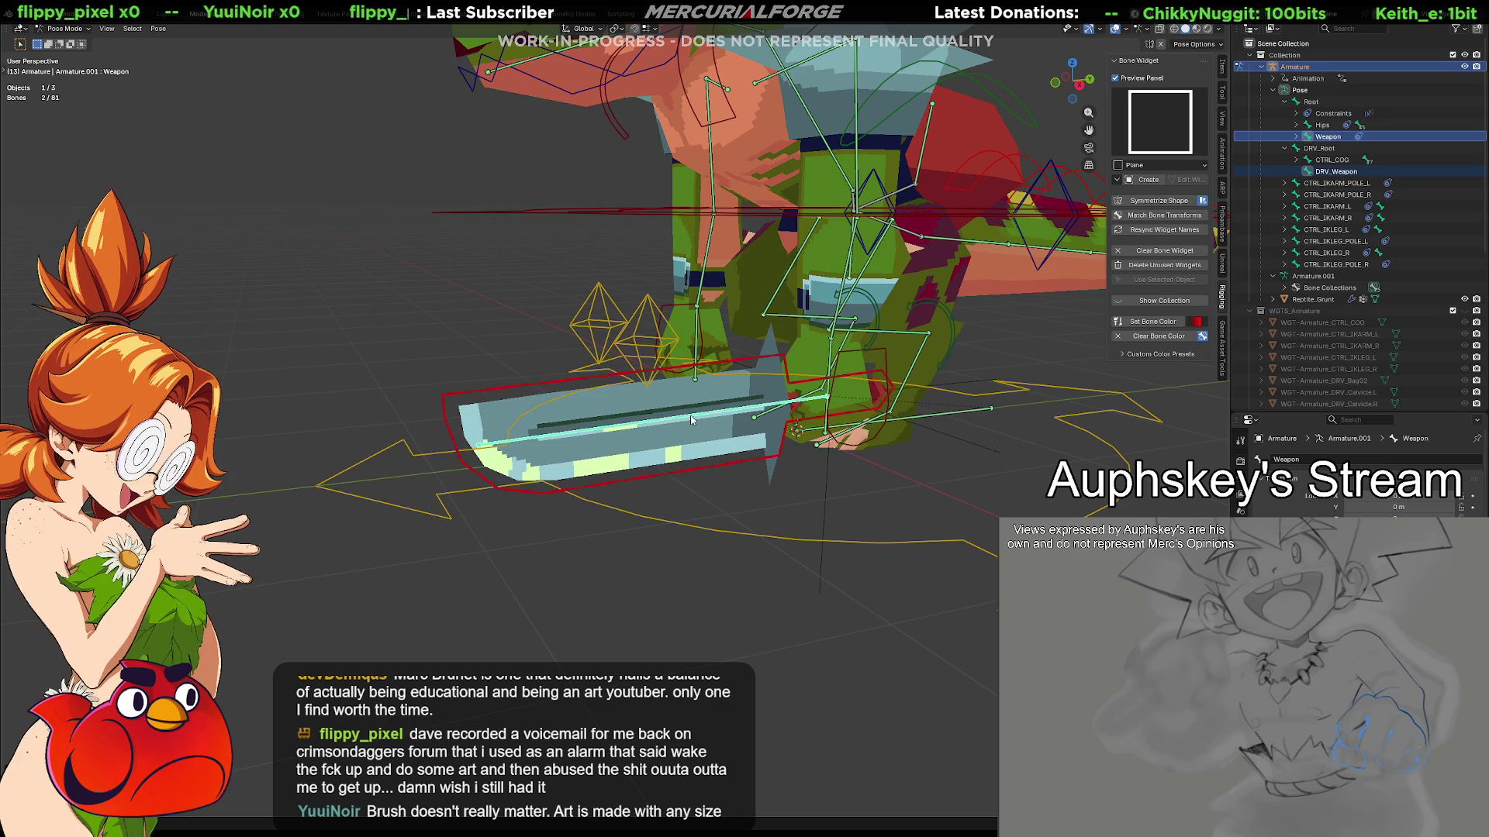
click(787, 429)
key(g)
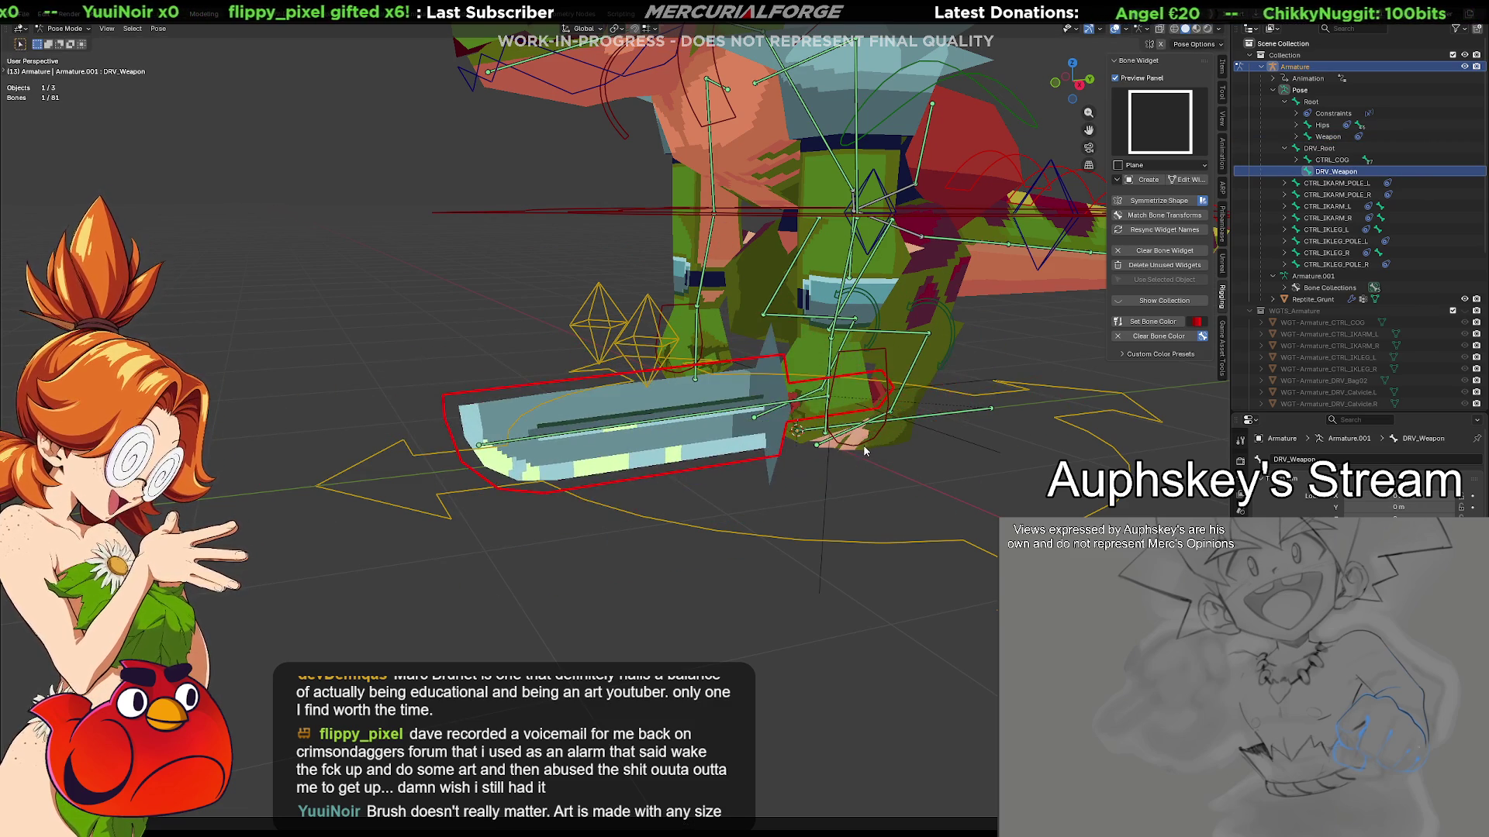
key(Escape)
scroll(815, 483, up, 2)
mouse_move(816, 482)
middle_down()
mouse_move(807, 590)
mouse_move(853, 558)
mouse_move(820, 463)
mouse_move(953, 464)
mouse_move(998, 444)
mouse_move(865, 458)
middle_up()
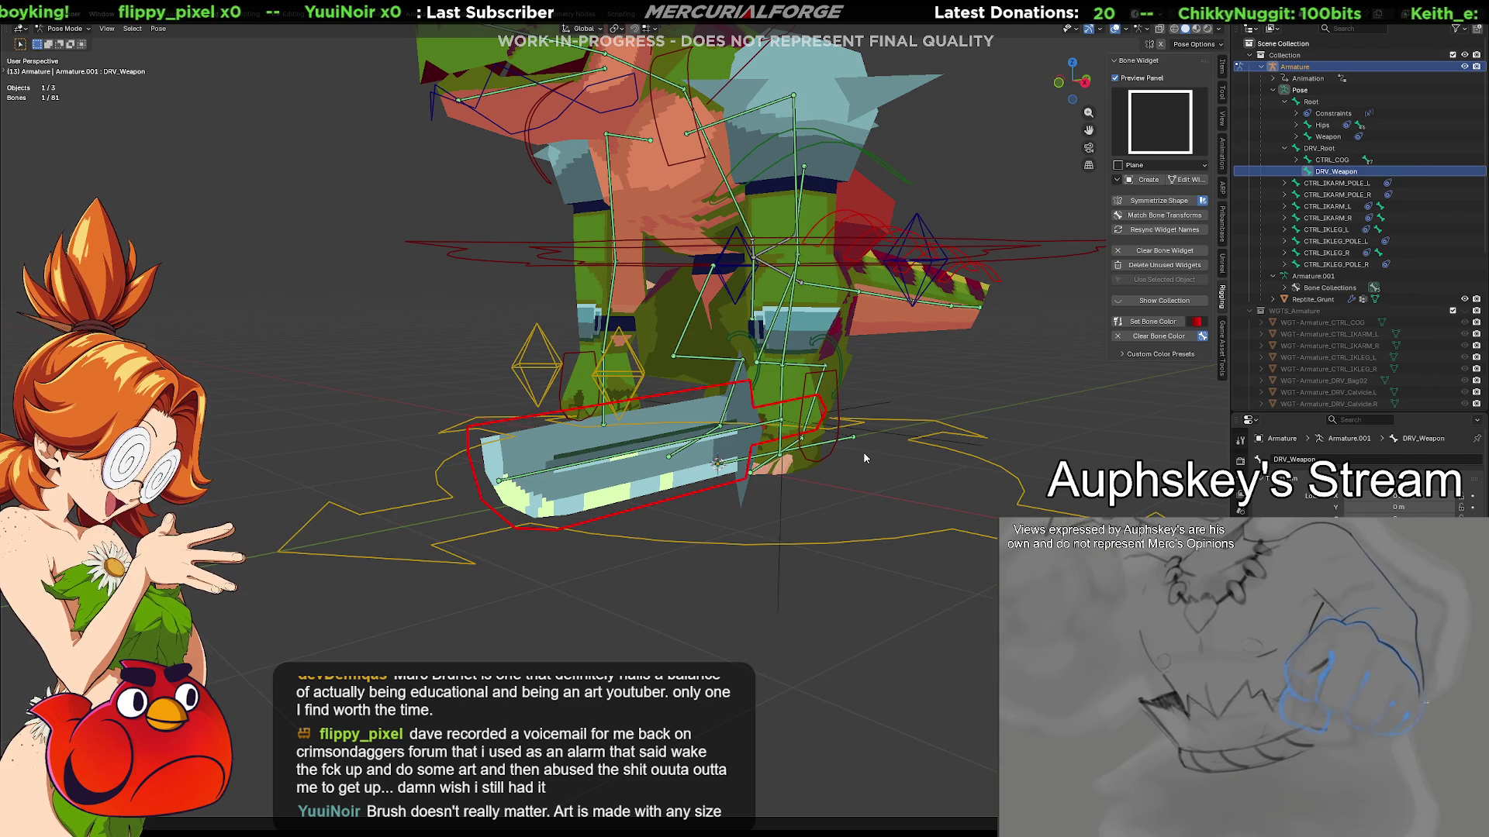
mouse_move(864, 475)
middle_down()
mouse_move(606, 492)
mouse_move(724, 476)
middle_up()
mouse_move(664, 415)
middle_down()
mouse_move(733, 431)
mouse_move(872, 416)
mouse_move(814, 442)
mouse_move(820, 457)
mouse_move(728, 473)
mouse_move(736, 456)
middle_up()
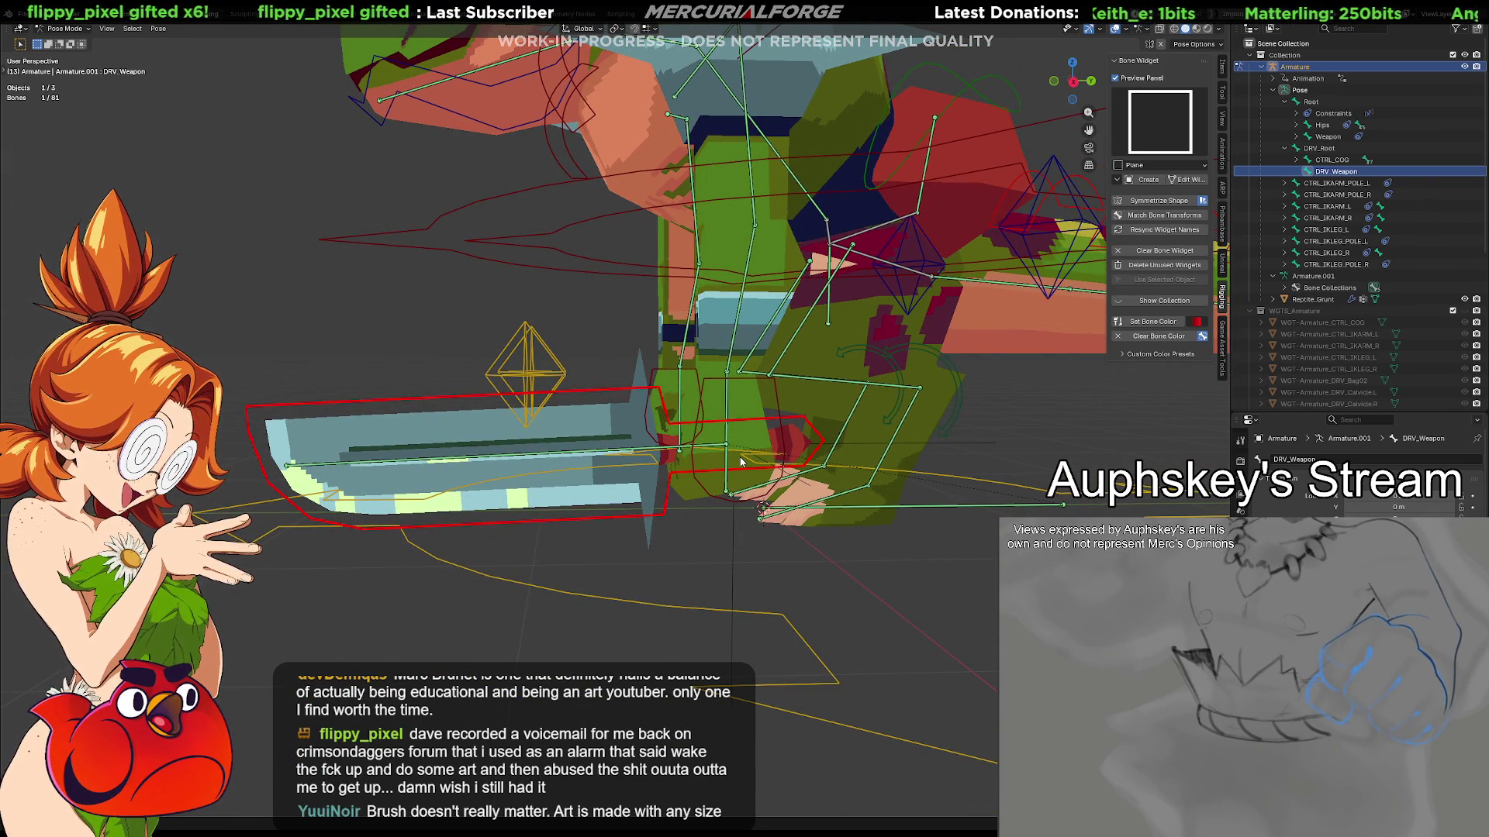
mouse_move(656, 456)
middle_down()
mouse_move(876, 453)
mouse_move(656, 448)
middle_up()
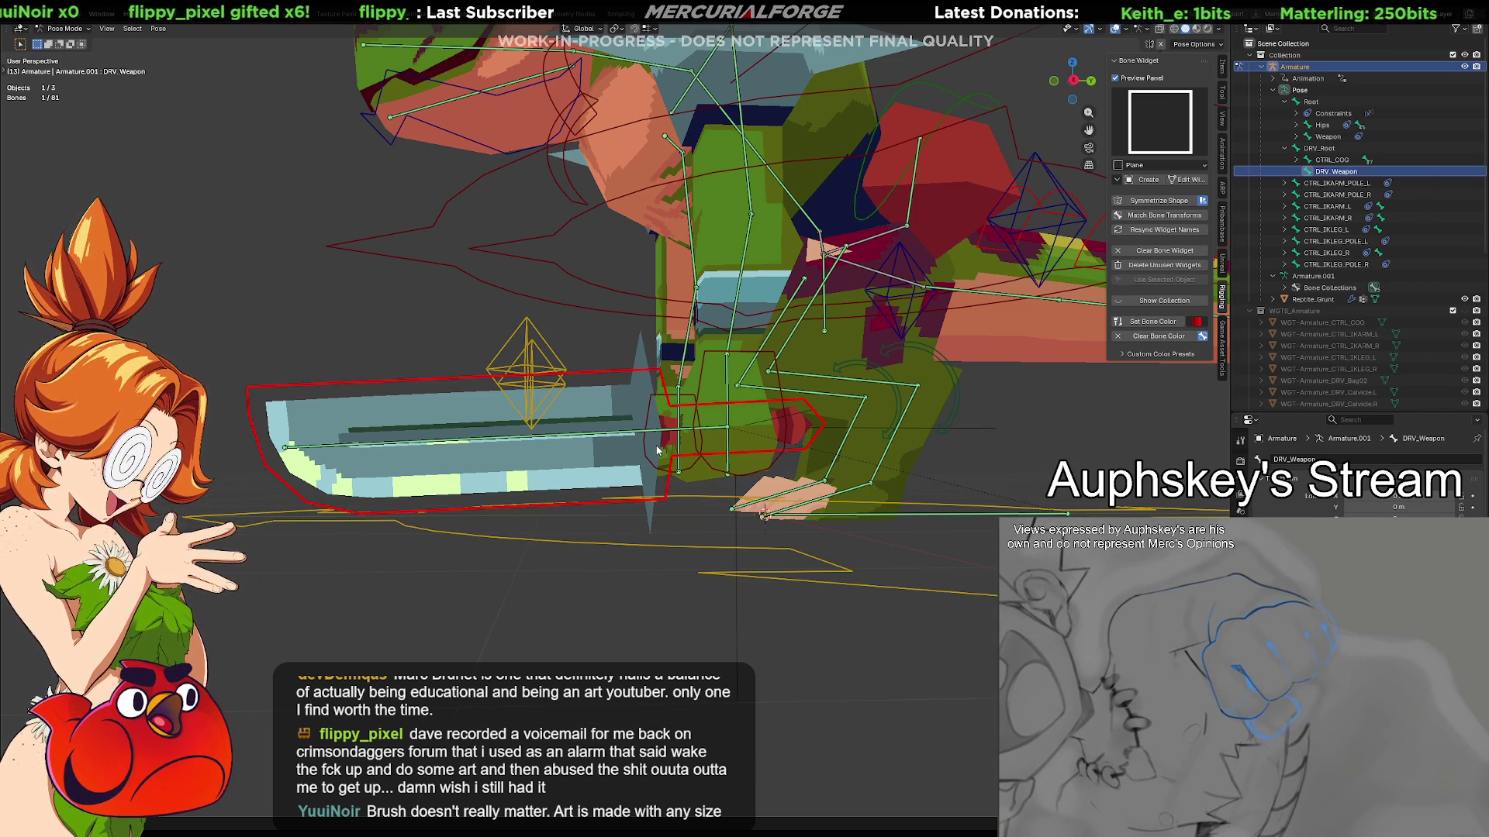
mouse_move(644, 438)
middle_down()
mouse_move(650, 452)
mouse_move(797, 469)
mouse_move(643, 461)
mouse_move(623, 581)
mouse_move(675, 573)
mouse_move(635, 568)
middle_up()
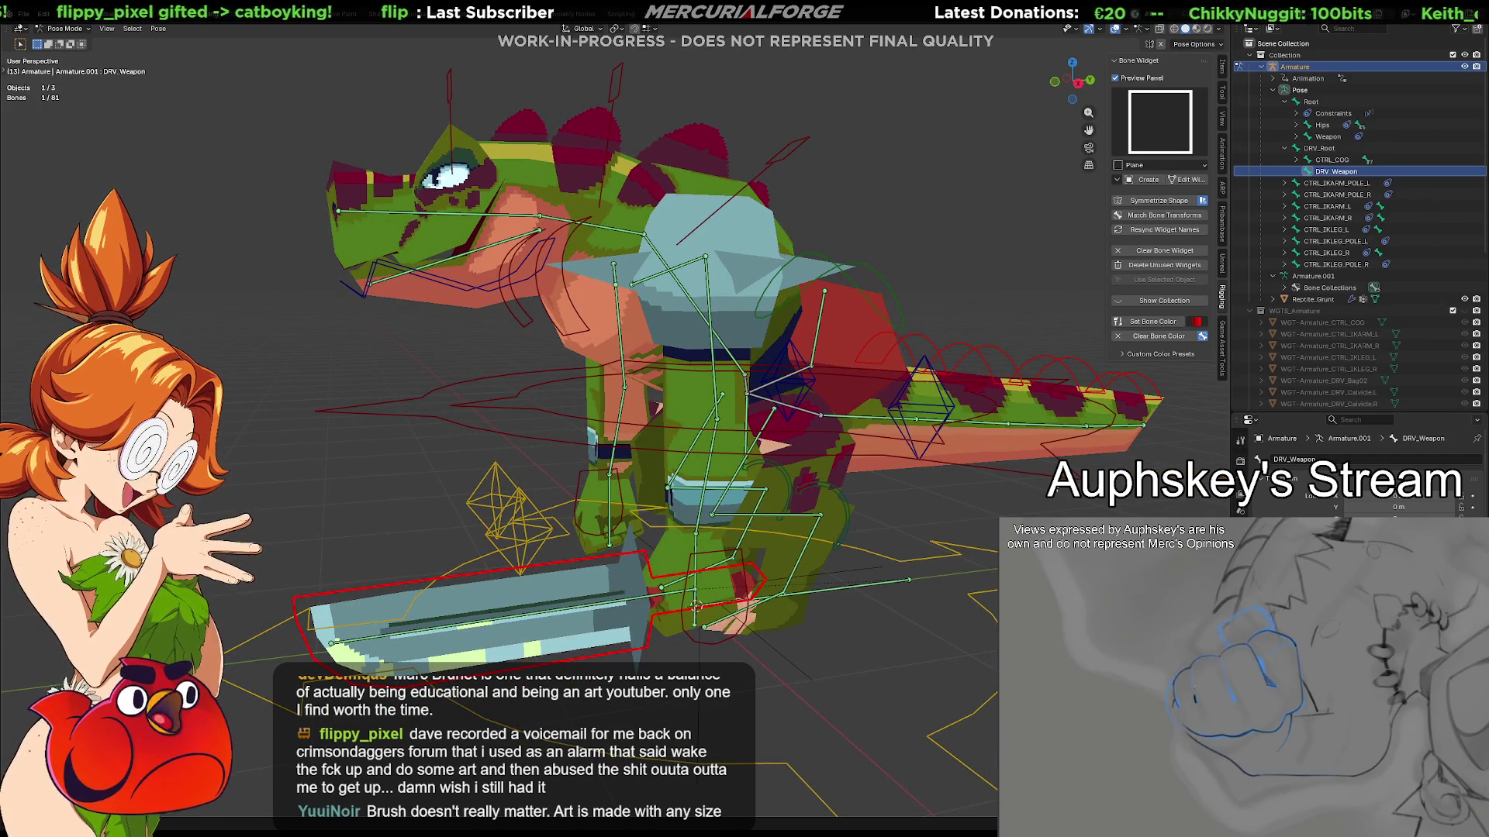
click(1000, 486)
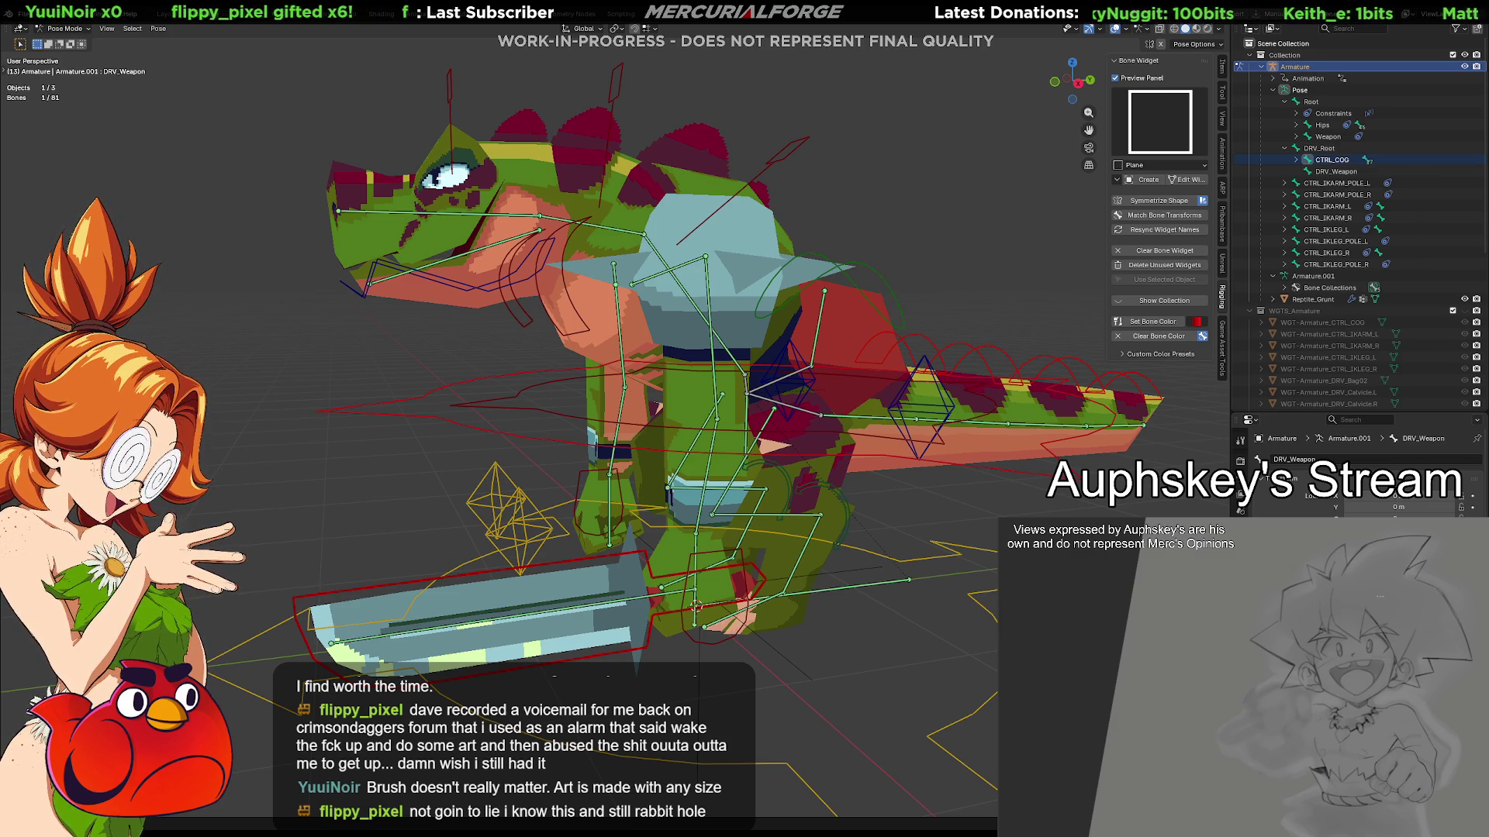
Orbit the reptile rig from a frontal view back to a side view
mouse_move(853, 574)
middle_down()
mouse_move(899, 590)
mouse_move(937, 577)
mouse_move(949, 440)
mouse_move(897, 467)
mouse_move(896, 508)
mouse_move(996, 444)
mouse_move(763, 461)
mouse_move(864, 468)
middle_up()
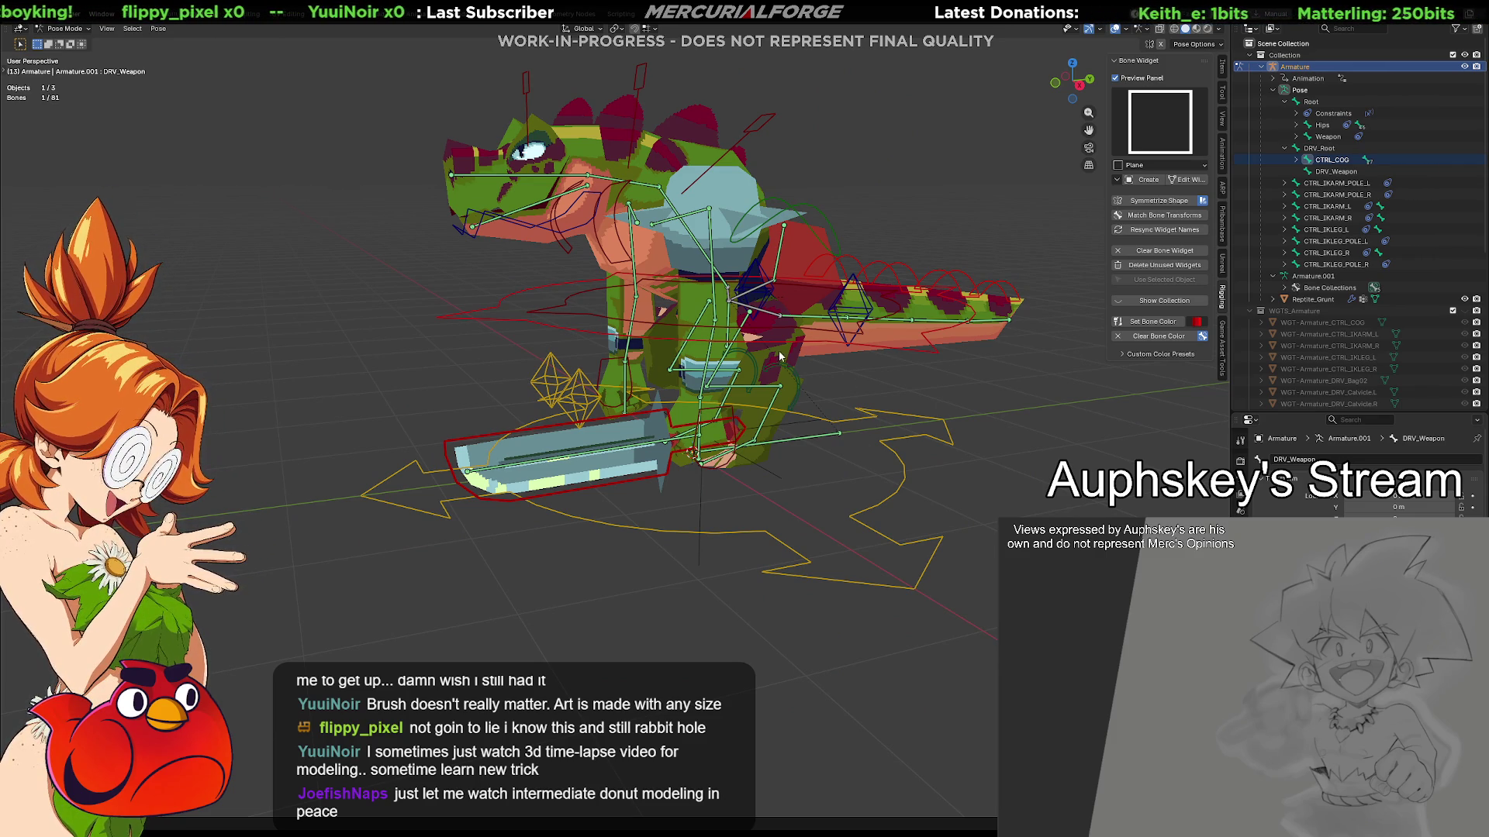
middle_drag(535, 321, 589, 363)
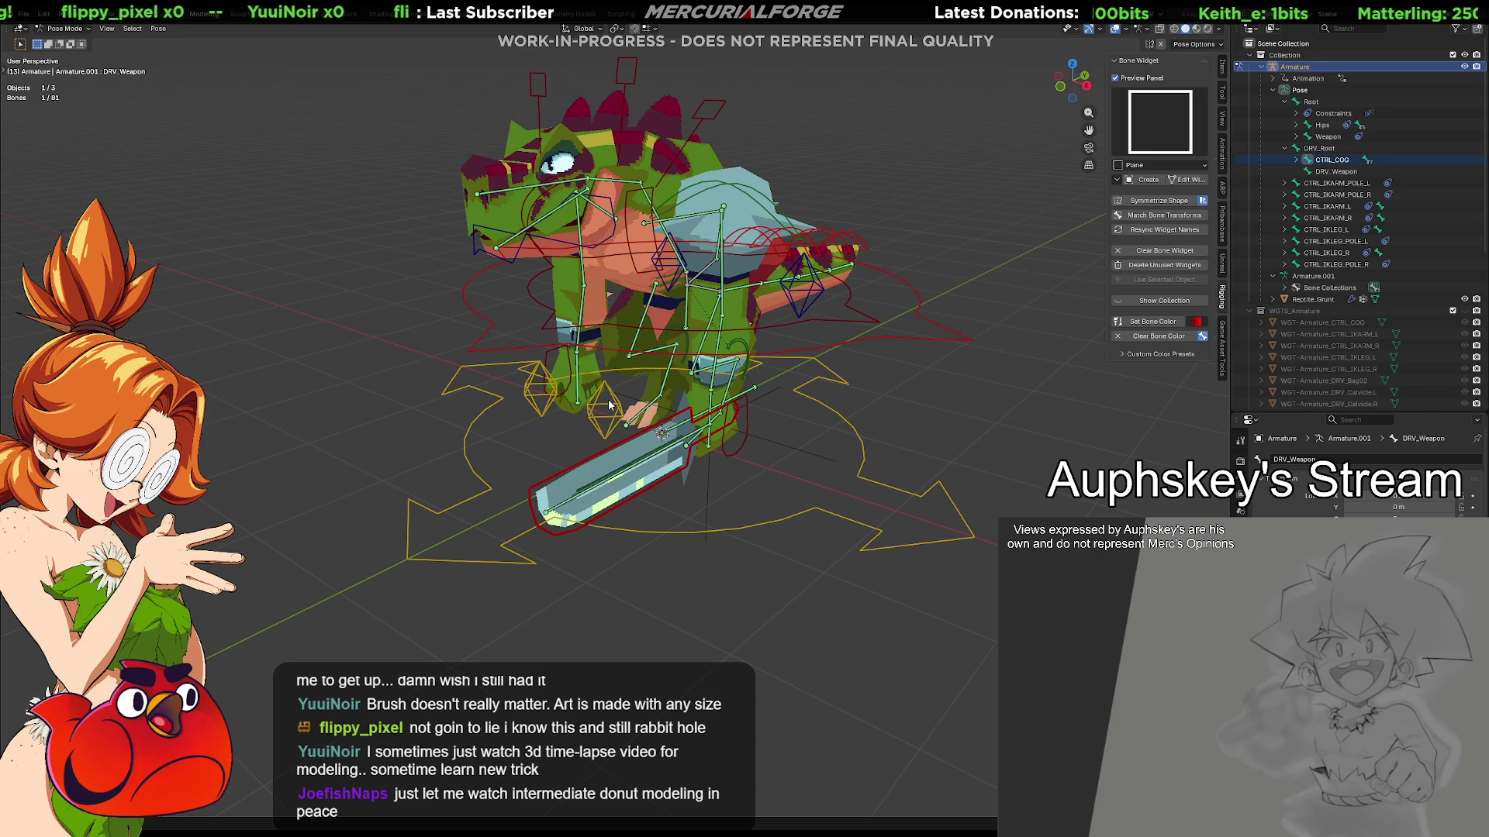
mouse_move(571, 451)
middle_down()
mouse_move(514, 458)
mouse_move(542, 438)
middle_up()
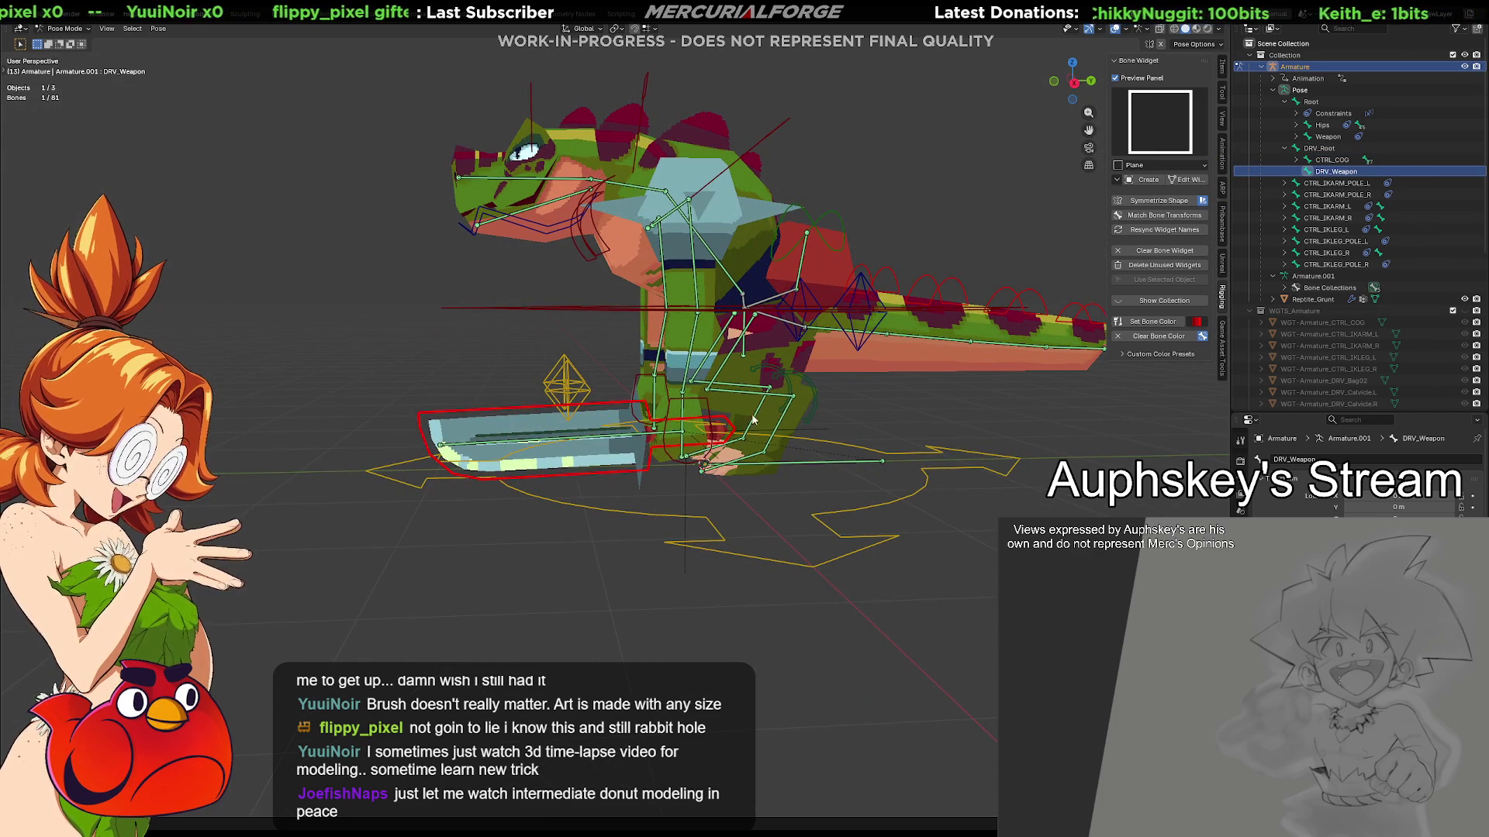
Test-slide the weapon bone along Y, then test-rotate CTRL_COG, cancelling both
key(g)
key(y)
key(Escape)
mouse_move(738, 426)
middle_down()
mouse_move(698, 473)
mouse_move(674, 465)
mouse_move(797, 434)
mouse_move(836, 487)
middle_up()
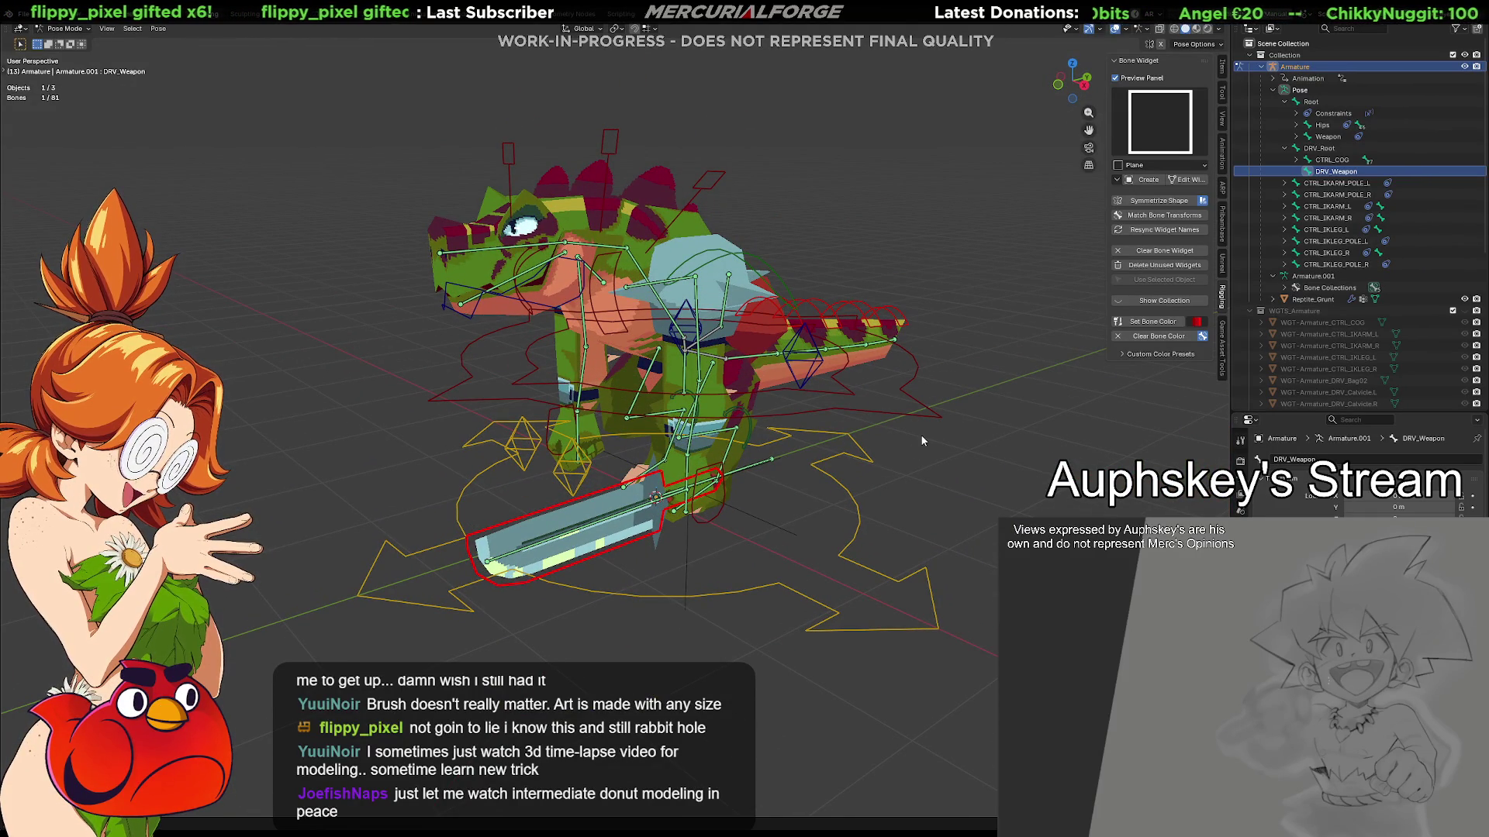
click(910, 414)
middle_drag(910, 415, 967, 409)
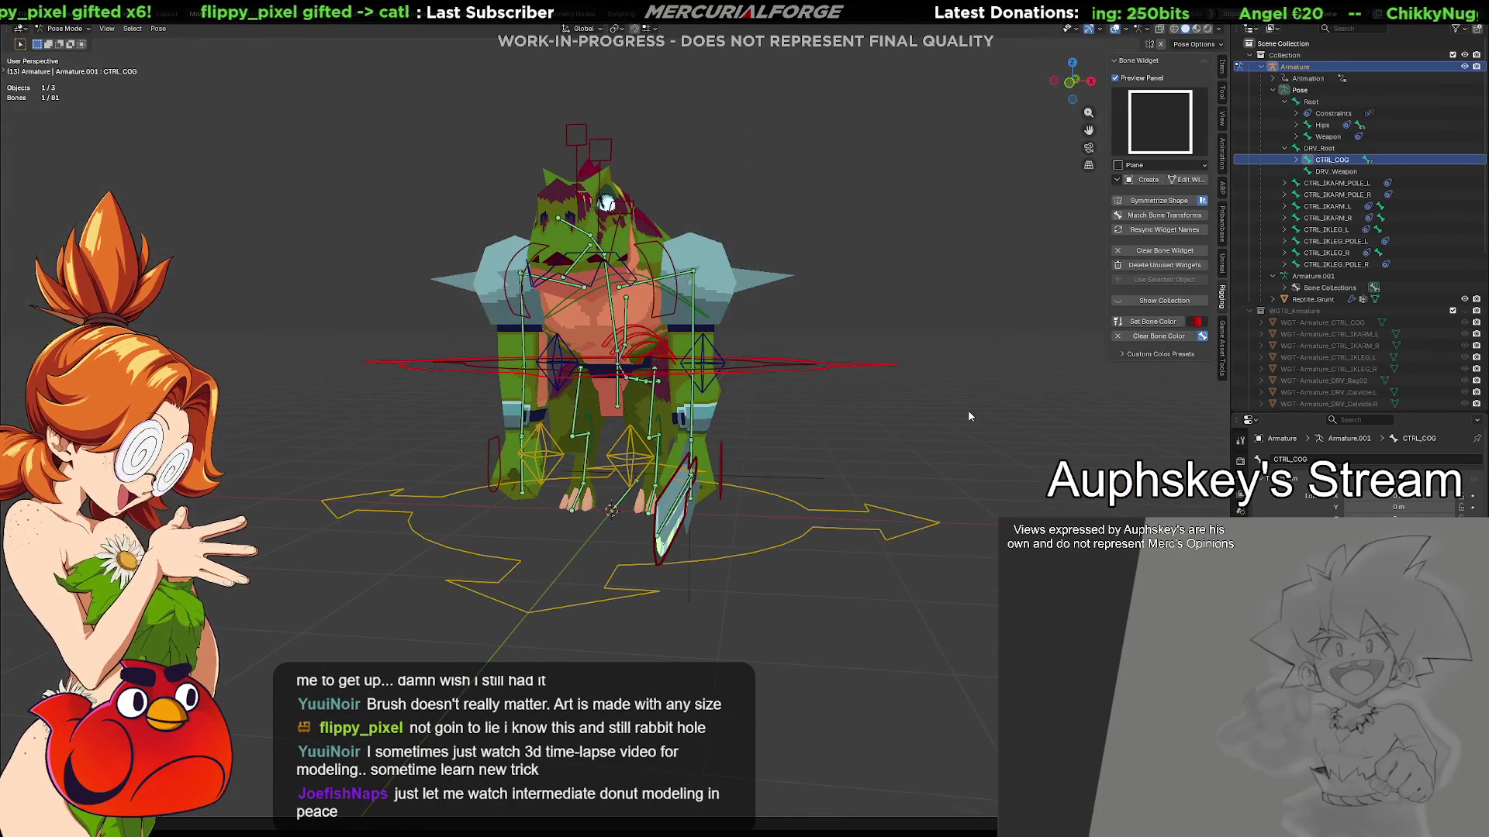
key(r)
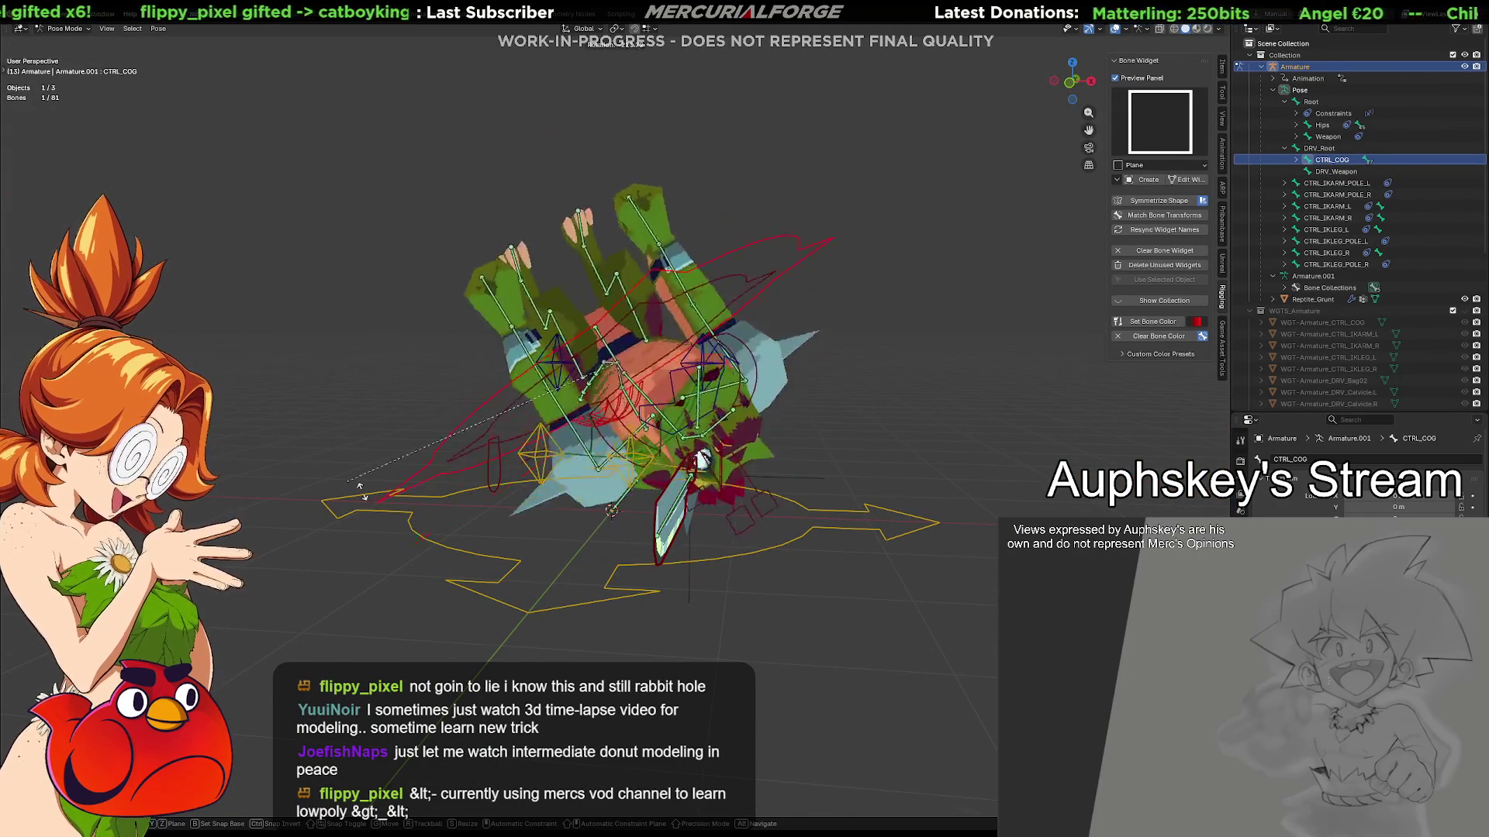
key(Escape)
mouse_move(872, 479)
middle_down()
mouse_move(806, 504)
mouse_move(822, 467)
middle_up()
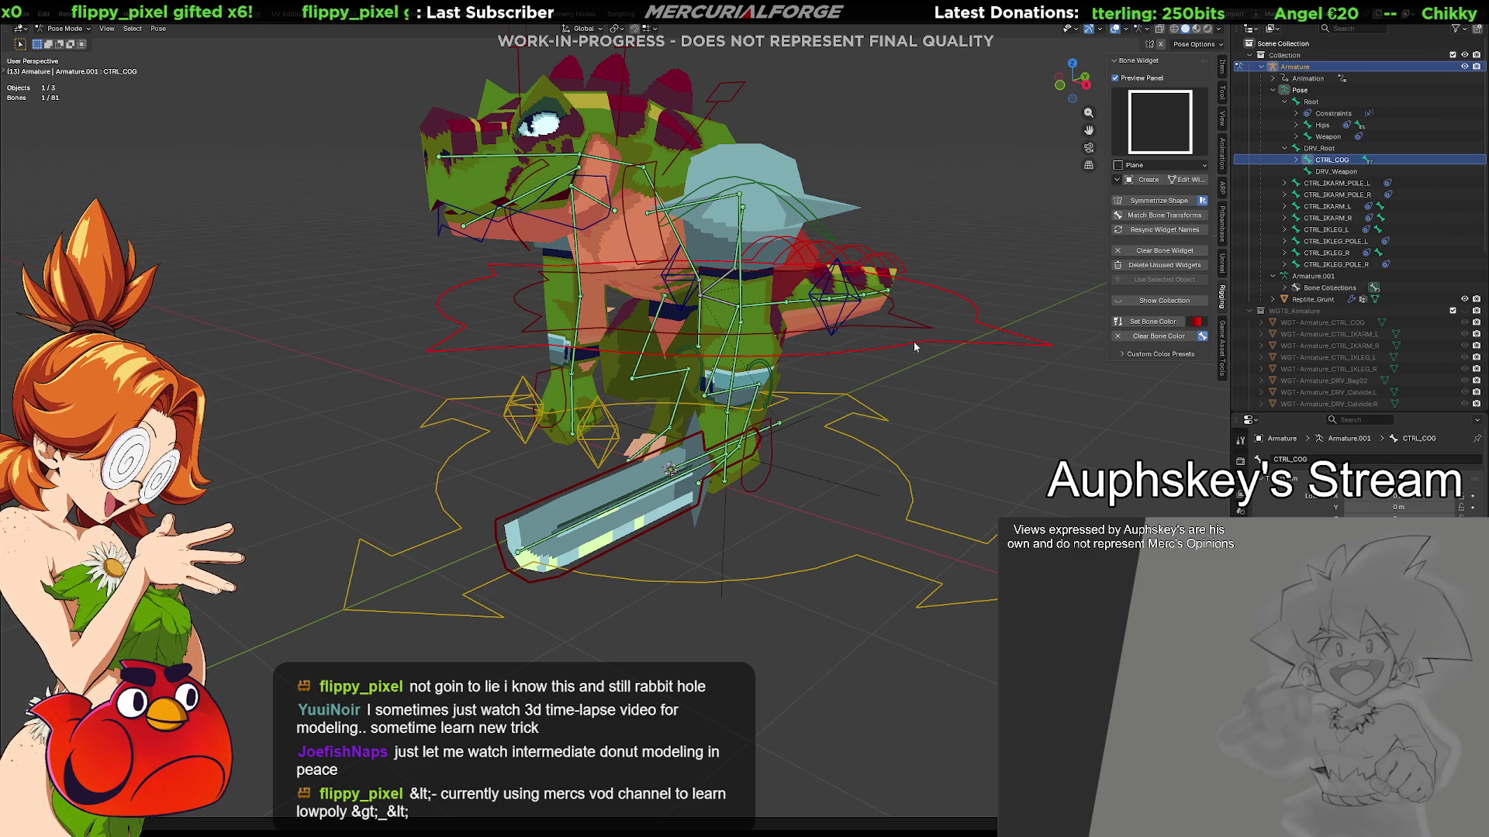
Select DRV_Weapon, deselect all bones, and switch the armature into Edit Mode
click(604, 485)
mouse_move(604, 488)
middle_down()
mouse_move(488, 523)
mouse_move(709, 512)
middle_up()
key(alt+a)
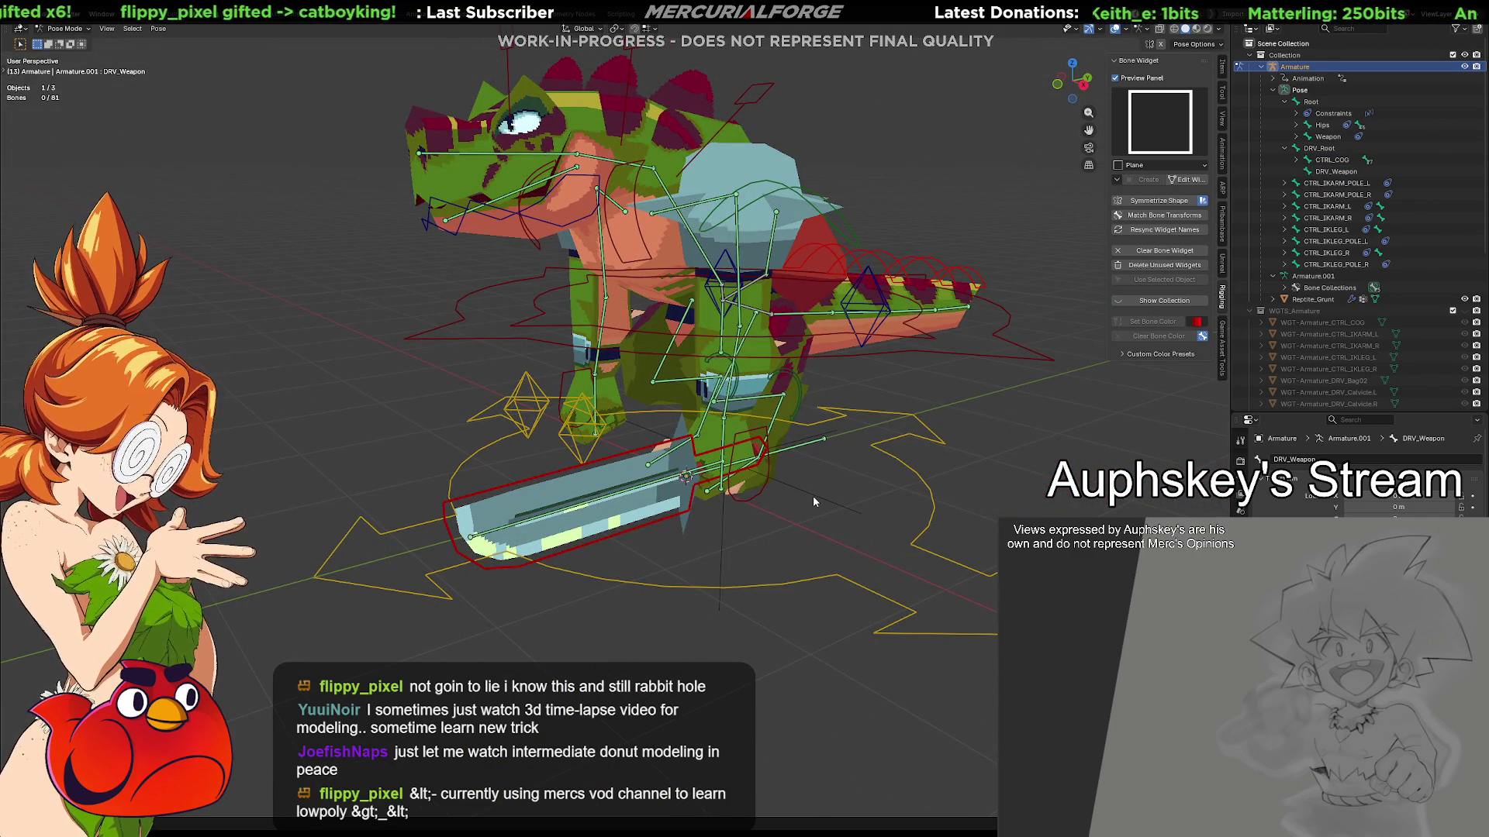
key(Tab)
key(Tab)
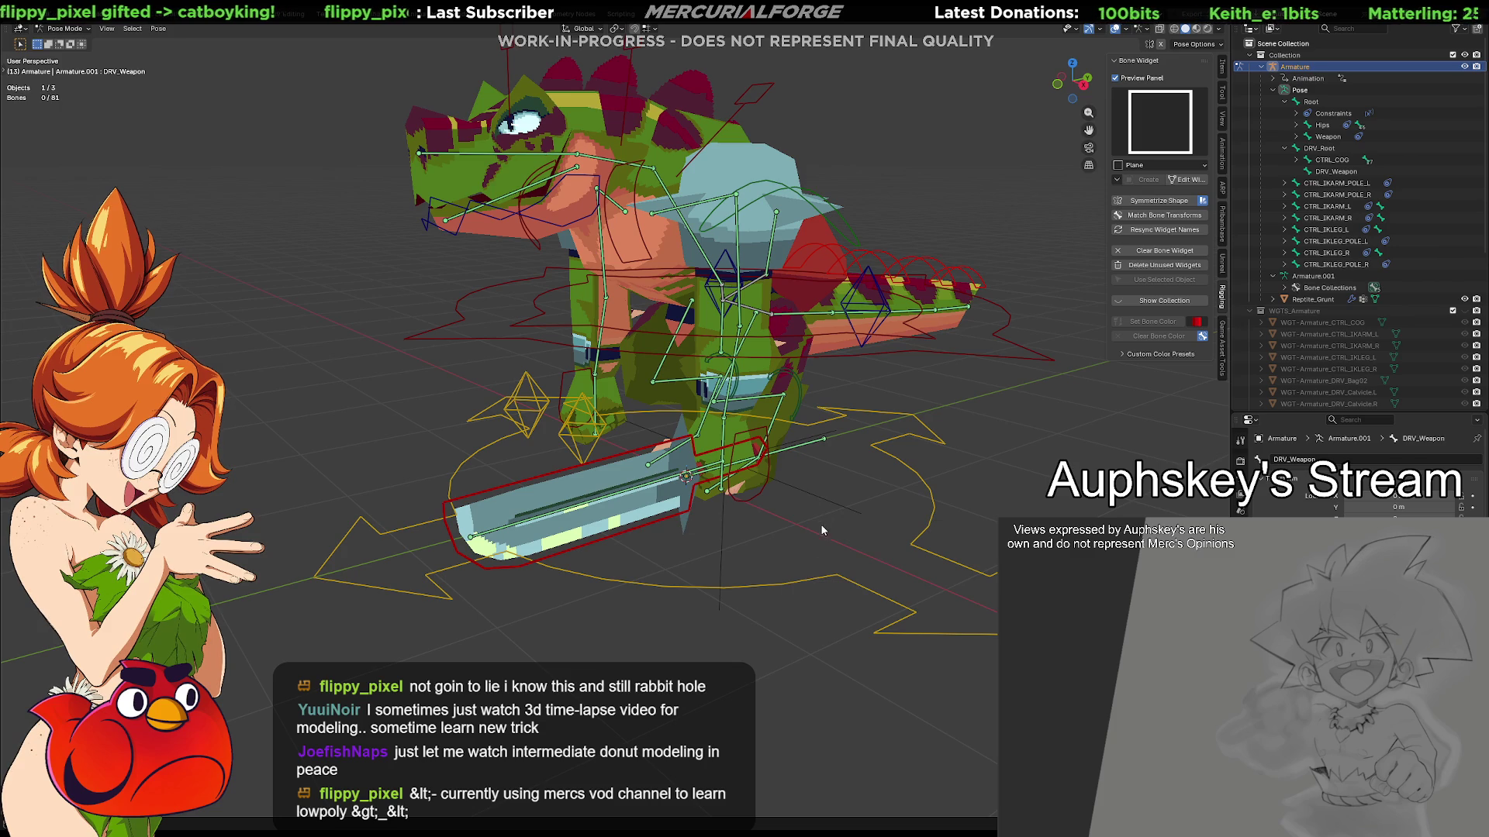
key(Tab)
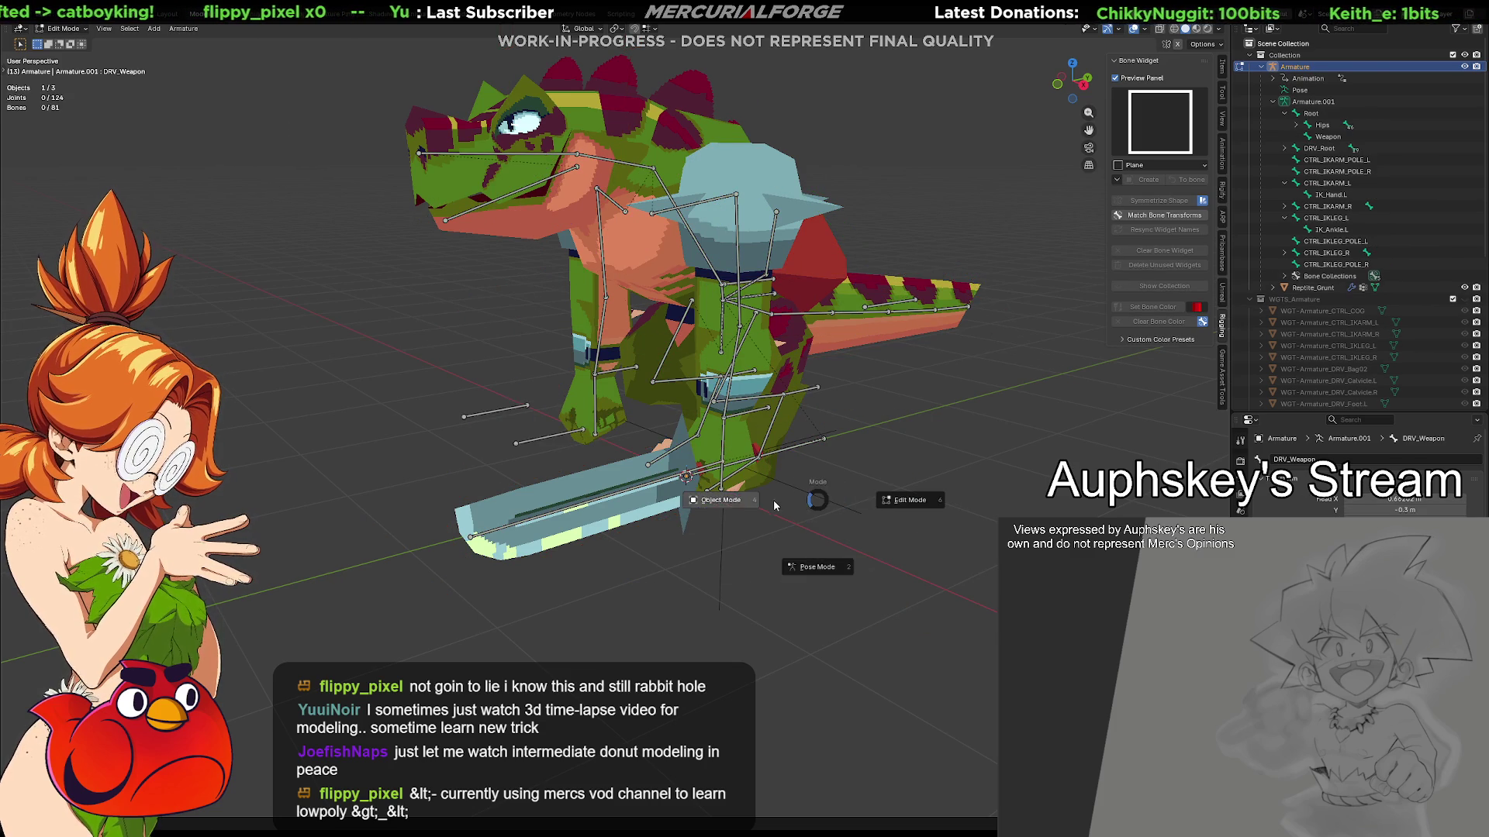
Return to Object Mode and delete the selected object
key(Tab)
key(Delete)
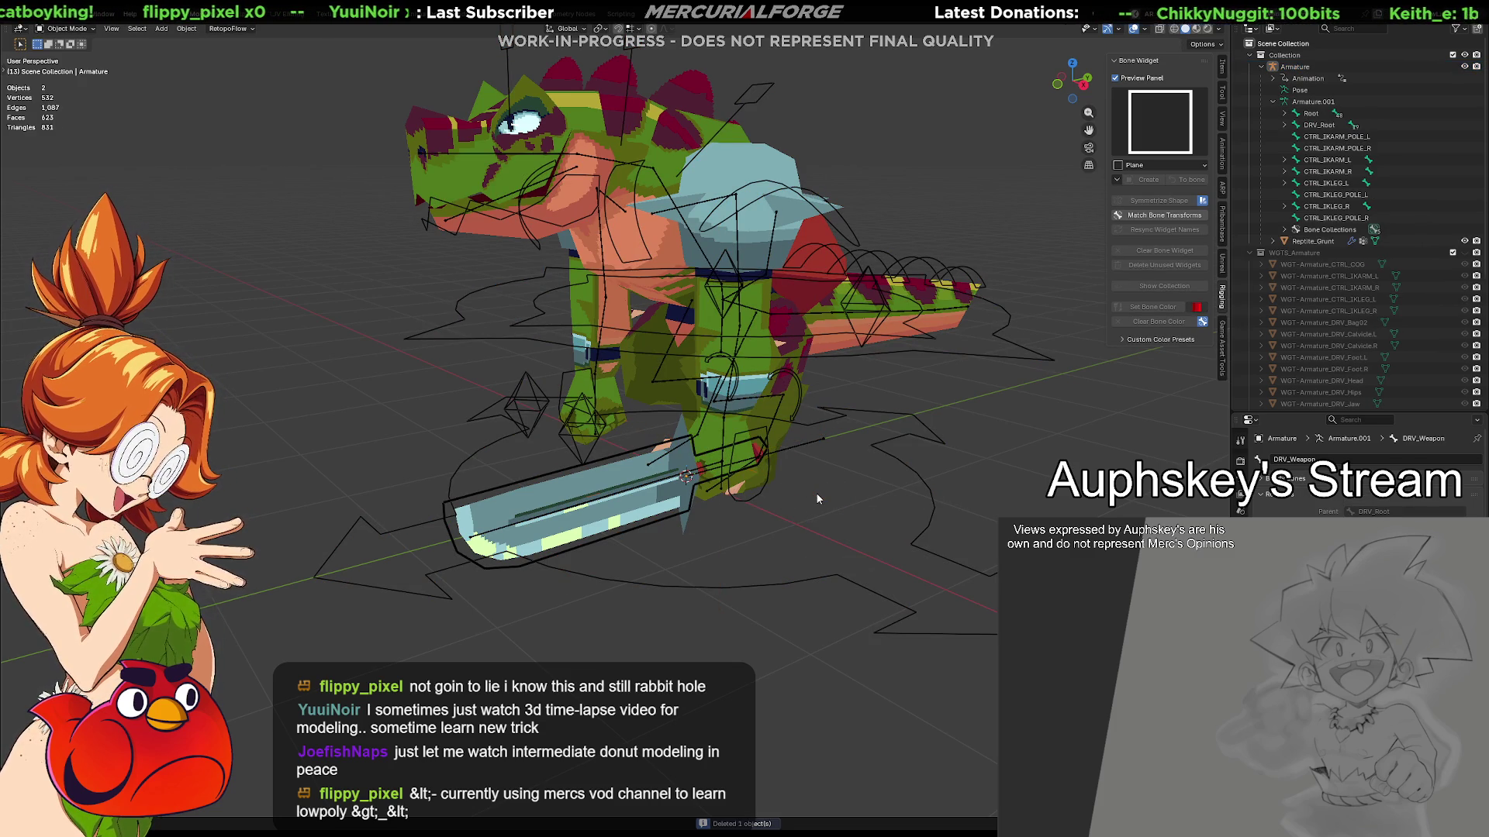
key(ctrl+Tab)
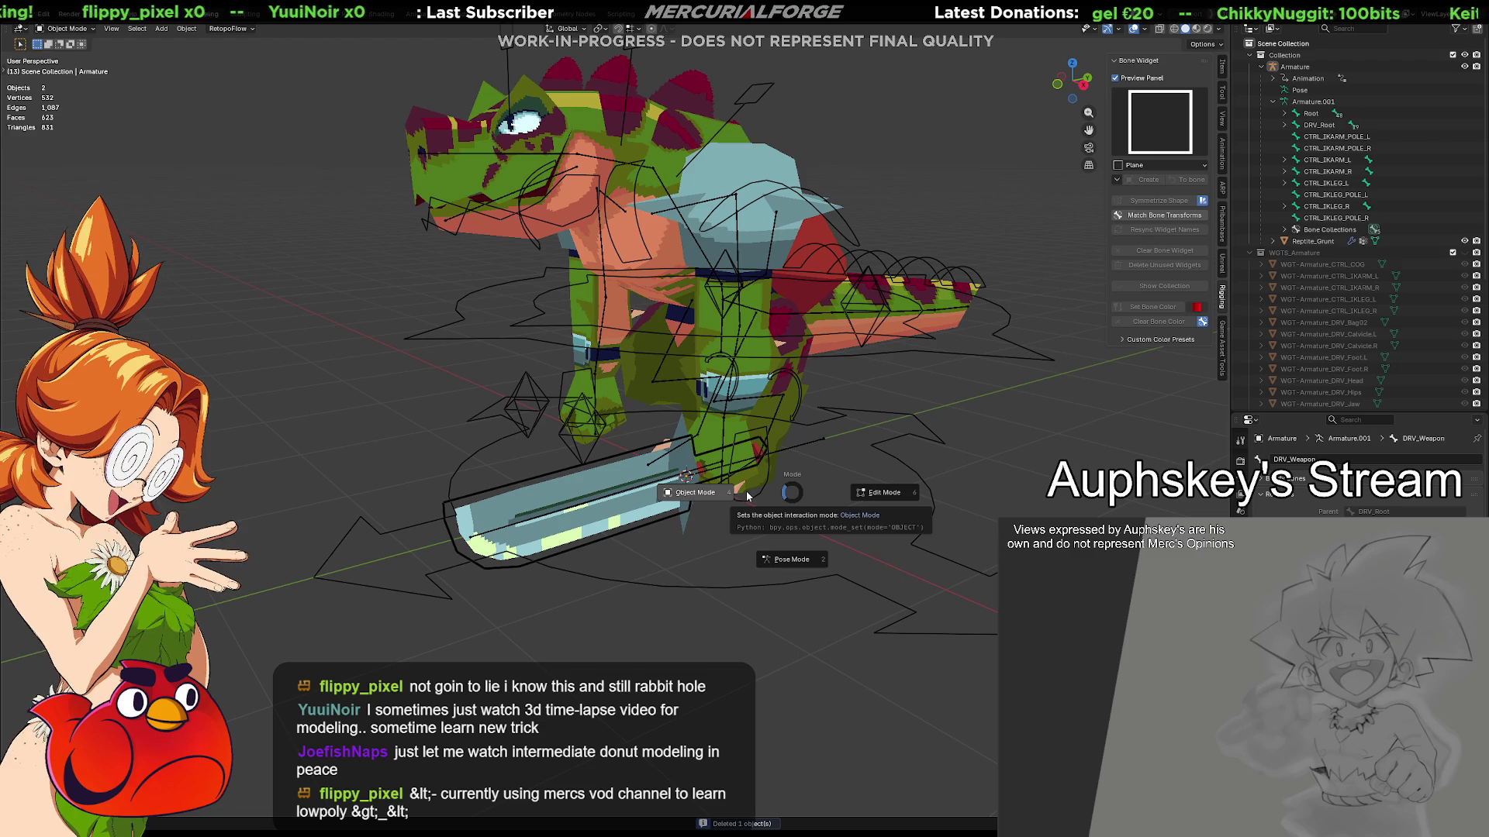
click(743, 493)
Put the reptile armature into Pose Mode and select CTRL_IKLEG_L
click(690, 580)
mouse_move(690, 579)
middle_down()
mouse_move(640, 546)
mouse_move(701, 545)
middle_up()
key(ctrl+Tab)
click(714, 601)
middle_drag(715, 601, 807, 520)
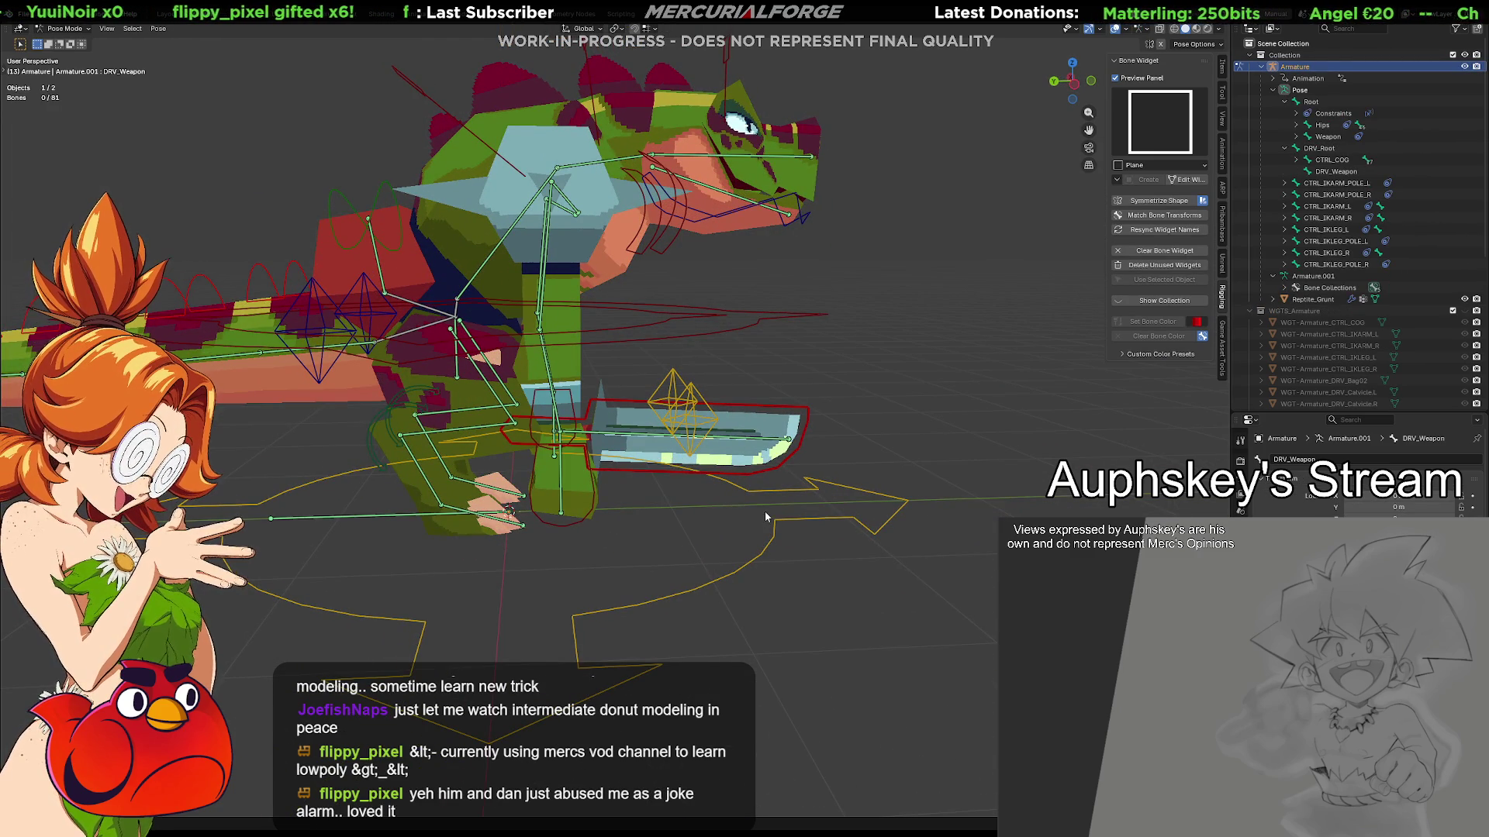
mouse_move(754, 483)
middle_down()
mouse_move(889, 493)
mouse_move(876, 507)
mouse_move(527, 500)
mouse_move(819, 490)
middle_up()
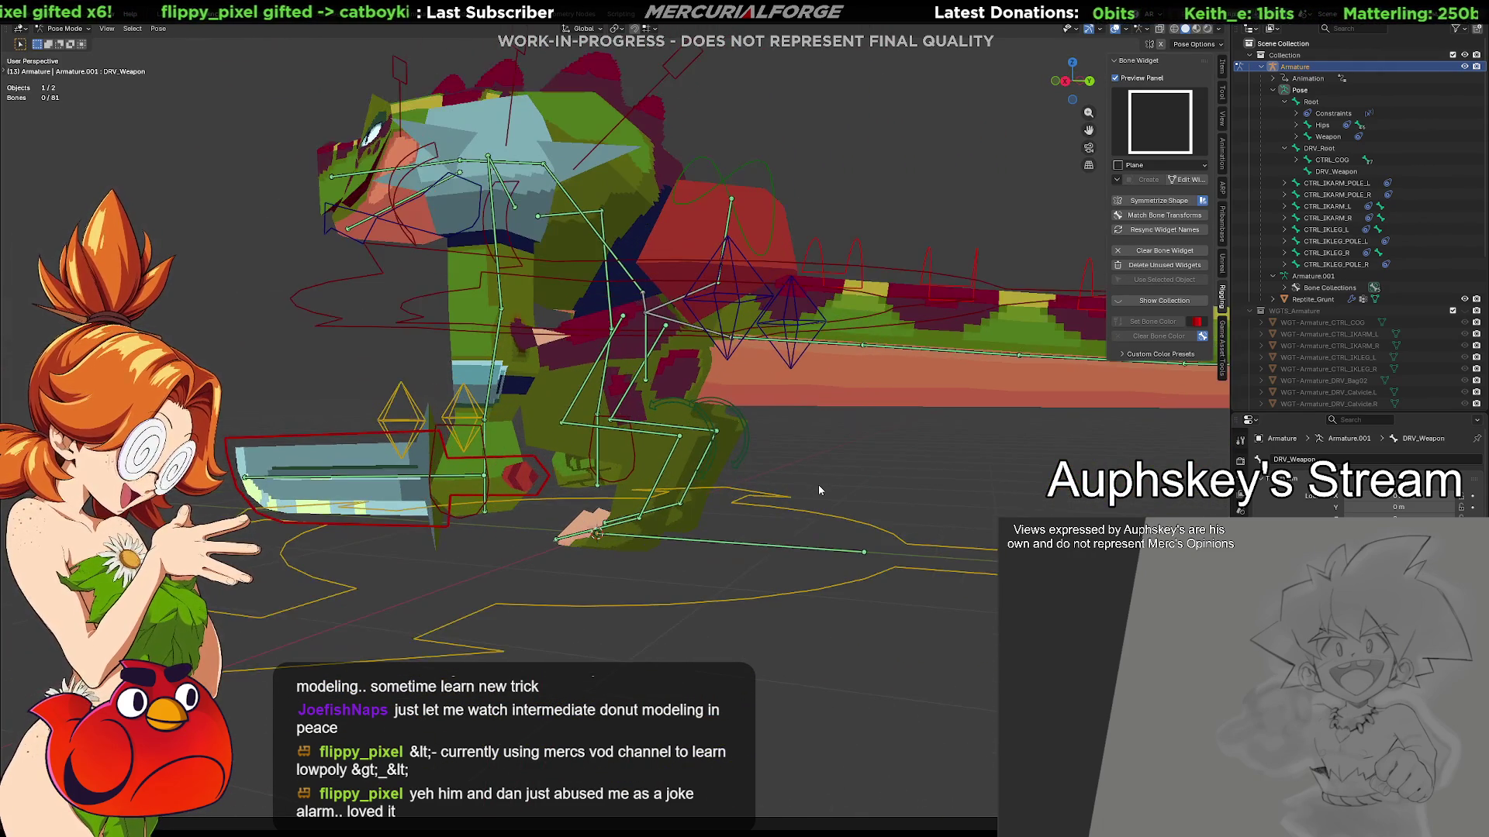
click(714, 452)
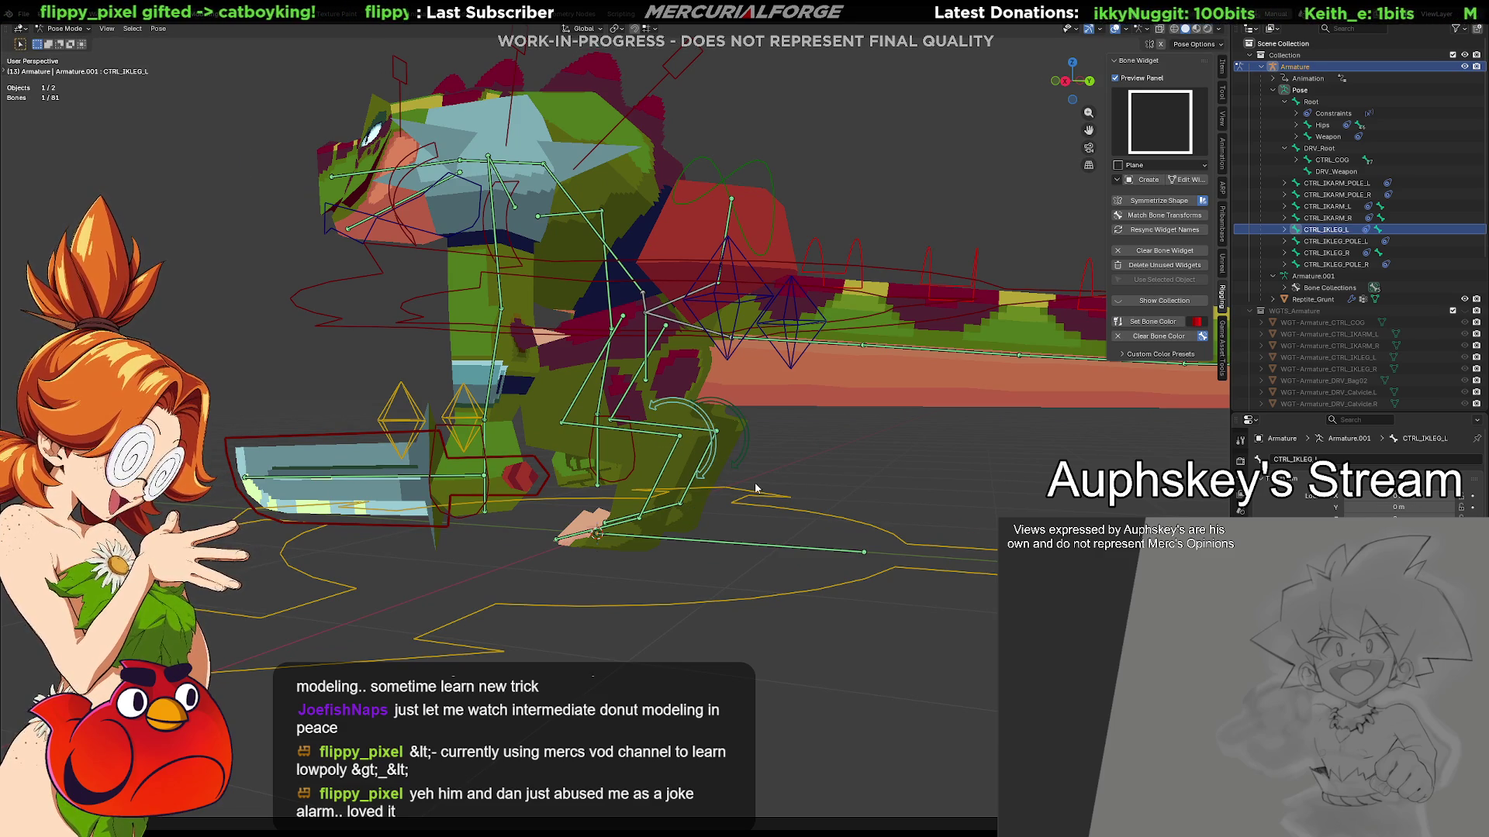
Check CTRL_IKLEG_L's bone constraints, select DRV_Root, and enter Edit Mode
middle_drag(771, 469, 791, 566)
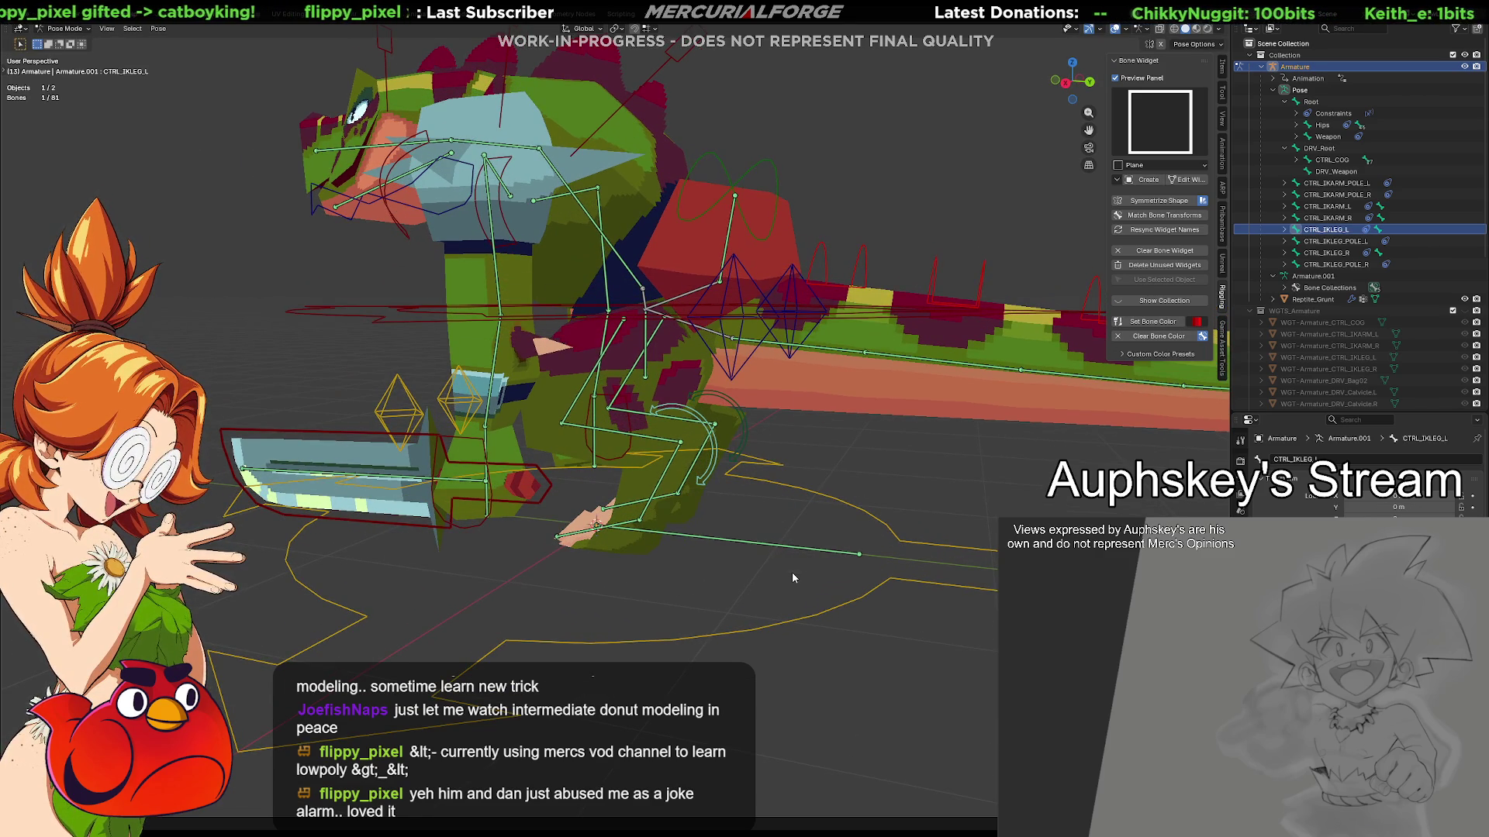
middle_drag(740, 490, 733, 475)
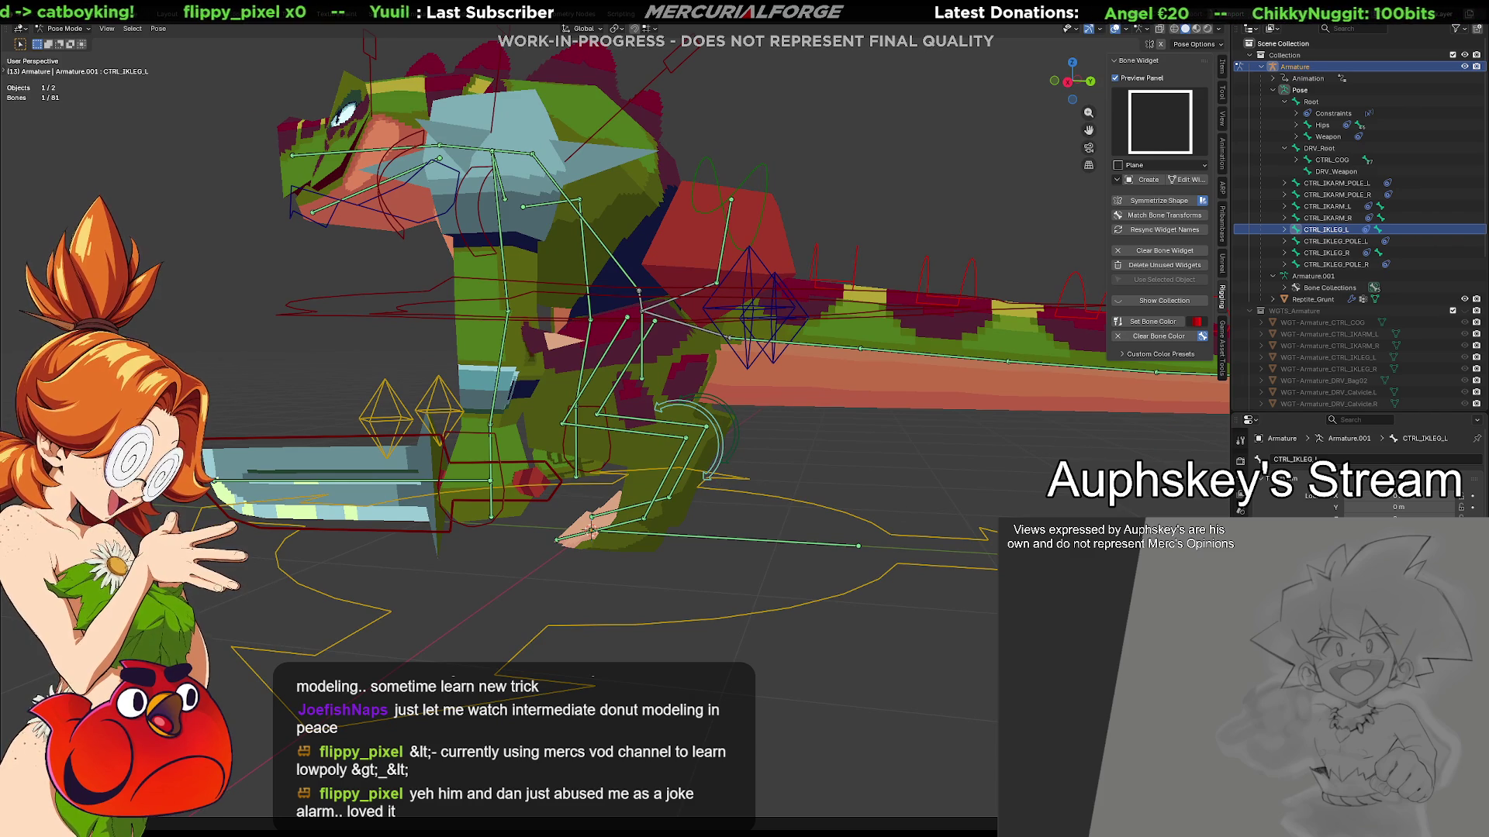
click(1241, 496)
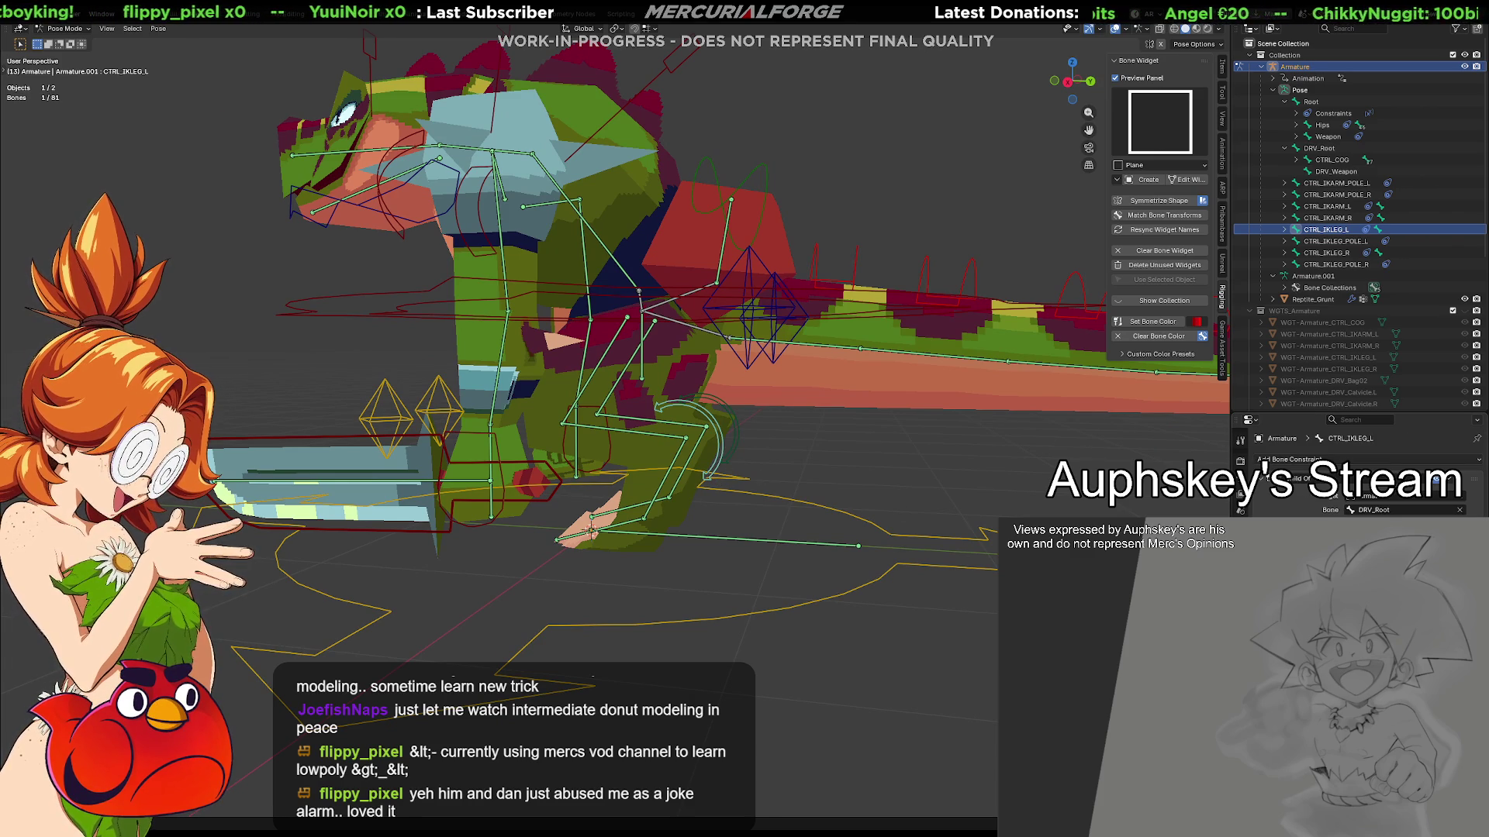
click(827, 509)
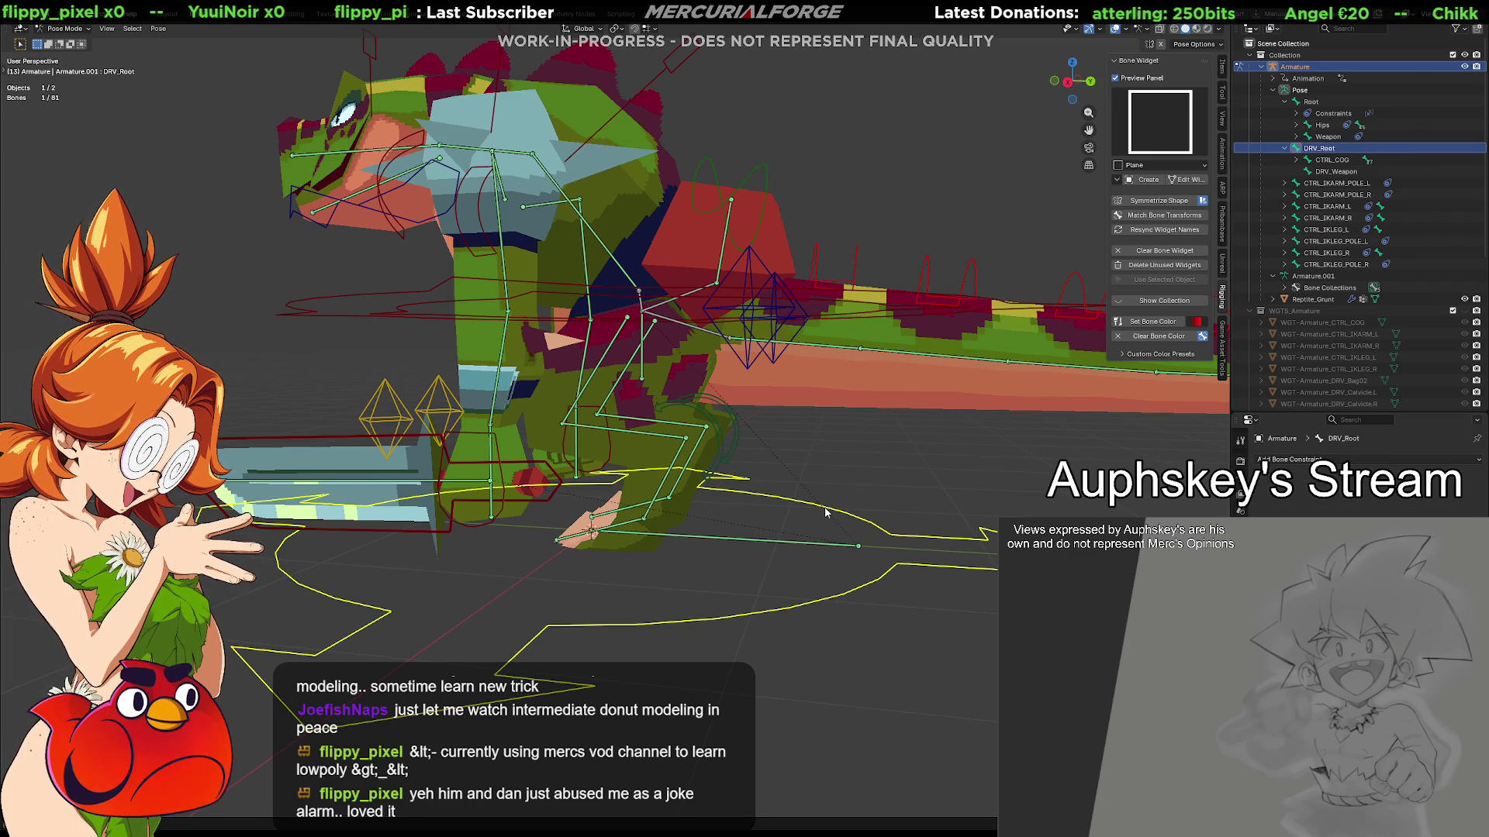
shift+middle_drag(820, 509, 829, 512)
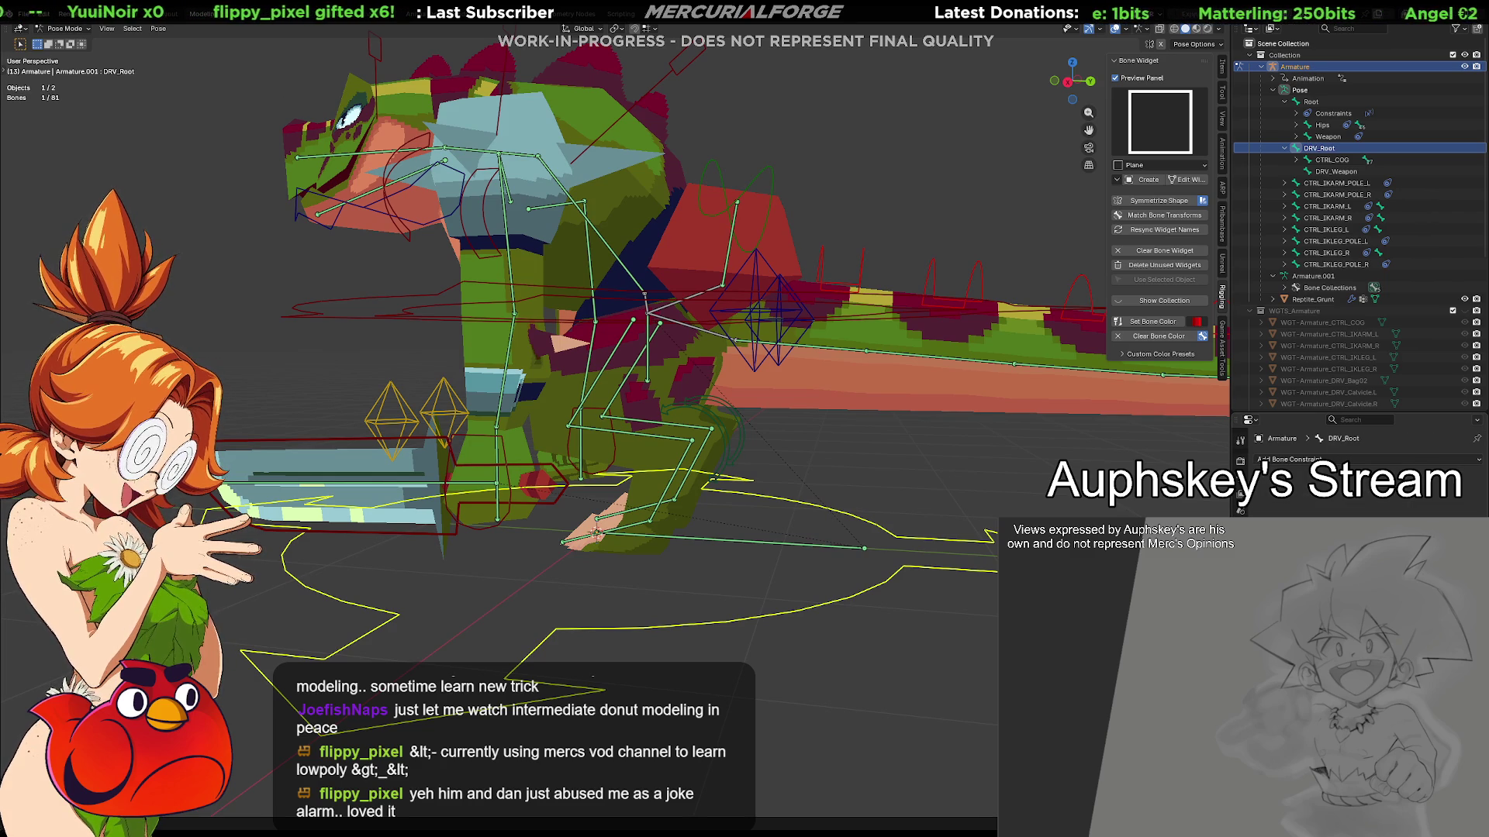
key(Tab)
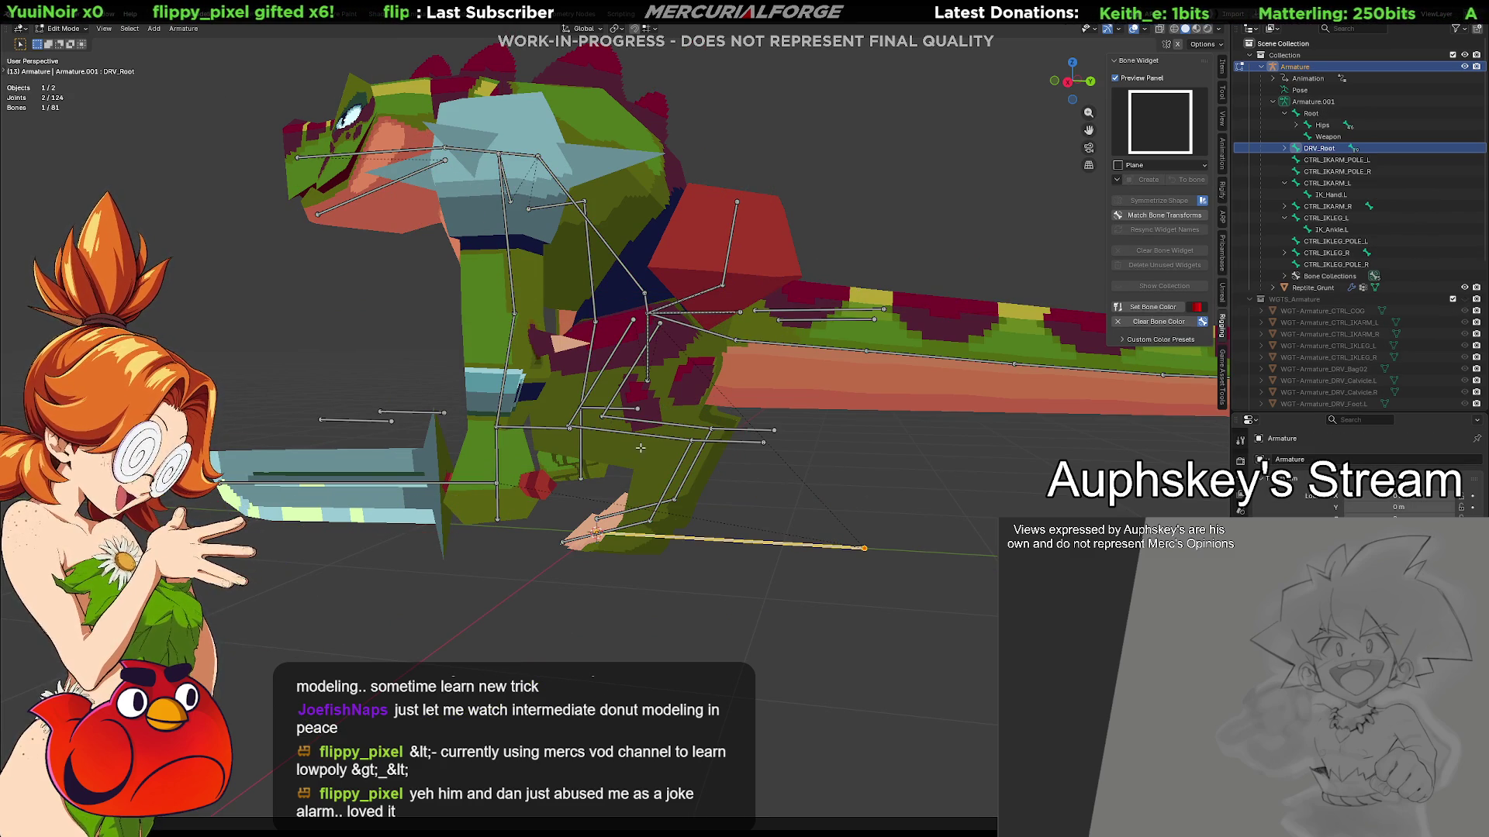
Hide and reveal bones, select FK_UpperLeg.L, and return the armature to Pose Mode
click(608, 369)
scroll(631, 425, up, 1)
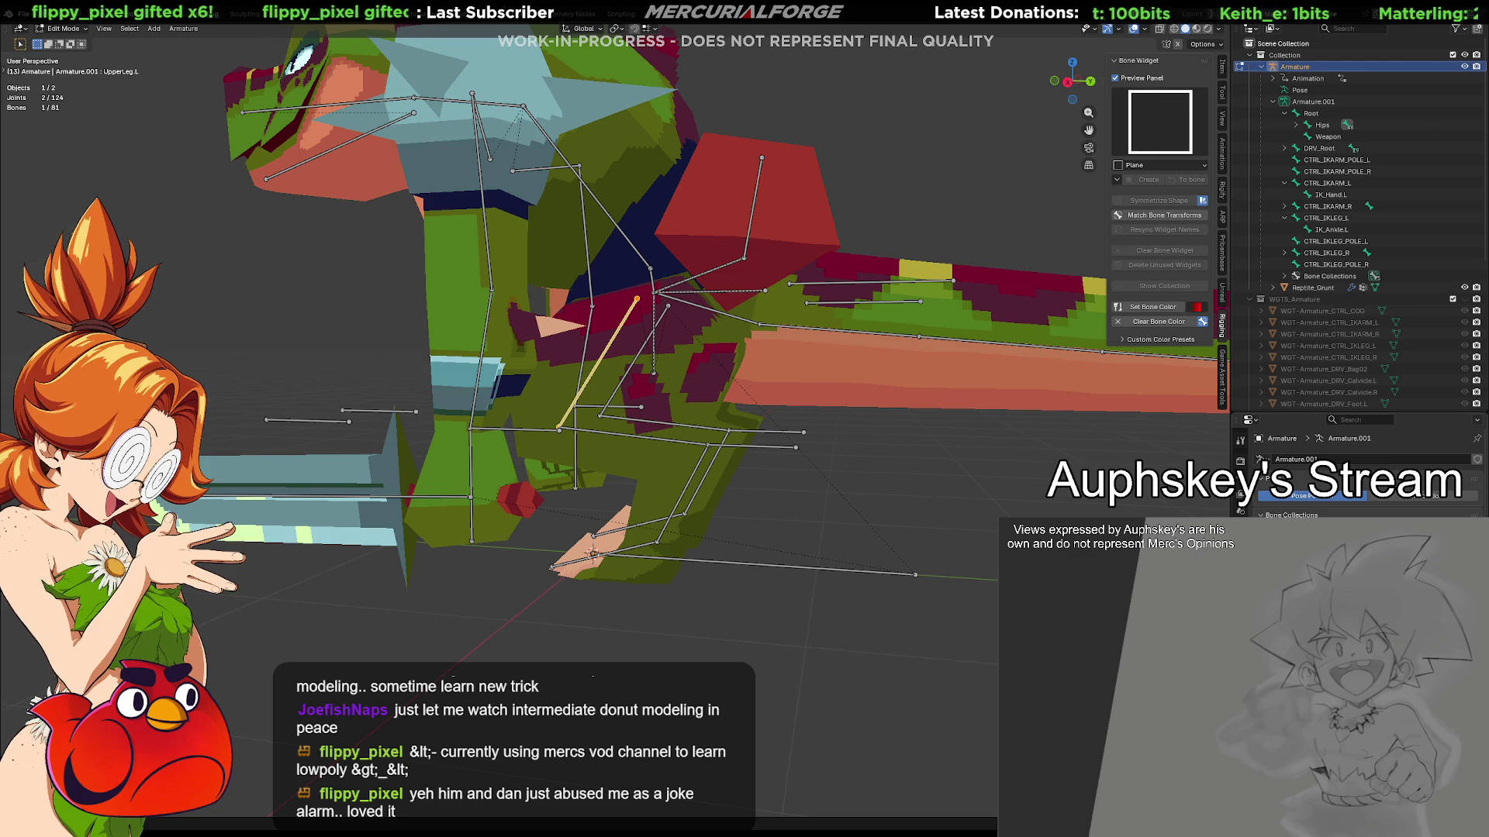
key(h)
key(alt+h)
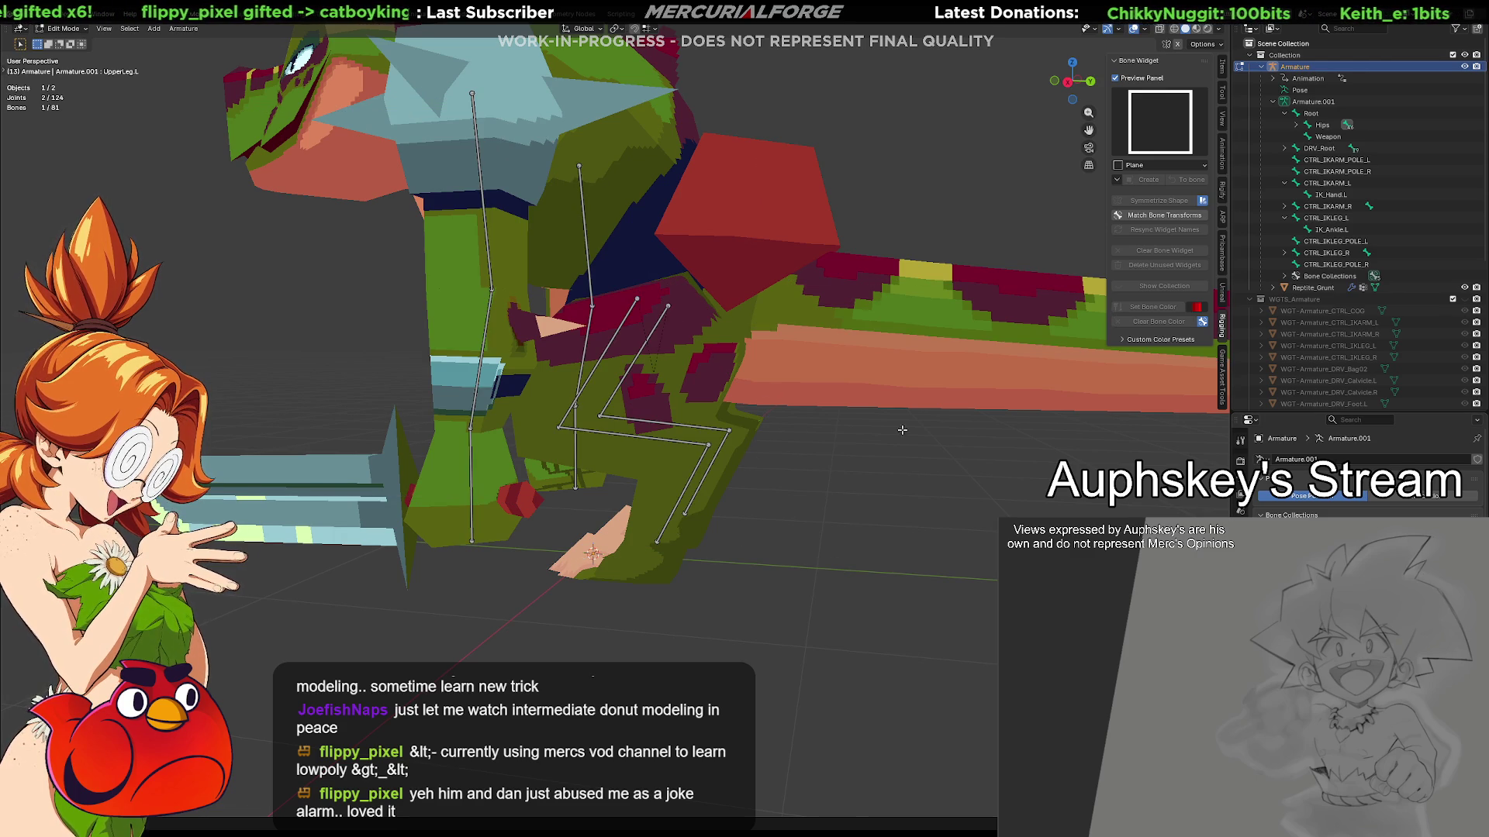
scroll(624, 339, up, 2)
click(611, 332)
middle_drag(600, 364, 687, 434)
key(ctrl+Tab)
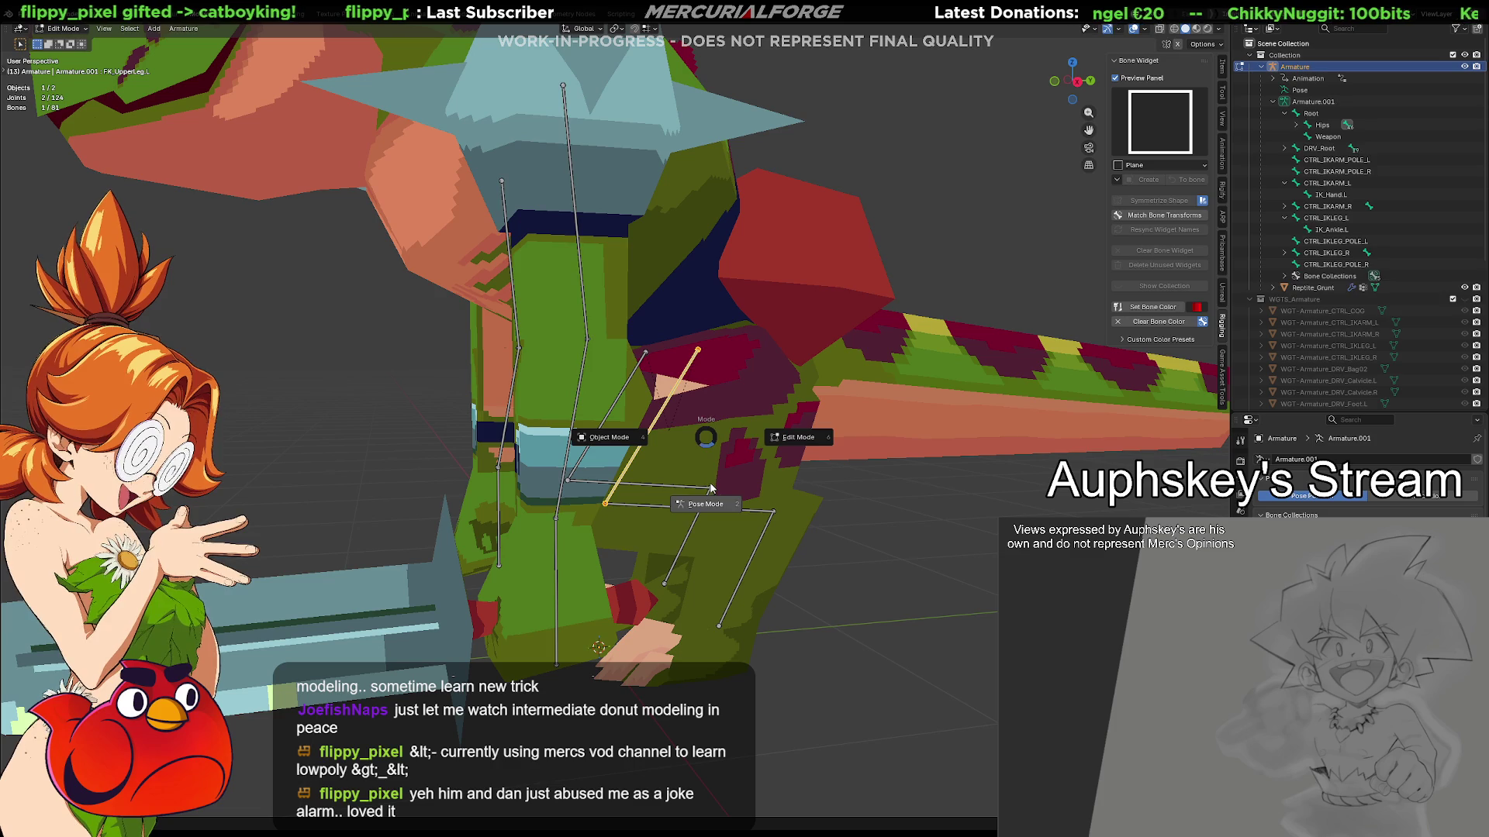
click(714, 490)
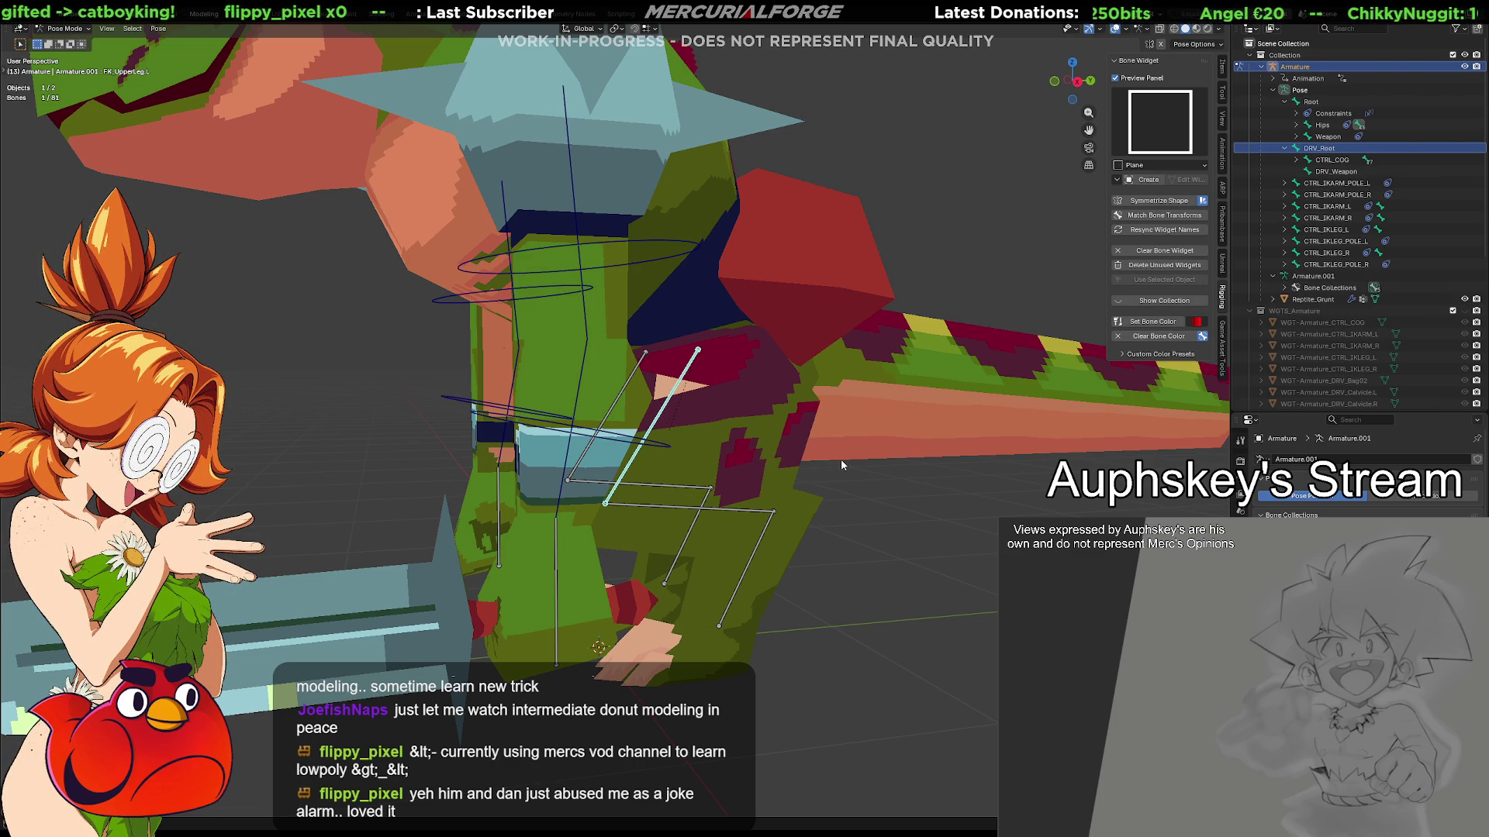
middle_drag(792, 465, 845, 486)
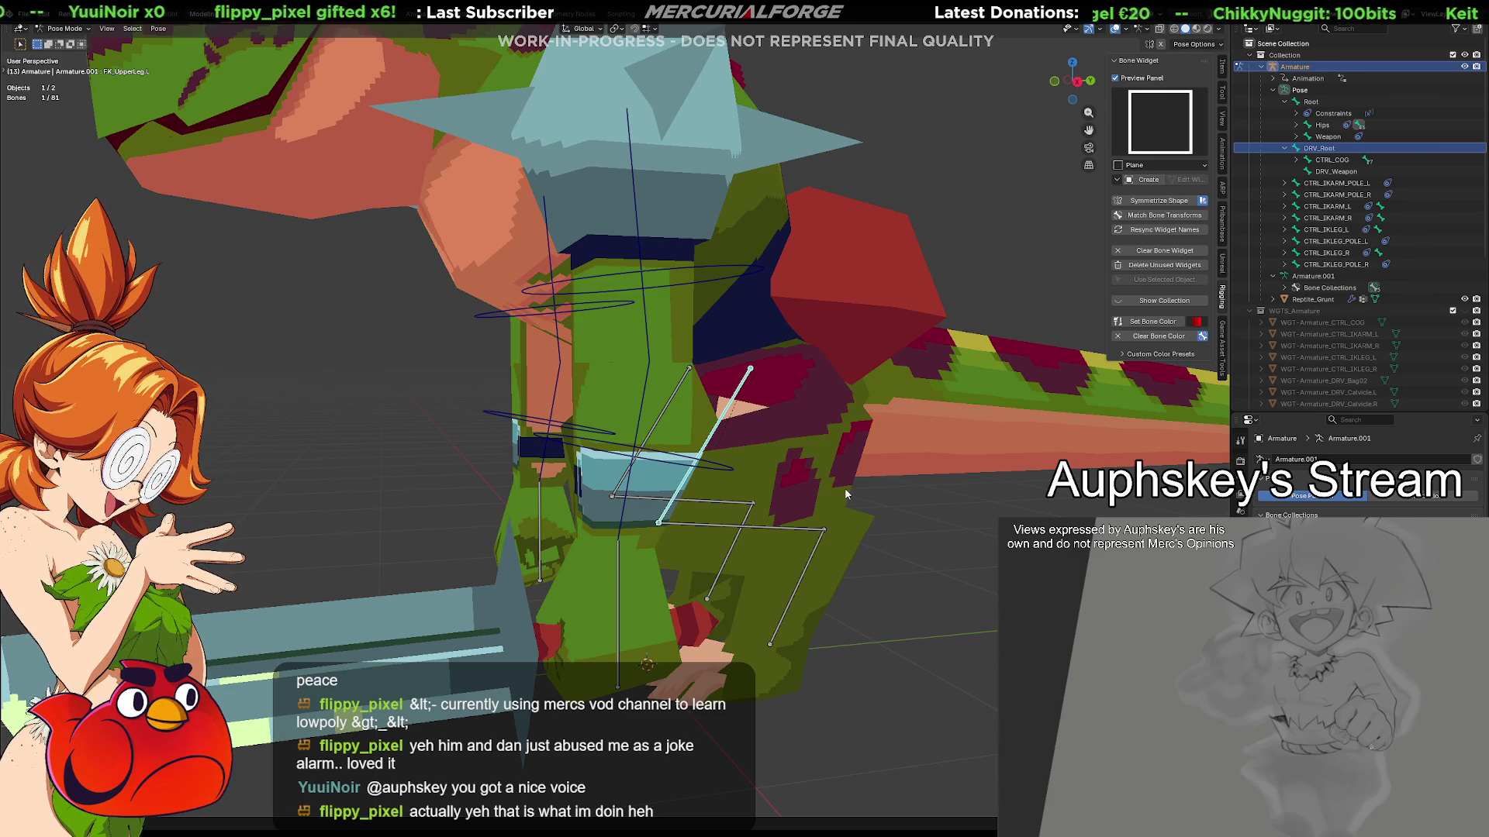
mouse_move(825, 476)
middle_down()
mouse_move(813, 505)
mouse_move(779, 500)
mouse_move(811, 486)
middle_up()
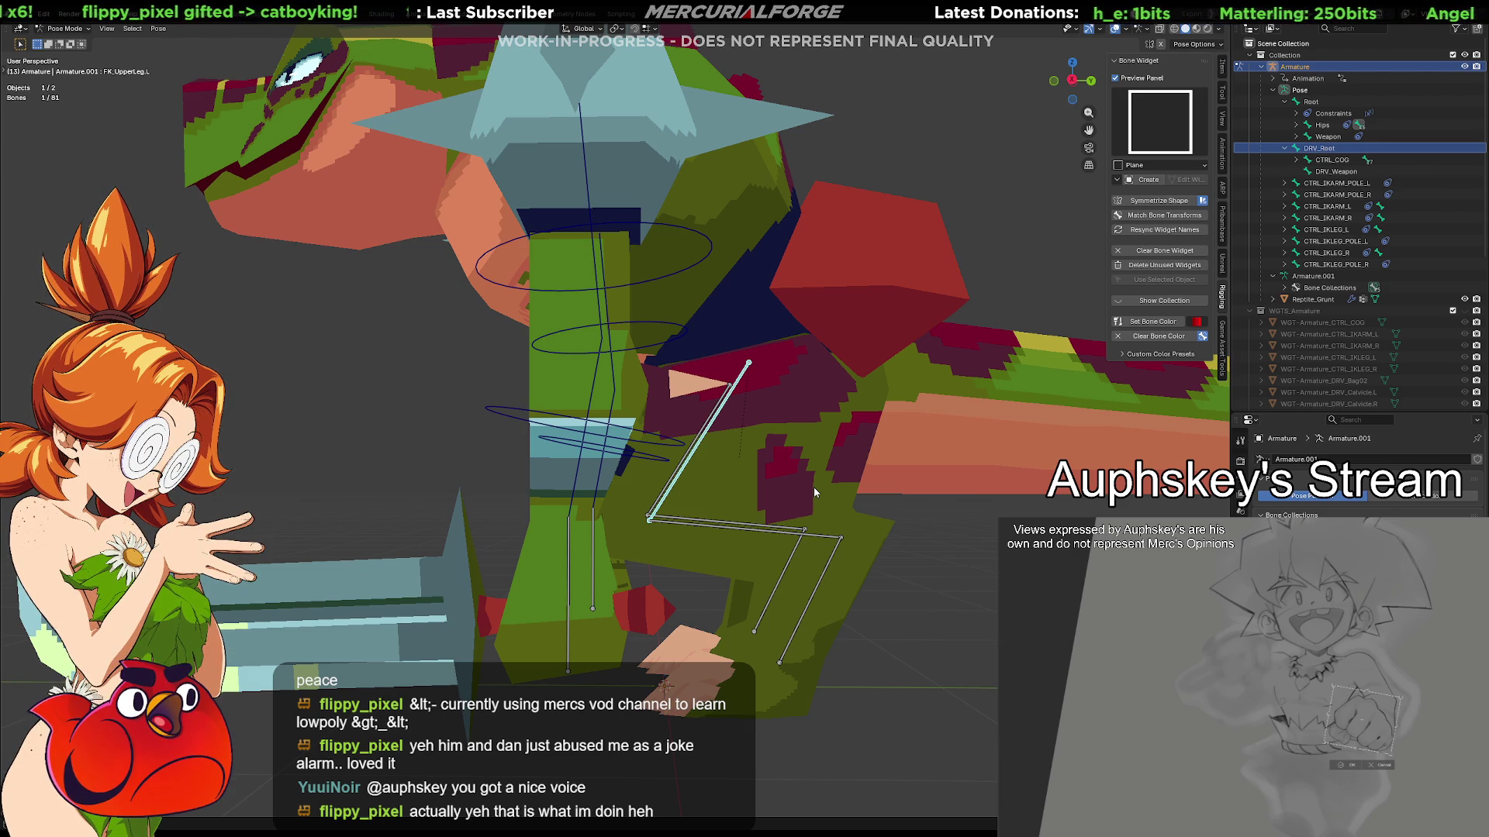
mouse_move(755, 446)
middle_down()
mouse_move(724, 486)
mouse_move(1071, 360)
middle_up()
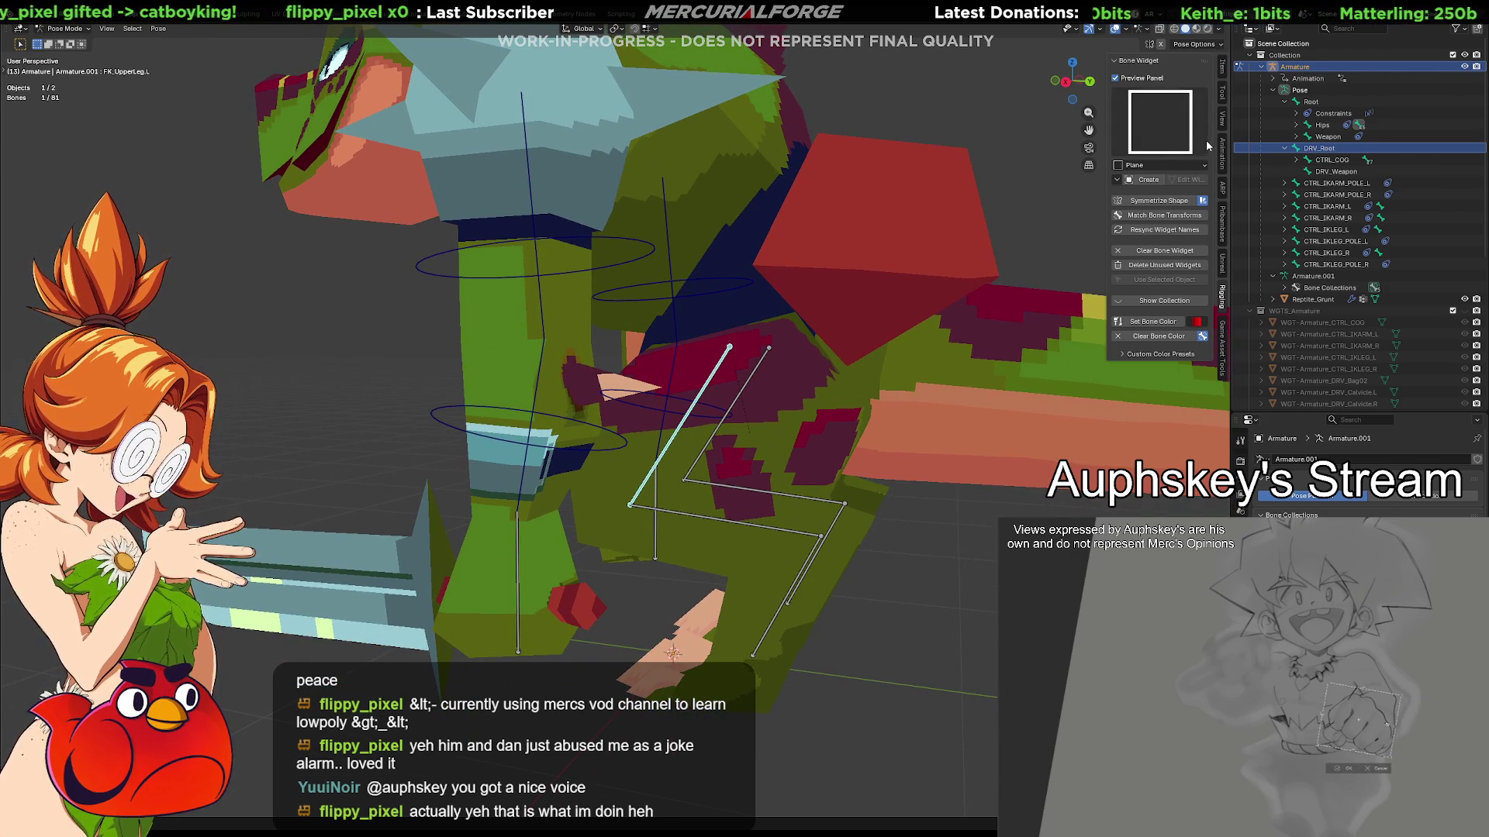
Apply the FK Limb 2 ring widget shape and orbit around the leg to inspect it
click(1161, 132)
click(1062, 232)
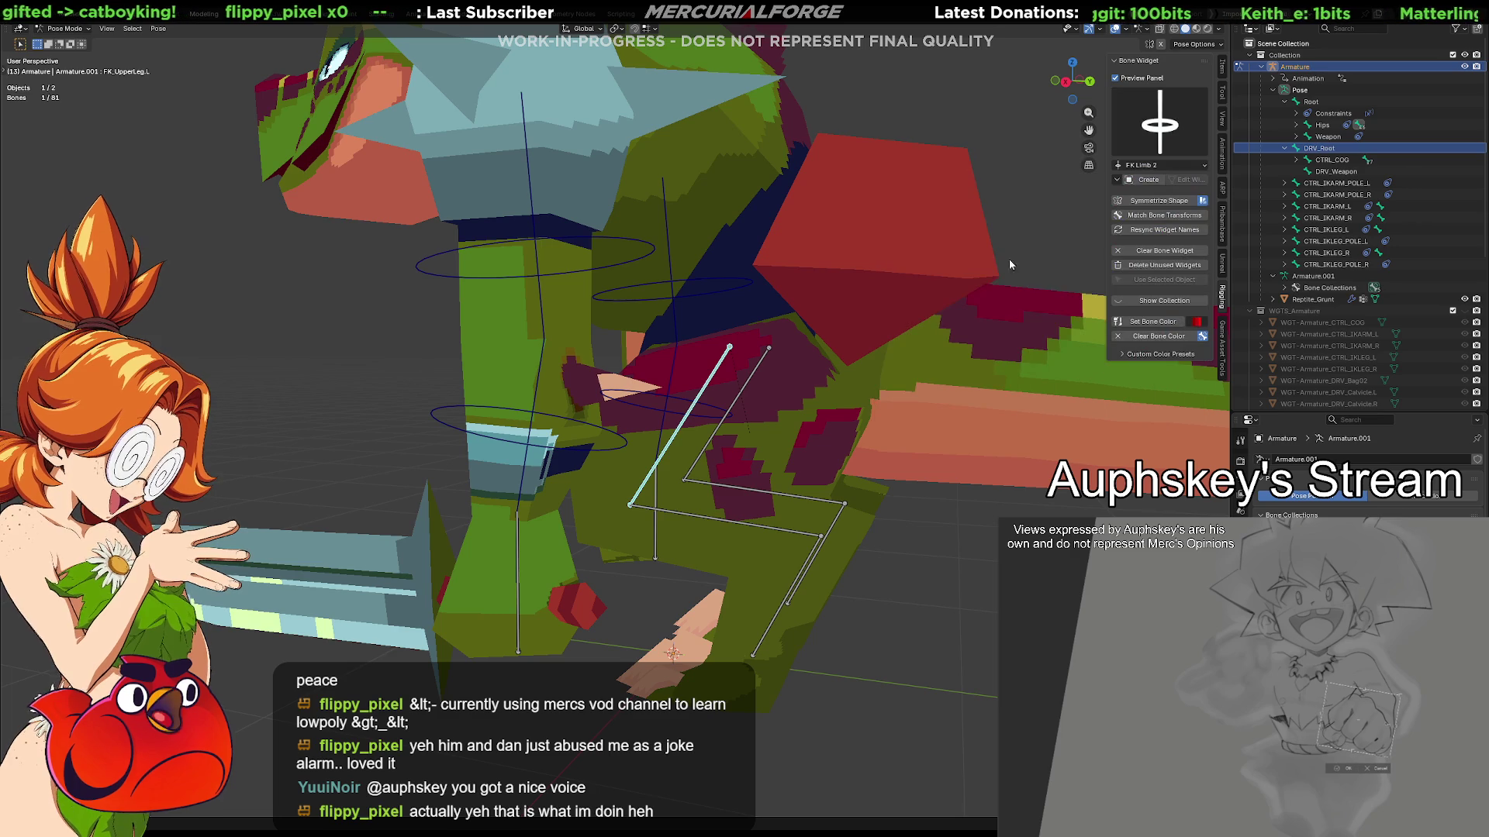
click(1146, 180)
mouse_move(822, 395)
middle_down()
mouse_move(905, 342)
mouse_move(873, 365)
middle_up()
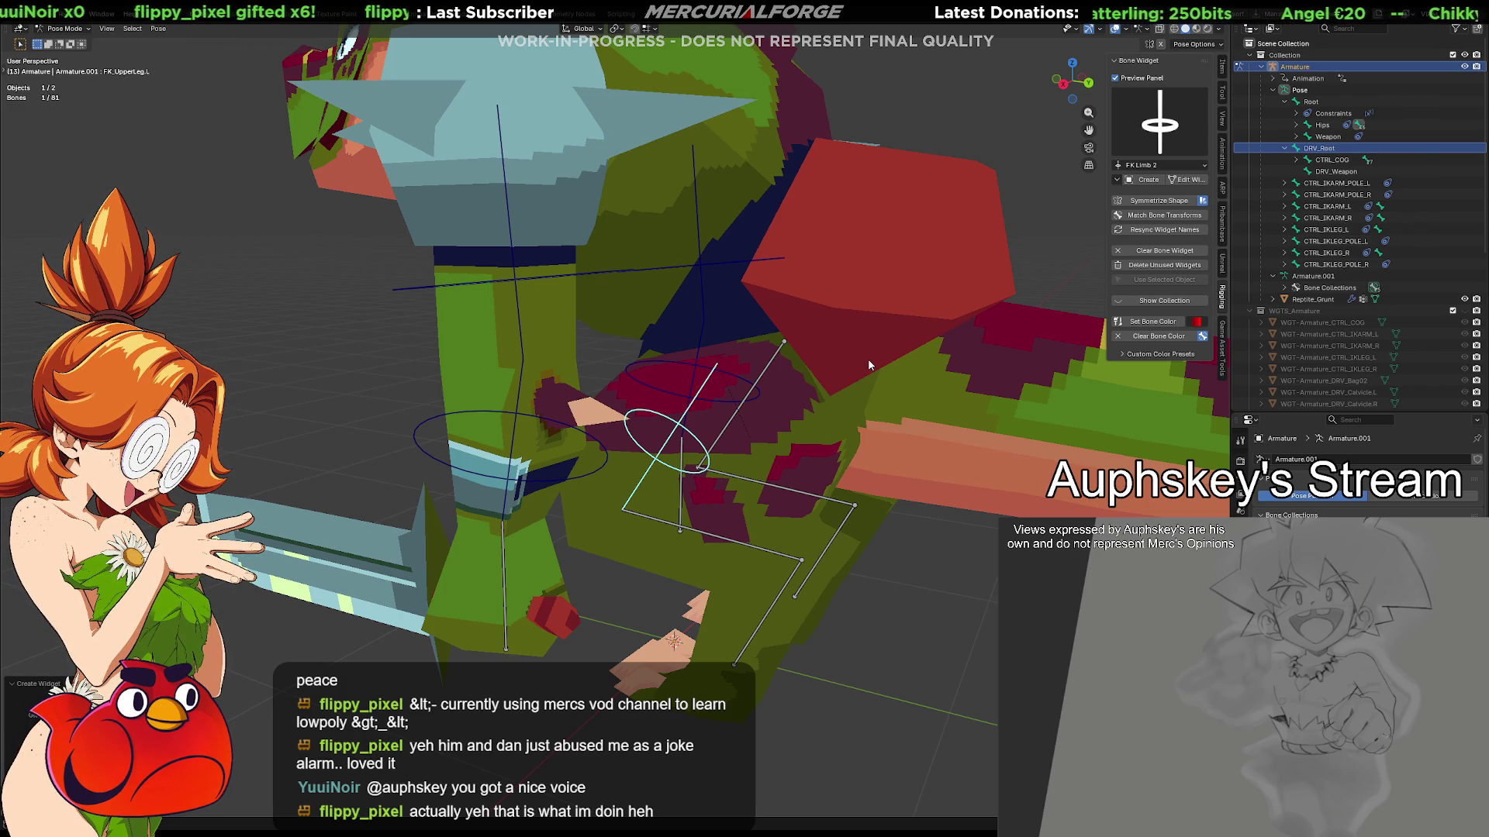
mouse_move(834, 463)
middle_down()
mouse_move(770, 477)
mouse_move(800, 453)
mouse_move(778, 452)
mouse_move(742, 466)
mouse_move(748, 498)
mouse_move(777, 511)
middle_up()
Give FK_Ankle.L and FK_LowerLeg.L ring widgets, then select the FK upper leg bone
click(732, 489)
click(776, 504)
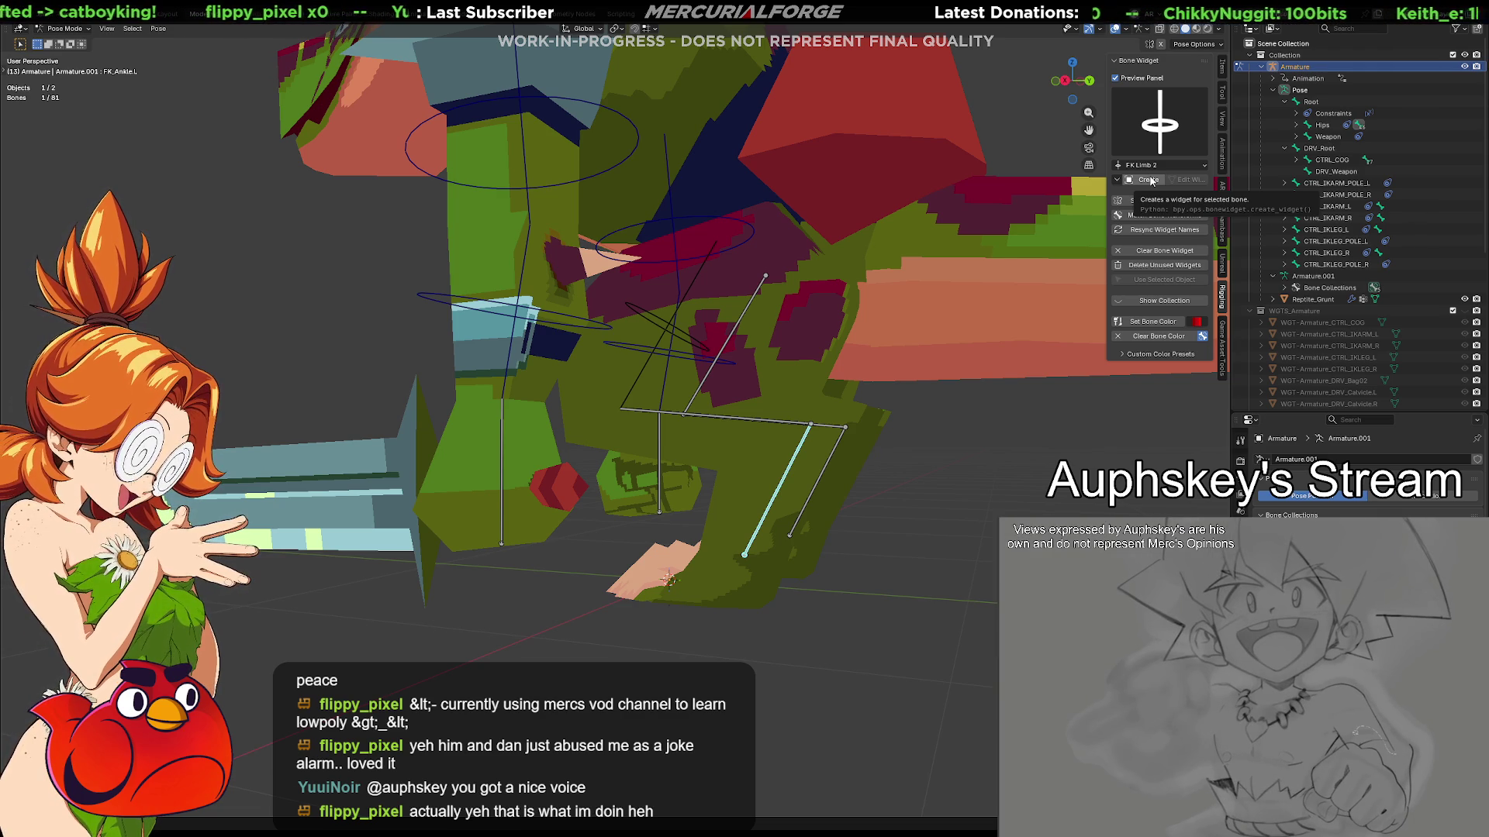
click(1151, 180)
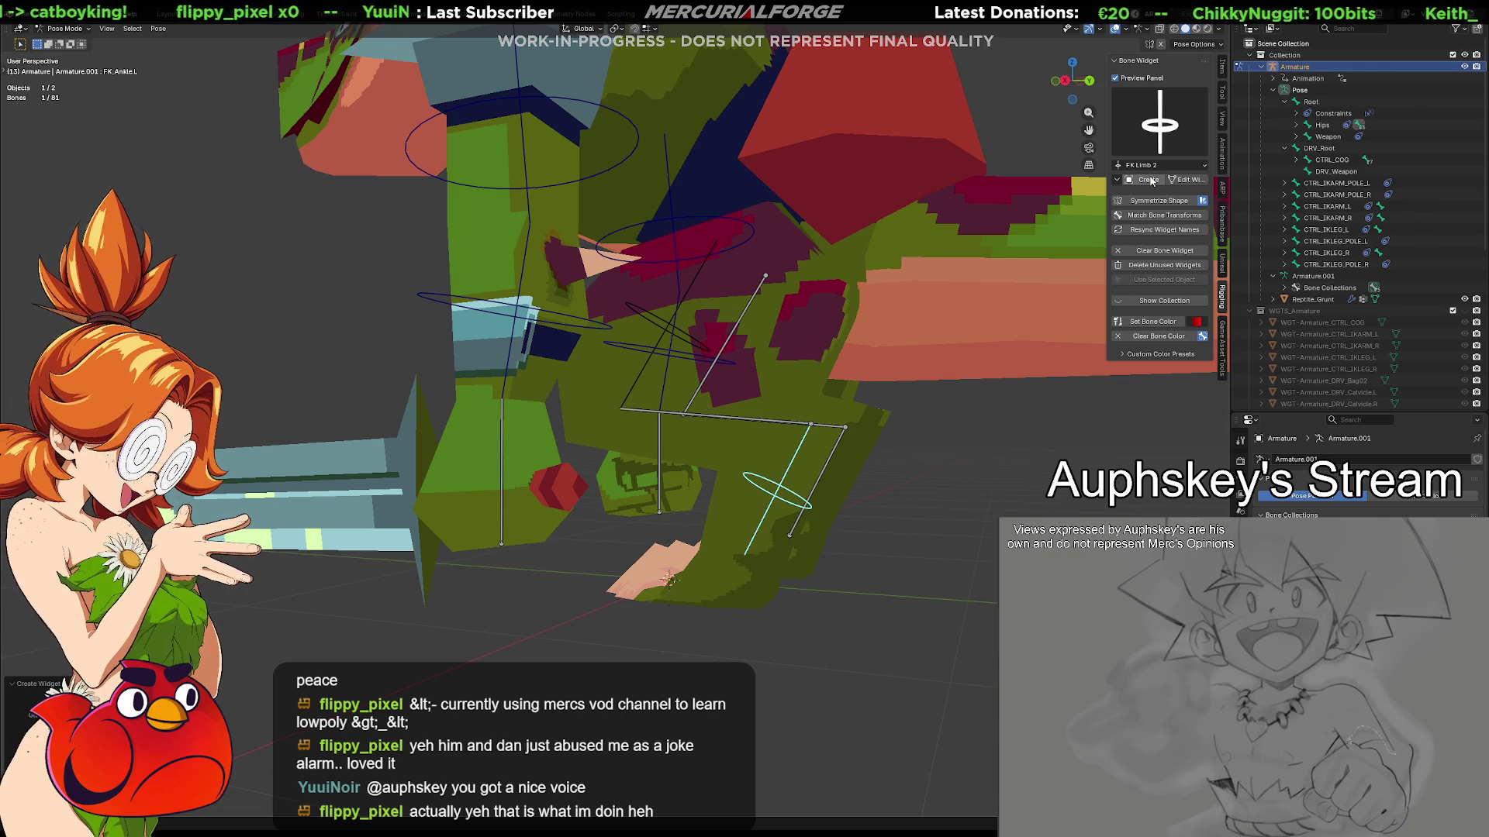
click(741, 423)
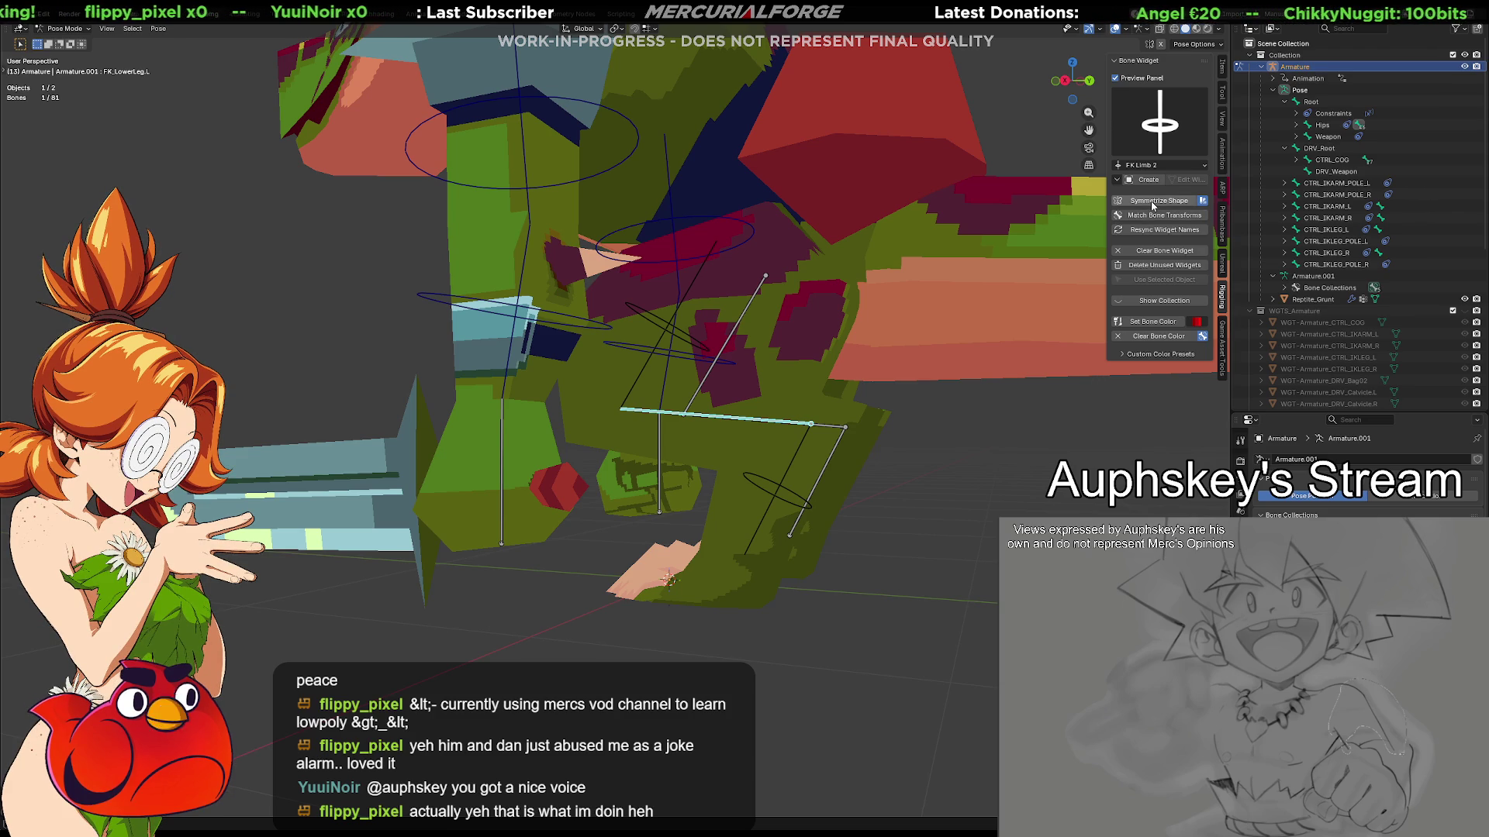
click(1148, 180)
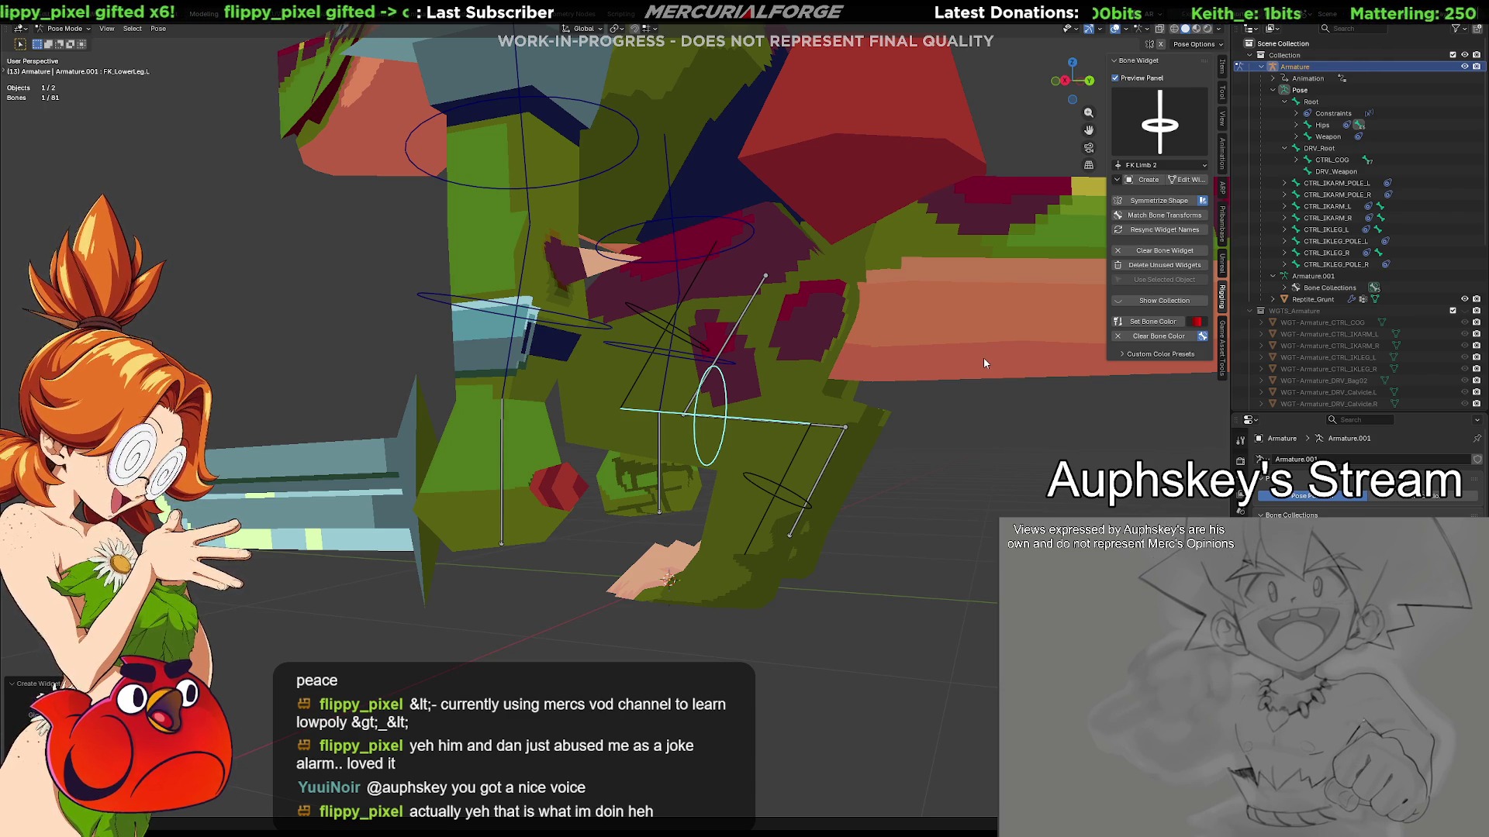
scroll(792, 379, up, 1)
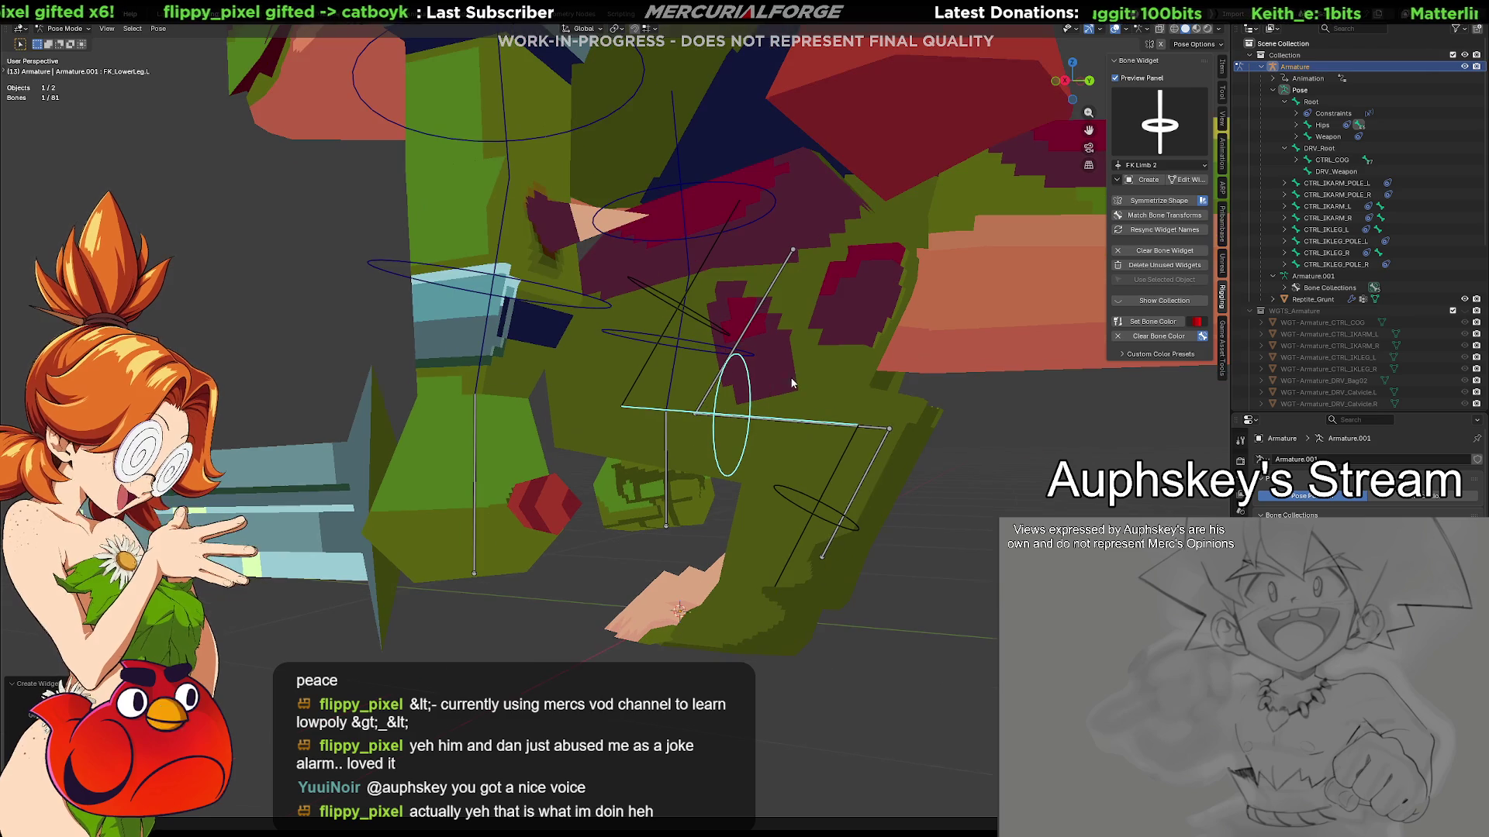
click(719, 326)
mouse_move(720, 326)
middle_down()
mouse_move(634, 352)
mouse_move(808, 326)
mouse_move(710, 392)
mouse_move(672, 444)
mouse_move(706, 398)
middle_up()
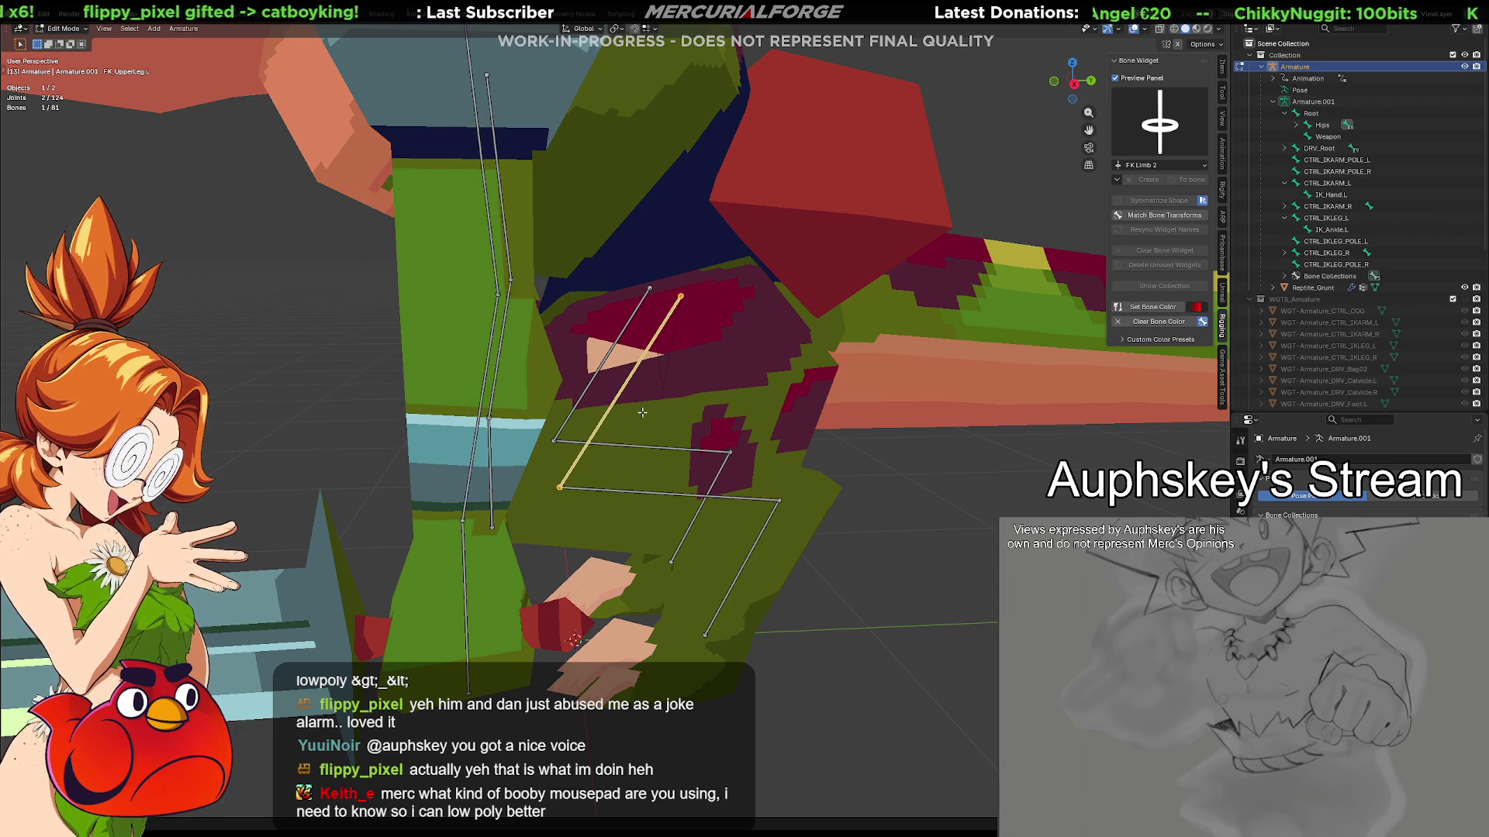
Edit the upper leg widget, select the whole ring and slide it along X
click(1186, 181)
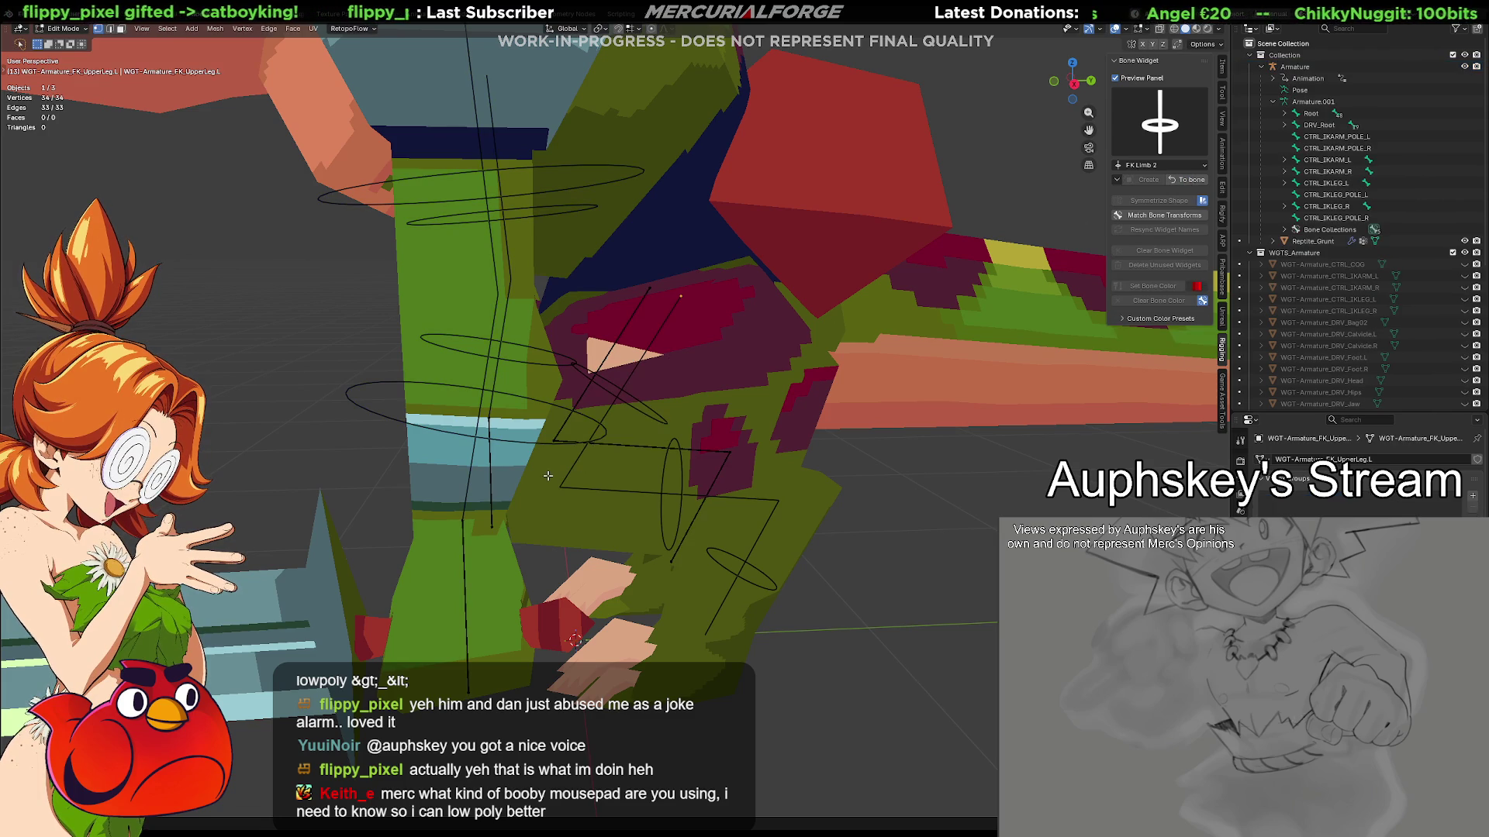
click(647, 416)
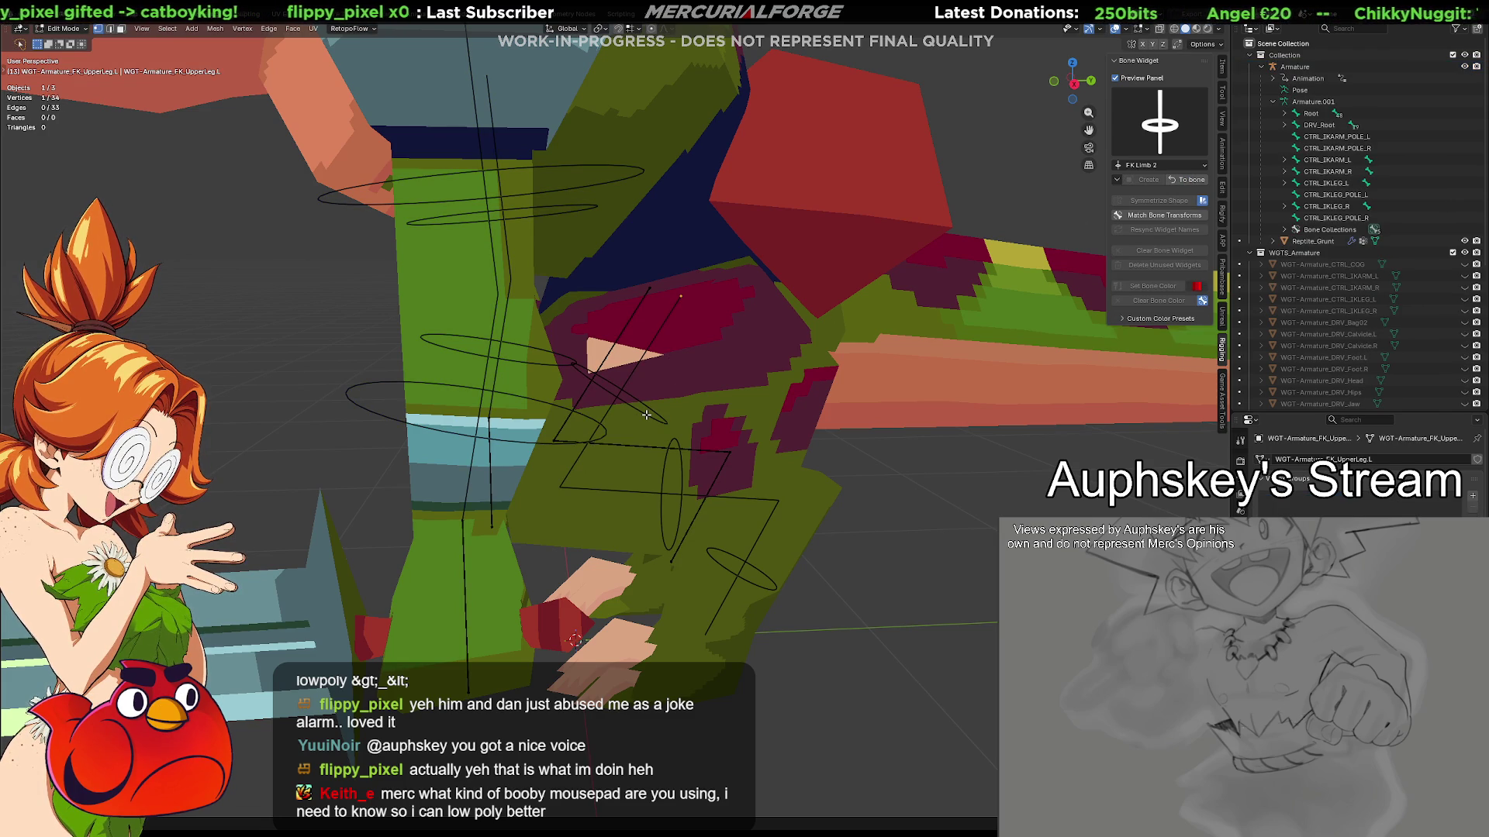
key(ctrl+l)
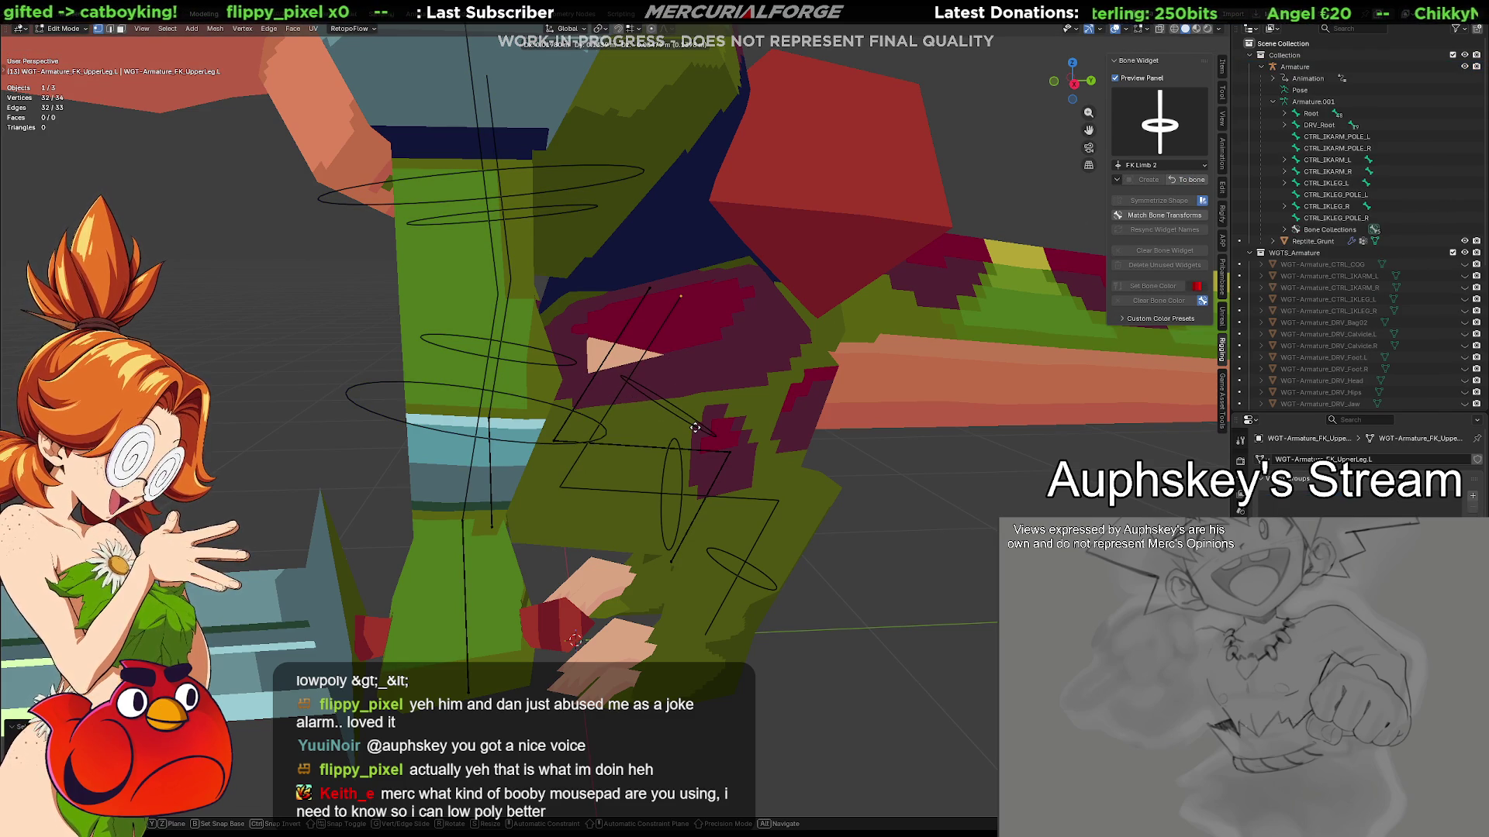
middle_drag(666, 423, 808, 458)
key(g)
key(z)
key(x)
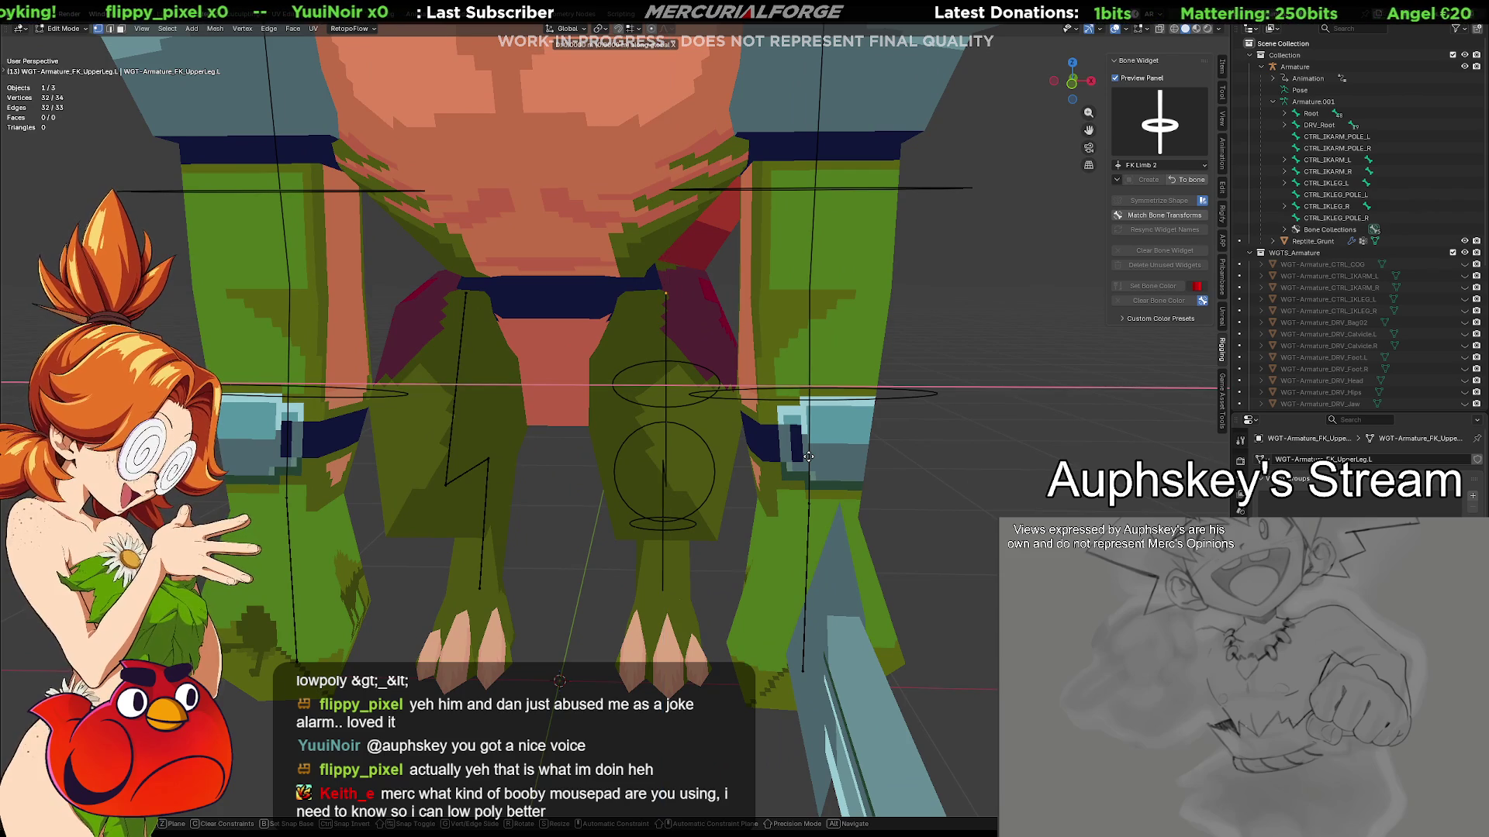
click(904, 437)
Tilt the ring around the Y axis, then turn it around Z
key(r)
key(z)
key(x)
key(y)
click(903, 438)
mouse_move(935, 438)
middle_down()
mouse_move(771, 421)
mouse_move(788, 377)
middle_up()
key(r)
key(z)
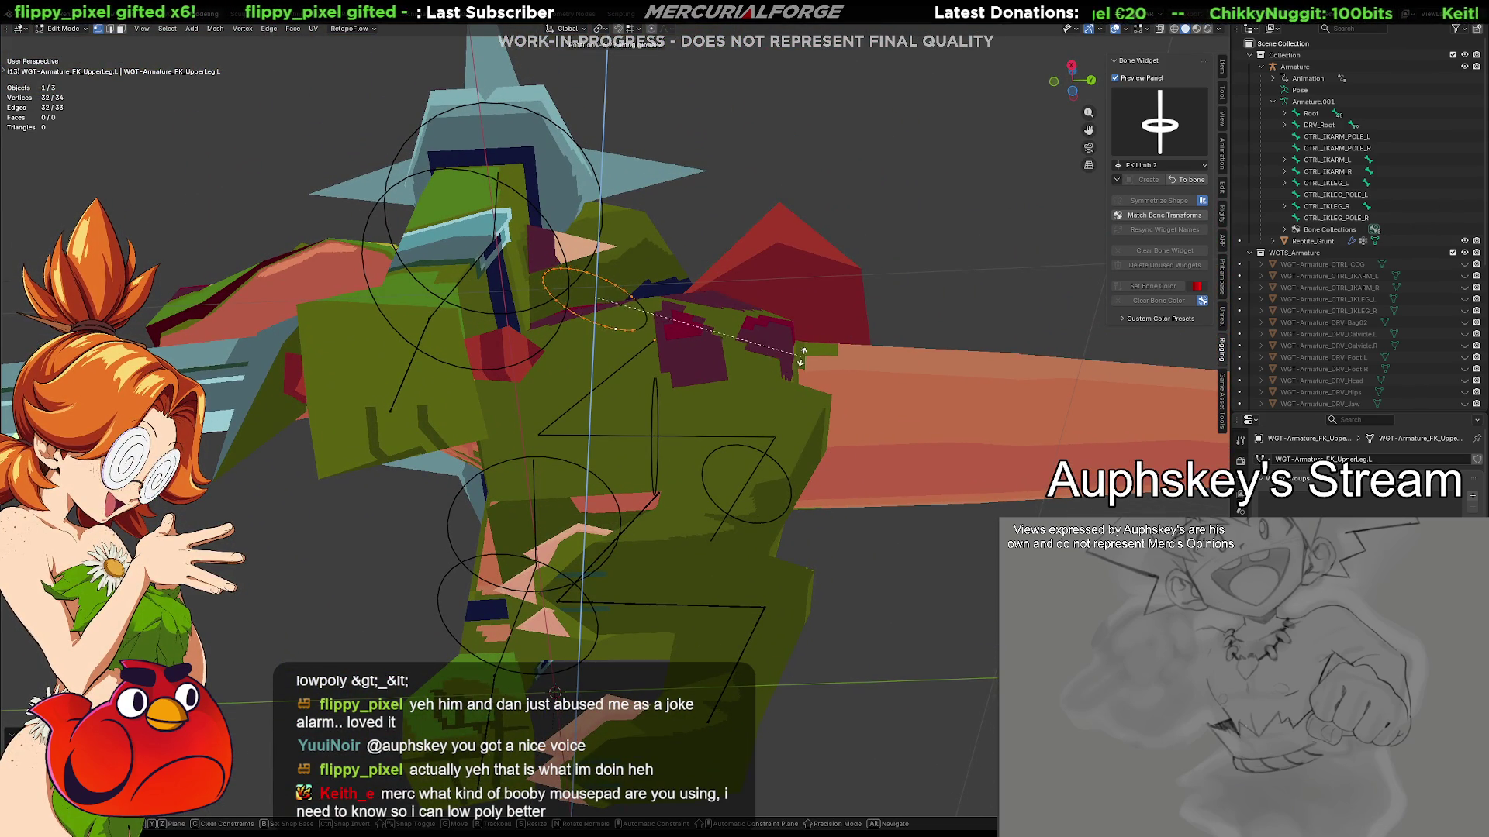
click(759, 268)
Shift the ring along Y and scale it up around the thigh
middle_drag(766, 447, 774, 419)
key(g)
key(y)
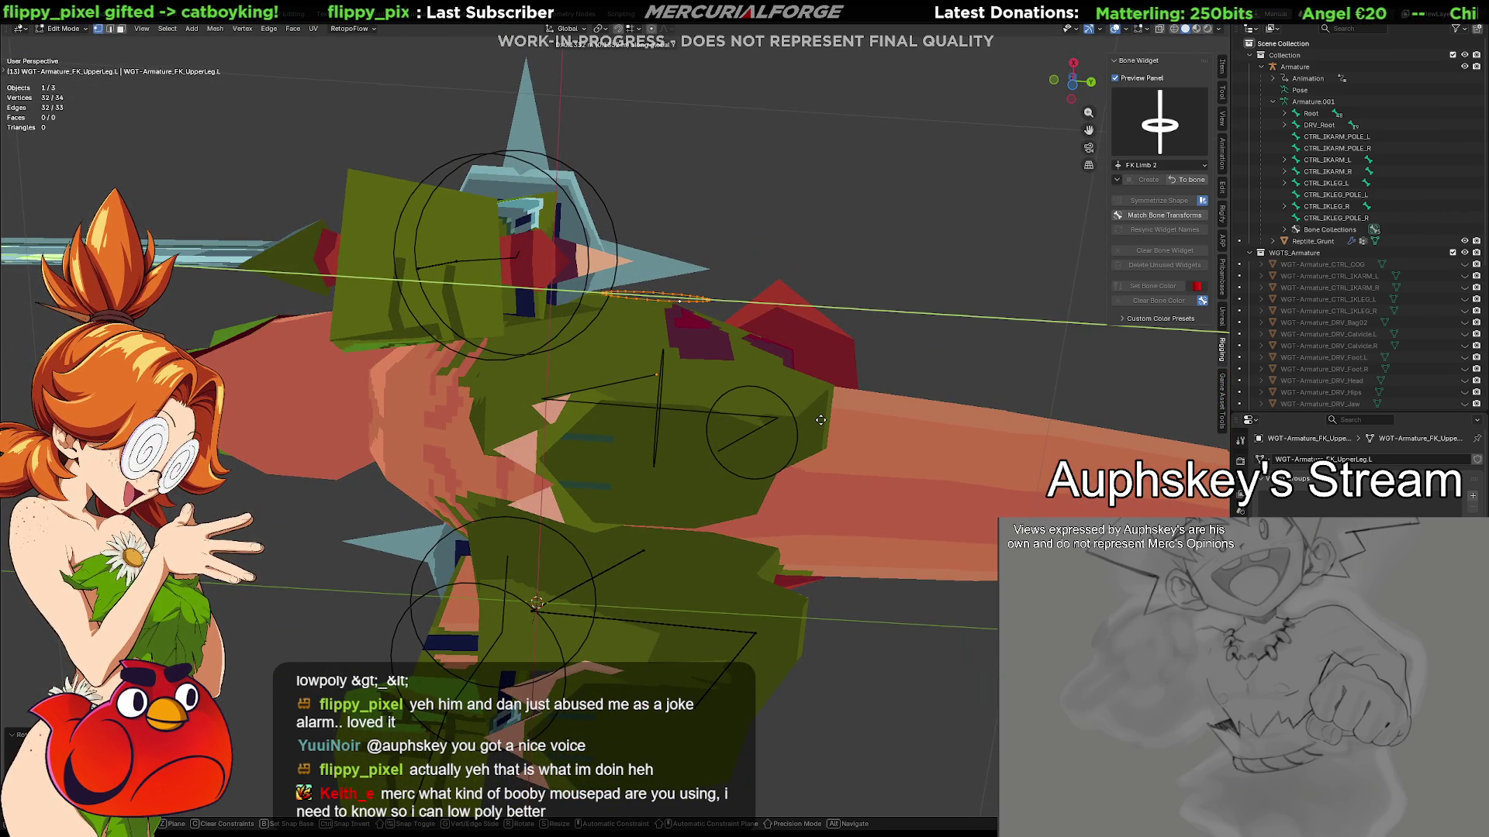
click(823, 421)
middle_drag(823, 421, 775, 560)
key(s)
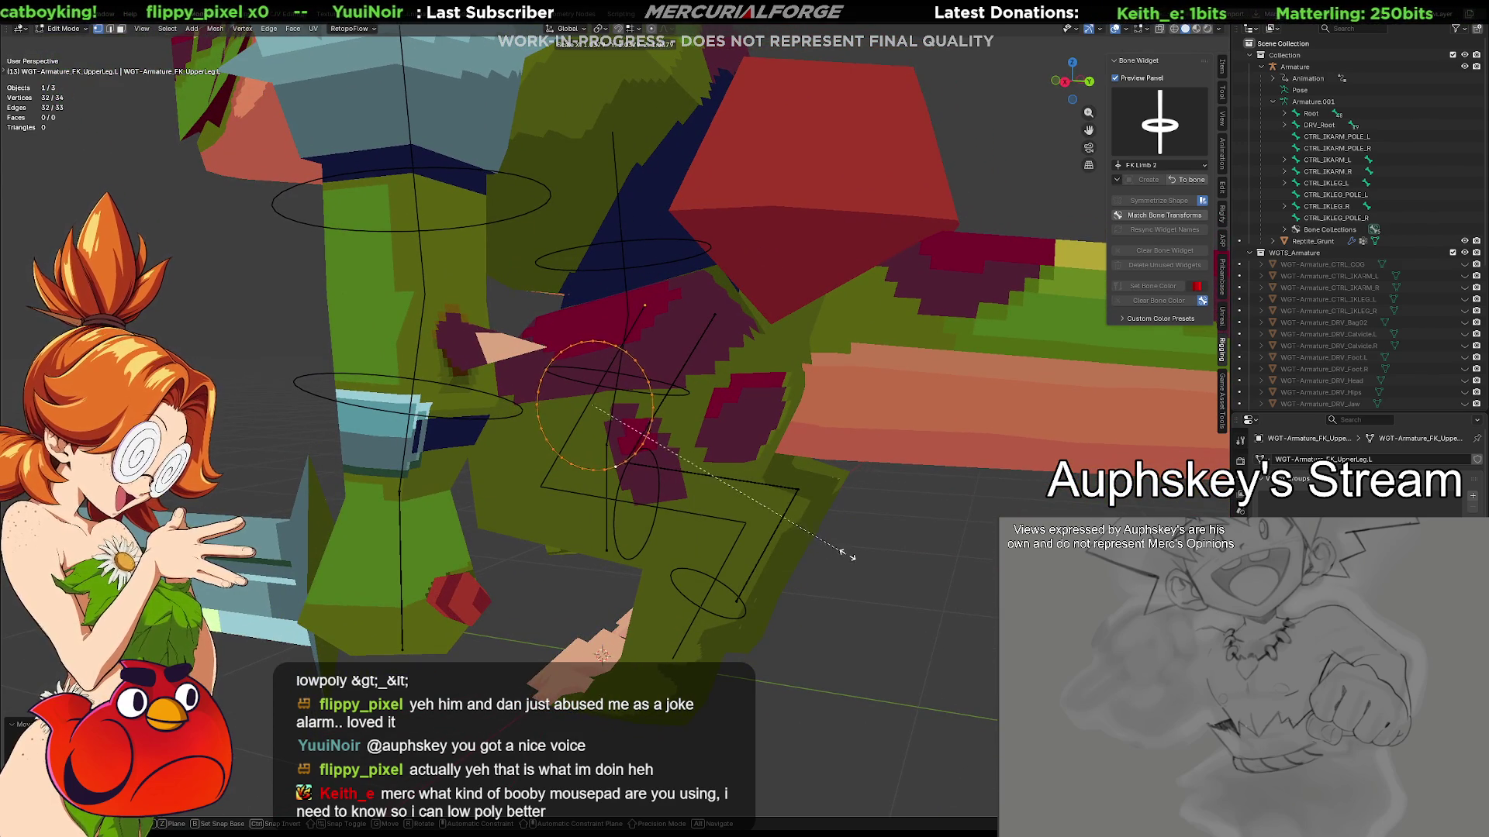
click(876, 538)
middle_drag(812, 543, 839, 539)
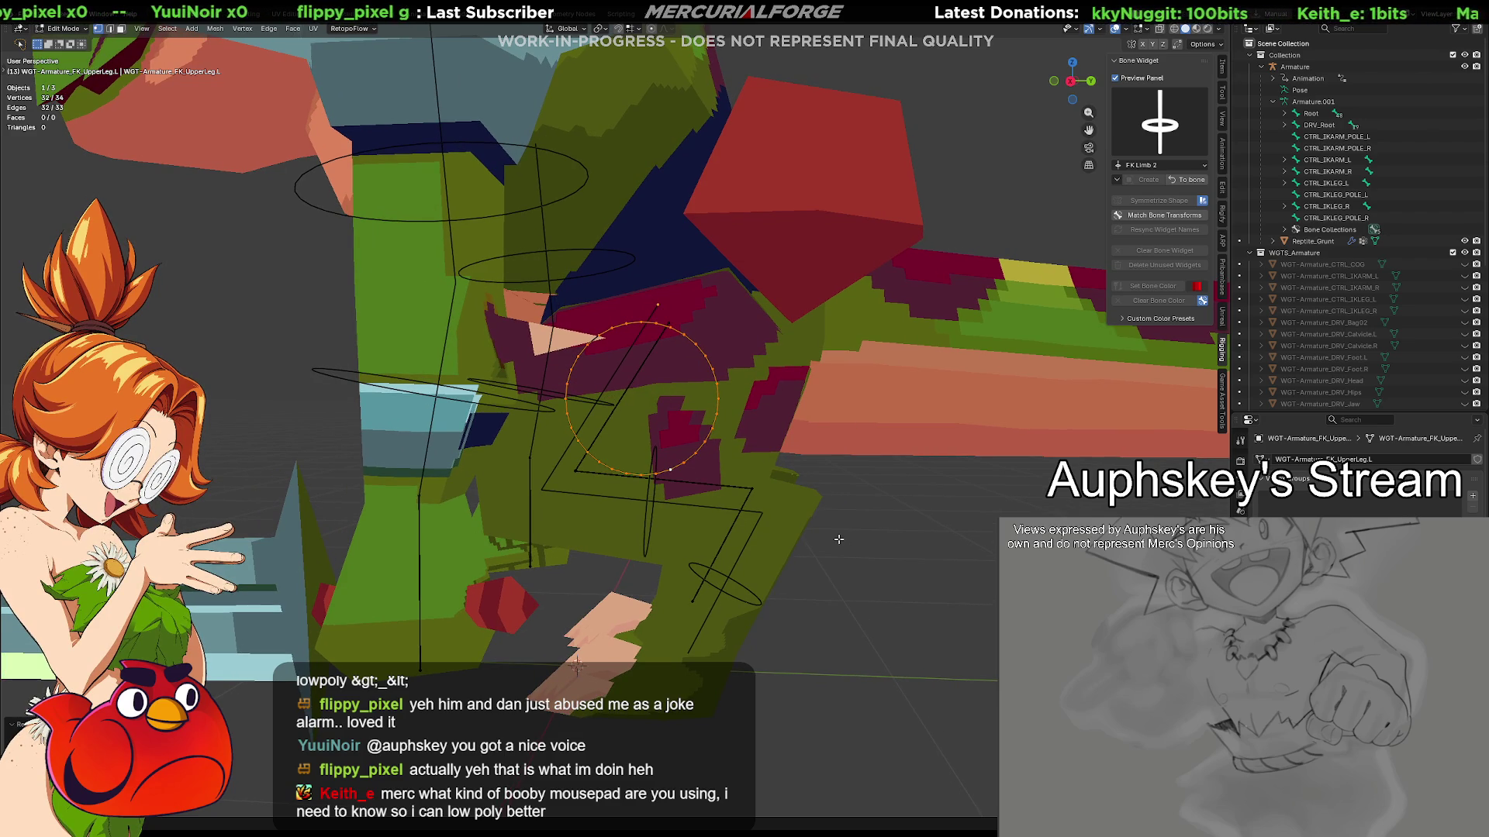
Pick individual ring vertices and undo the trial vertex removals
click(641, 322)
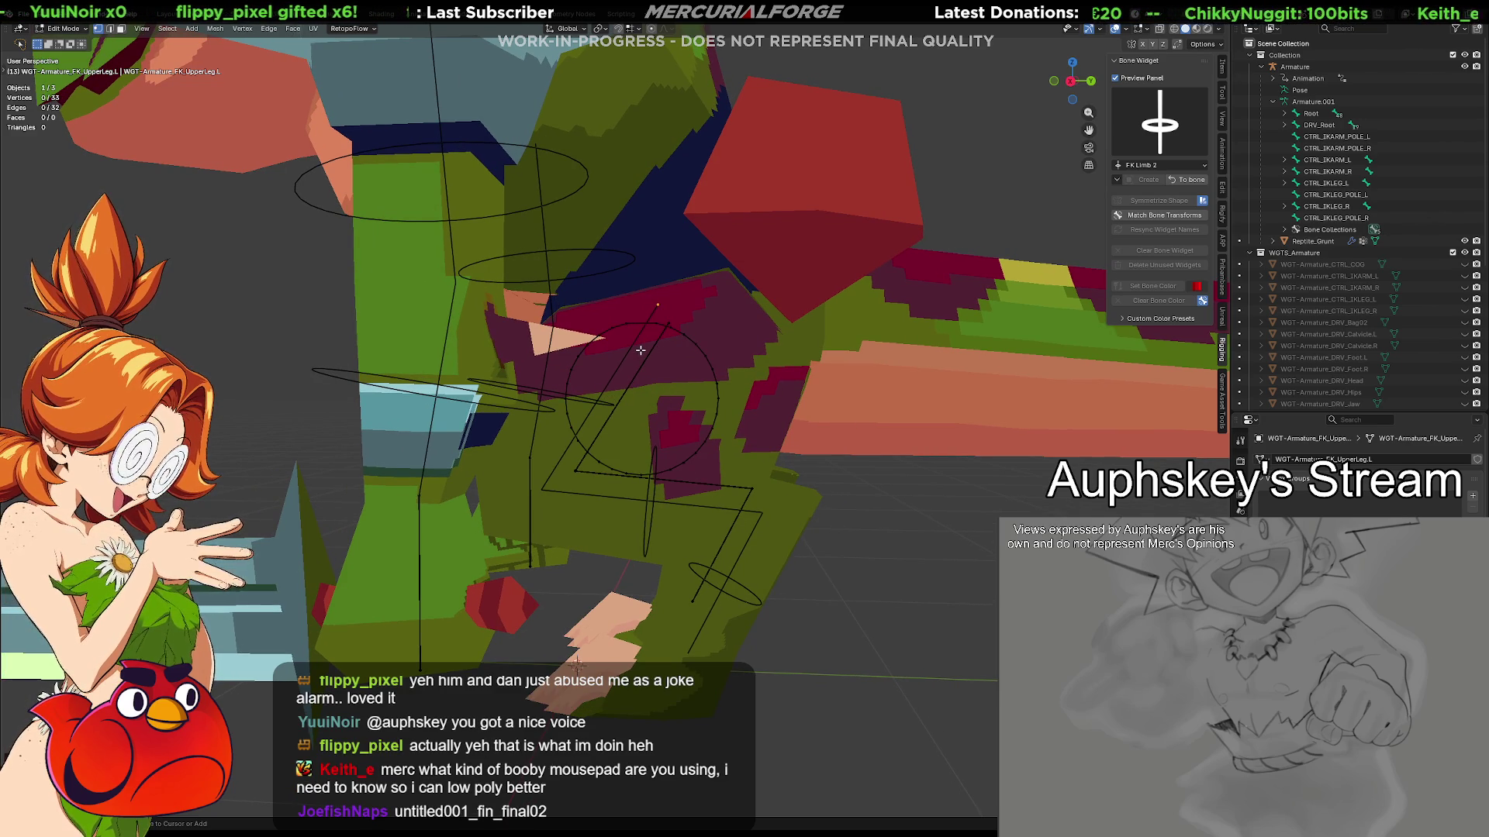
key(ctrl+z)
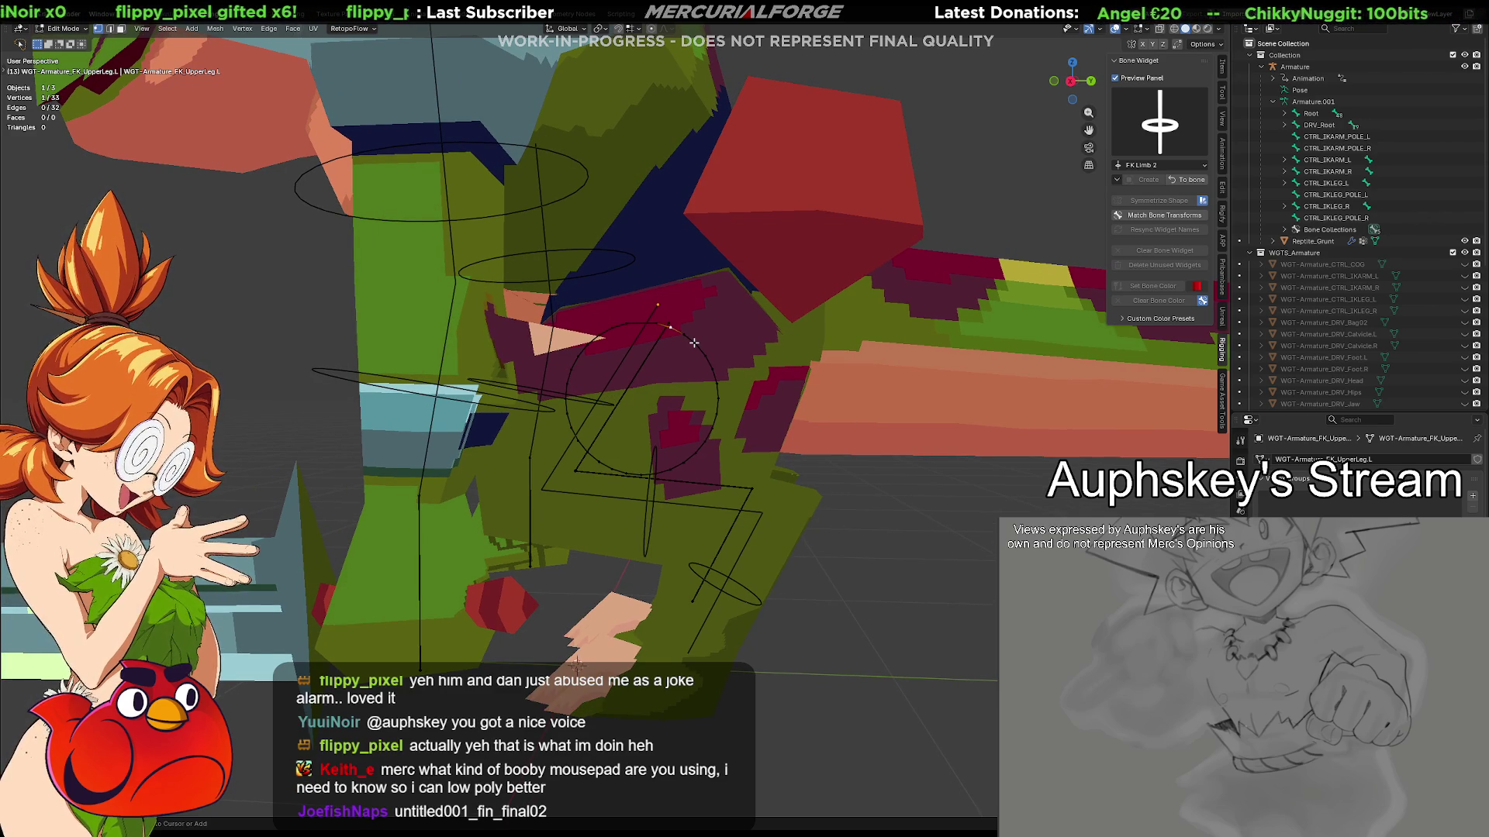
click(694, 341)
key(ctrl+z)
key(ctrl+z)
key(ctrl+z)
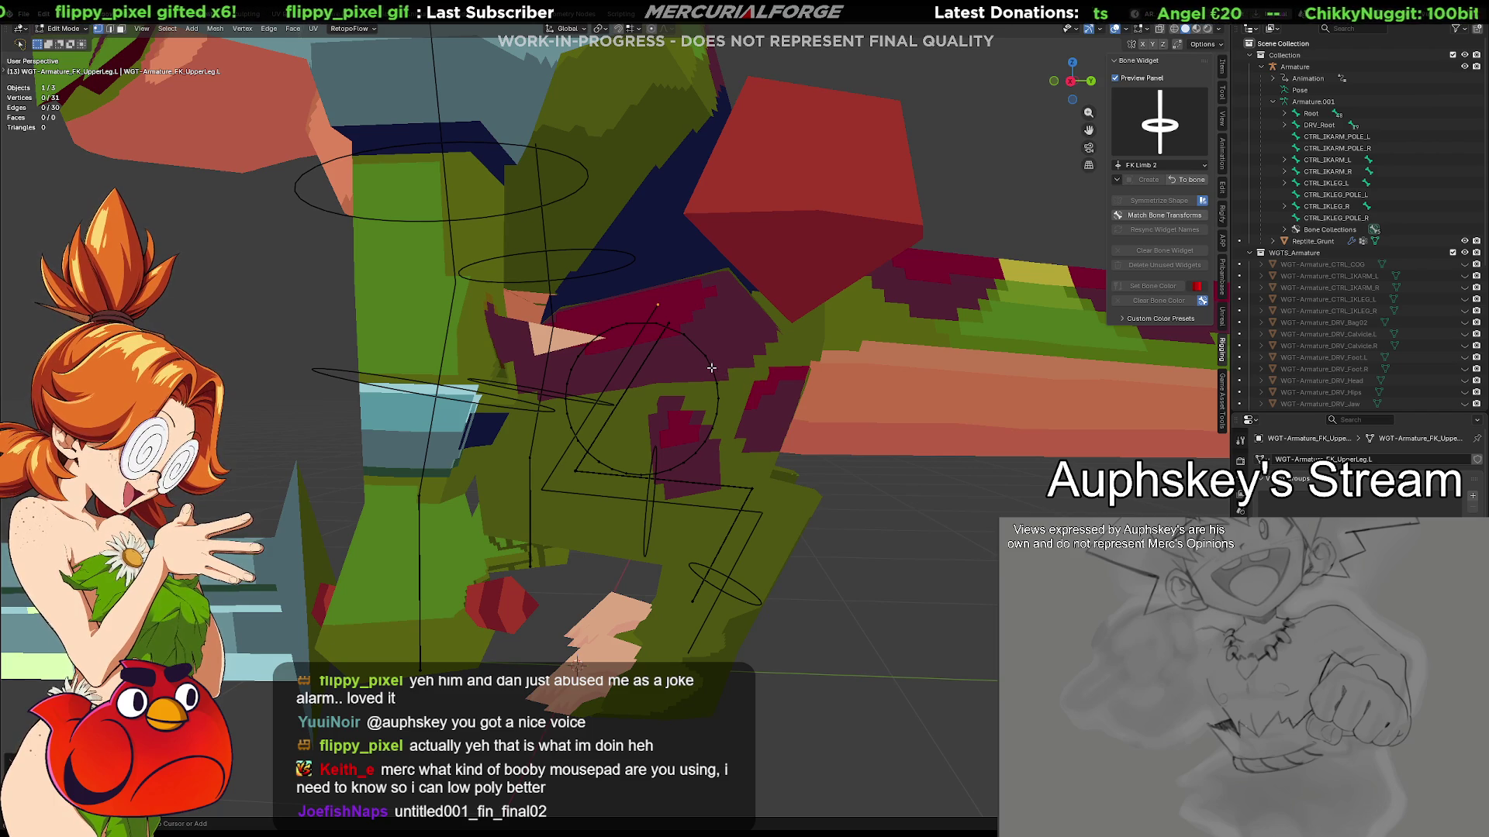
key(ctrl+z)
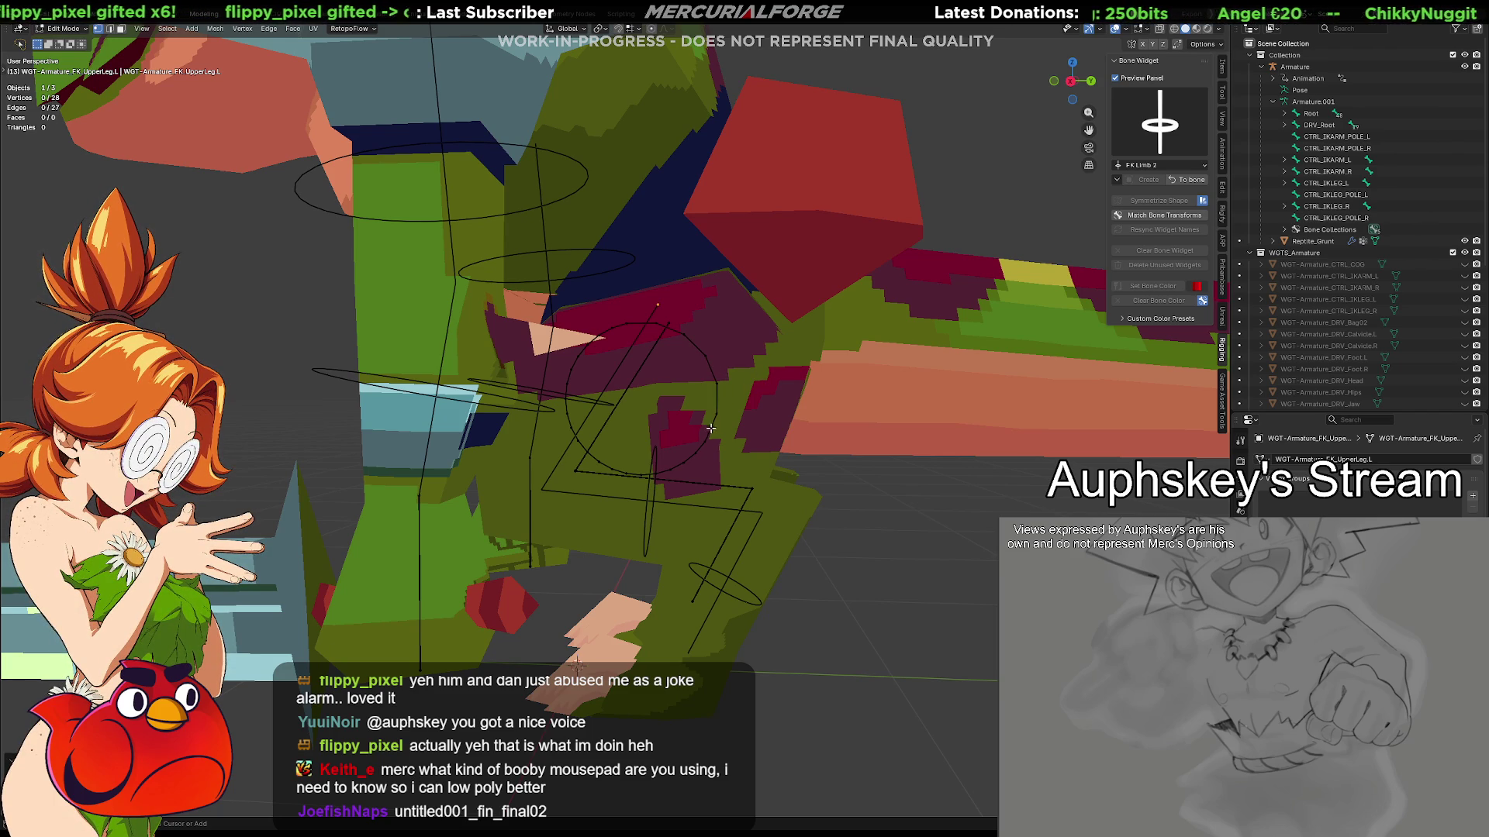
key(ctrl+z)
key(ctrl+z)
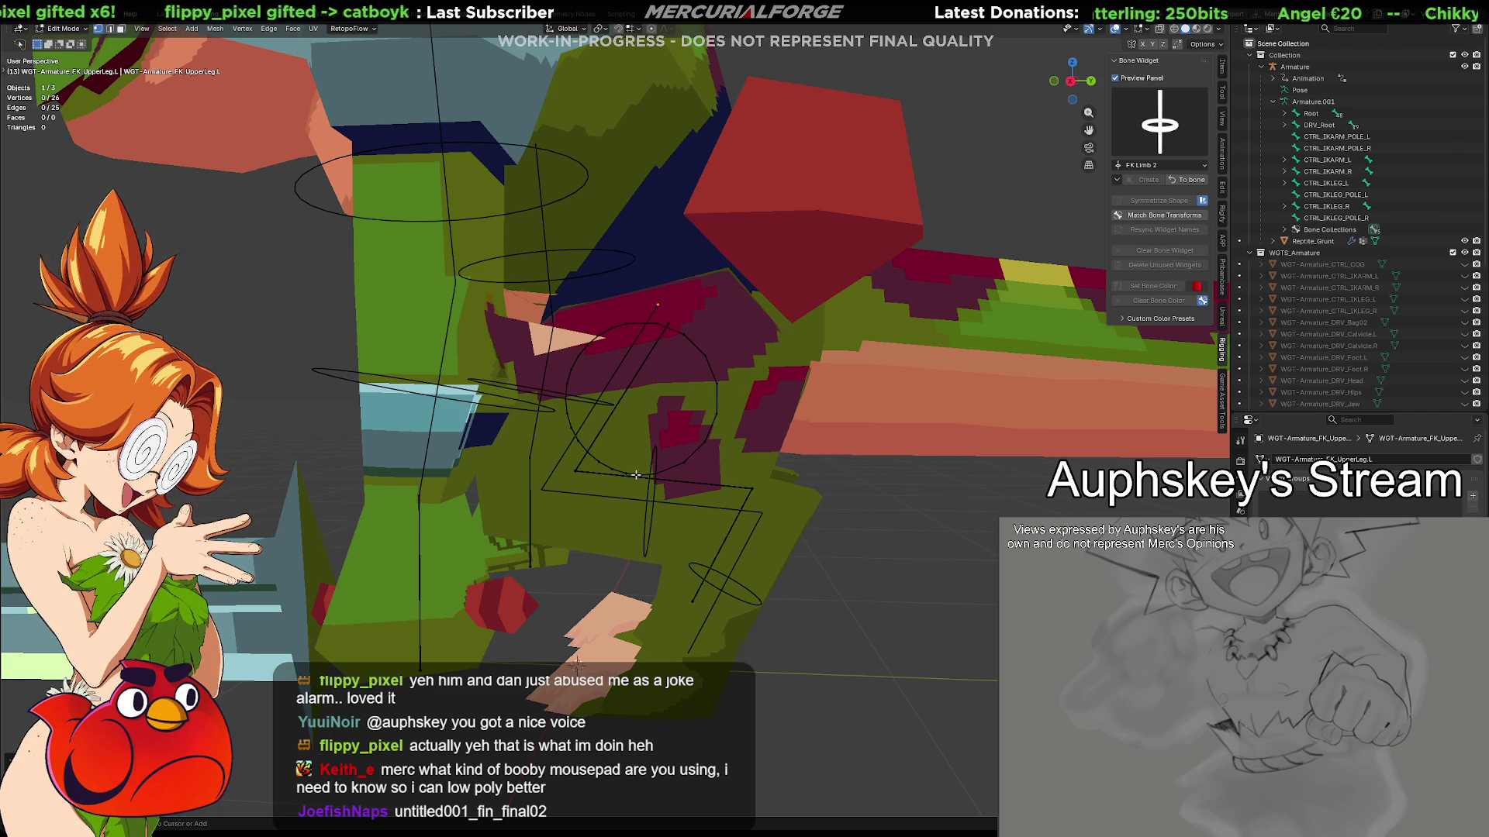
key(ctrl+z)
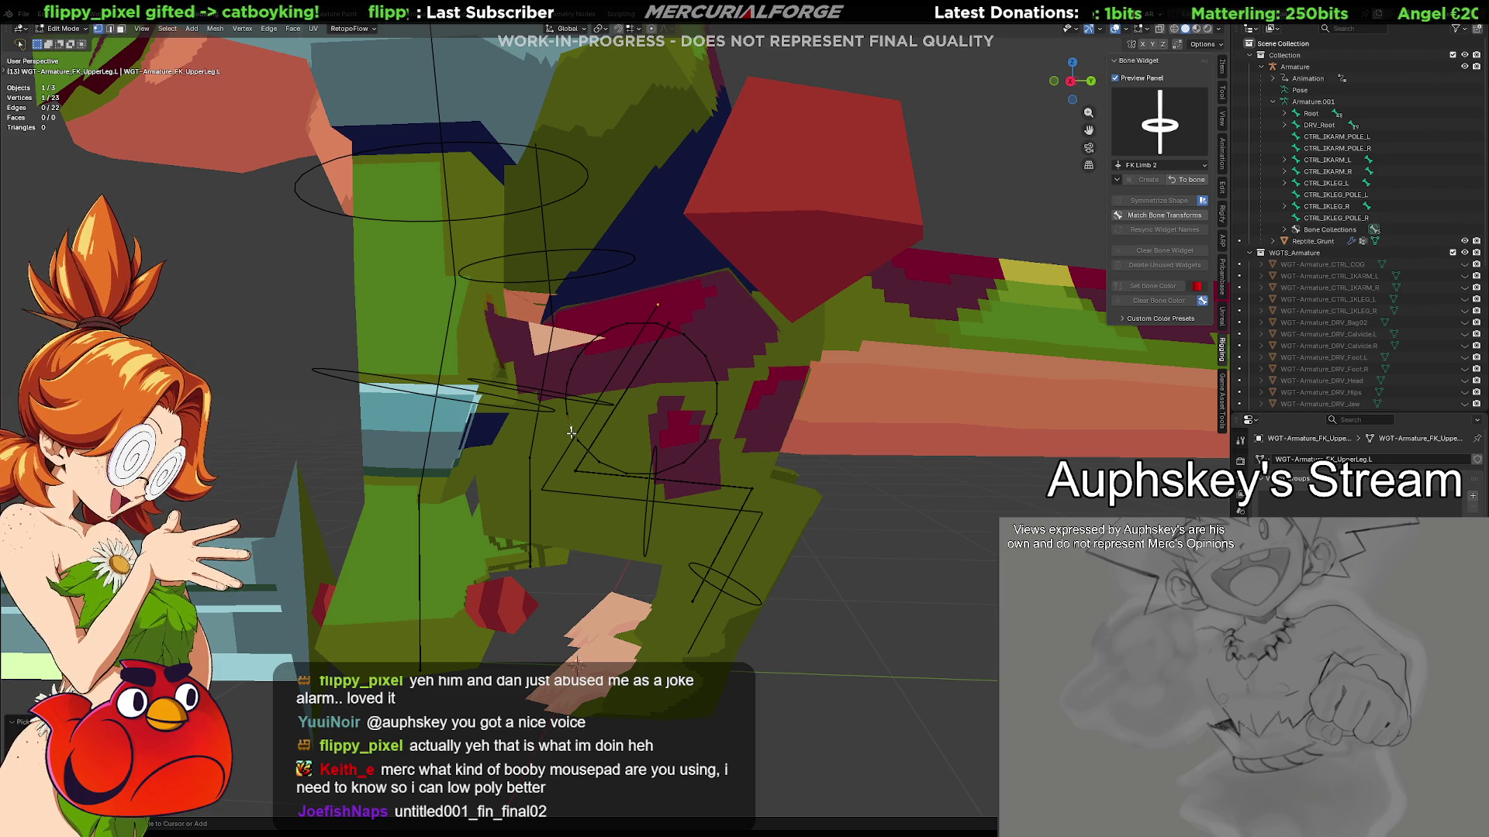
key(ctrl+z)
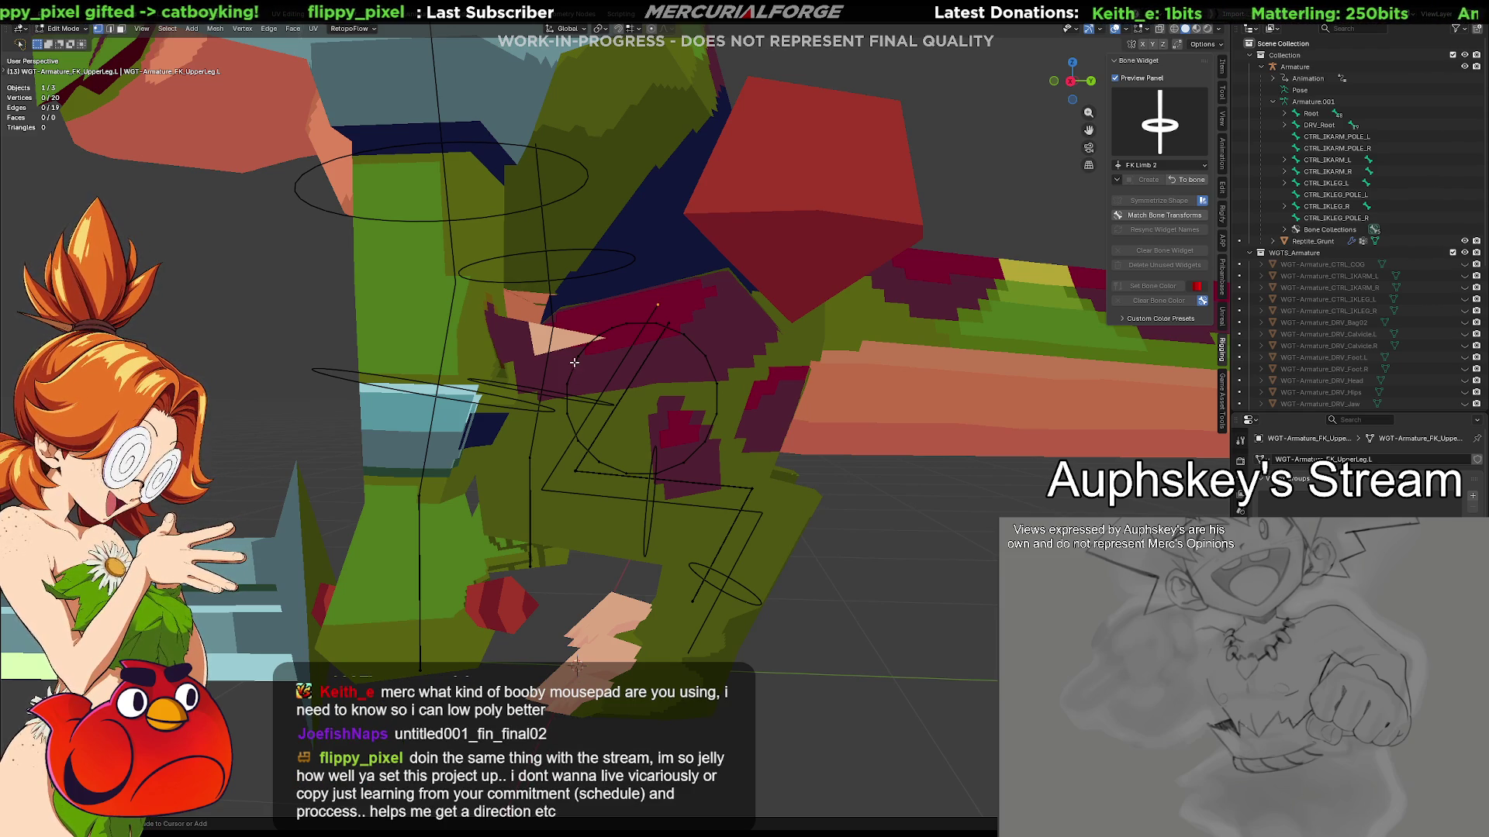
key(ctrl+z)
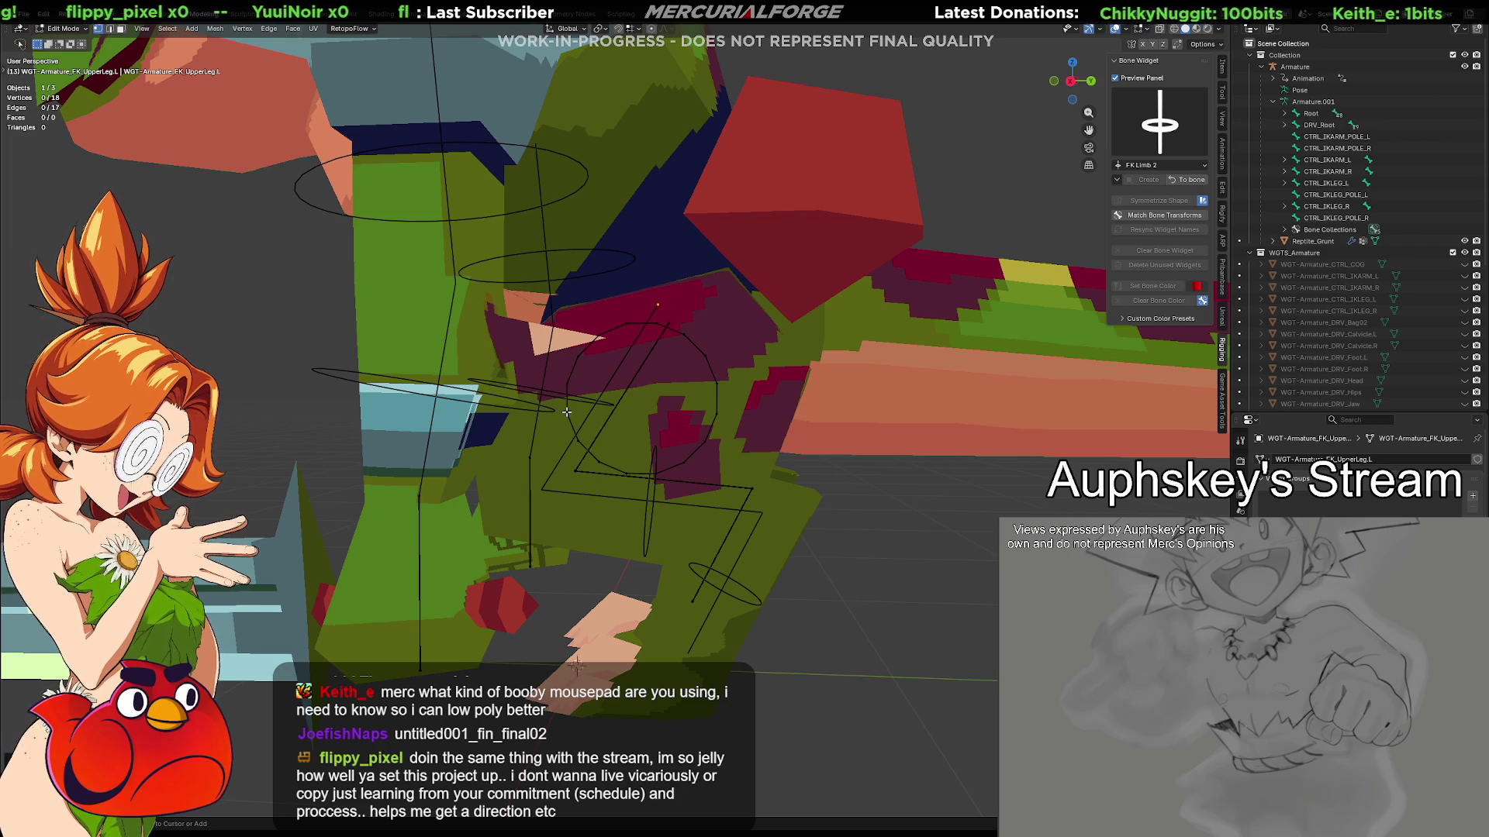
Select arcs of the ring and delete them, then undo the deletion
ctrl+click(577, 437)
ctrl+click(707, 442)
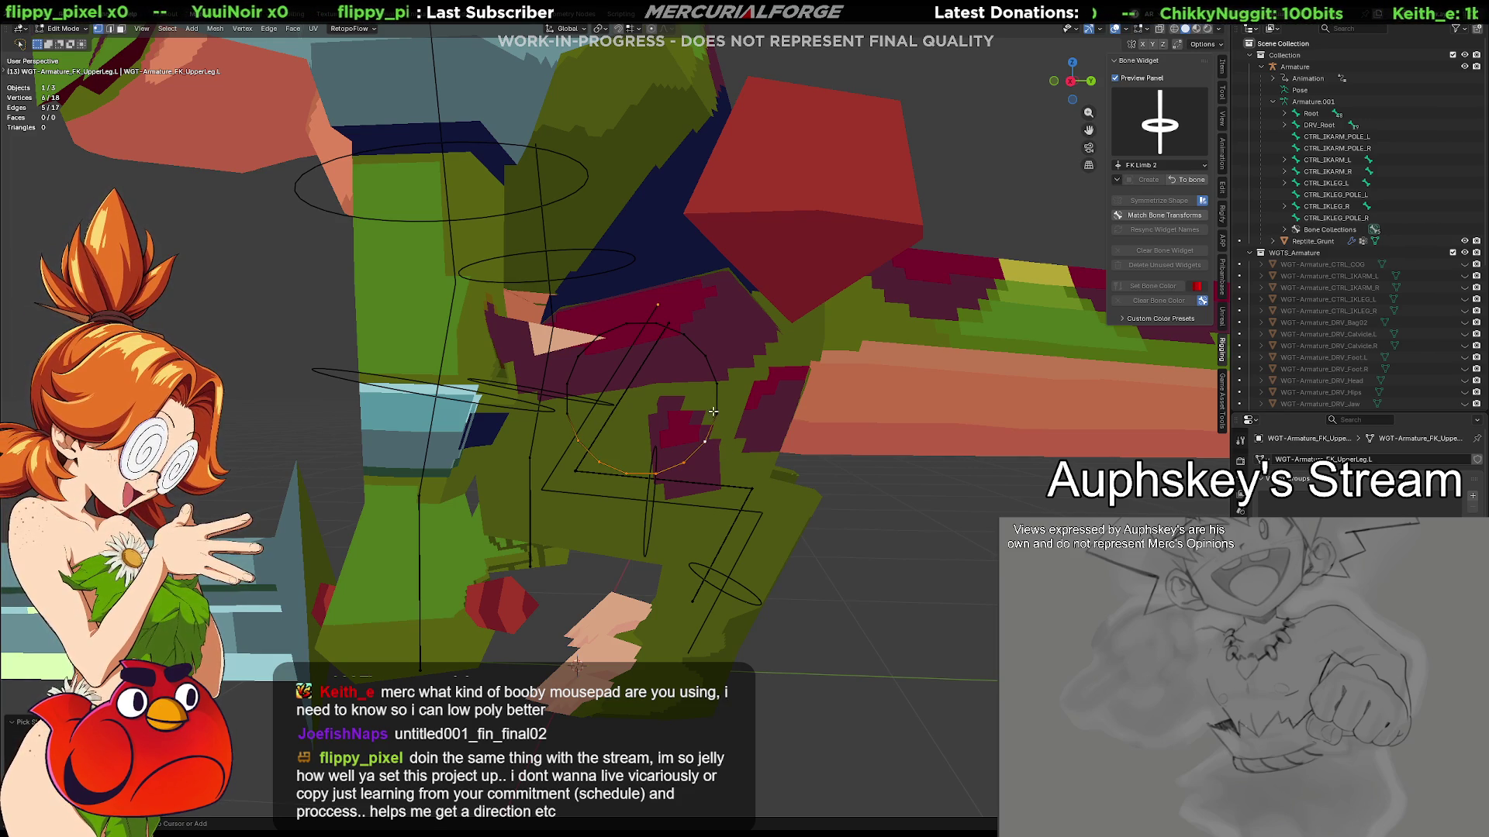
ctrl+click(708, 362)
ctrl+click(579, 357)
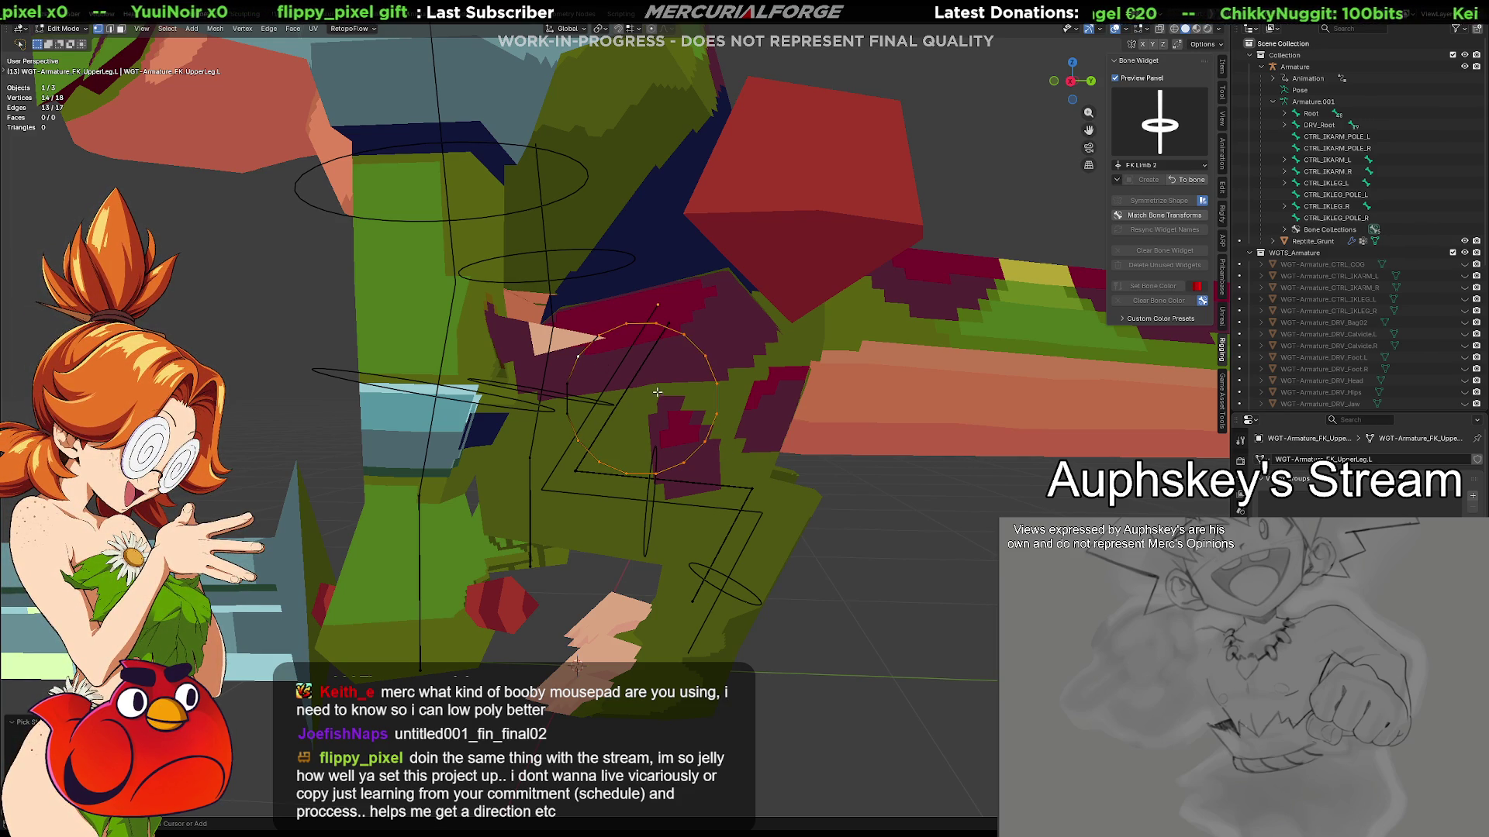
key(x)
click(662, 340)
key(ctrl+z)
Dissolve ring vertices with Ctrl+X until the widget outline has about 10 vertices
click(704, 356)
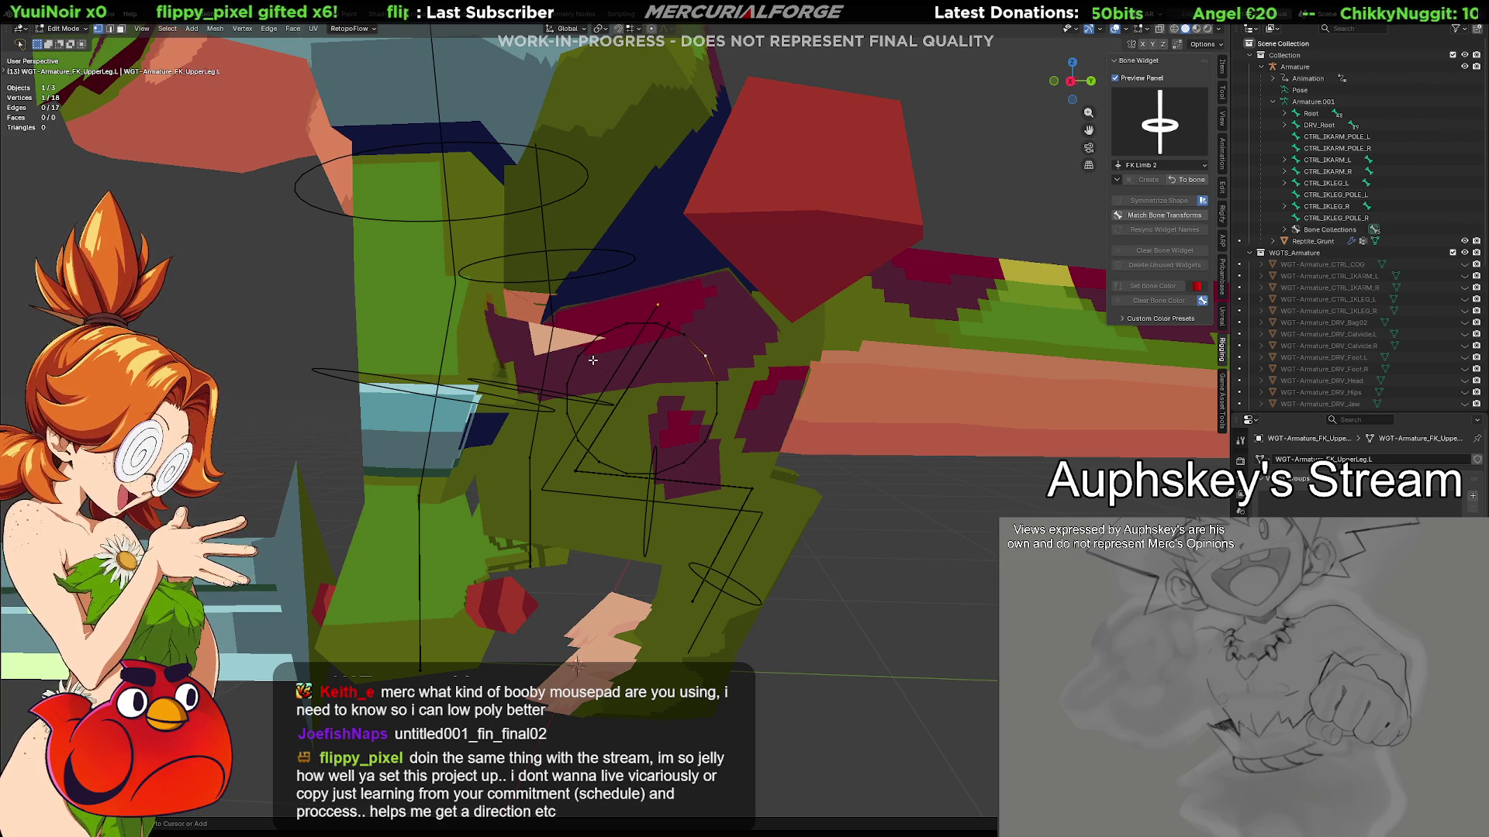
ctrl+click(582, 359)
key(ctrl+x)
click(708, 436)
key(ctrl+x)
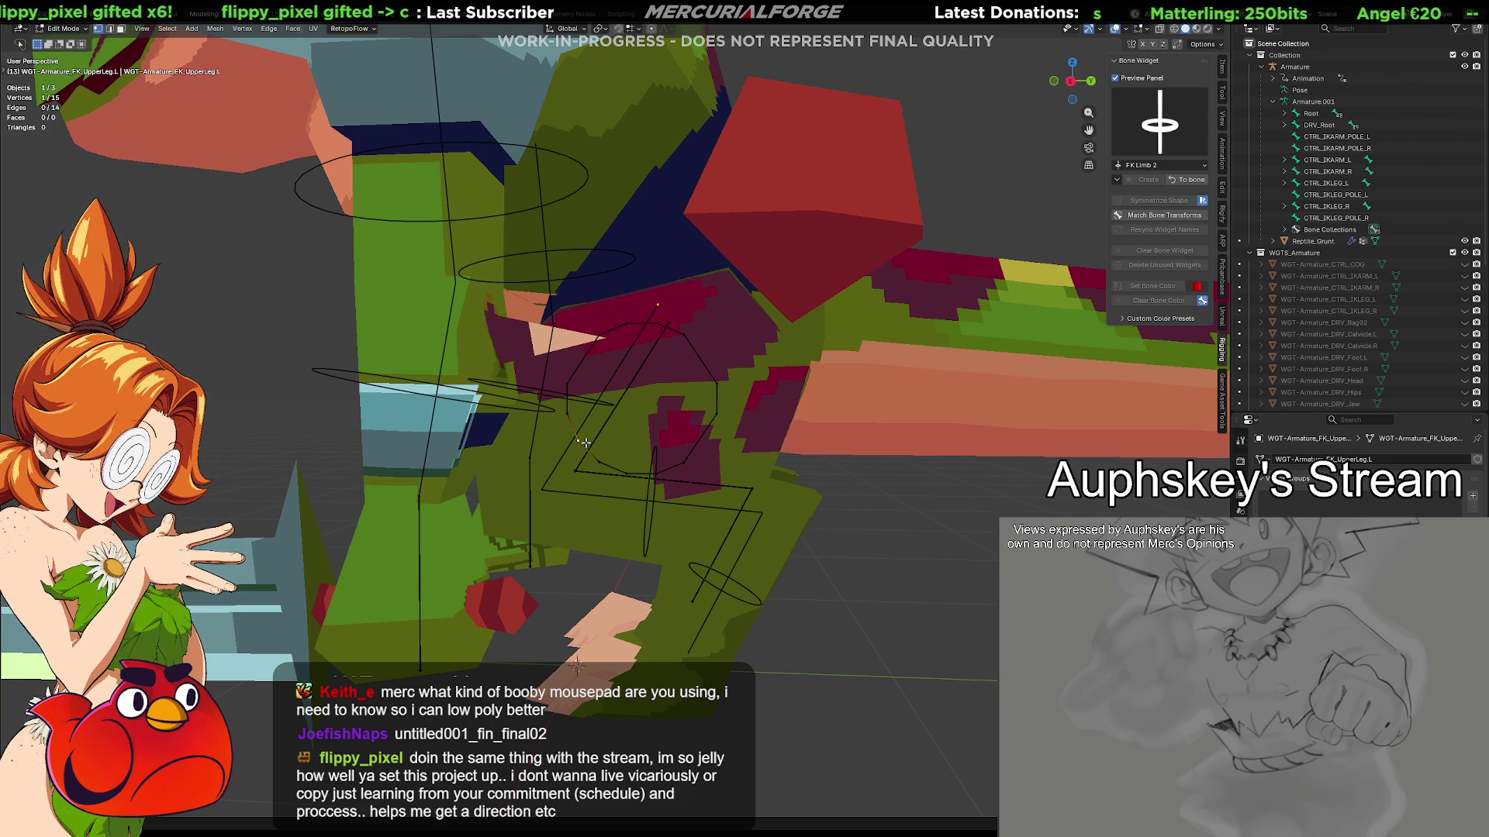
key(ctrl+x)
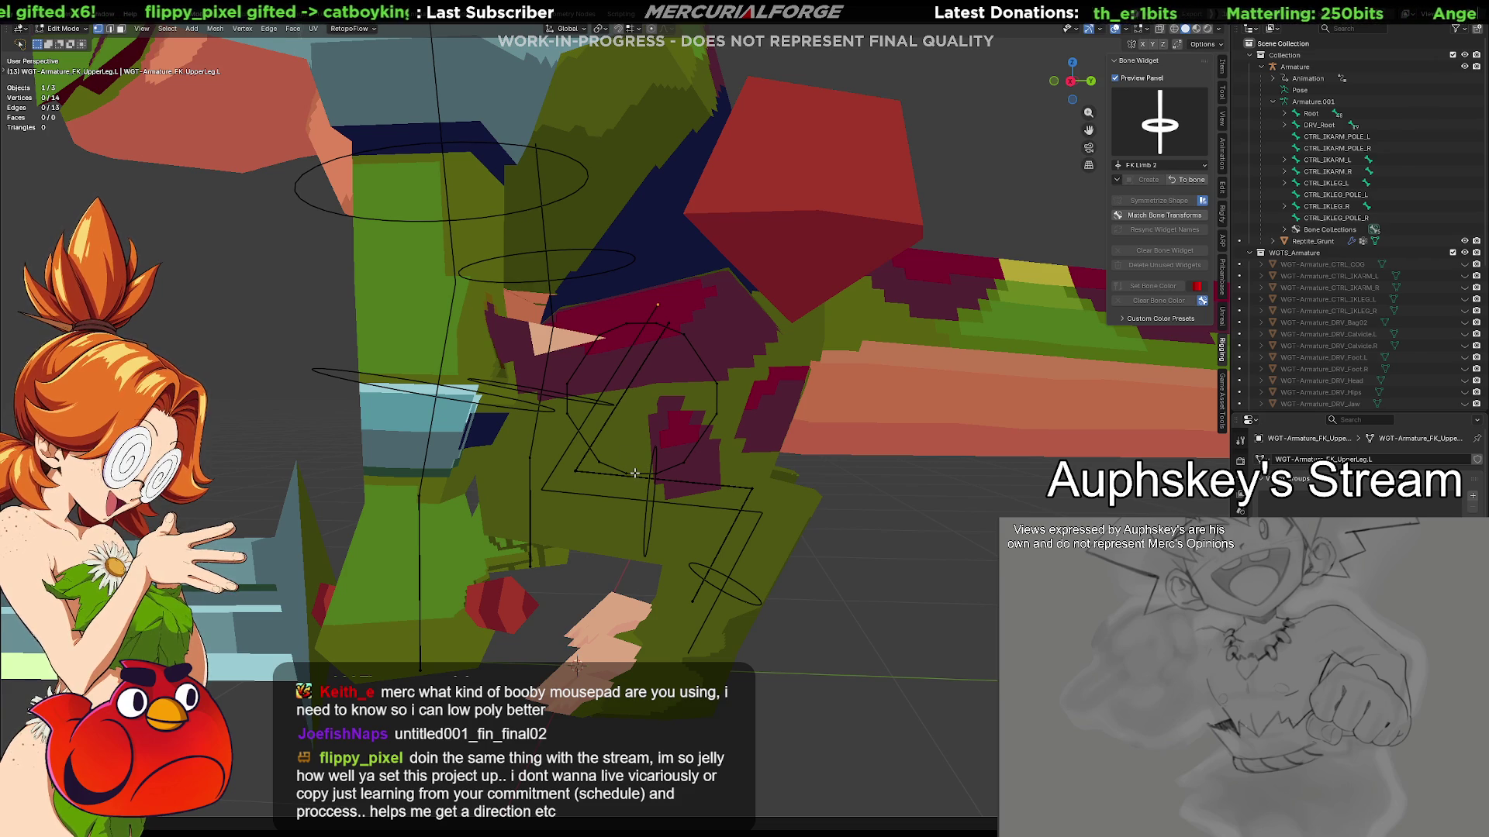
key(ctrl+x)
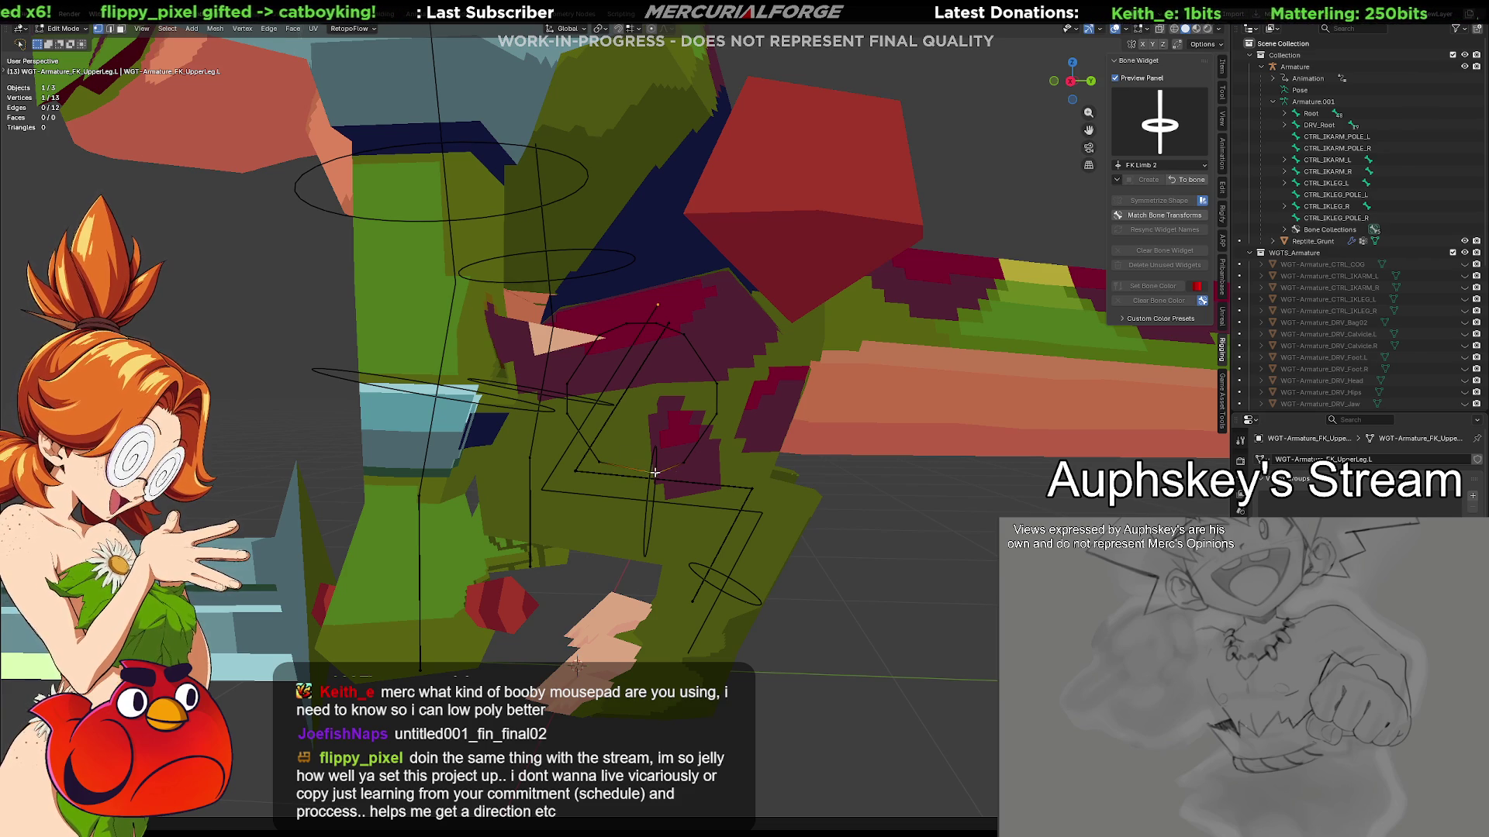
key(ctrl+x)
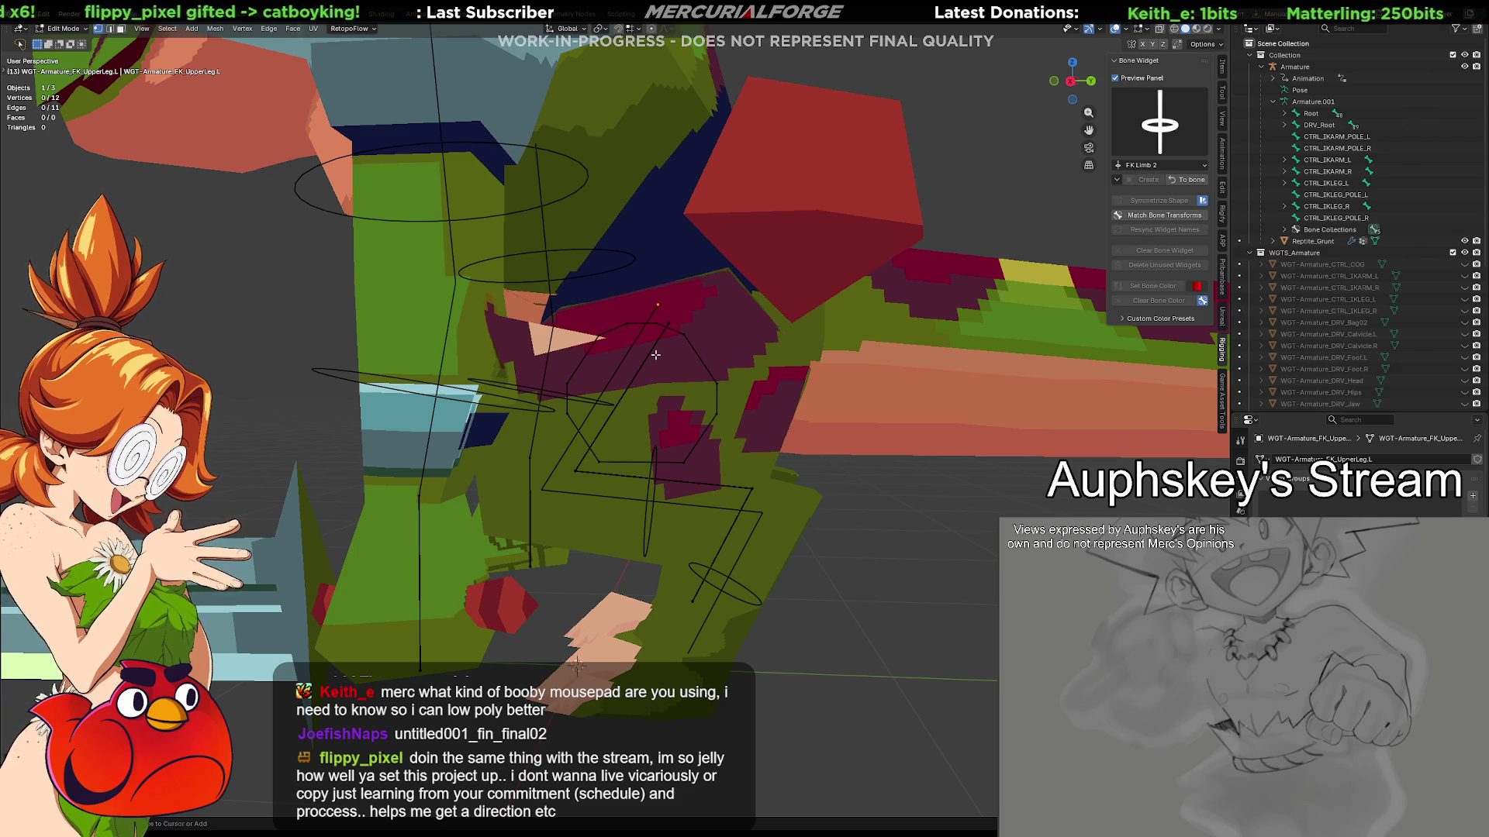
click(642, 327)
key(ctrl+x)
click(667, 324)
key(ctrl+x)
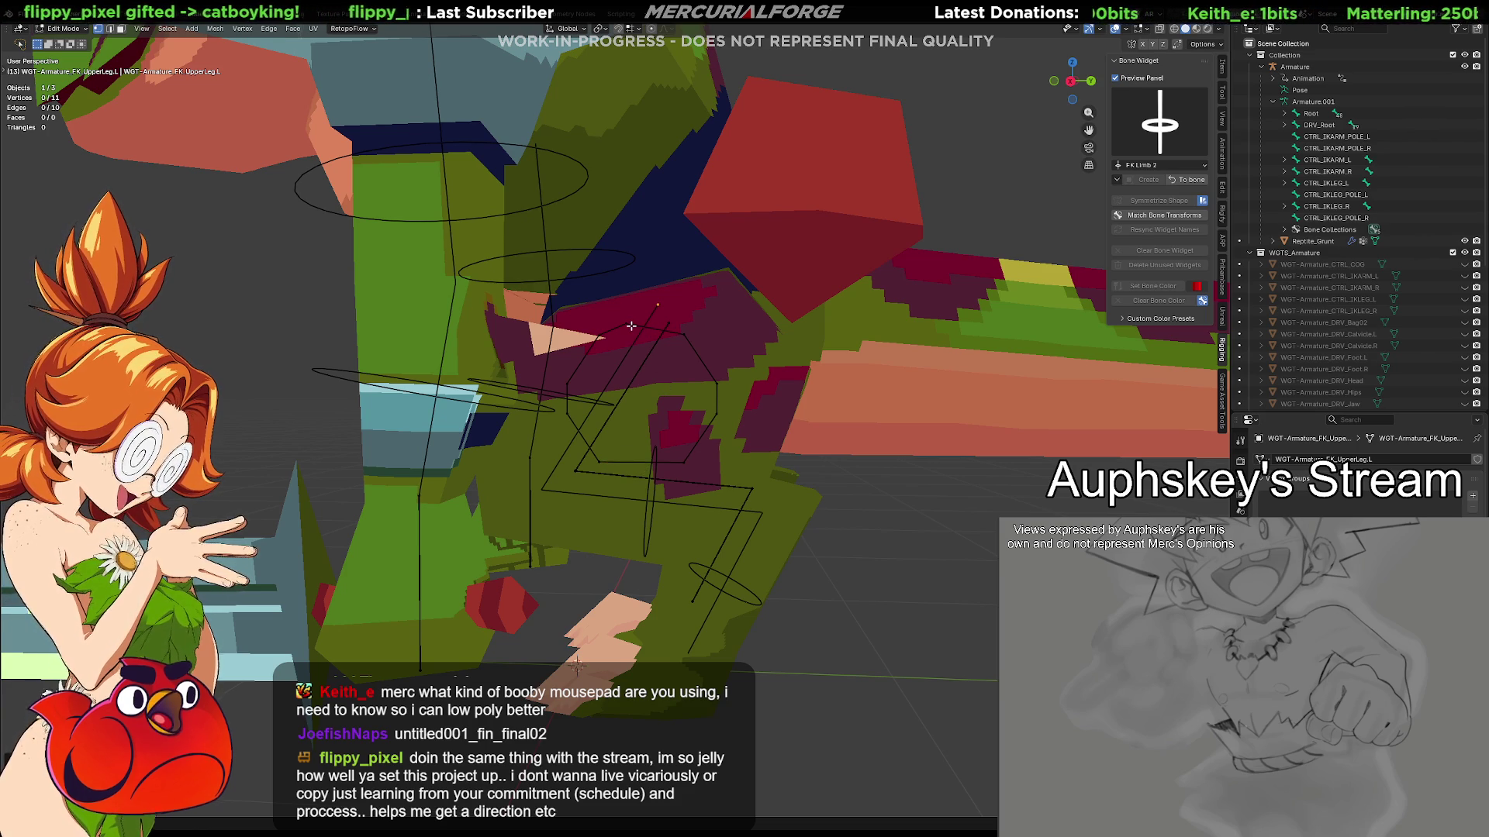
mouse_move(743, 475)
middle_down()
mouse_move(676, 485)
mouse_move(733, 482)
middle_up()
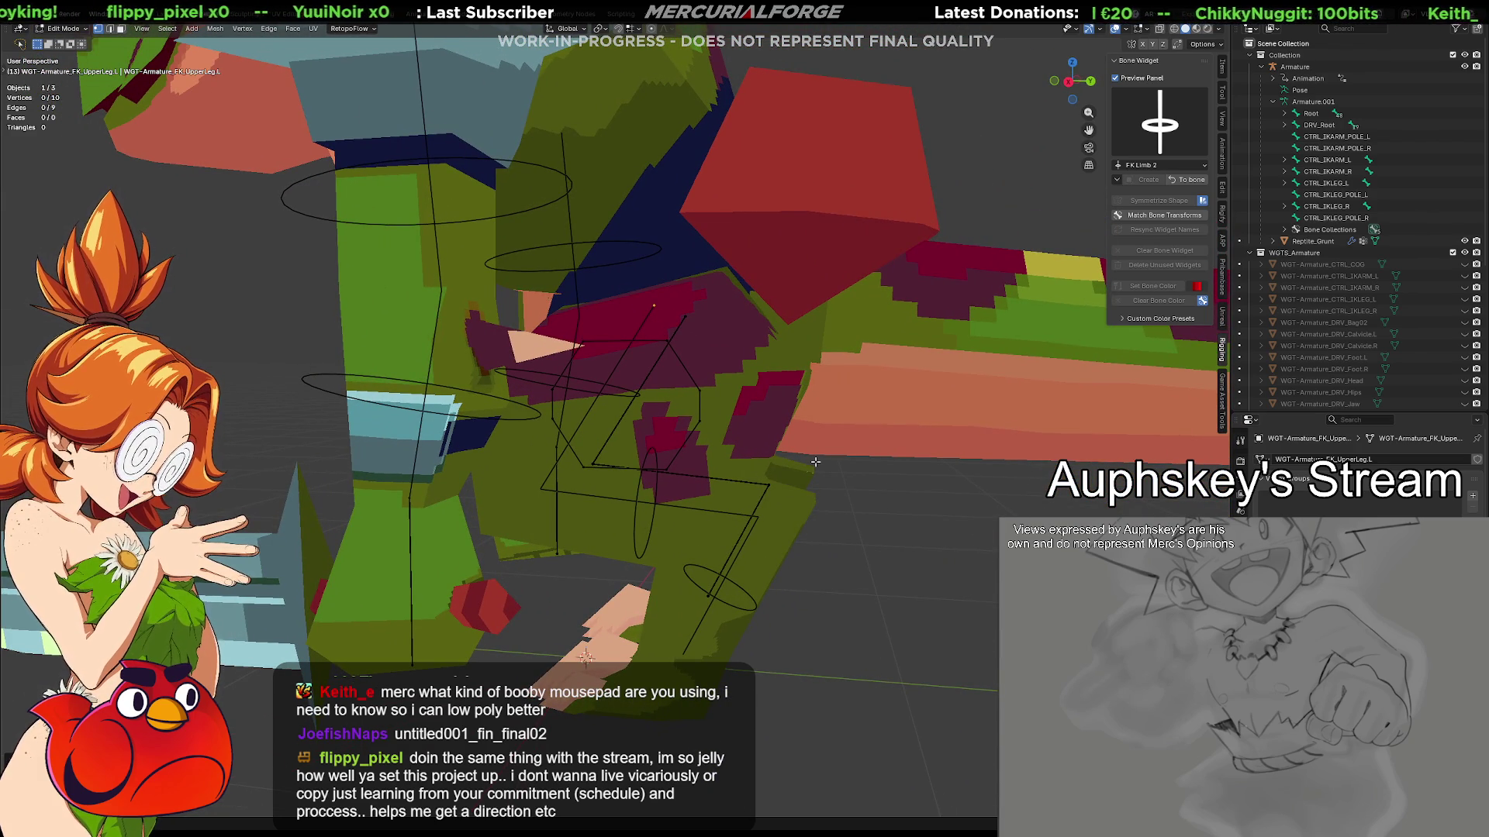
mouse_move(815, 462)
middle_down()
mouse_move(778, 471)
mouse_move(766, 520)
mouse_move(861, 494)
middle_up()
Leave widget editing, select the upper leg widget object and jump back to FK_UpperLeg.L in Pose Mode
key(Tab)
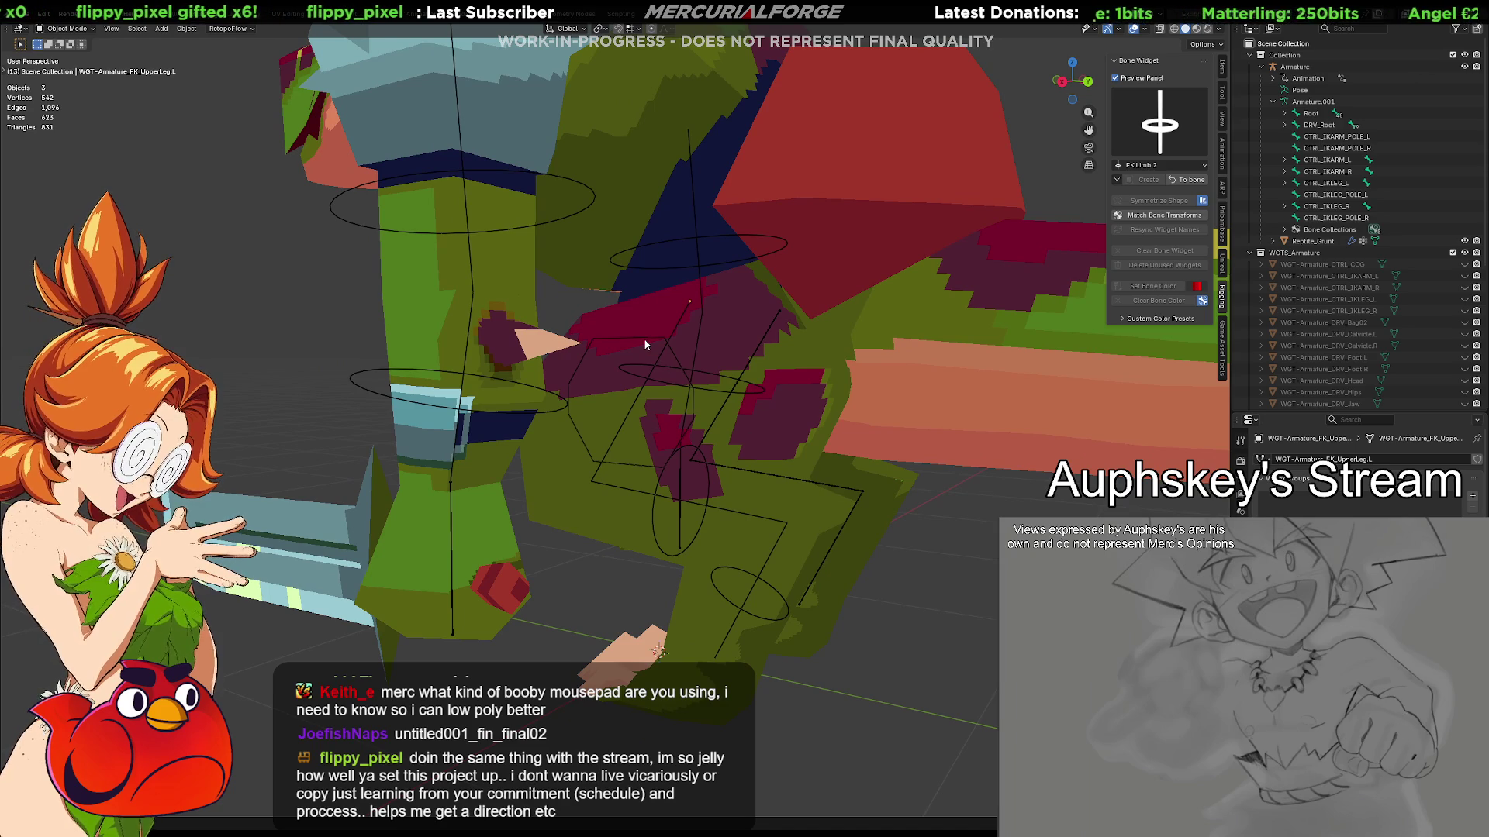
click(643, 338)
key(Tab)
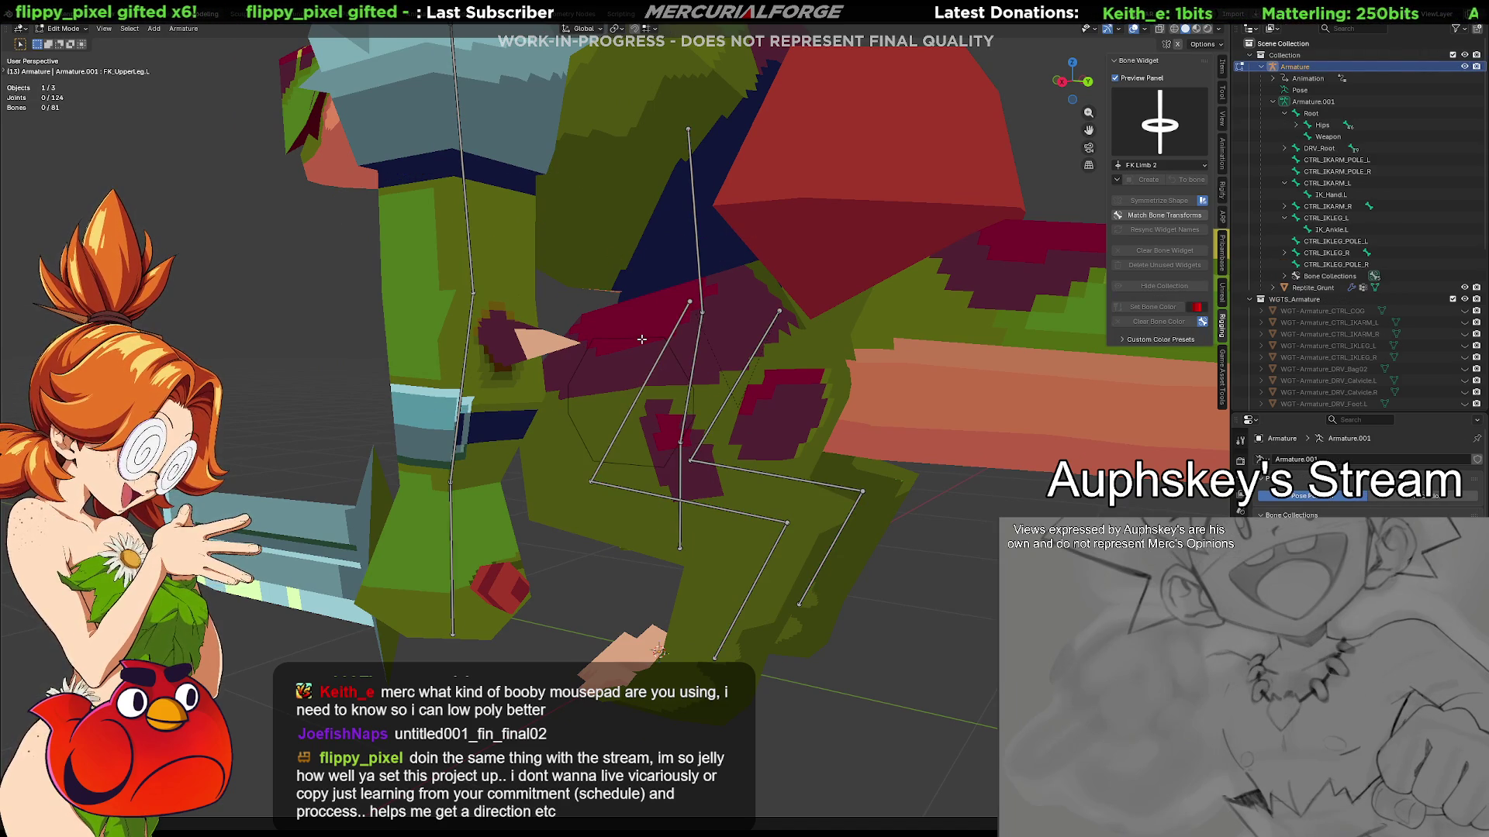
key(Tab)
click(640, 338)
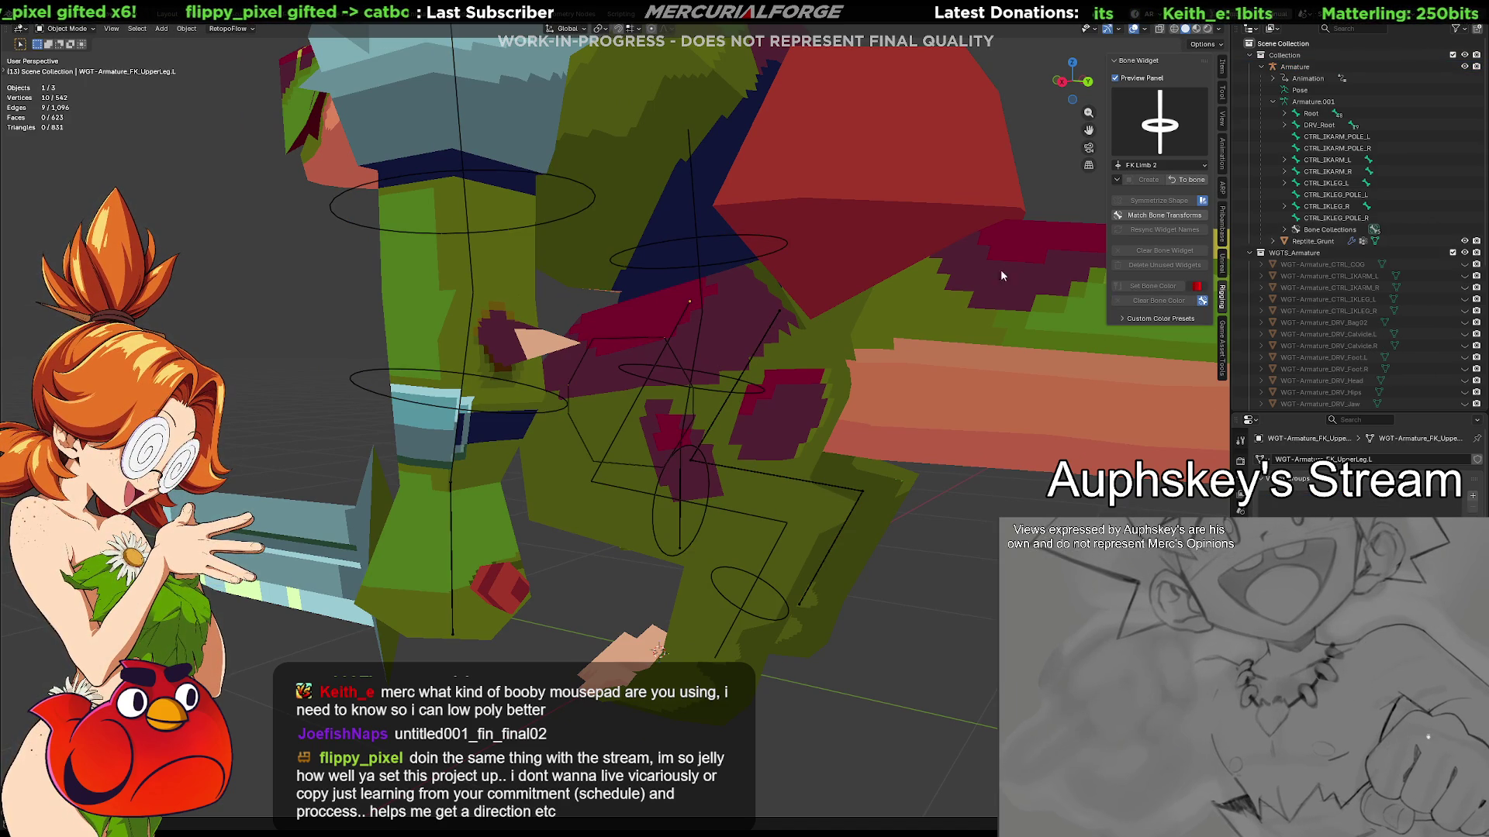
click(1190, 179)
click(645, 338)
mouse_move(645, 338)
middle_down()
mouse_move(697, 431)
mouse_move(641, 398)
middle_up()
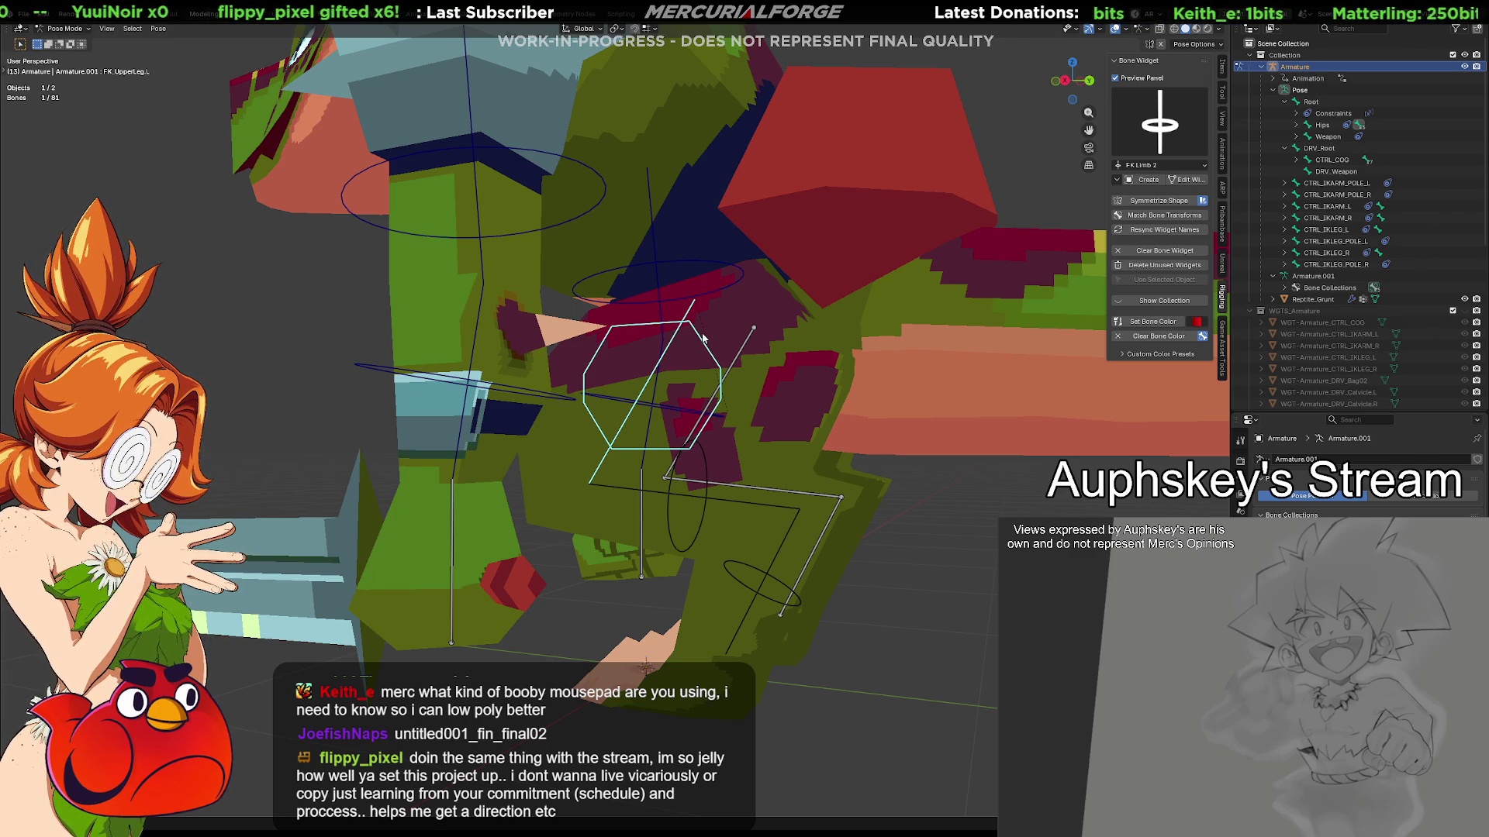
Test-rotate FK_UpperLeg.L, then undo to return the leg to rest pose
middle_drag(721, 375, 811, 434)
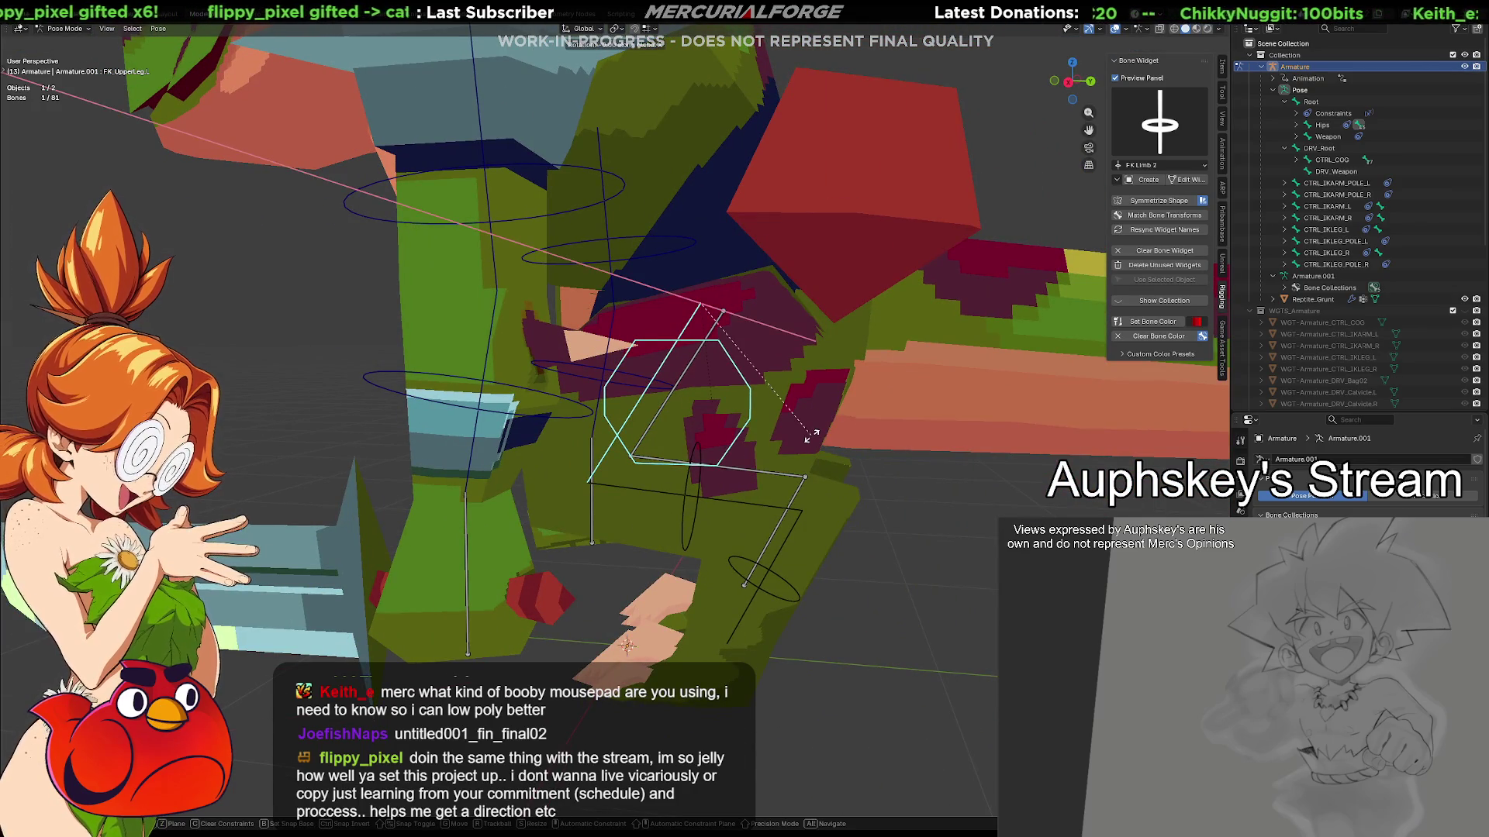
key(r)
click(823, 396)
key(ctrl+z)
key(ctrl+z)
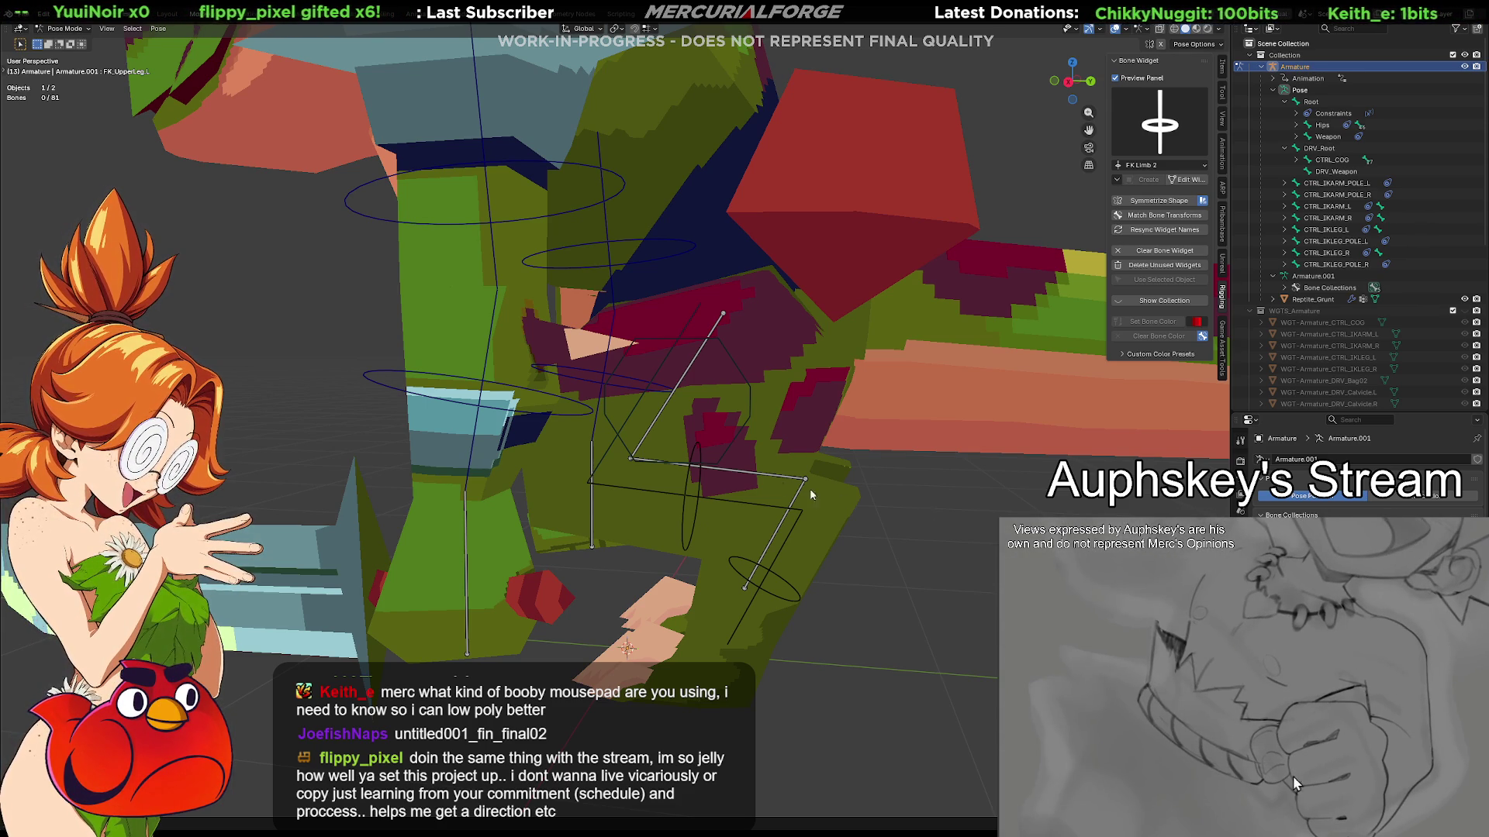
Select the FK upper leg, FK_LowerLeg.L and FK_Ankle.L widget controls in turn
mouse_move(690, 467)
middle_down()
mouse_move(835, 473)
mouse_move(719, 468)
middle_up()
mouse_move(690, 469)
middle_down()
mouse_move(699, 459)
mouse_move(644, 532)
middle_up()
click(717, 429)
click(645, 533)
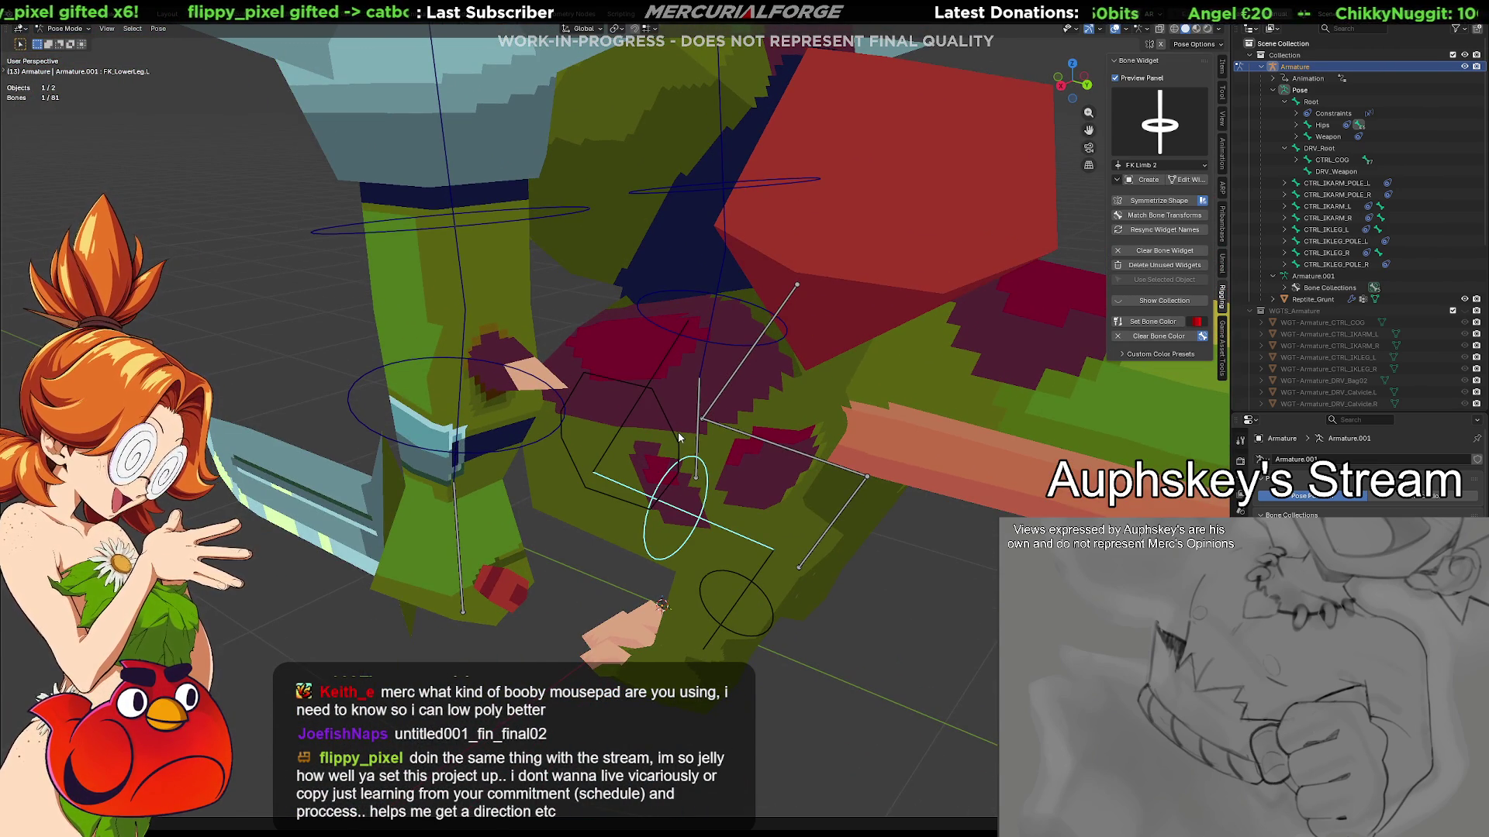
click(673, 434)
click(647, 532)
mouse_move(647, 547)
middle_down()
mouse_move(670, 539)
mouse_move(670, 494)
mouse_move(688, 482)
middle_up()
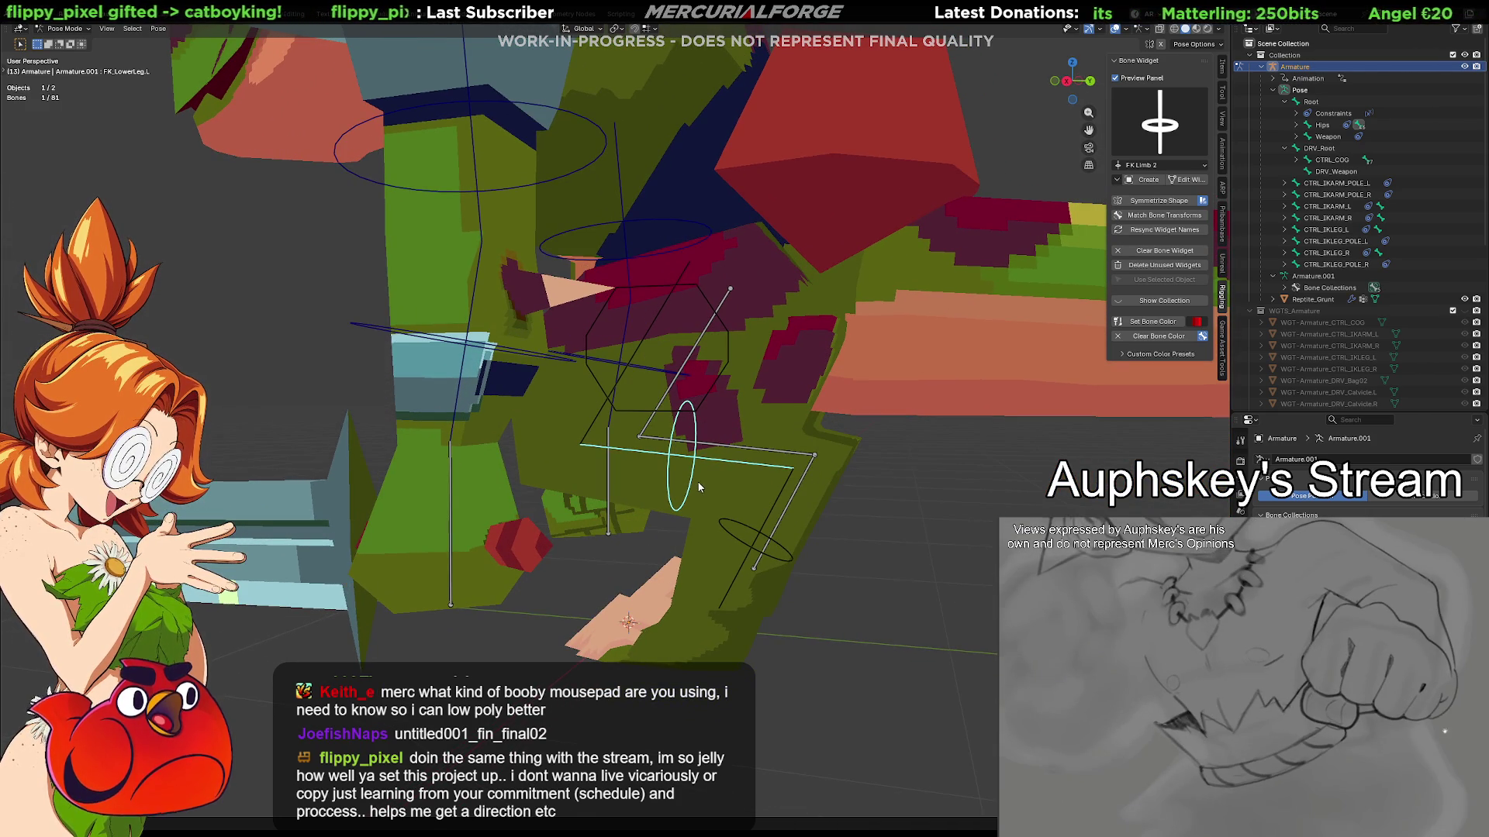
click(776, 561)
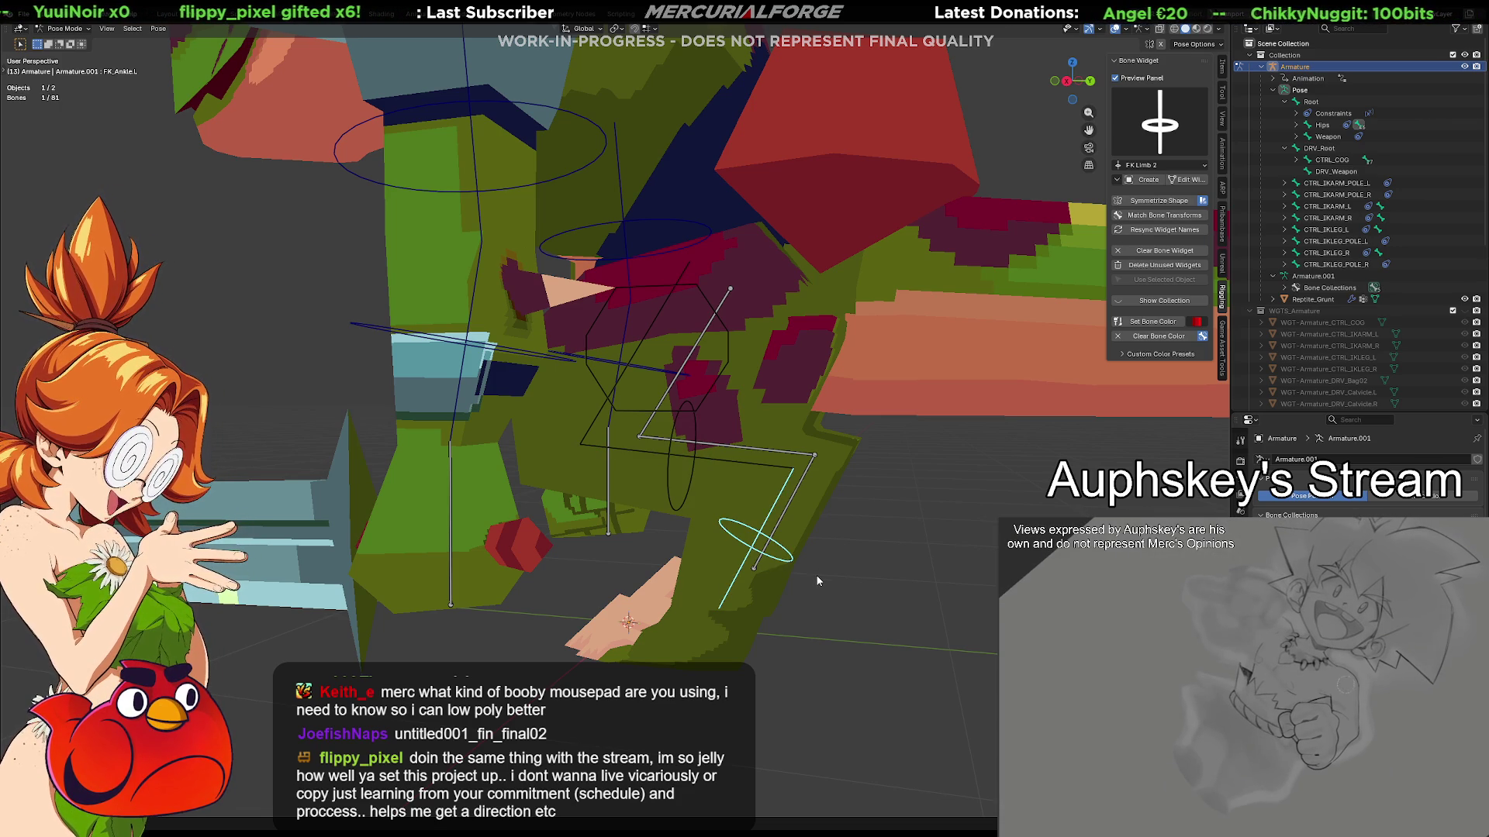
mouse_move(807, 583)
middle_down()
mouse_move(762, 557)
mouse_move(771, 564)
middle_up()
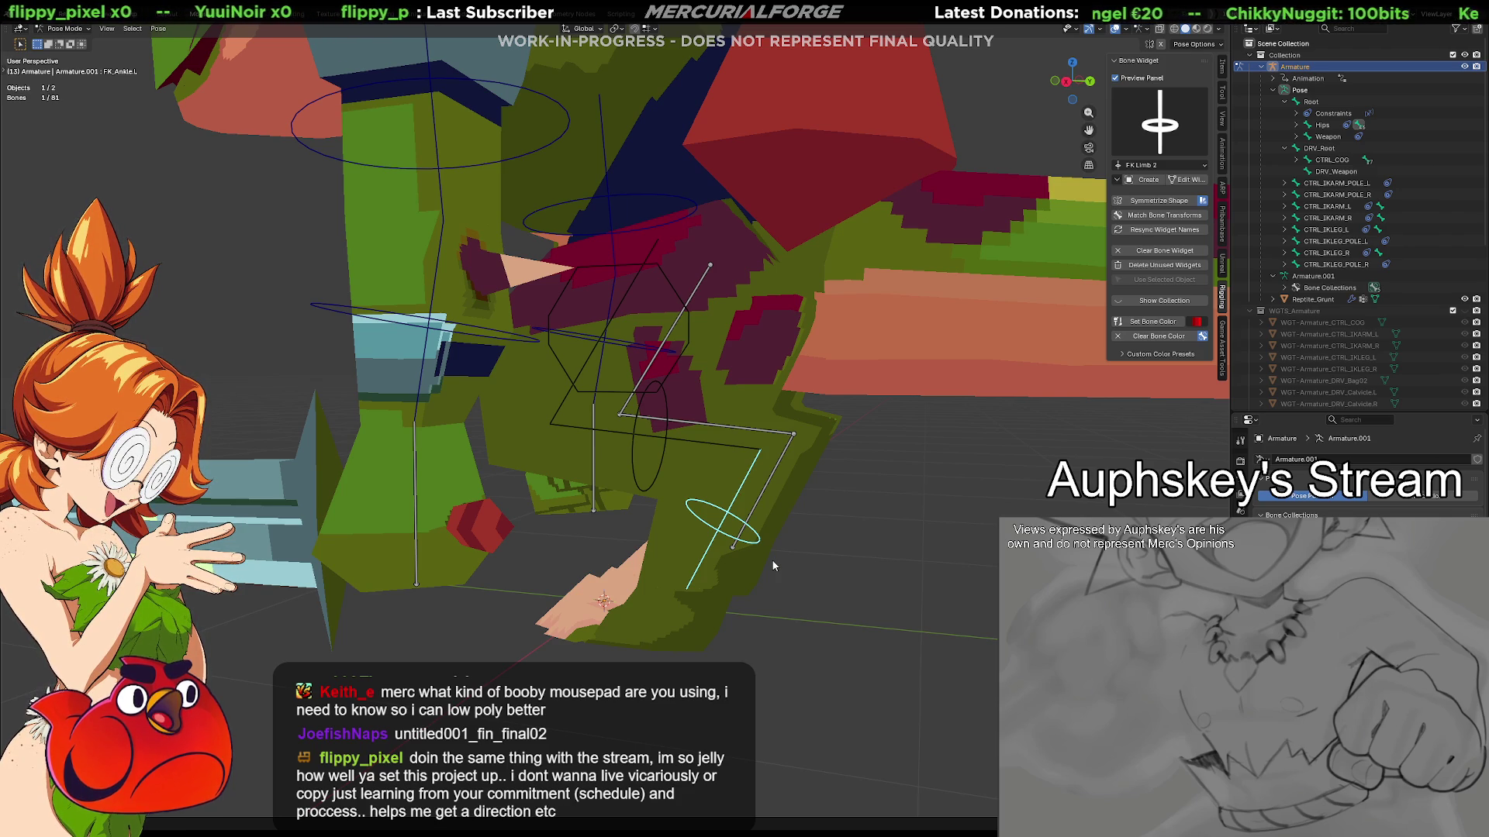
mouse_move(773, 565)
middle_down()
mouse_move(806, 570)
mouse_move(766, 543)
mouse_move(780, 535)
mouse_move(780, 592)
mouse_move(794, 580)
mouse_move(783, 565)
mouse_move(696, 514)
middle_up()
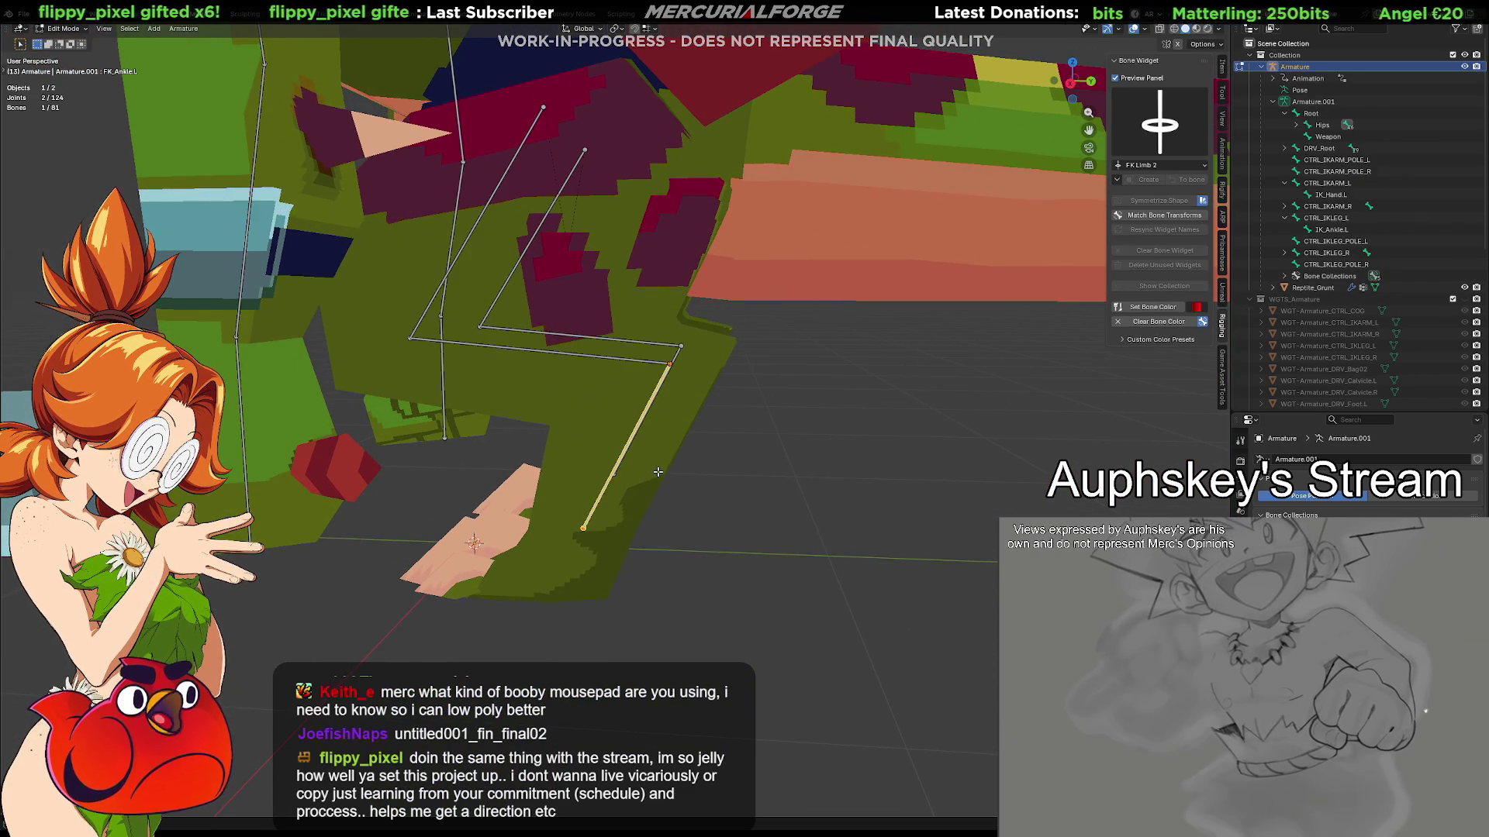
Edit the FK_Ankle.L widget and move it along Z, then exit editing
click(1189, 177)
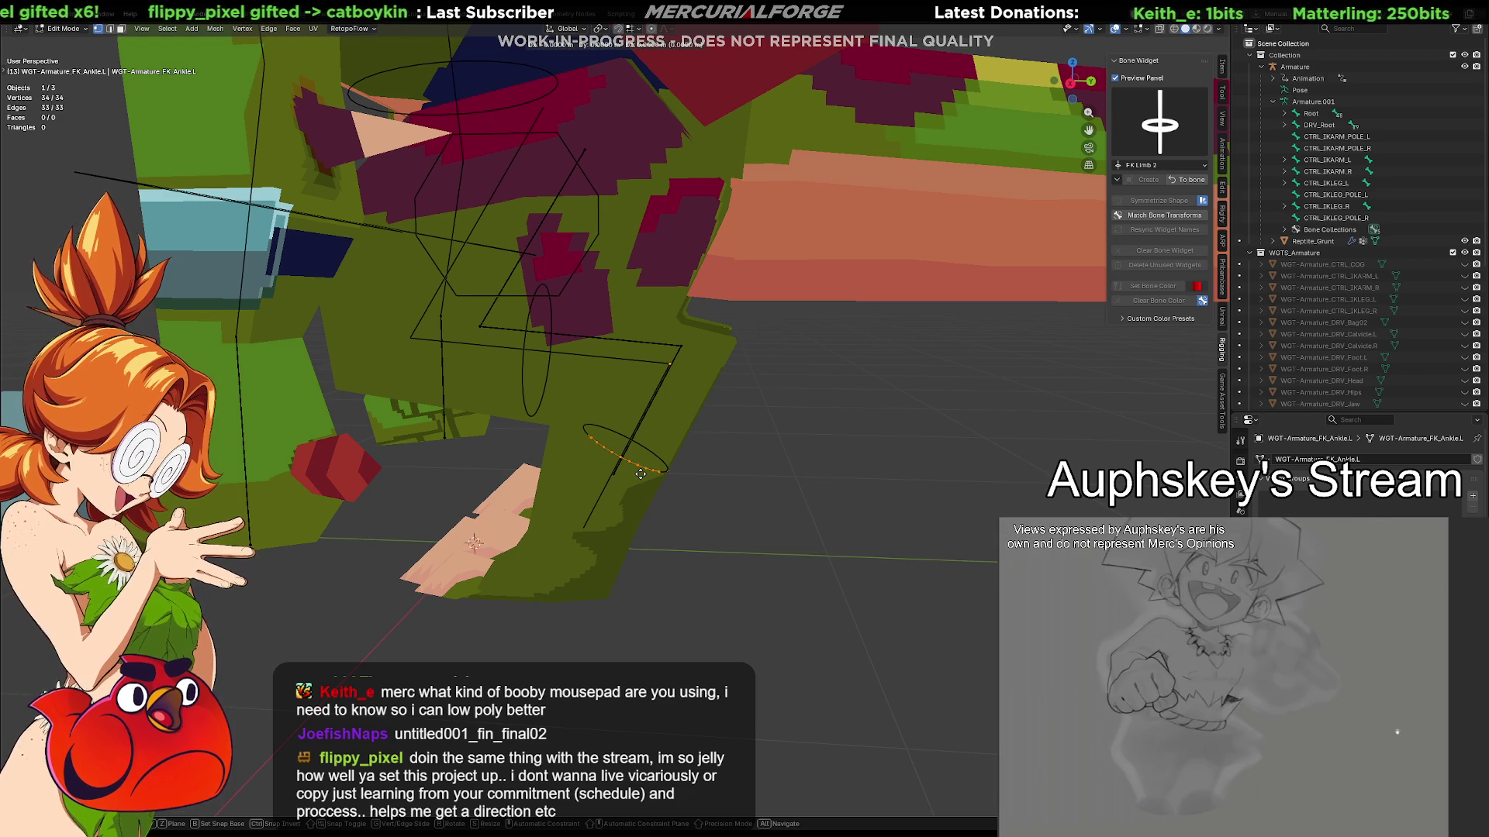
key(g)
key(y)
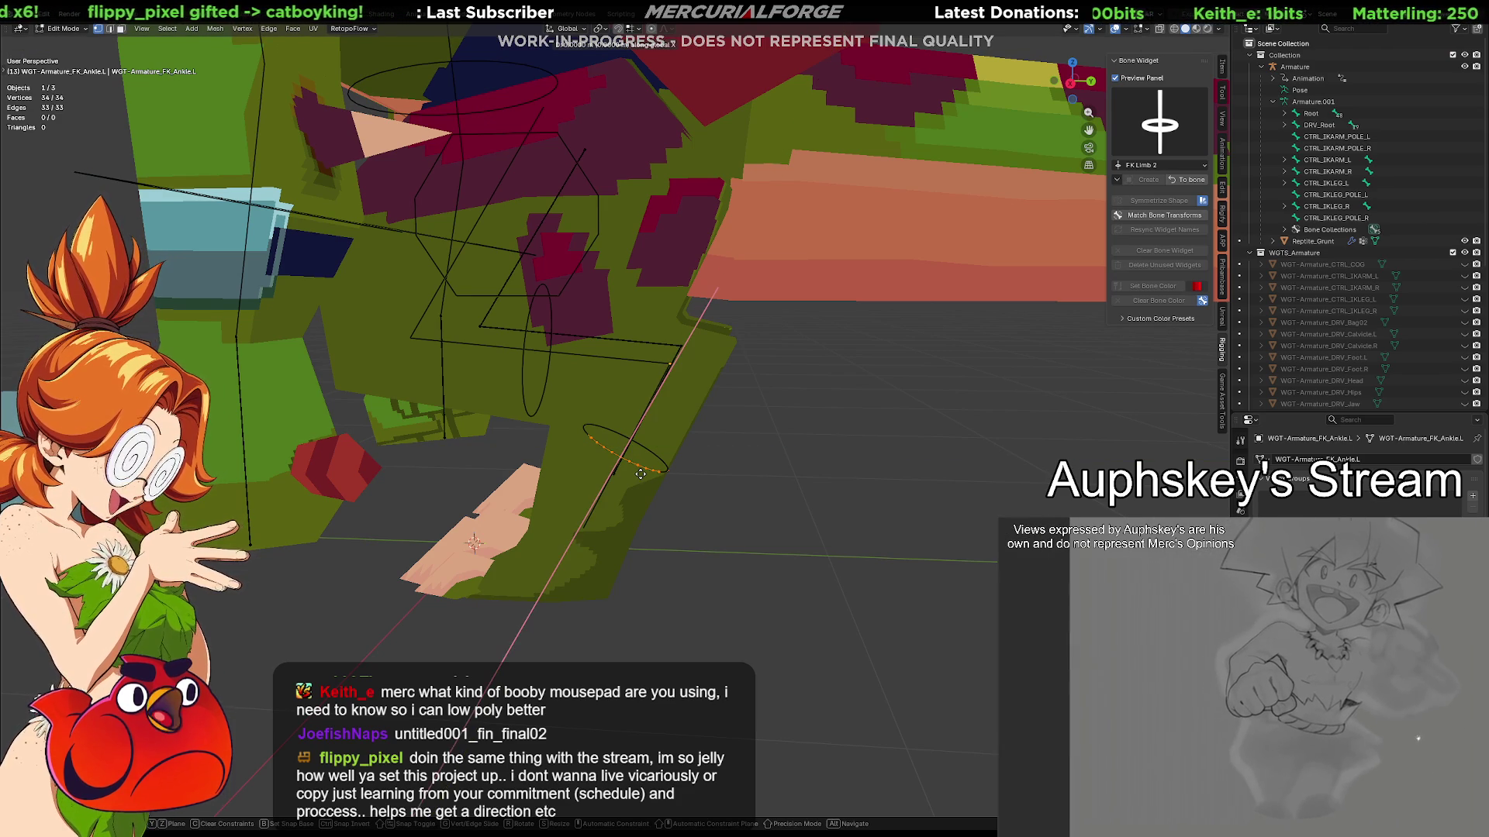
key(z)
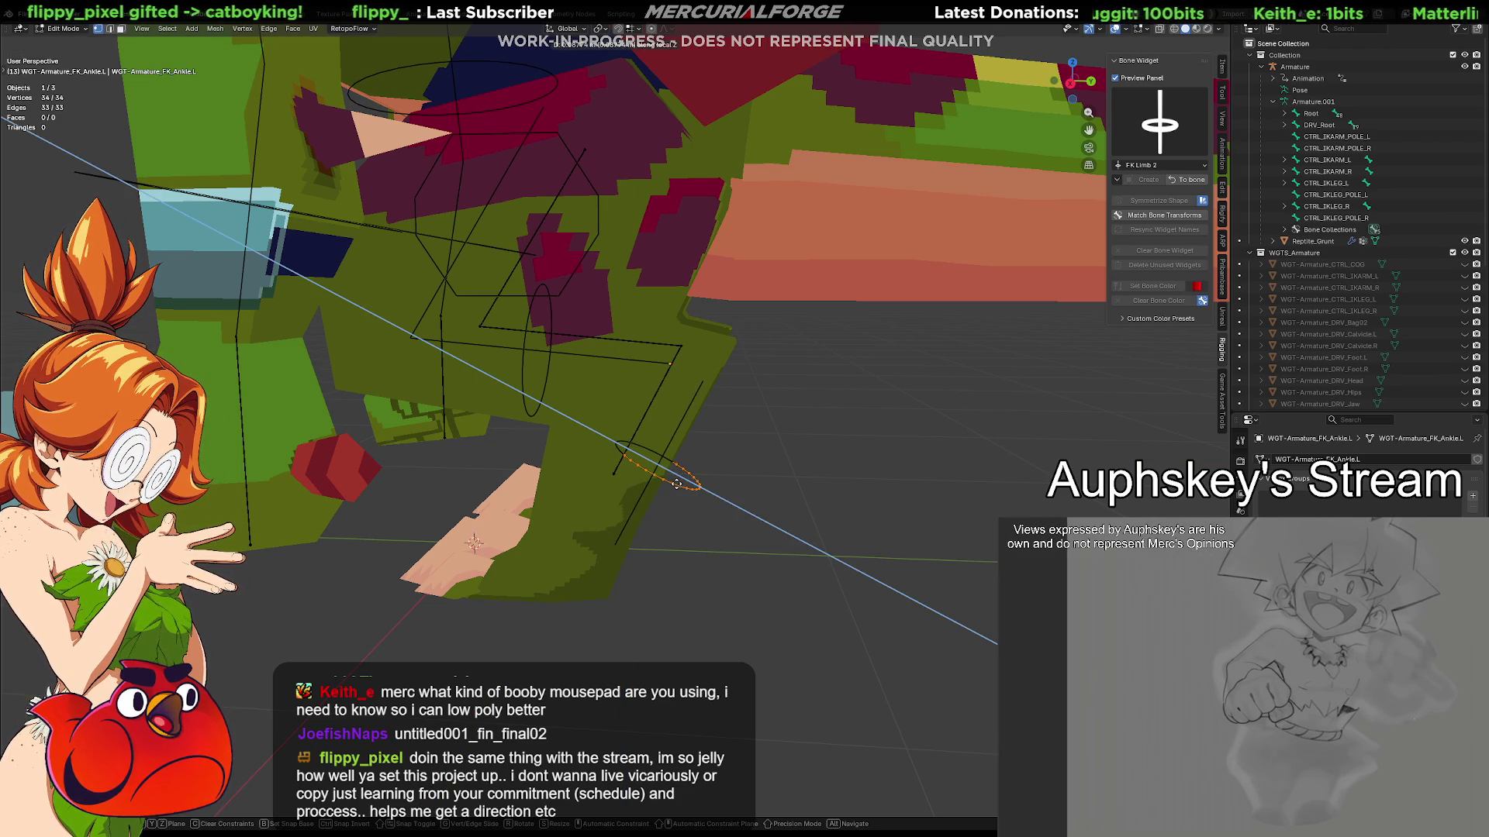
click(667, 480)
key(Tab)
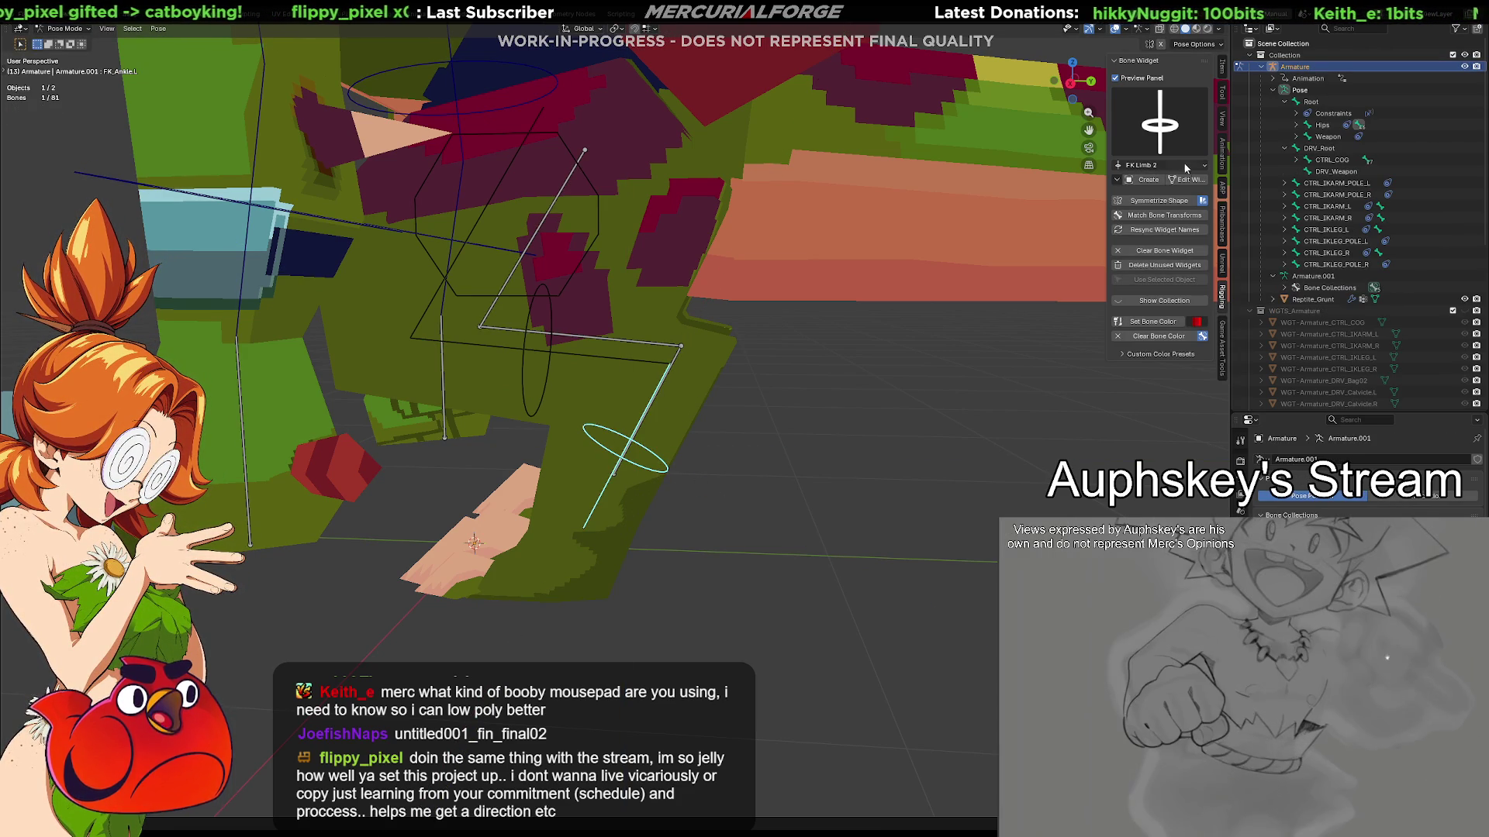
Reopen the ankle widget, move the ellipse along local Z and rotate it around X
click(1185, 179)
shift+click(652, 469)
shift+click(652, 469)
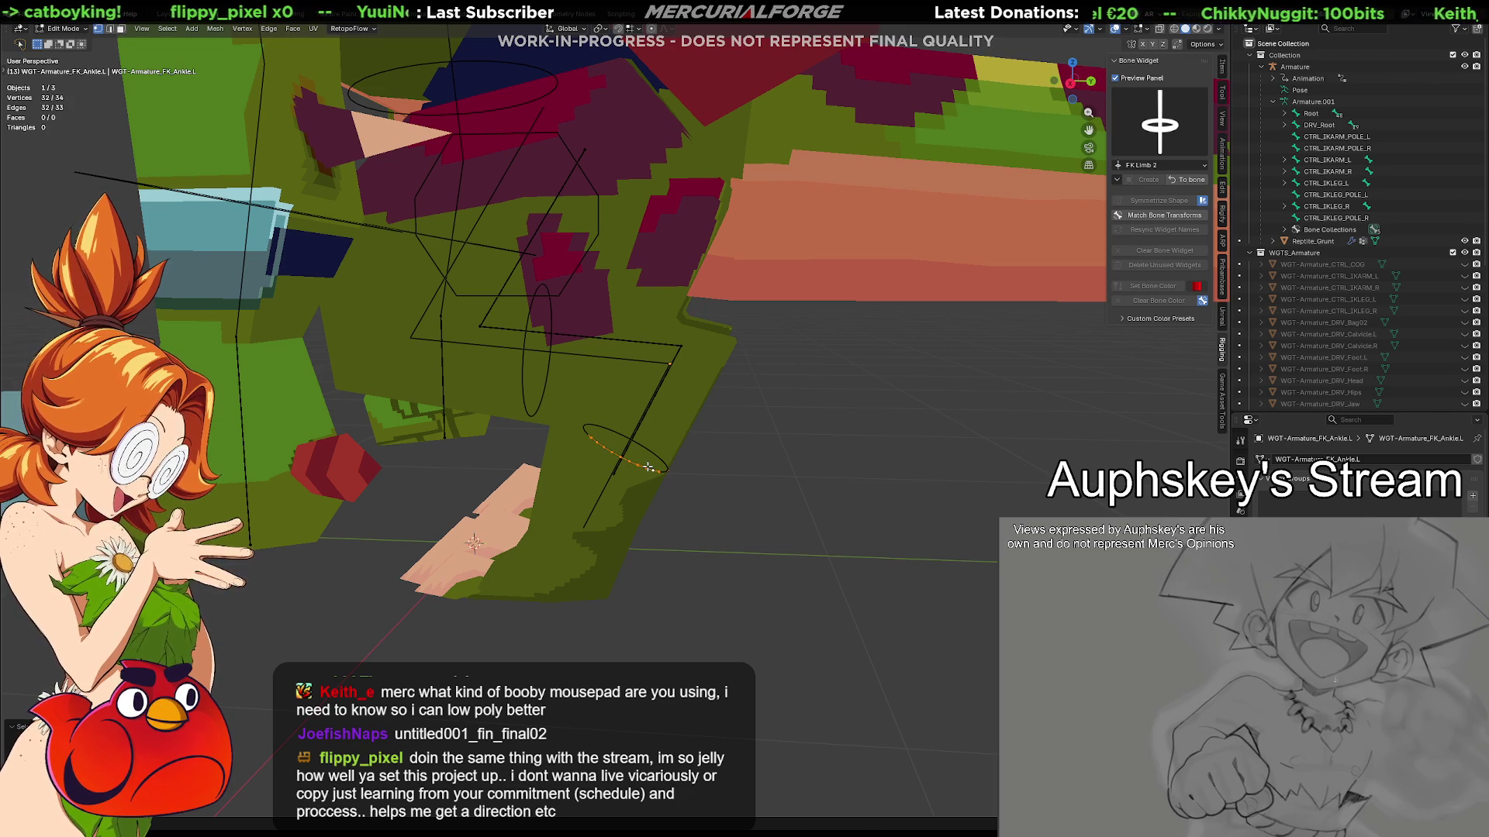
key(g)
key(z)
key(z)
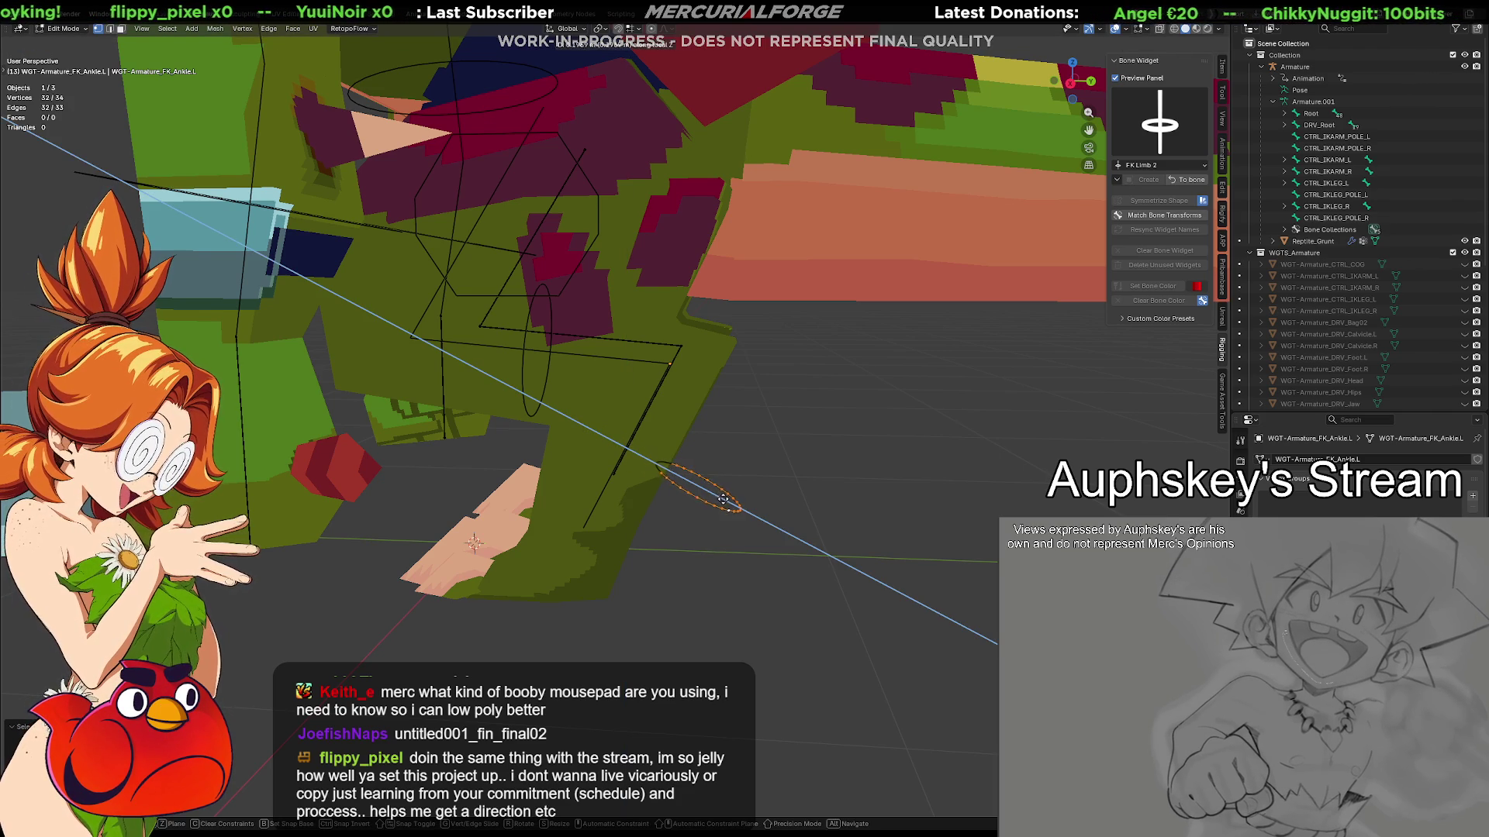
click(724, 501)
mouse_move(724, 500)
middle_down()
mouse_move(737, 481)
mouse_move(721, 450)
mouse_move(730, 486)
middle_up()
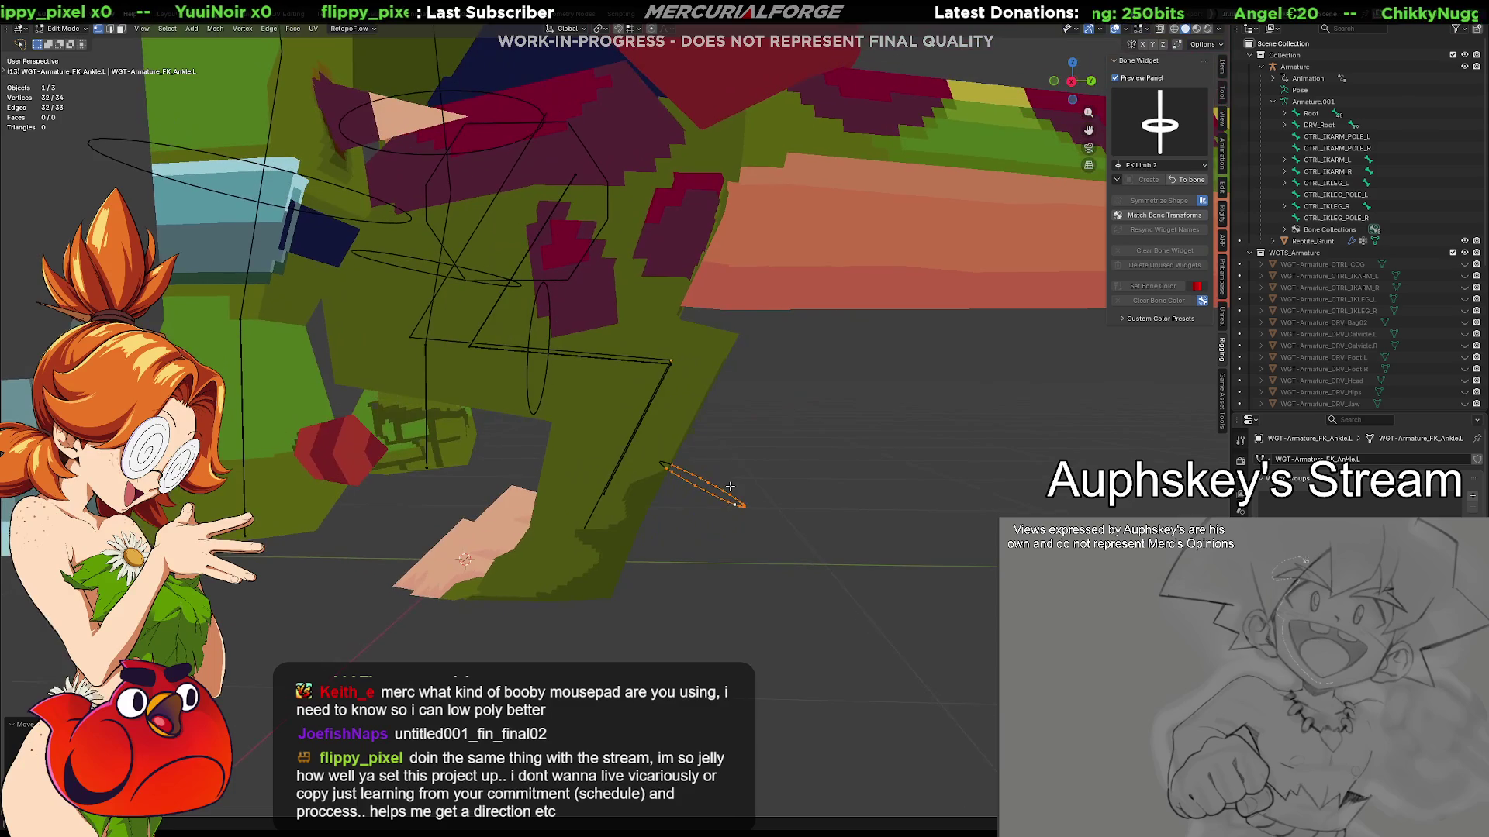
key(r)
key(x)
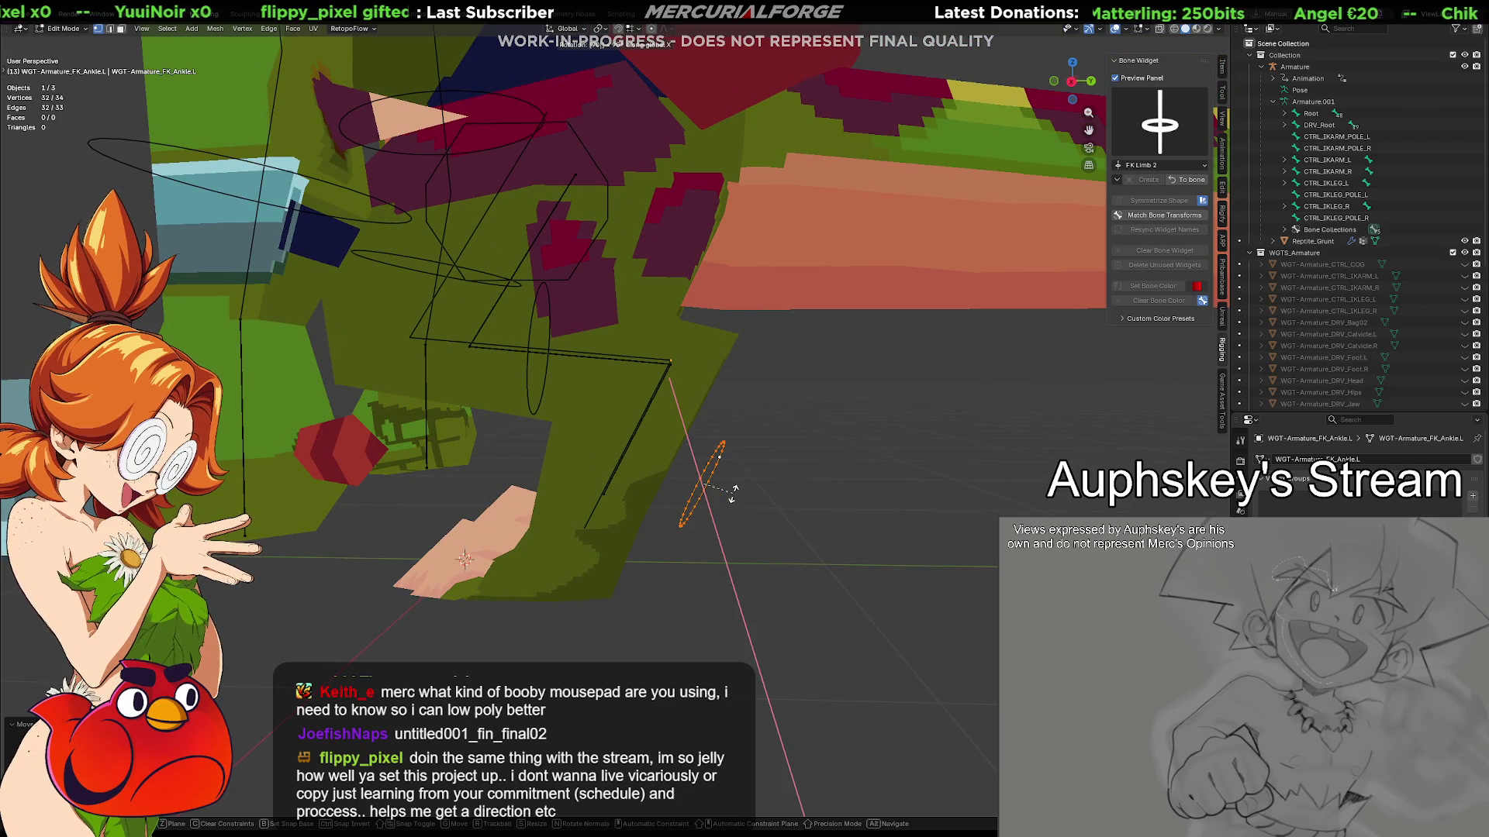
click(733, 494)
middle_drag(731, 491, 728, 491)
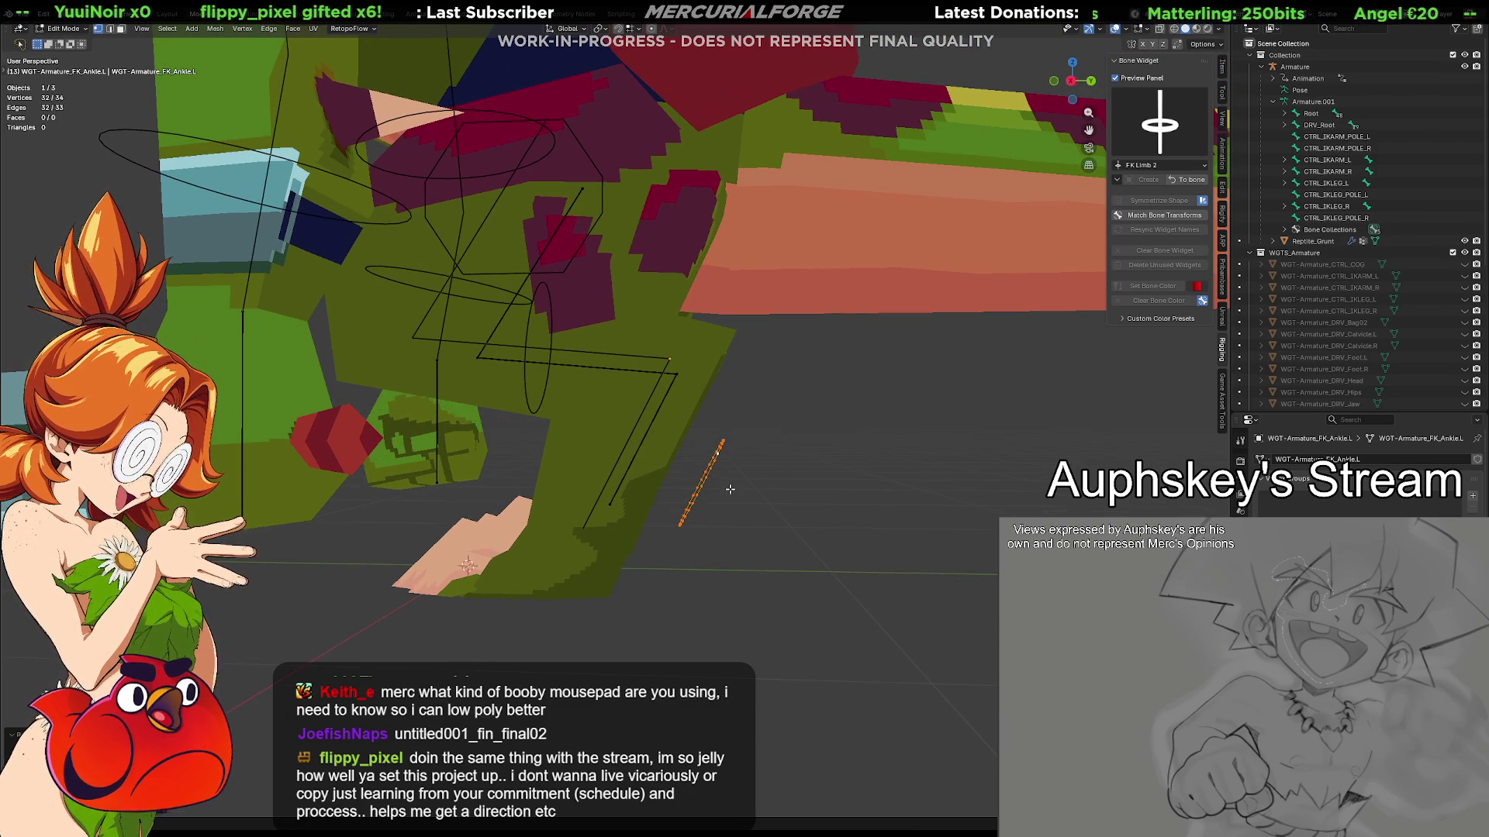
Move the ankle ellipse along Z, narrow it along X and stretch it along Y
key(g)
key(z)
key(z)
click(721, 489)
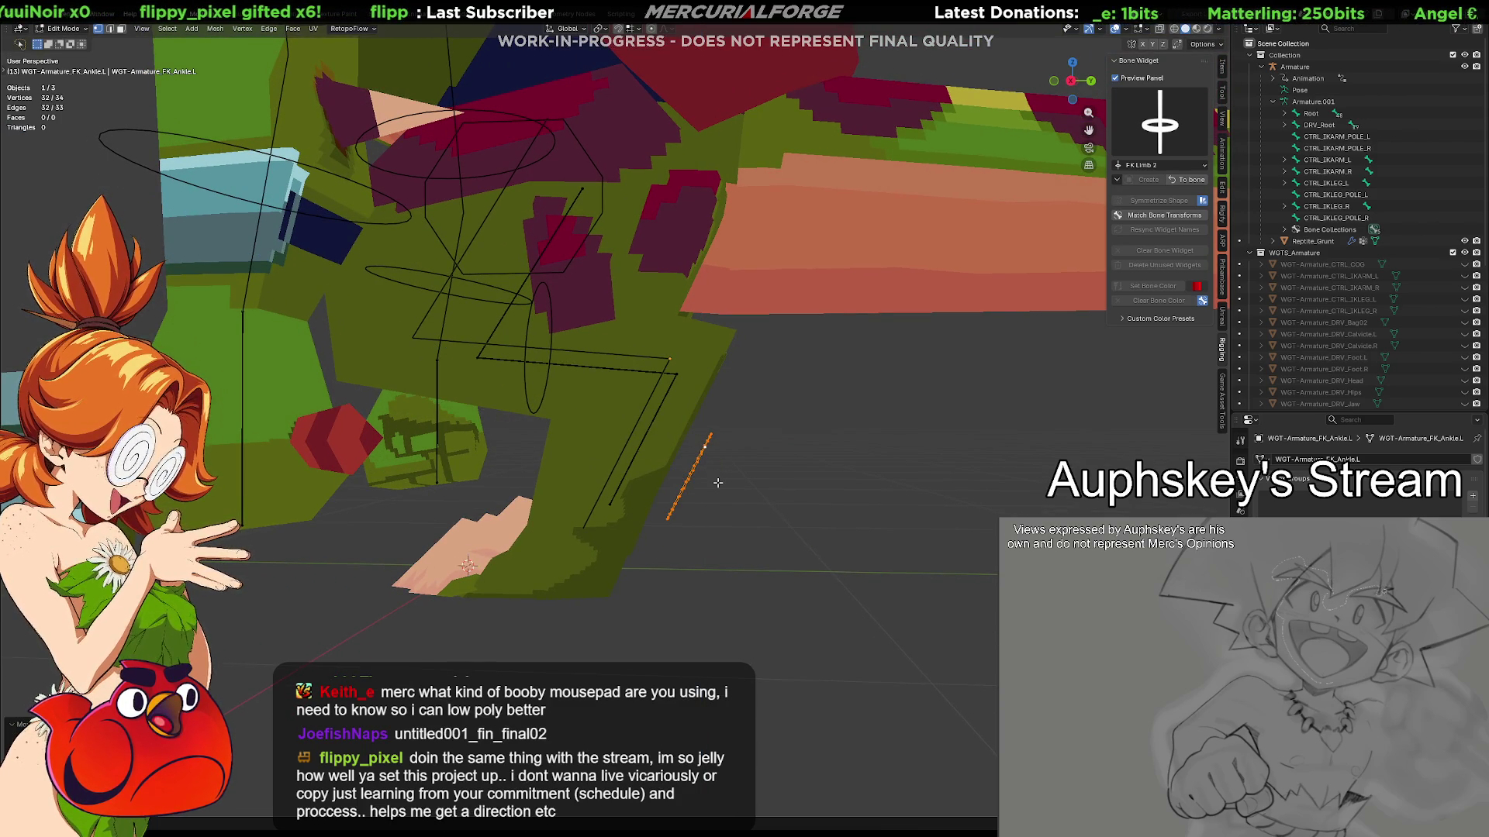
middle_drag(717, 487, 555, 467)
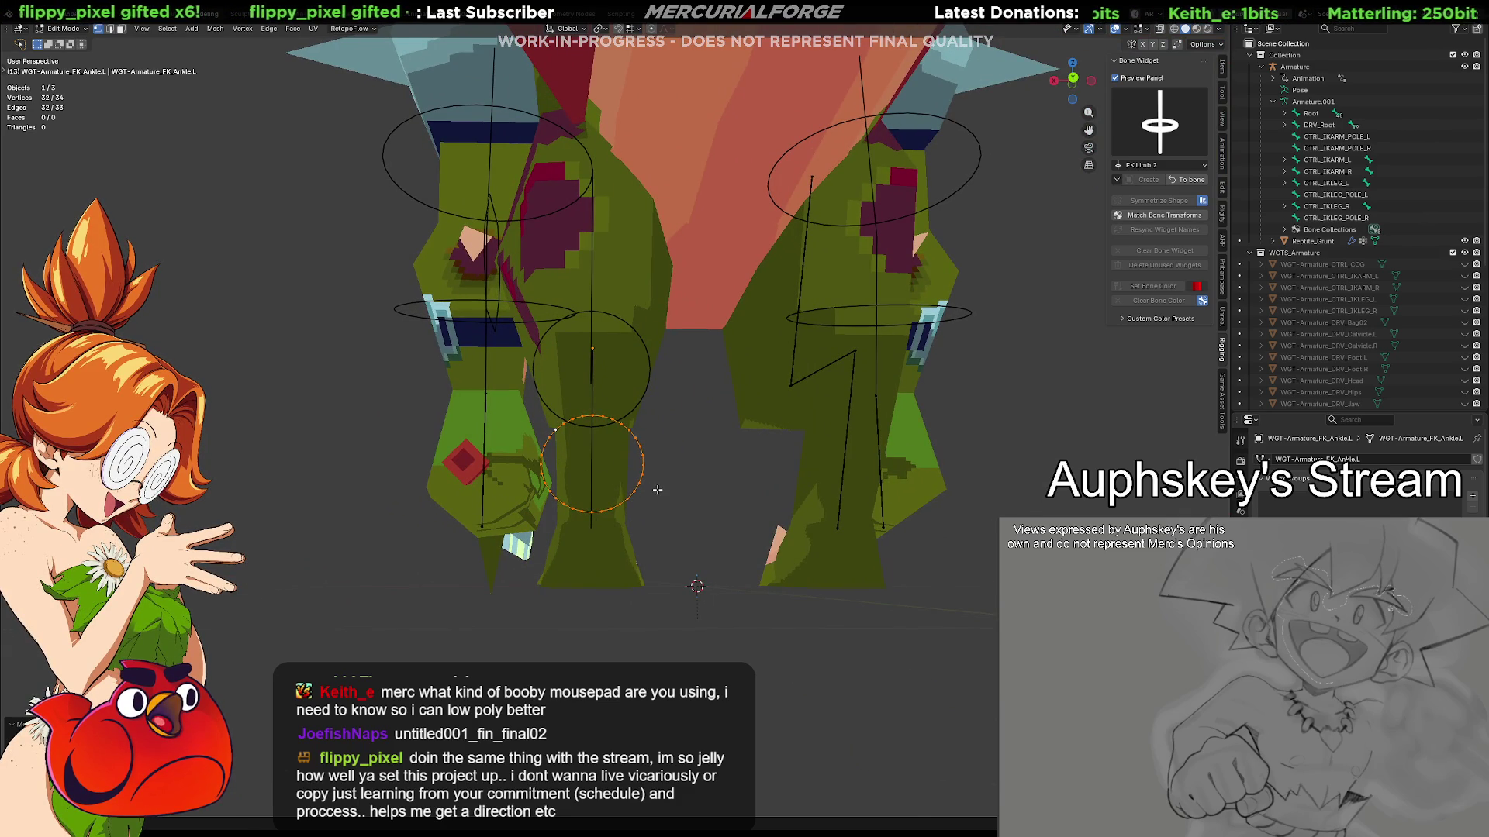
key(s)
key(x)
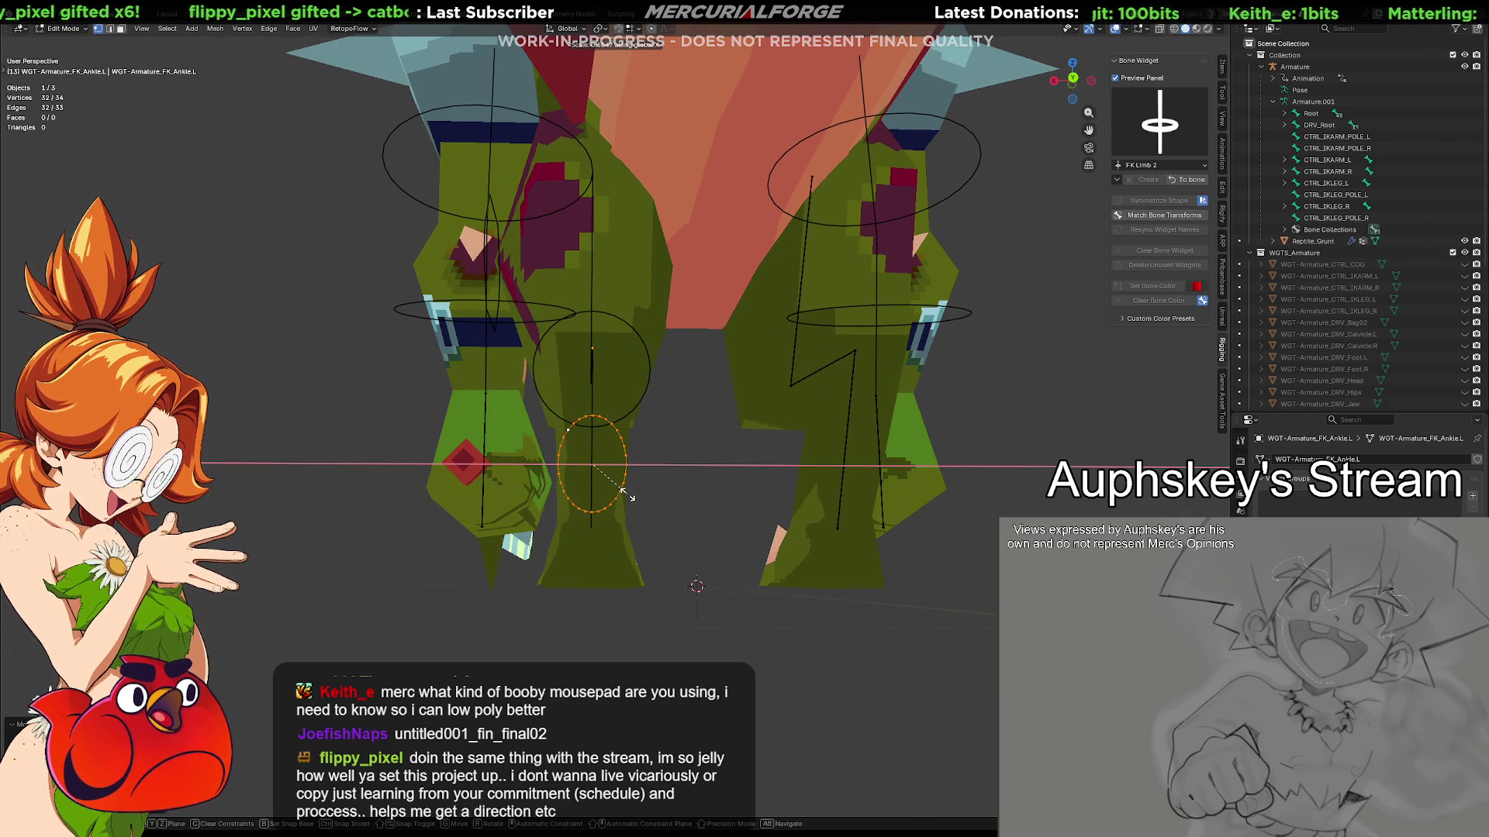
click(622, 495)
key(s)
key(y)
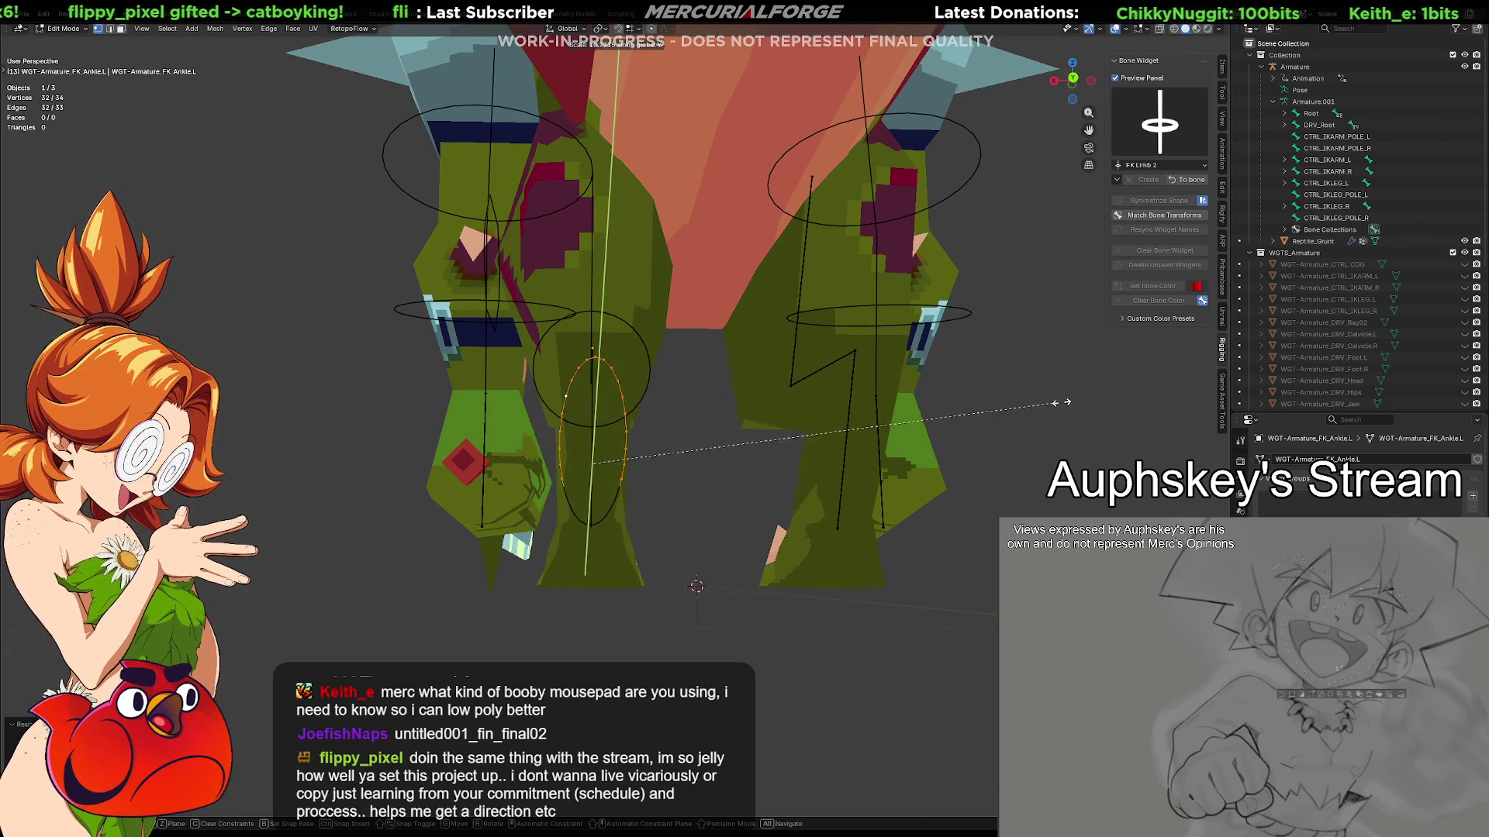
click(703, 473)
mouse_move(703, 472)
middle_down()
mouse_move(726, 494)
mouse_move(808, 494)
middle_up()
Cancel a Y move and stretch the ankle ellipse along local Y instead
key(g)
key(y)
key(y)
right_click(829, 491)
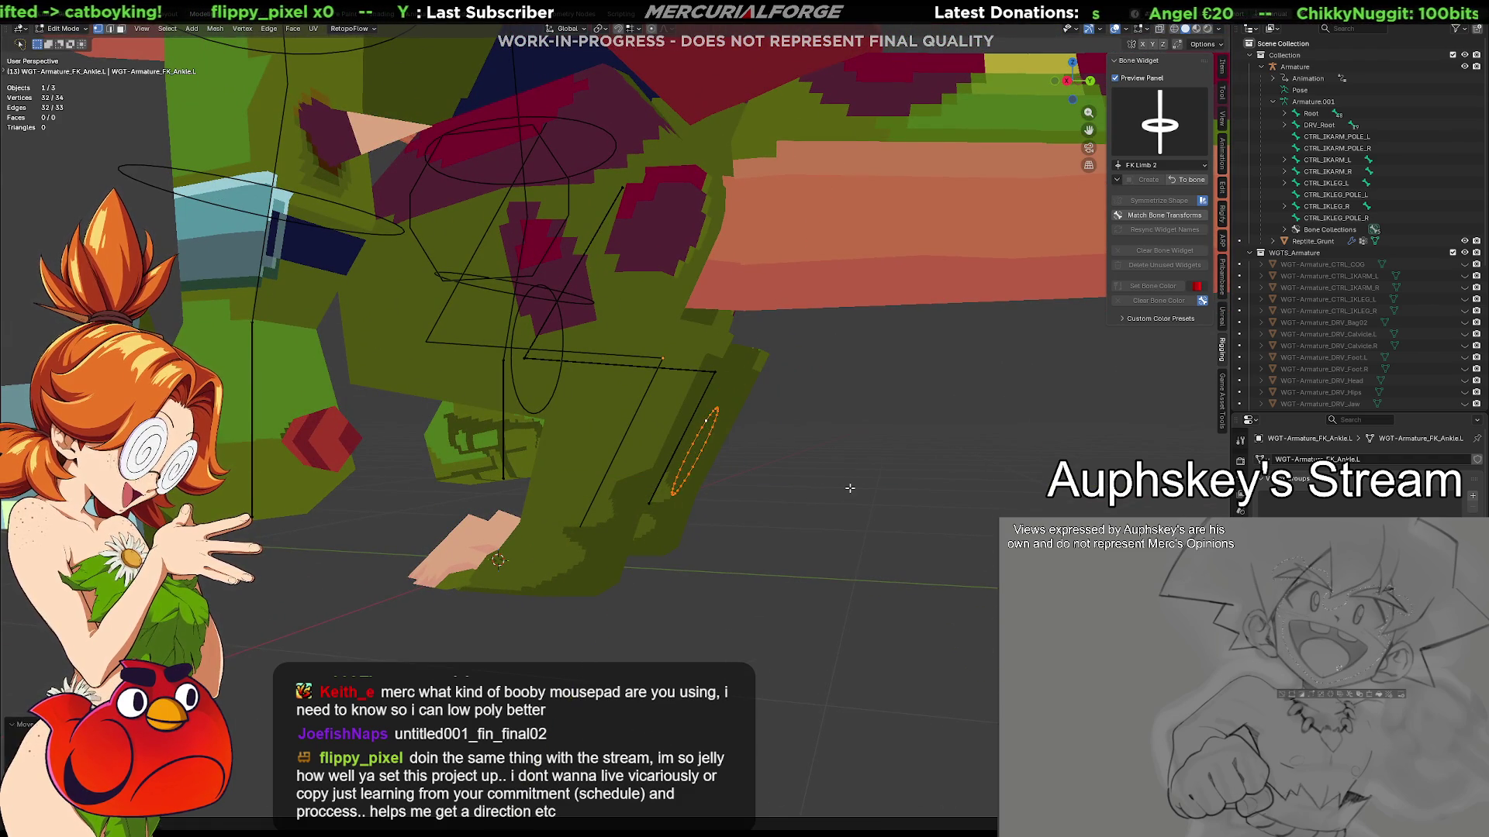
key(s)
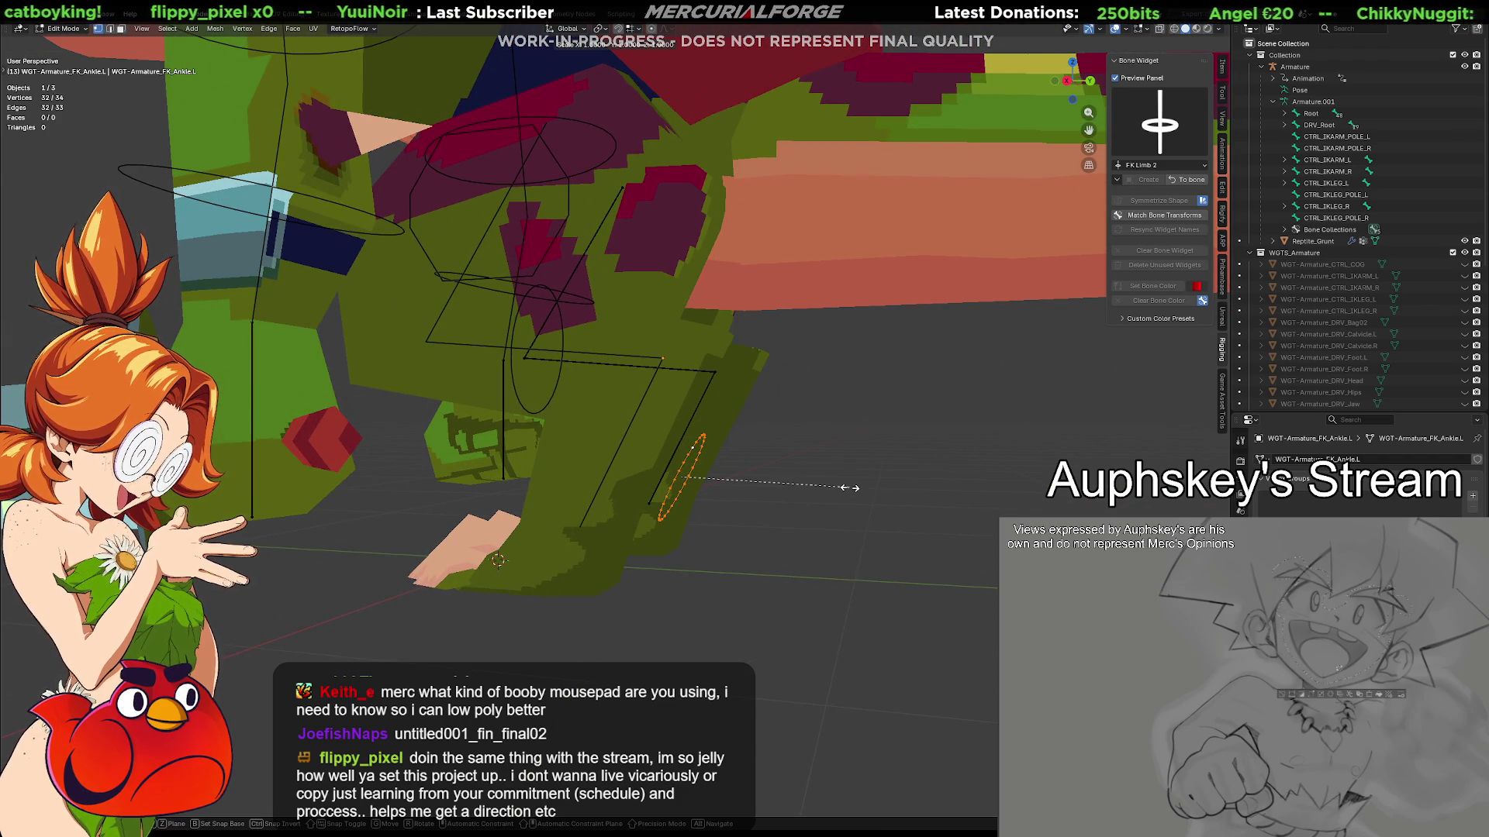
key(y)
key(y)
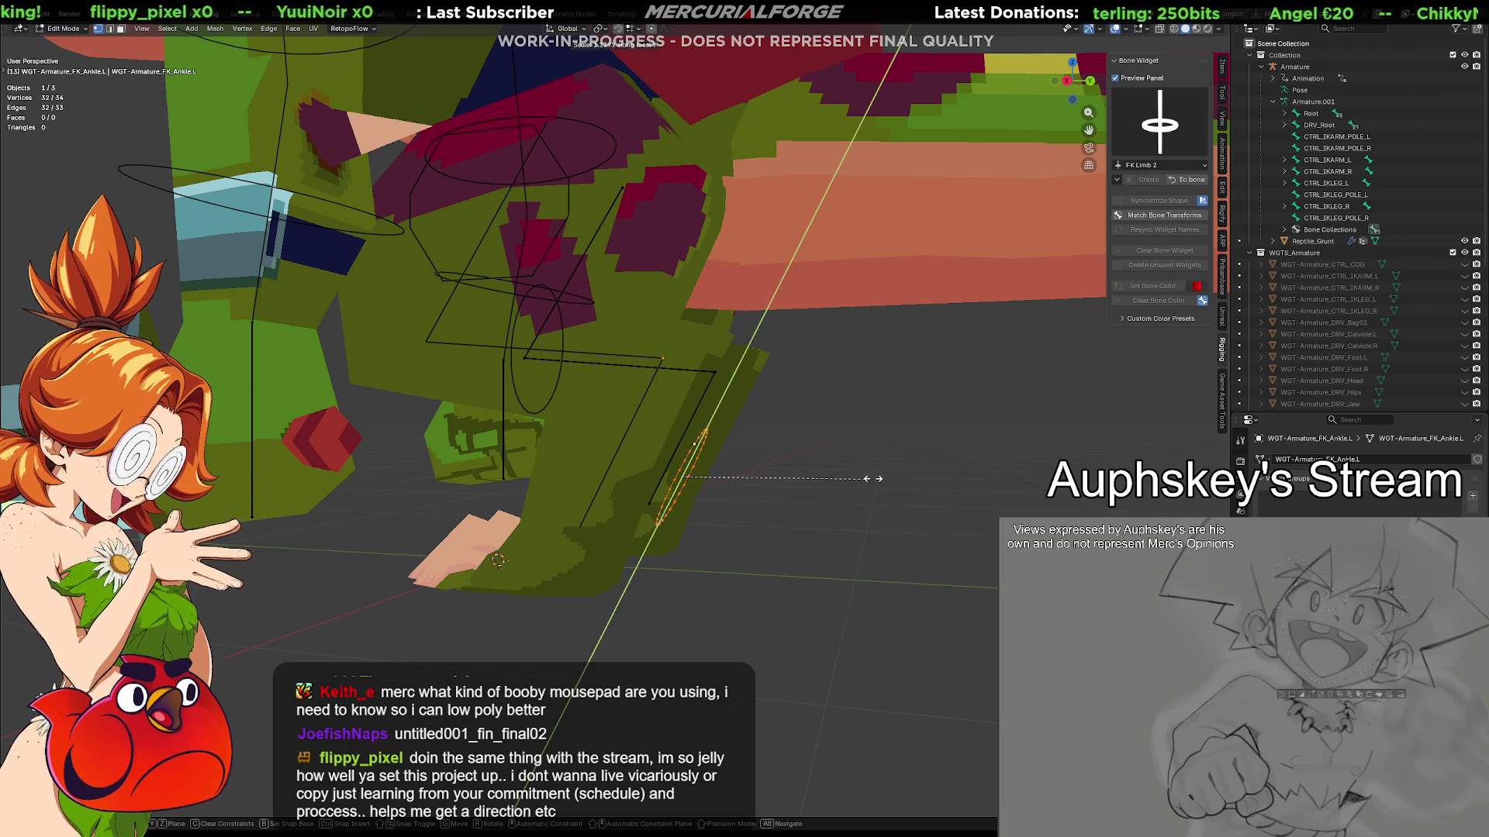
click(832, 460)
mouse_move(832, 461)
middle_down()
mouse_move(814, 449)
mouse_move(880, 462)
mouse_move(781, 482)
middle_up()
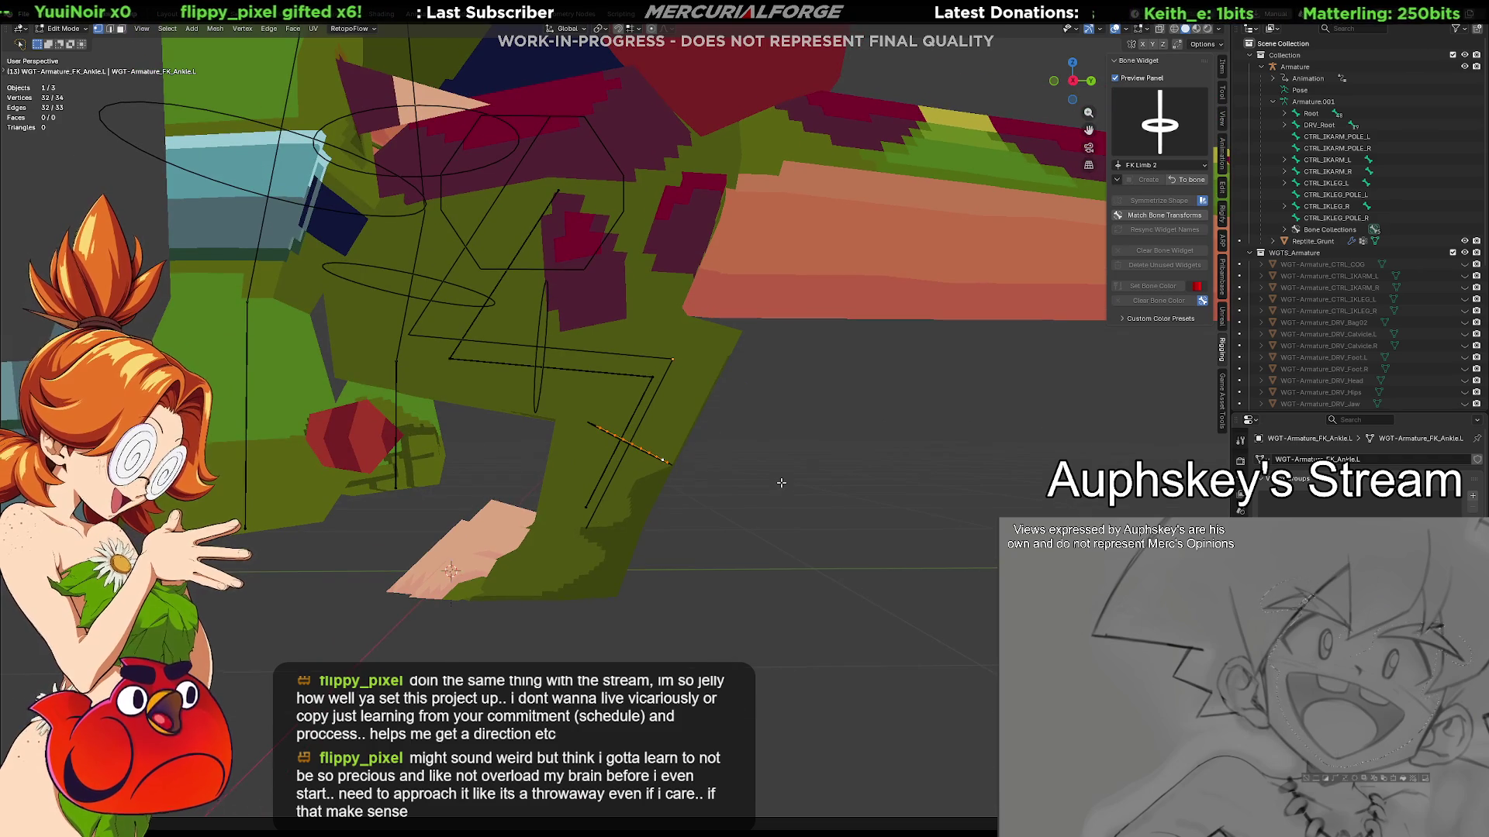
Nudge the ring slightly, rotate it around X and scale it into a wider flat ellipse
key(s)
key(z)
key(z)
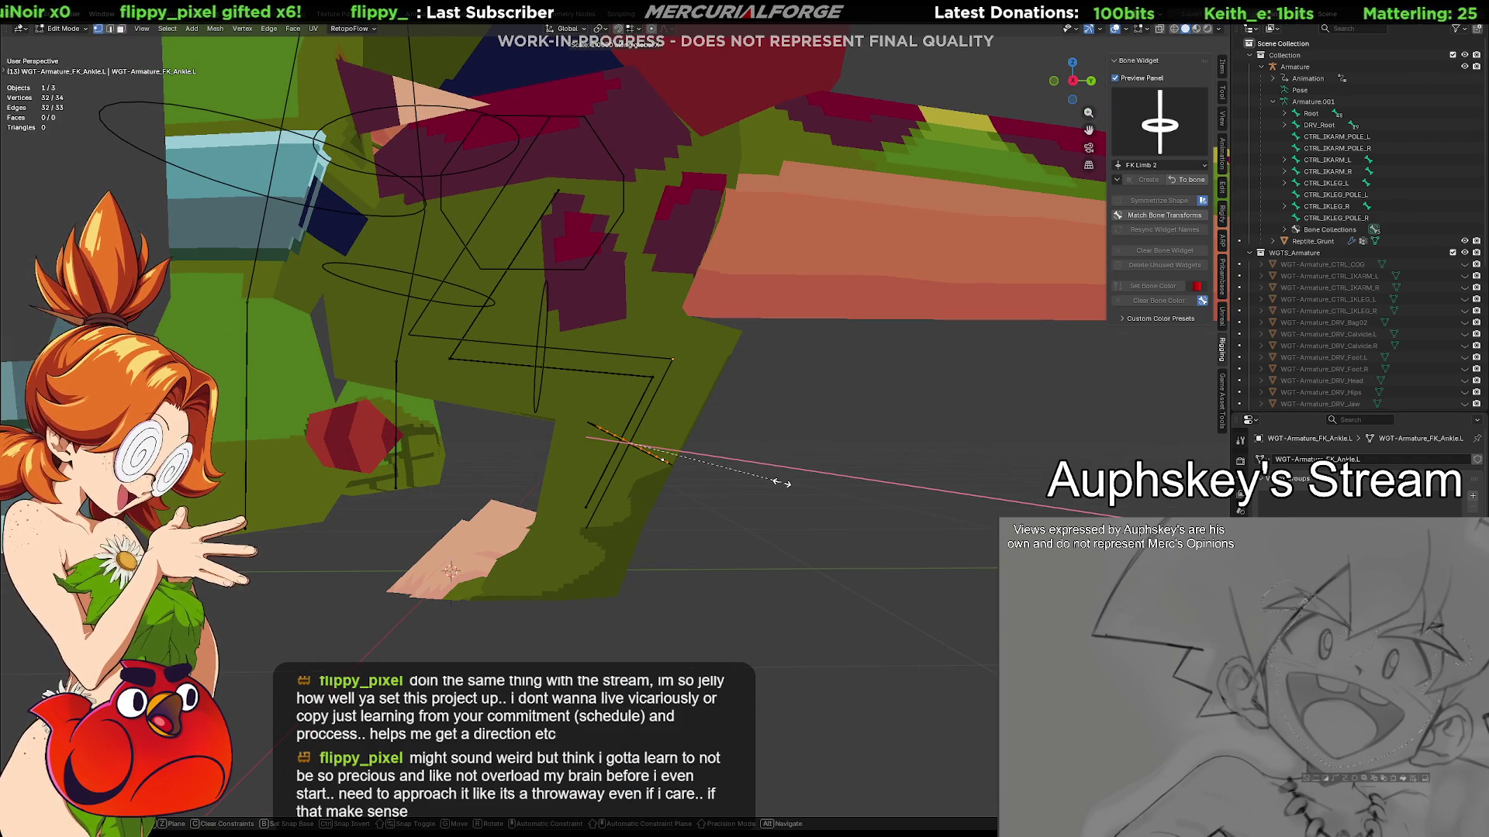
key(y)
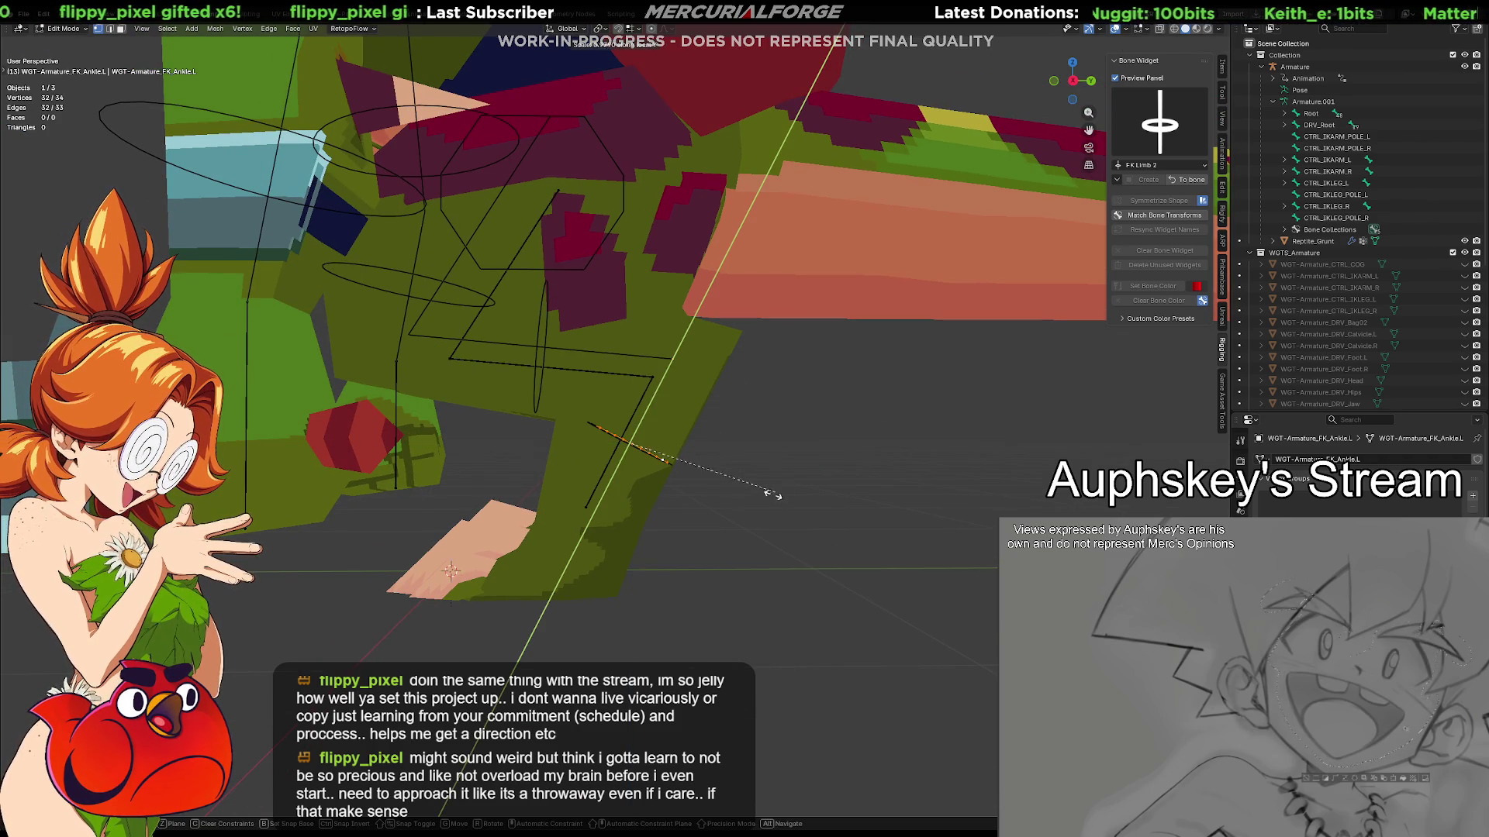
key(g)
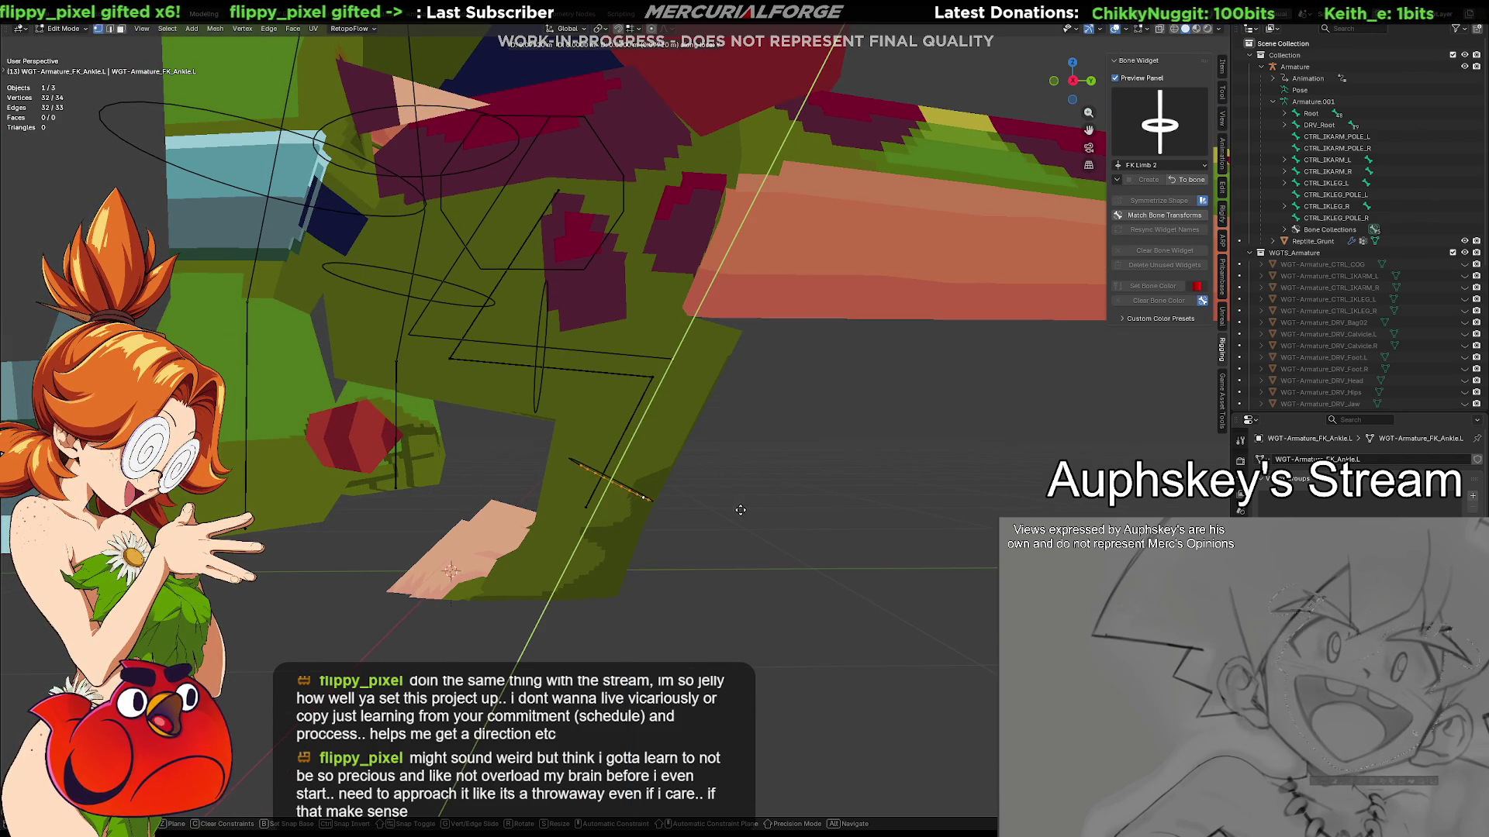
click(730, 516)
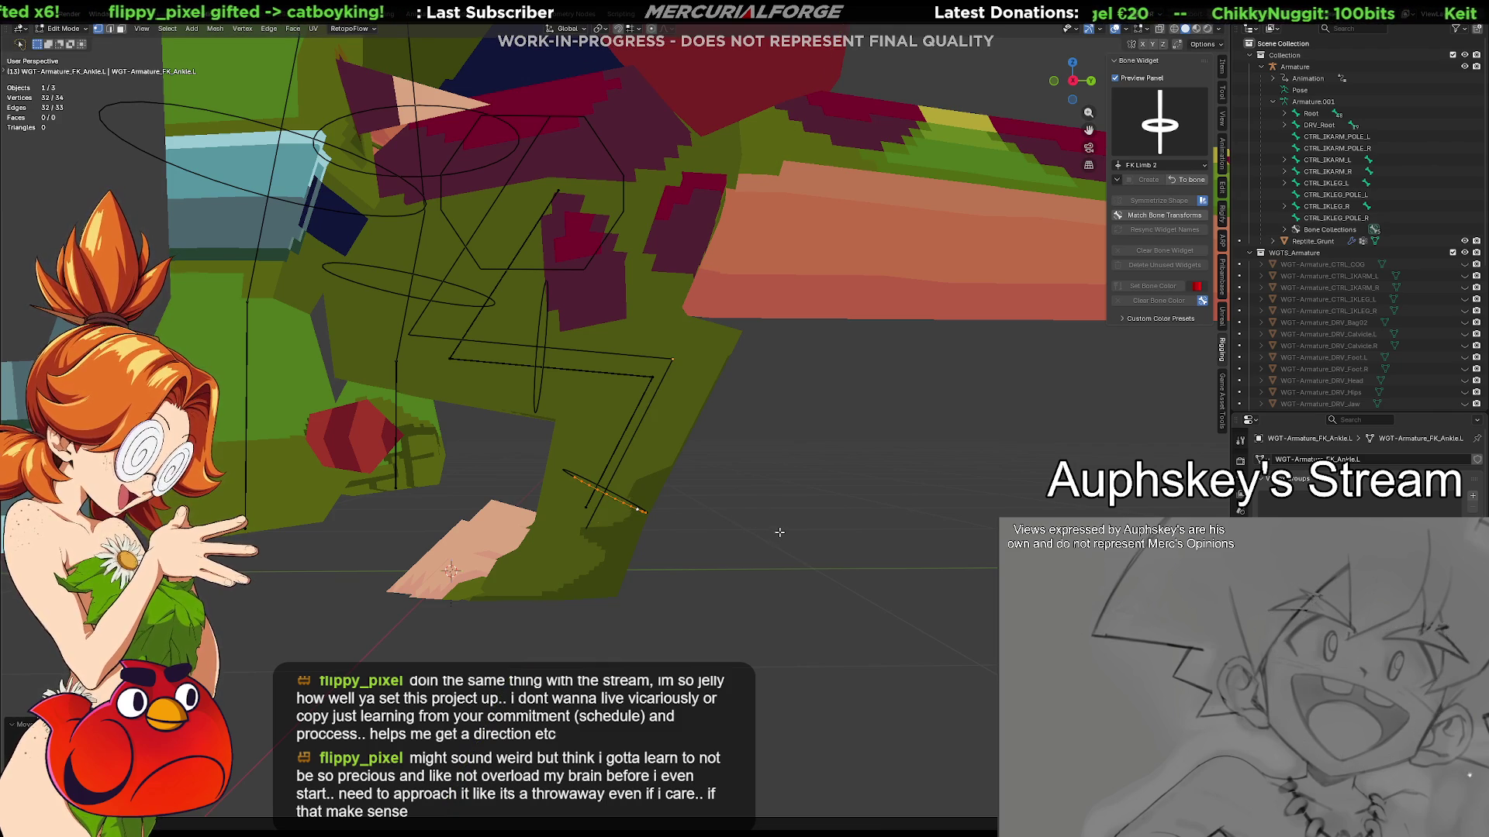
key(r)
key(x)
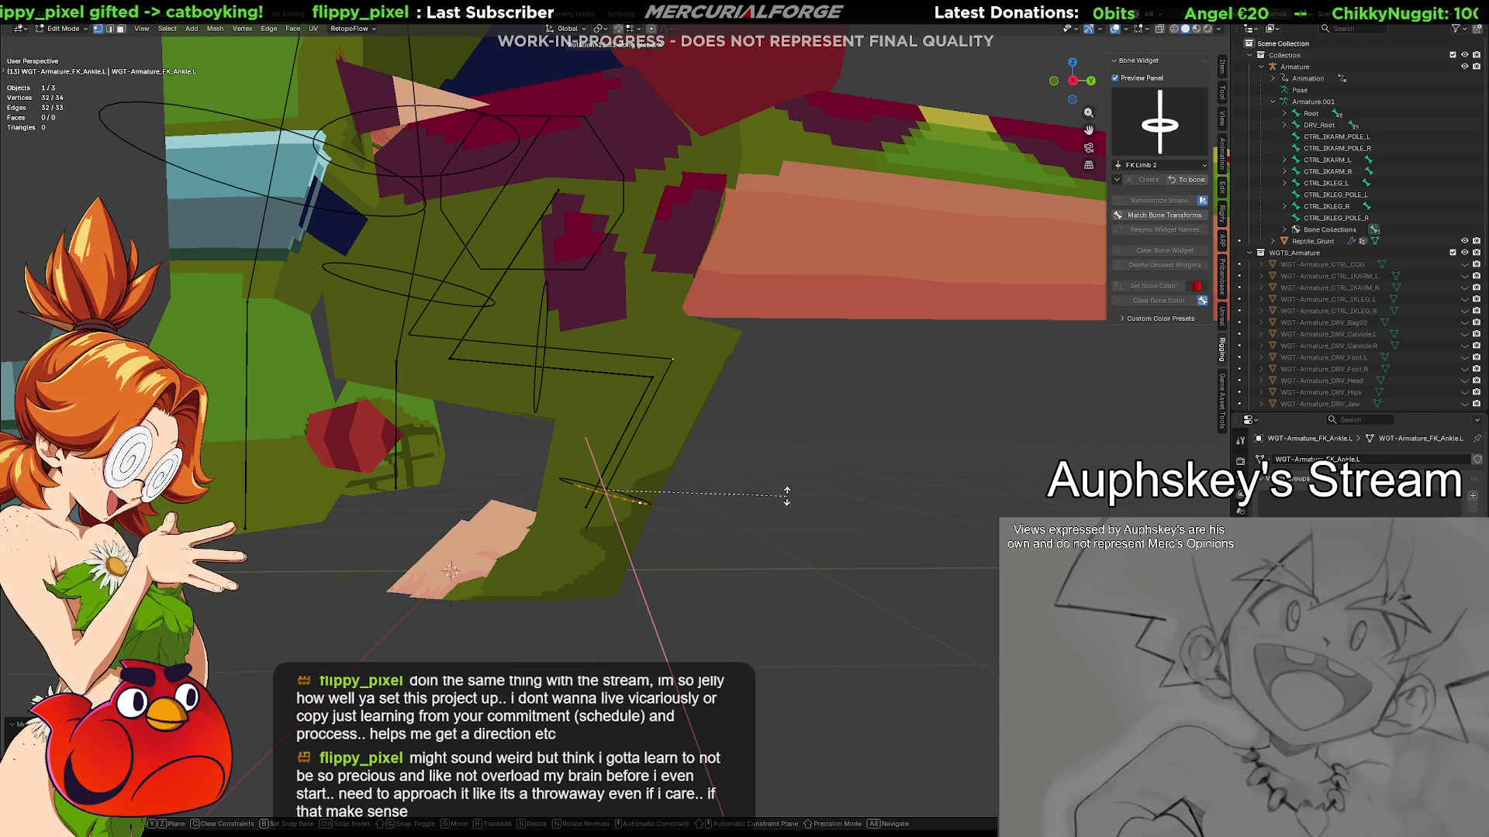
key(s)
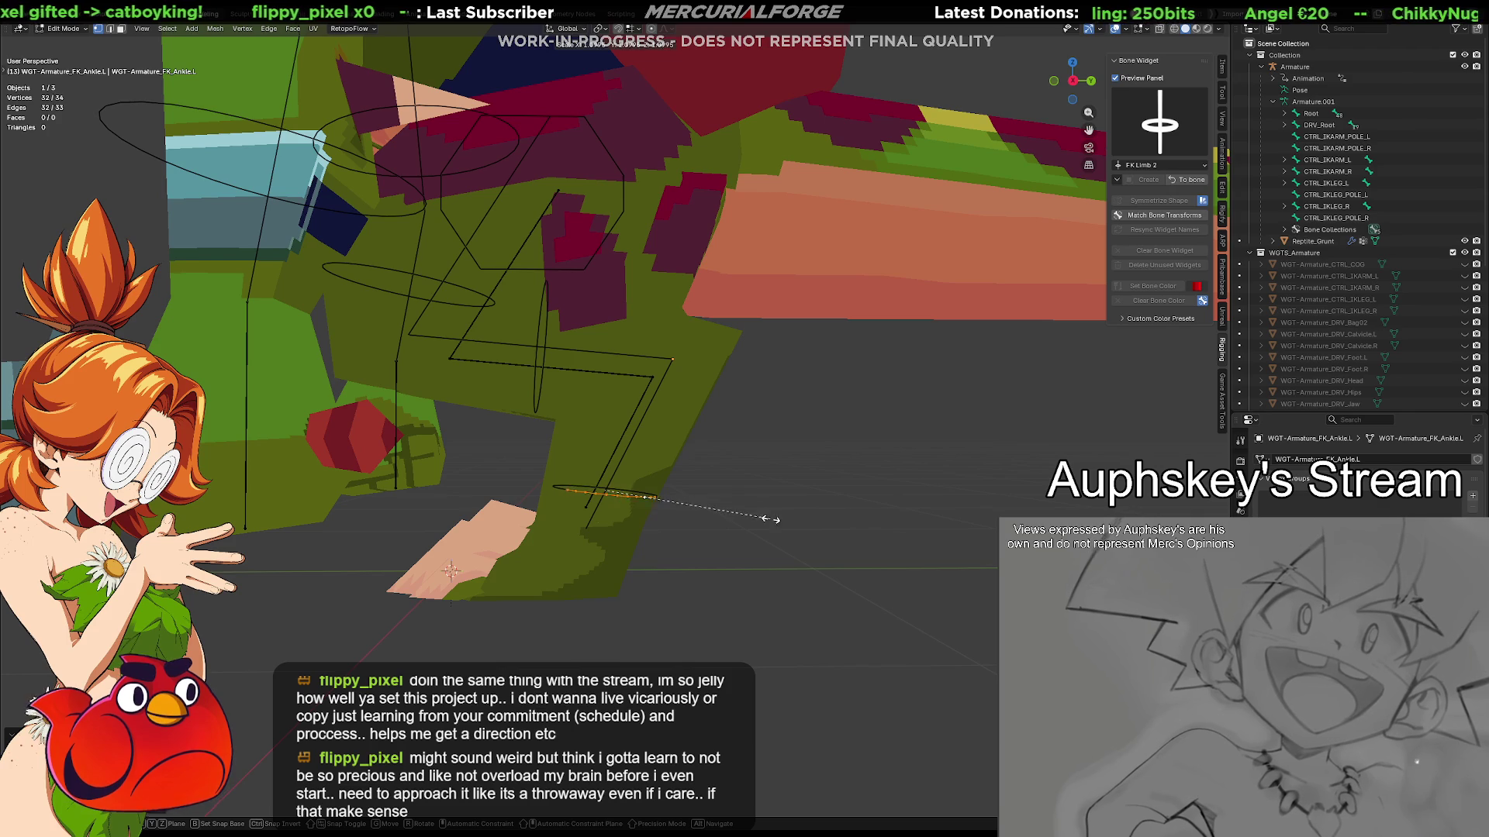
click(855, 512)
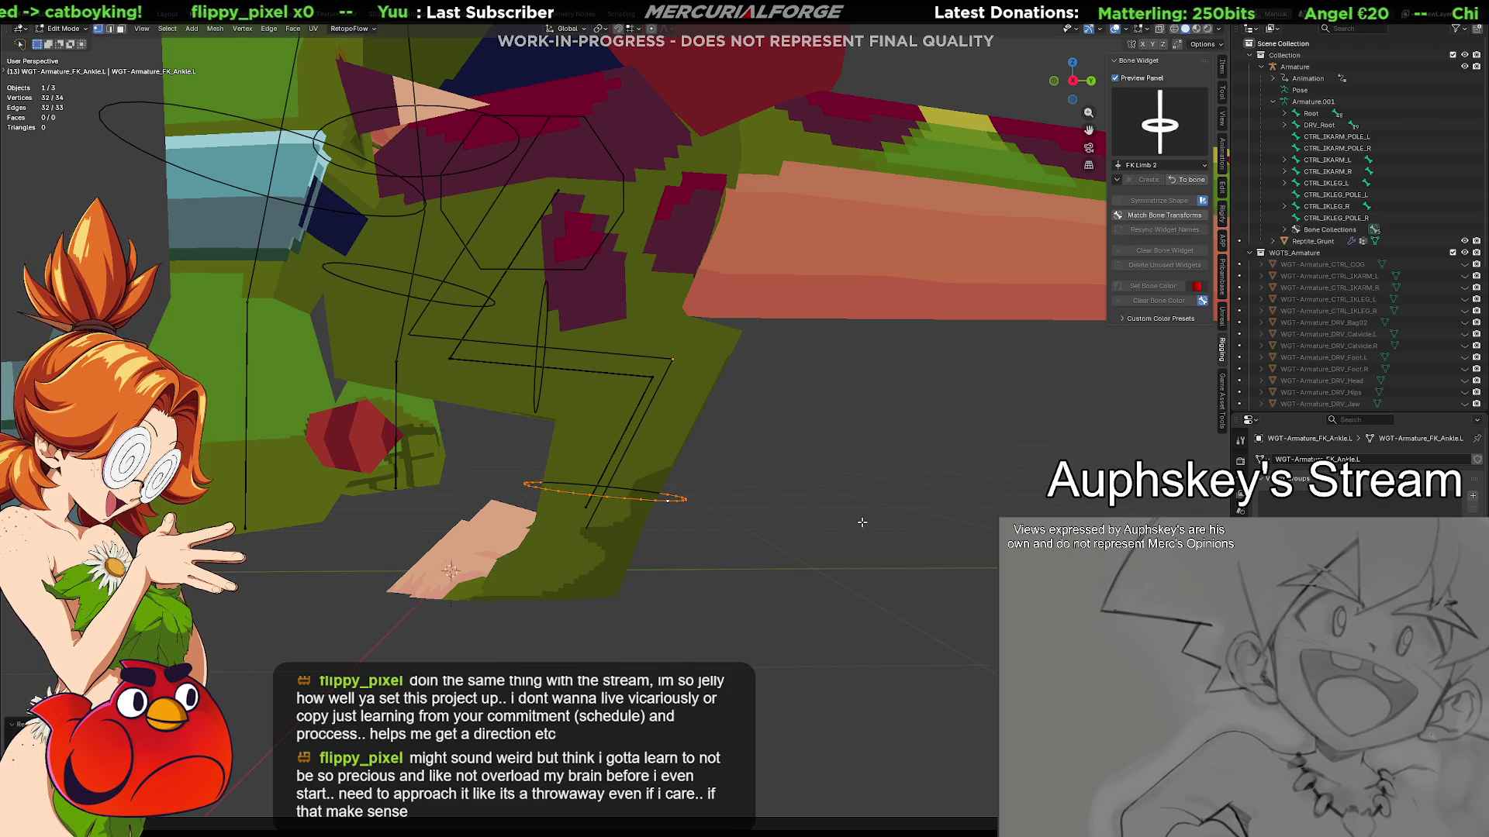
middle_drag(778, 478, 1109, 273)
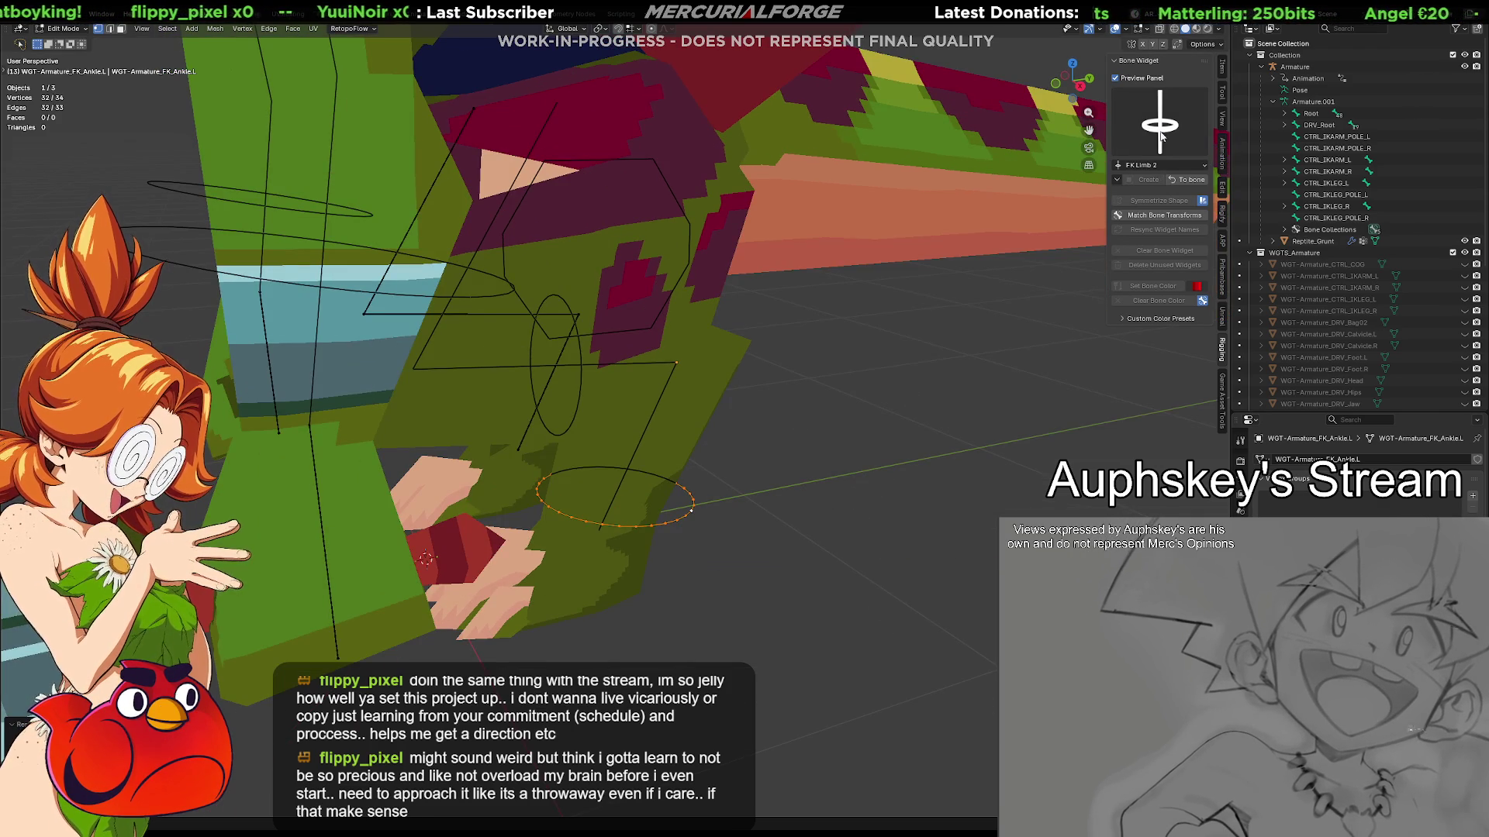
Choose the Plane widget shape and create it on the FK_Ankle.L bone
click(1161, 138)
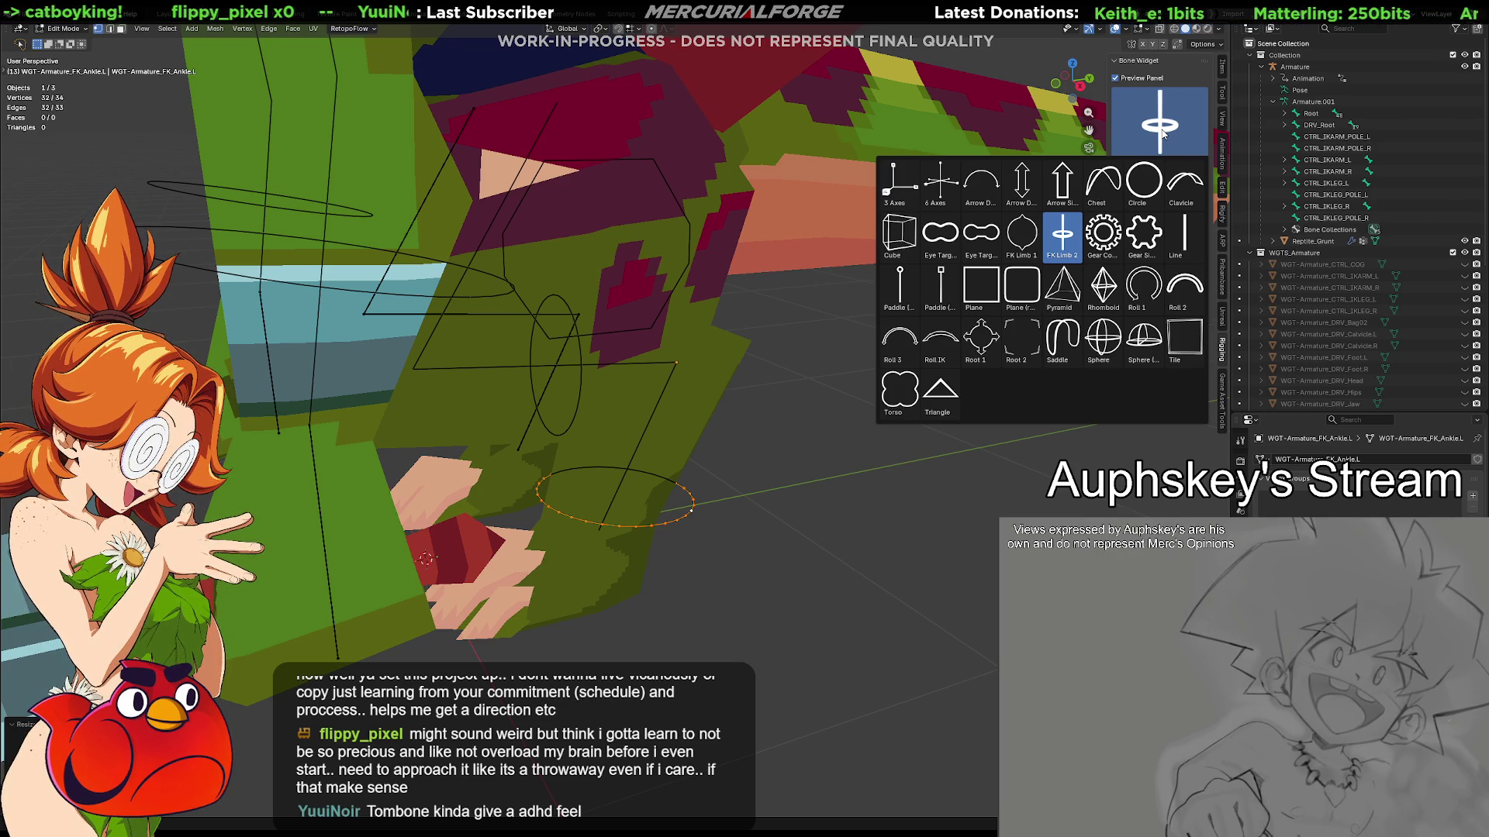
click(990, 290)
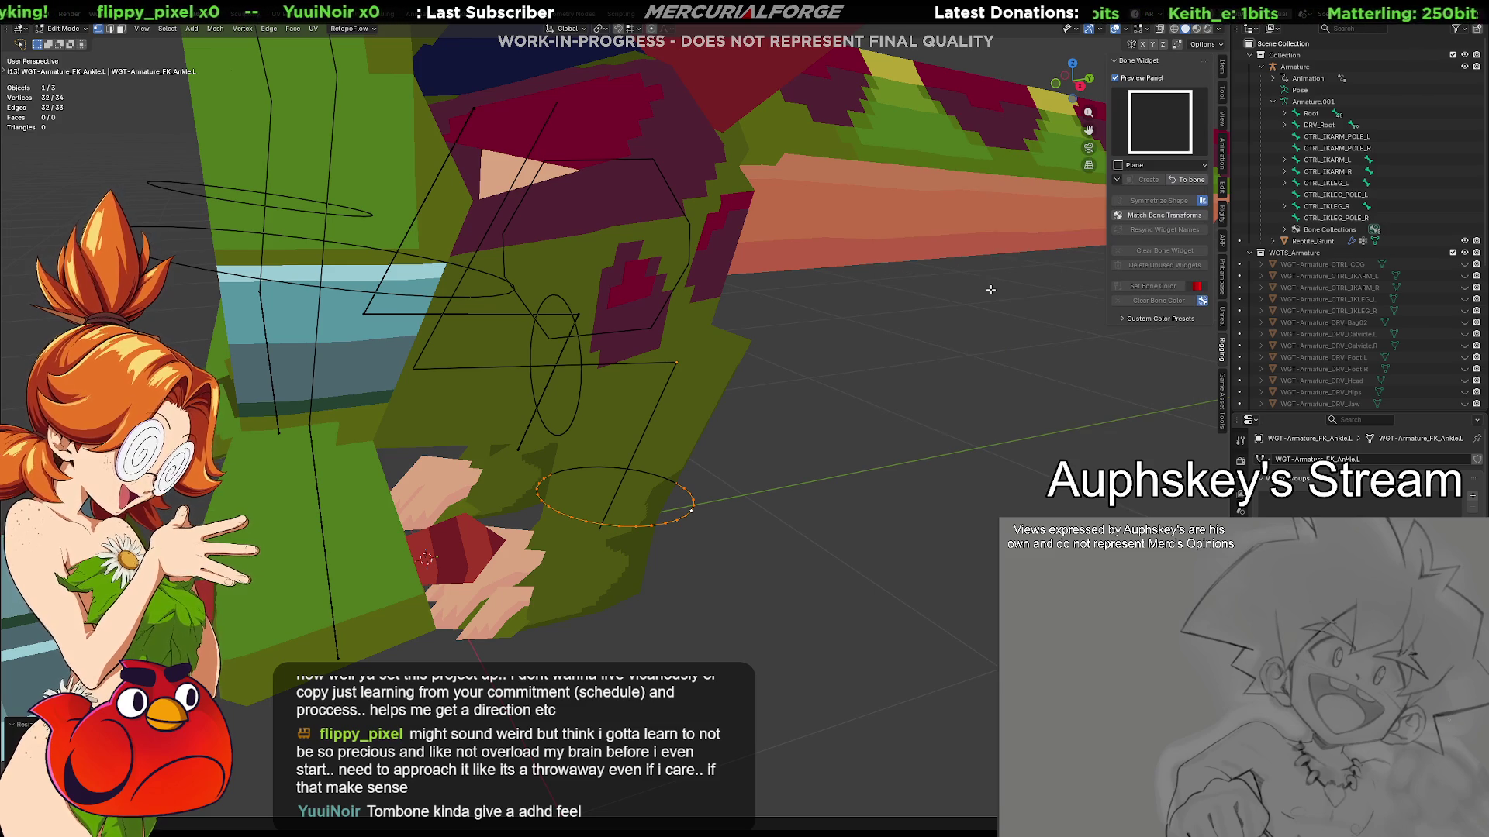
click(1172, 180)
click(1148, 180)
mouse_move(811, 355)
middle_down()
mouse_move(783, 399)
mouse_move(769, 373)
middle_up()
Abandon the ankle bone rotation and move its plane widget mesh along Y toward the foot
key(r)
key(z)
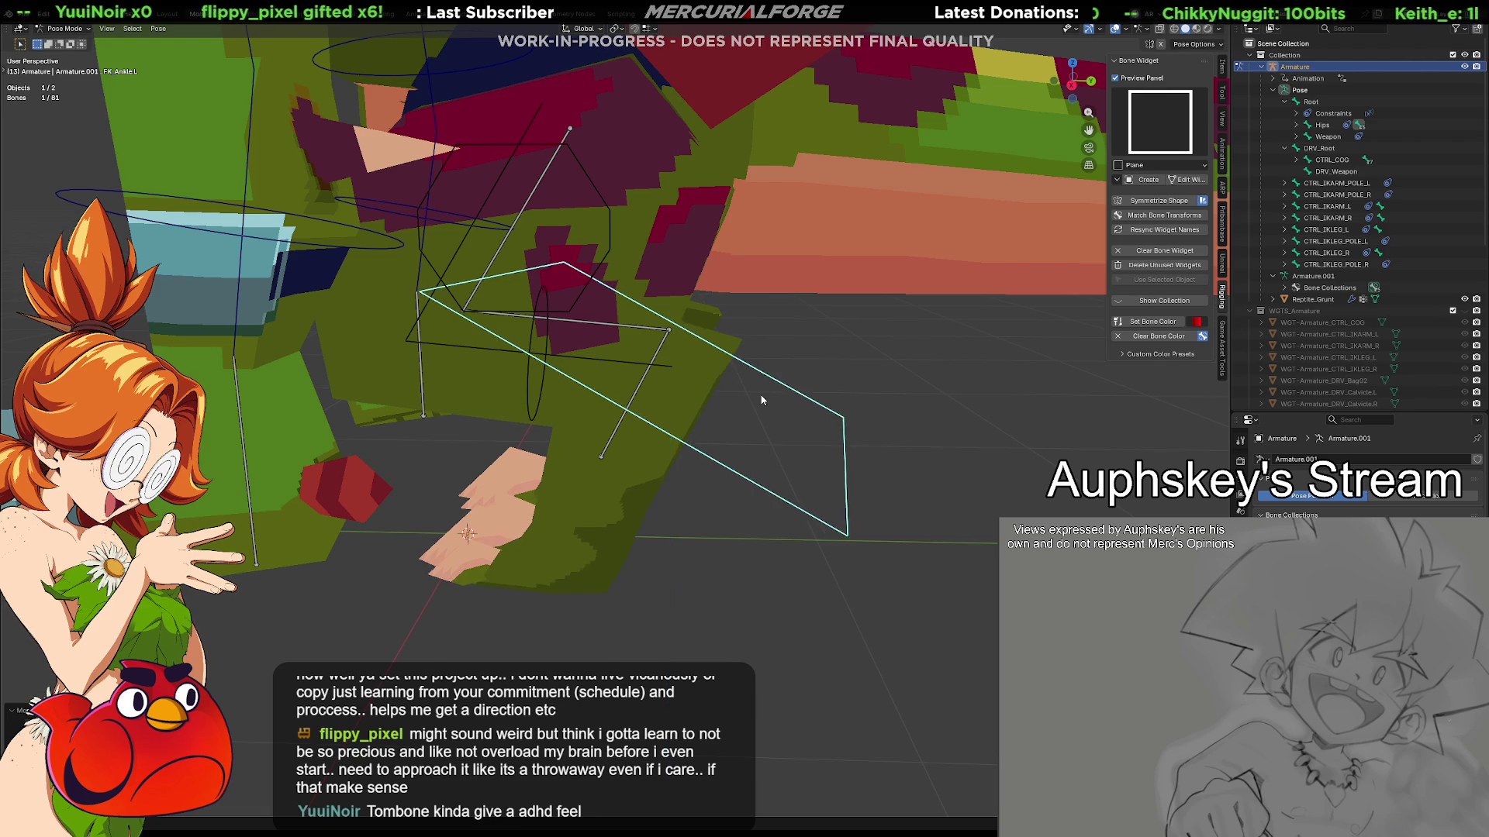
right_click(761, 400)
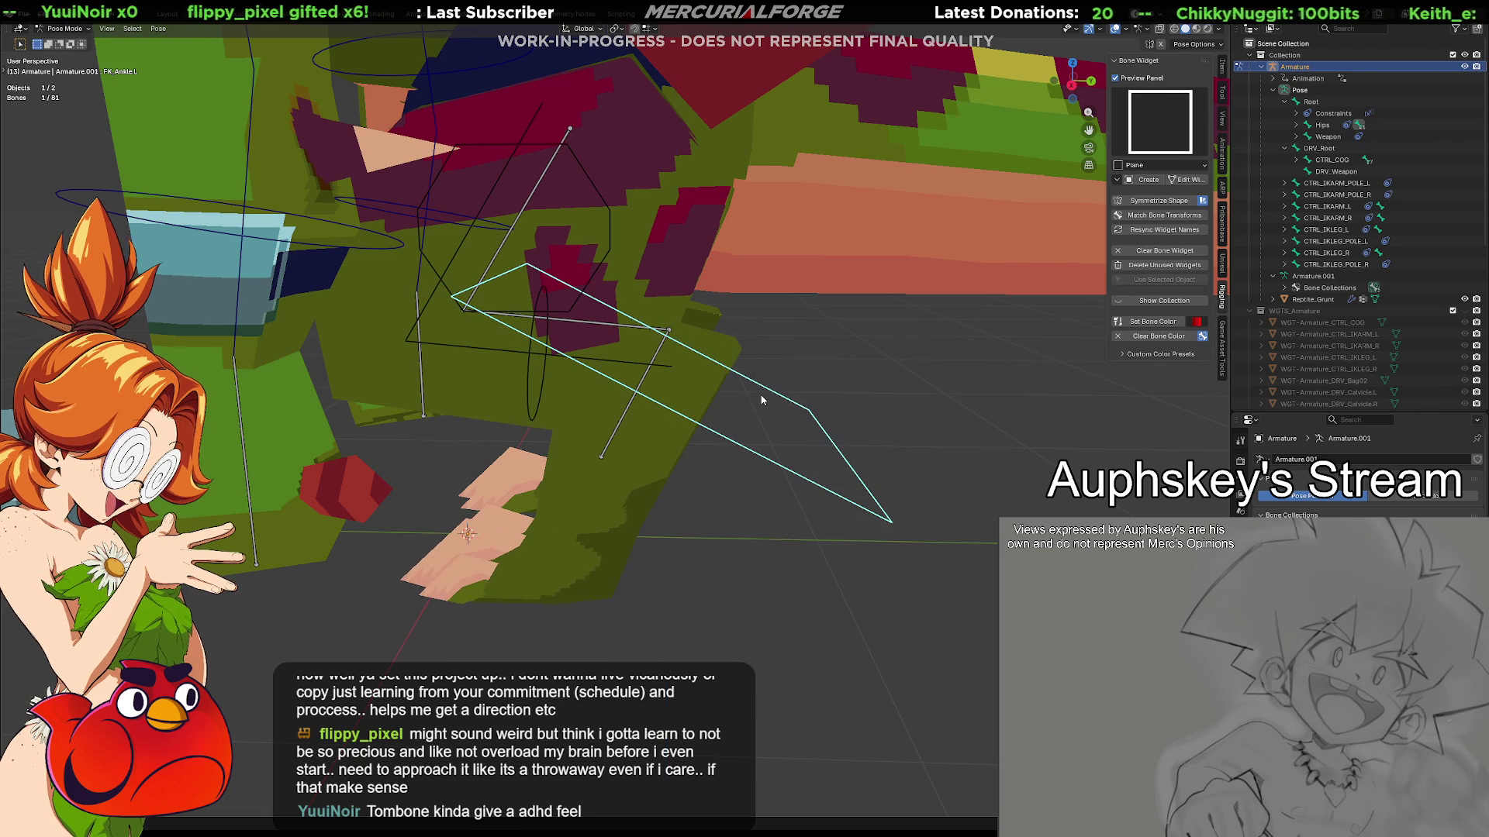
click(1185, 180)
key(g)
key(y)
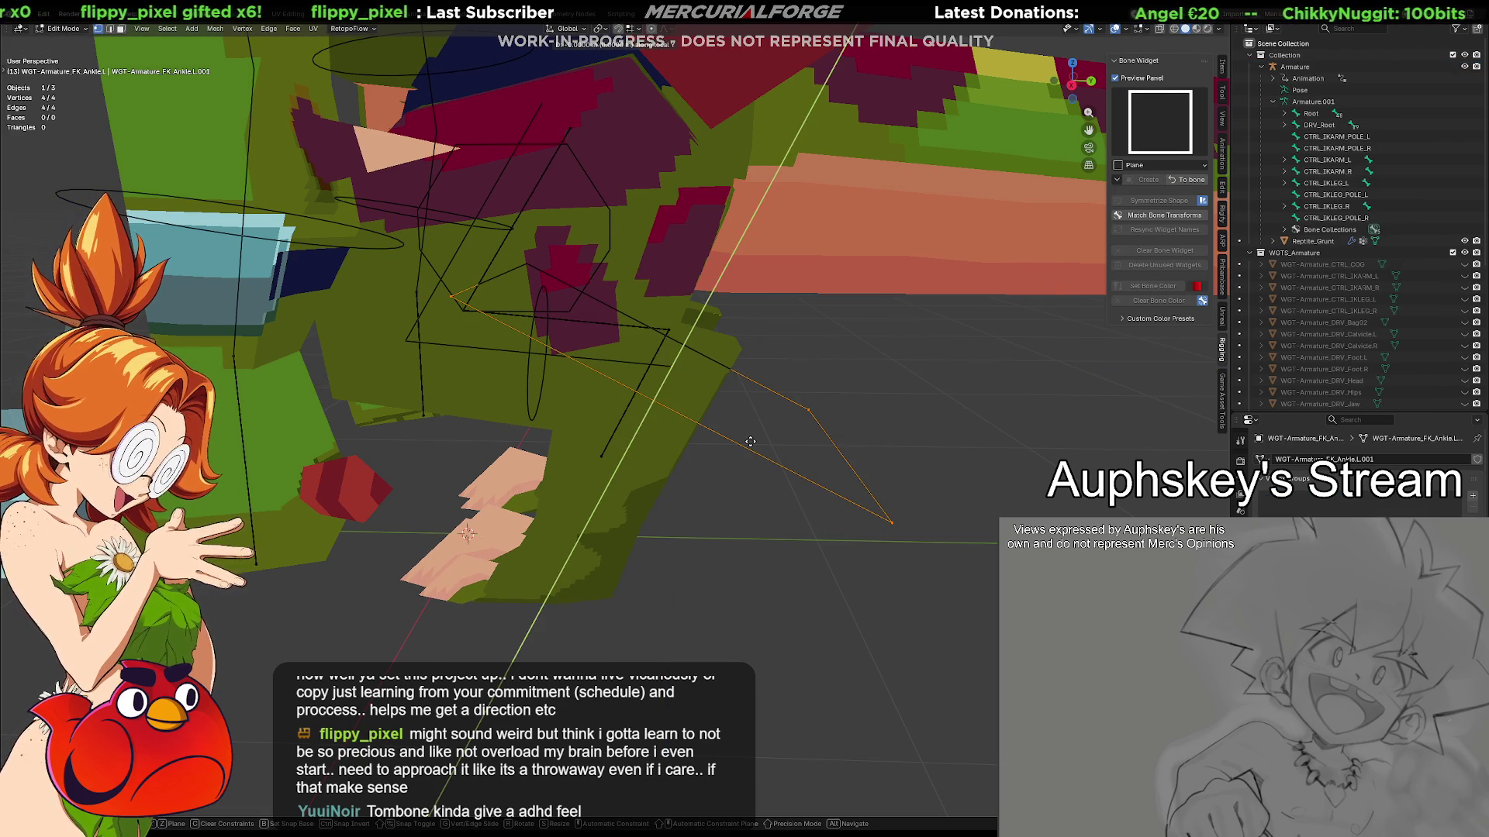
click(655, 544)
Tilt the plane flat around X and shrink it to a small square under the left foot
key(r)
key(x)
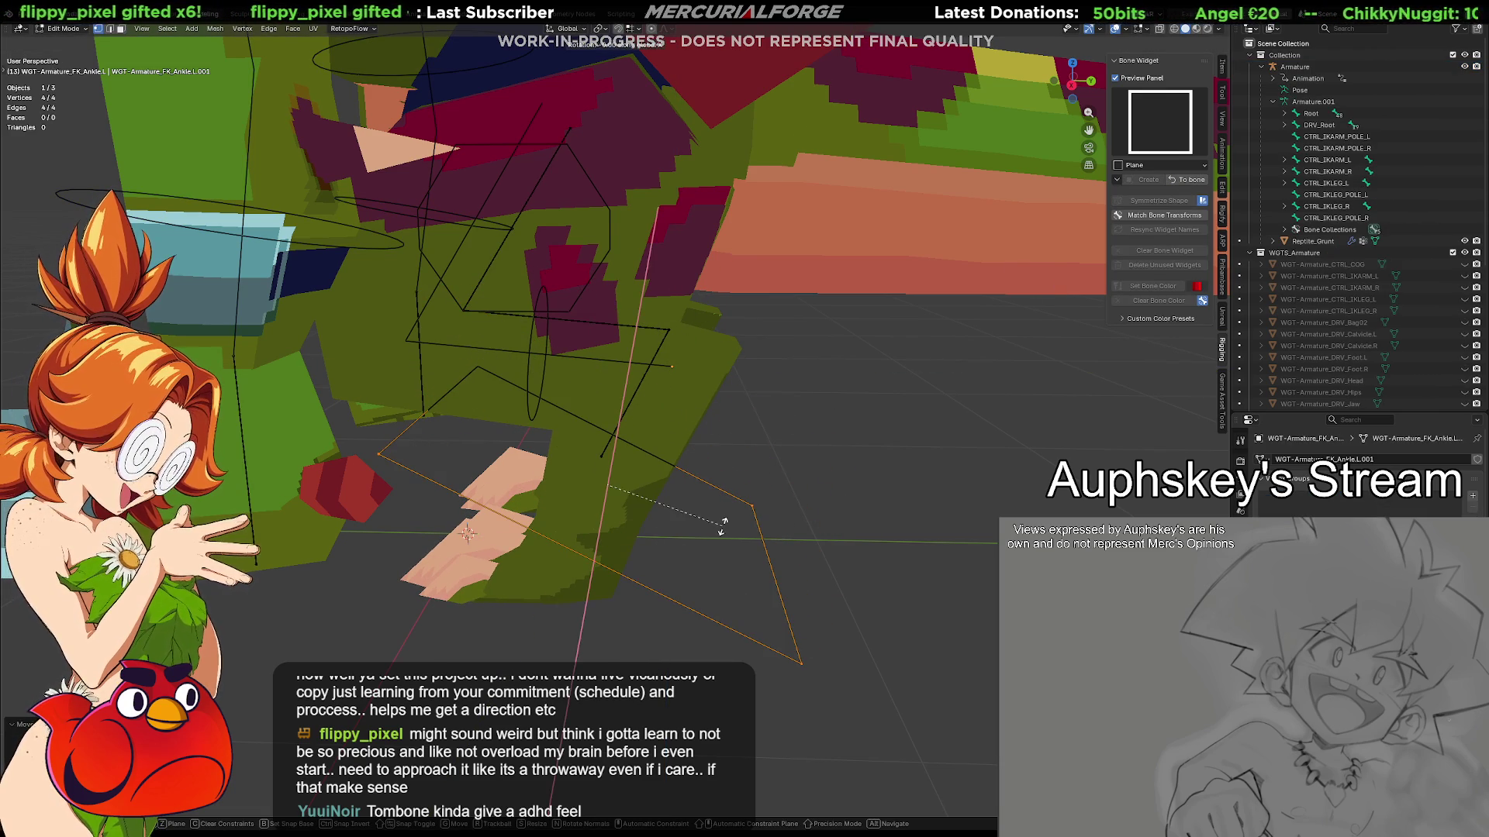
click(720, 484)
key(s)
click(746, 489)
mouse_move(745, 490)
middle_down()
mouse_move(864, 469)
mouse_move(837, 458)
mouse_move(745, 481)
middle_up()
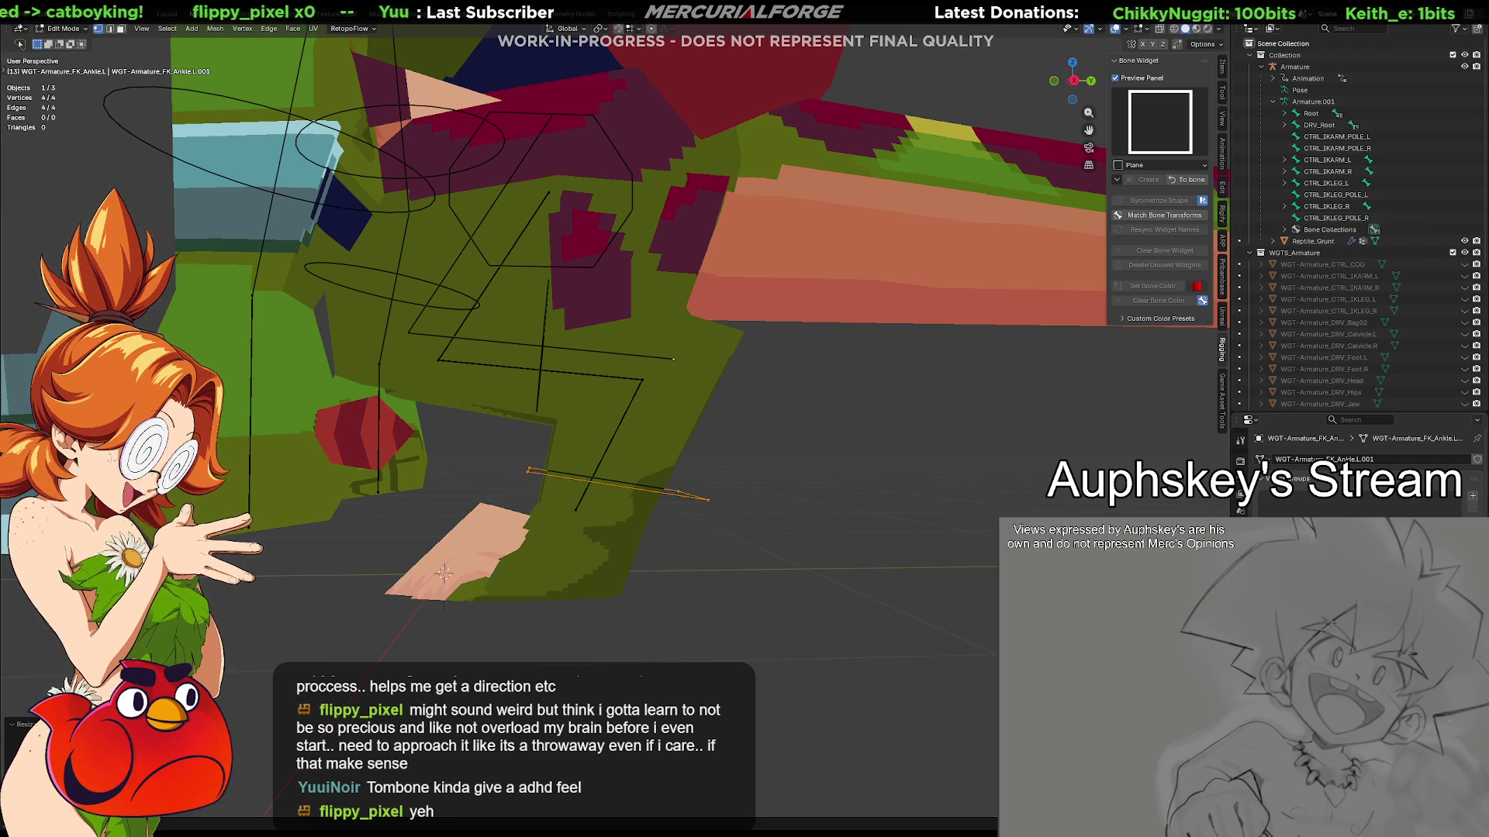
mouse_move(698, 558)
middle_down()
mouse_move(709, 566)
mouse_move(714, 538)
mouse_move(736, 587)
mouse_move(703, 550)
middle_up()
Leave the plane widget, reselect the armature and switch it into Pose Mode
click(528, 354)
key(Tab)
click(529, 354)
mouse_move(529, 355)
middle_down()
mouse_move(576, 460)
mouse_move(589, 453)
middle_up()
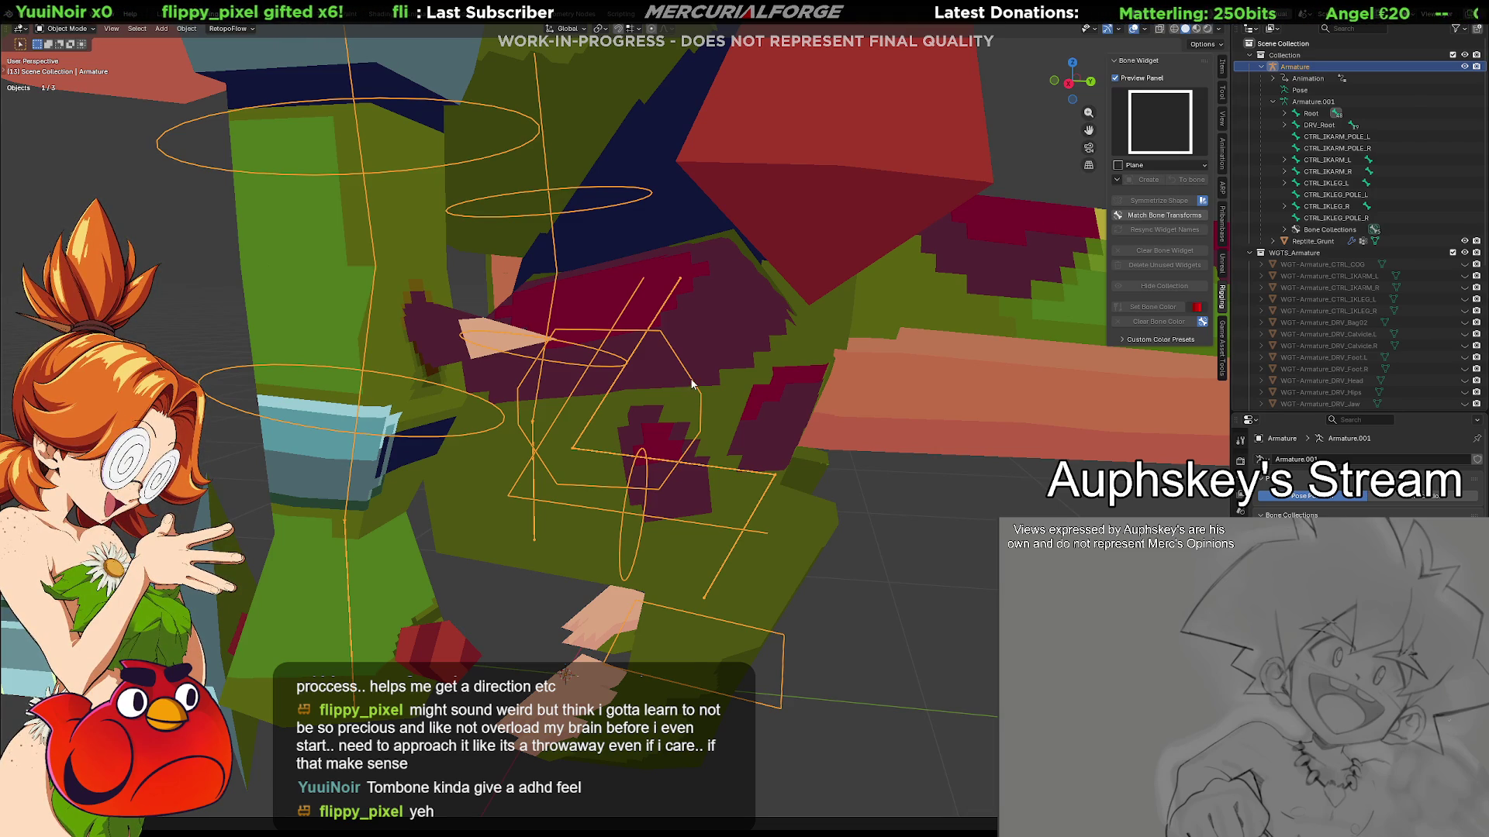
key(Tab)
key(Tab)
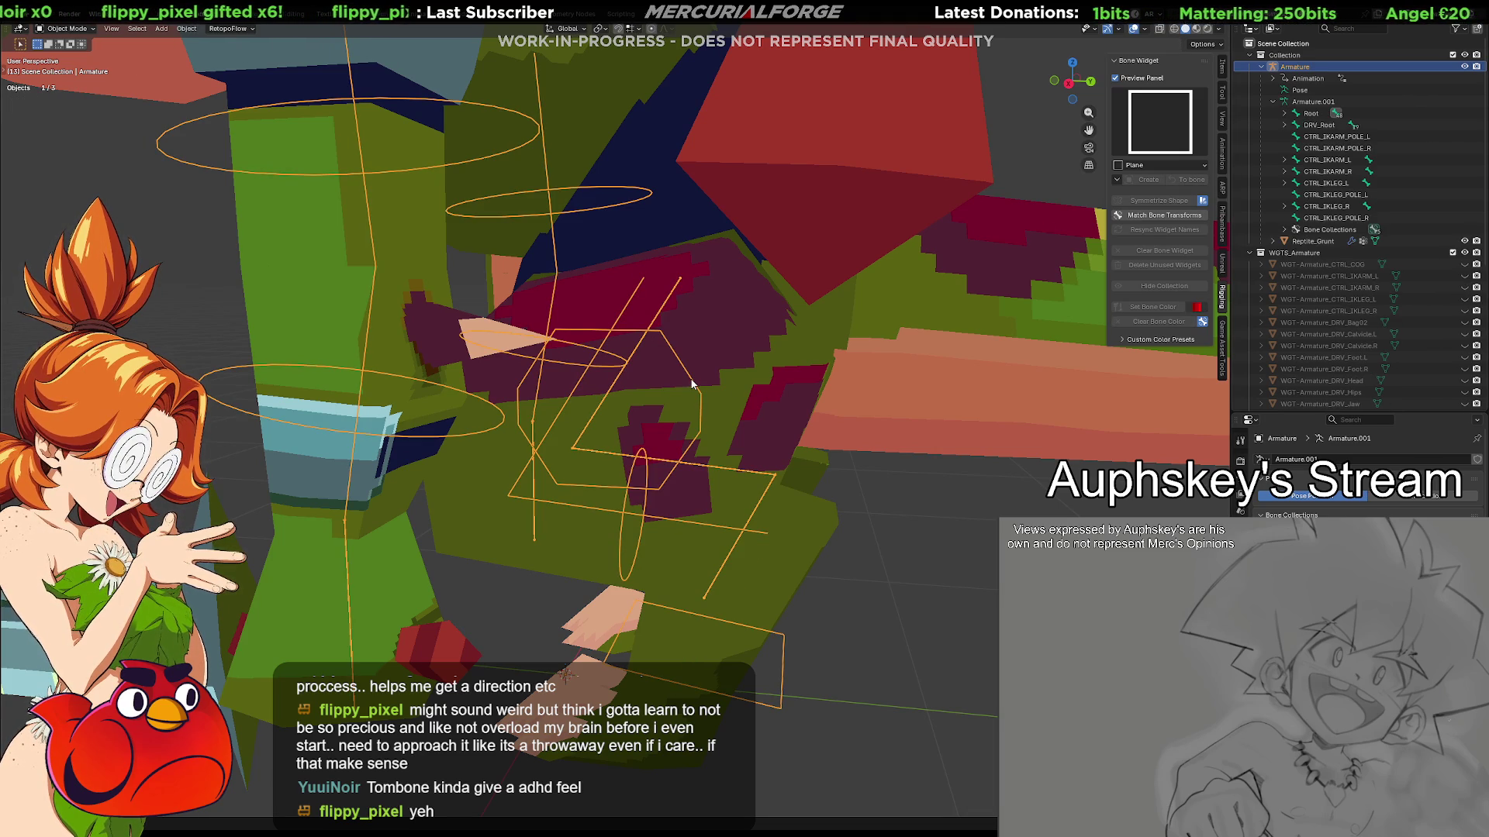
key(ctrl+Tab)
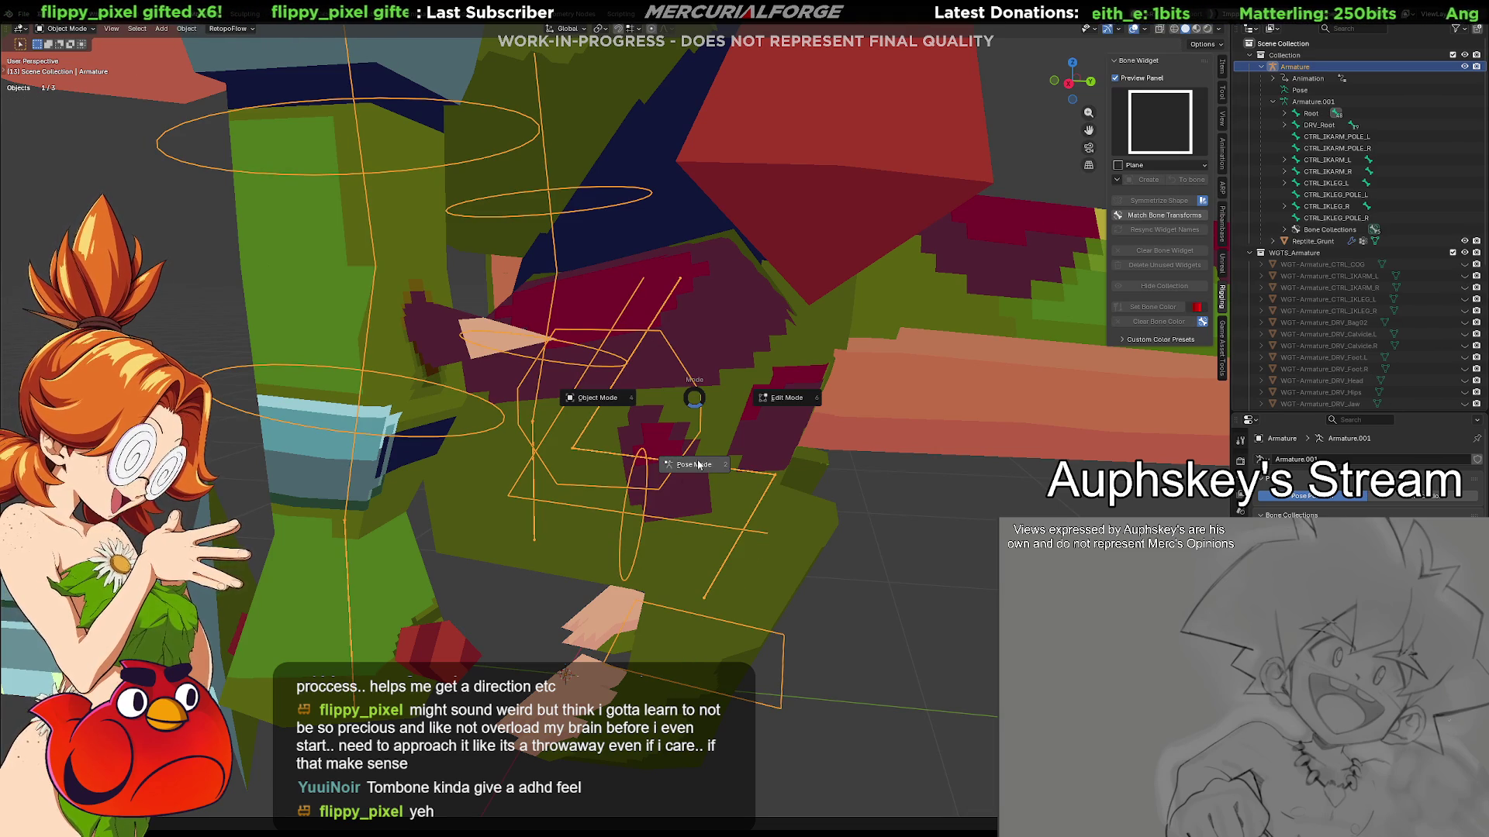
click(698, 465)
Delete the two stray vertices from the FK_UpperLeg.L widget, leaving a hexagon, and return to the bone
click(696, 380)
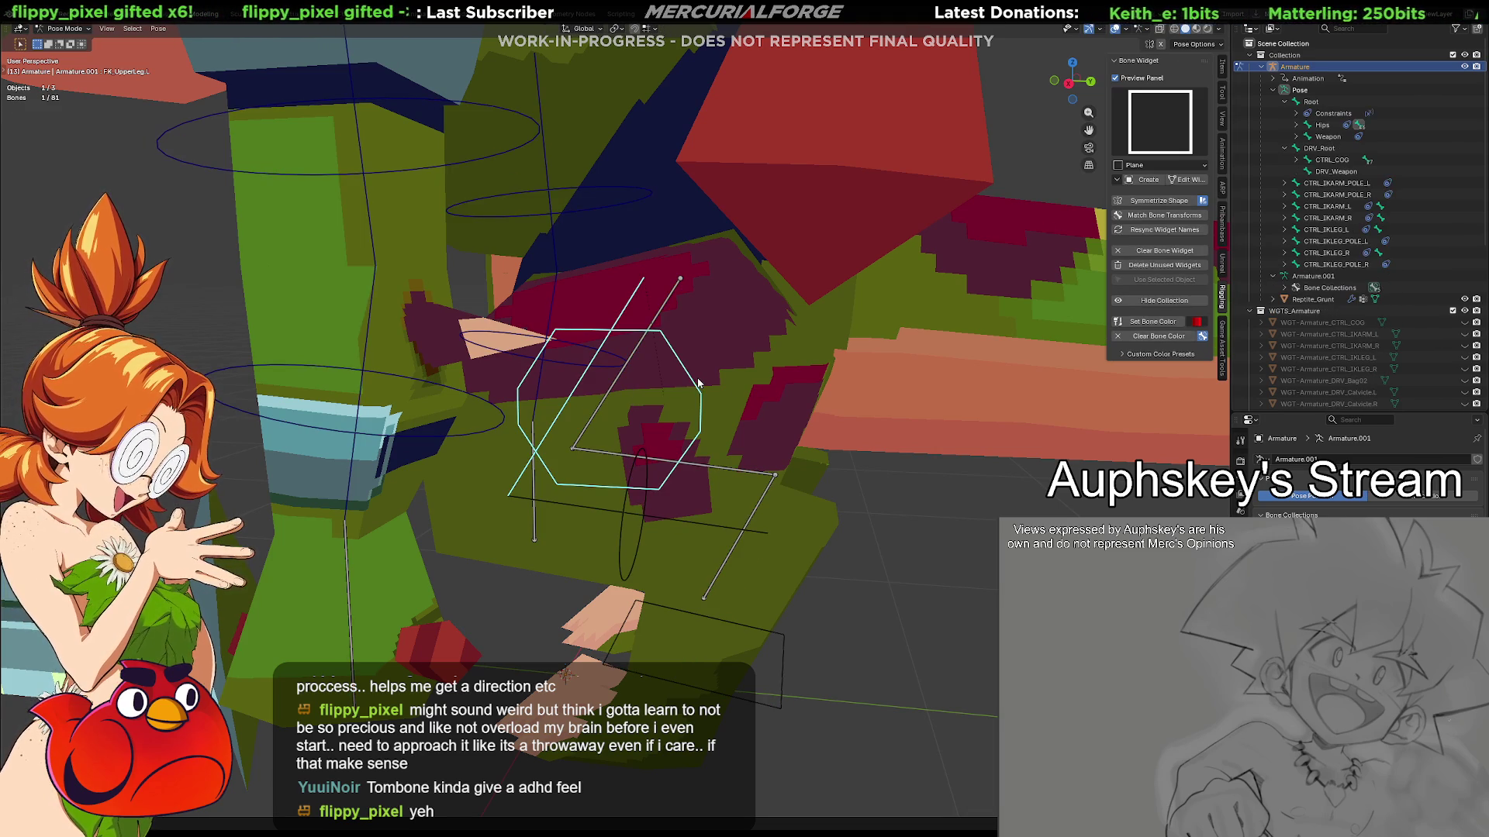
click(1184, 181)
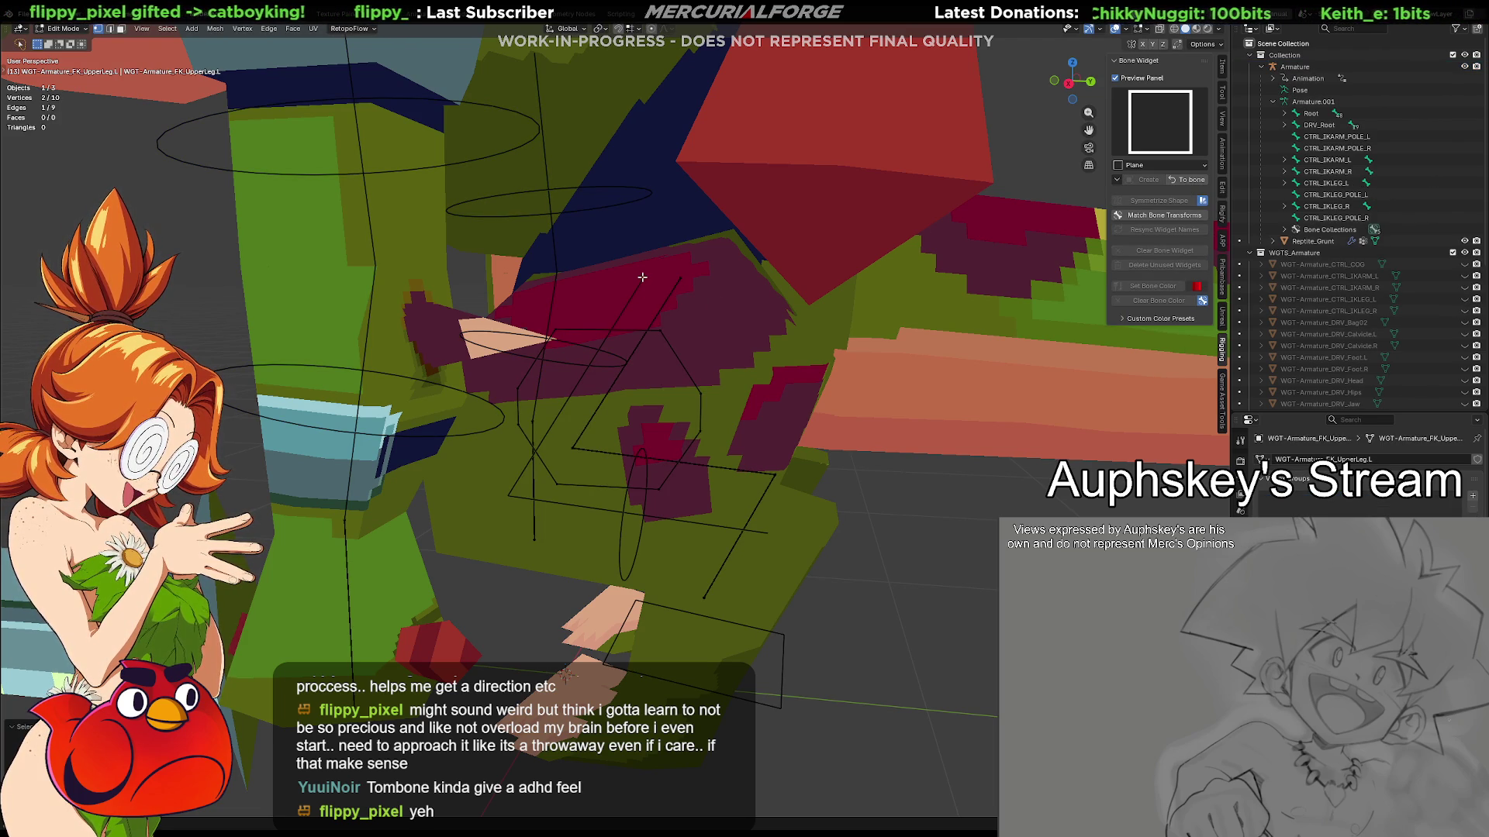
key(x)
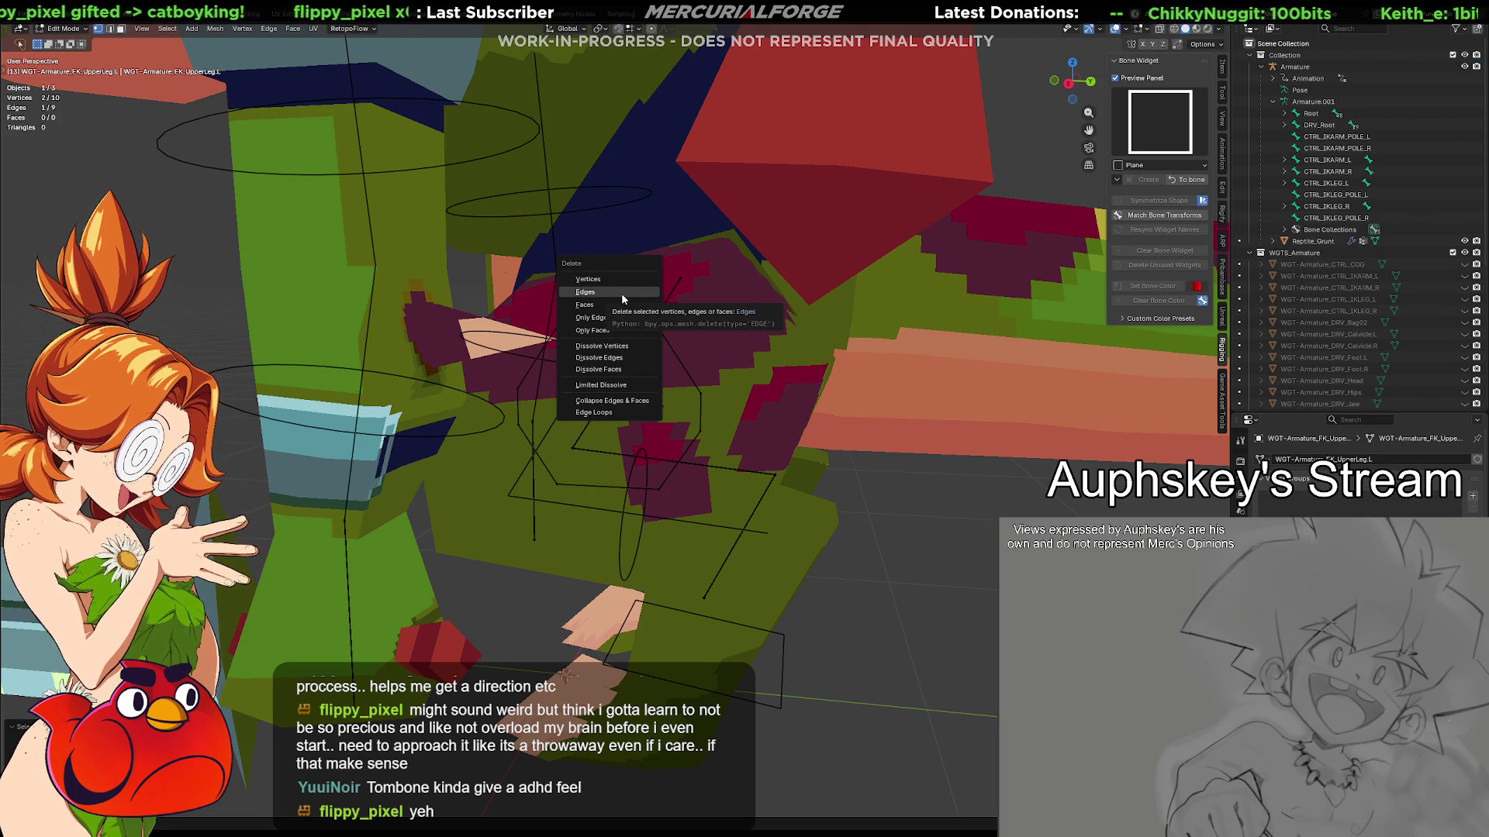
click(626, 278)
mouse_move(635, 362)
middle_down()
mouse_move(686, 347)
mouse_move(729, 476)
mouse_move(683, 479)
middle_up()
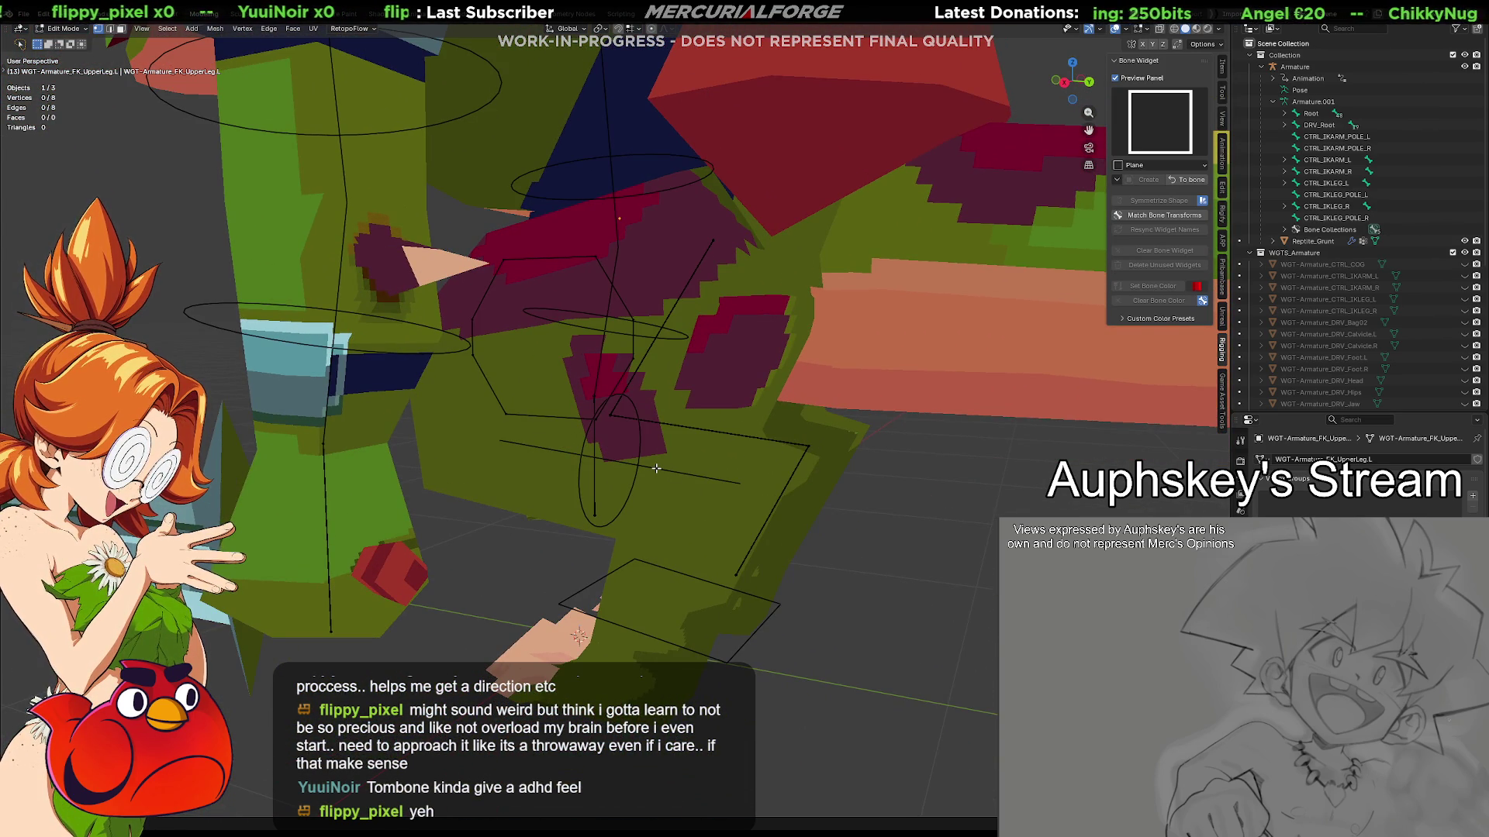
click(1186, 179)
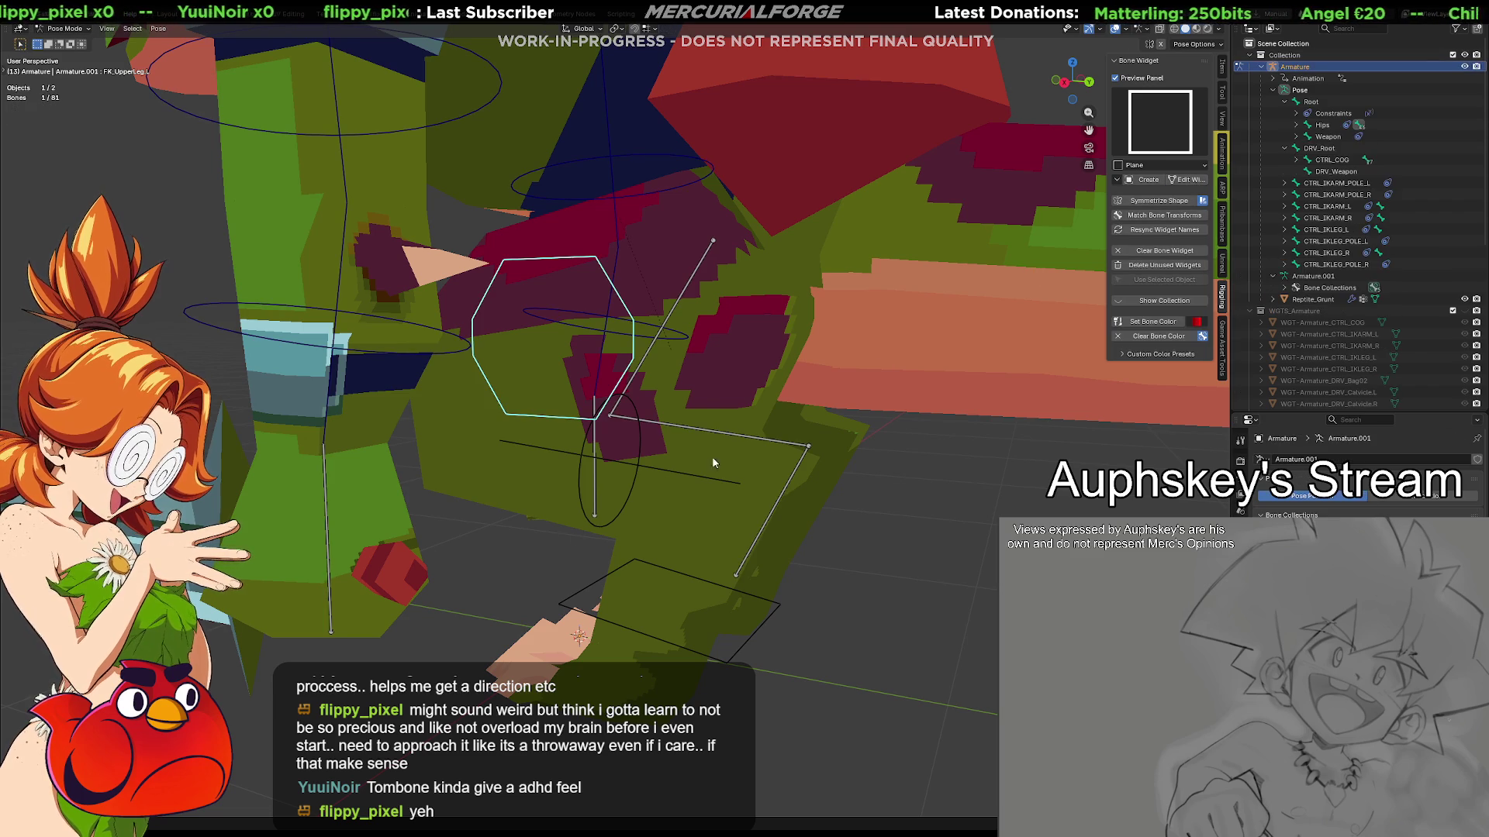
Replace the FK_LowerLeg.L ellipse with a large Plane widget spanning the leg
click(627, 476)
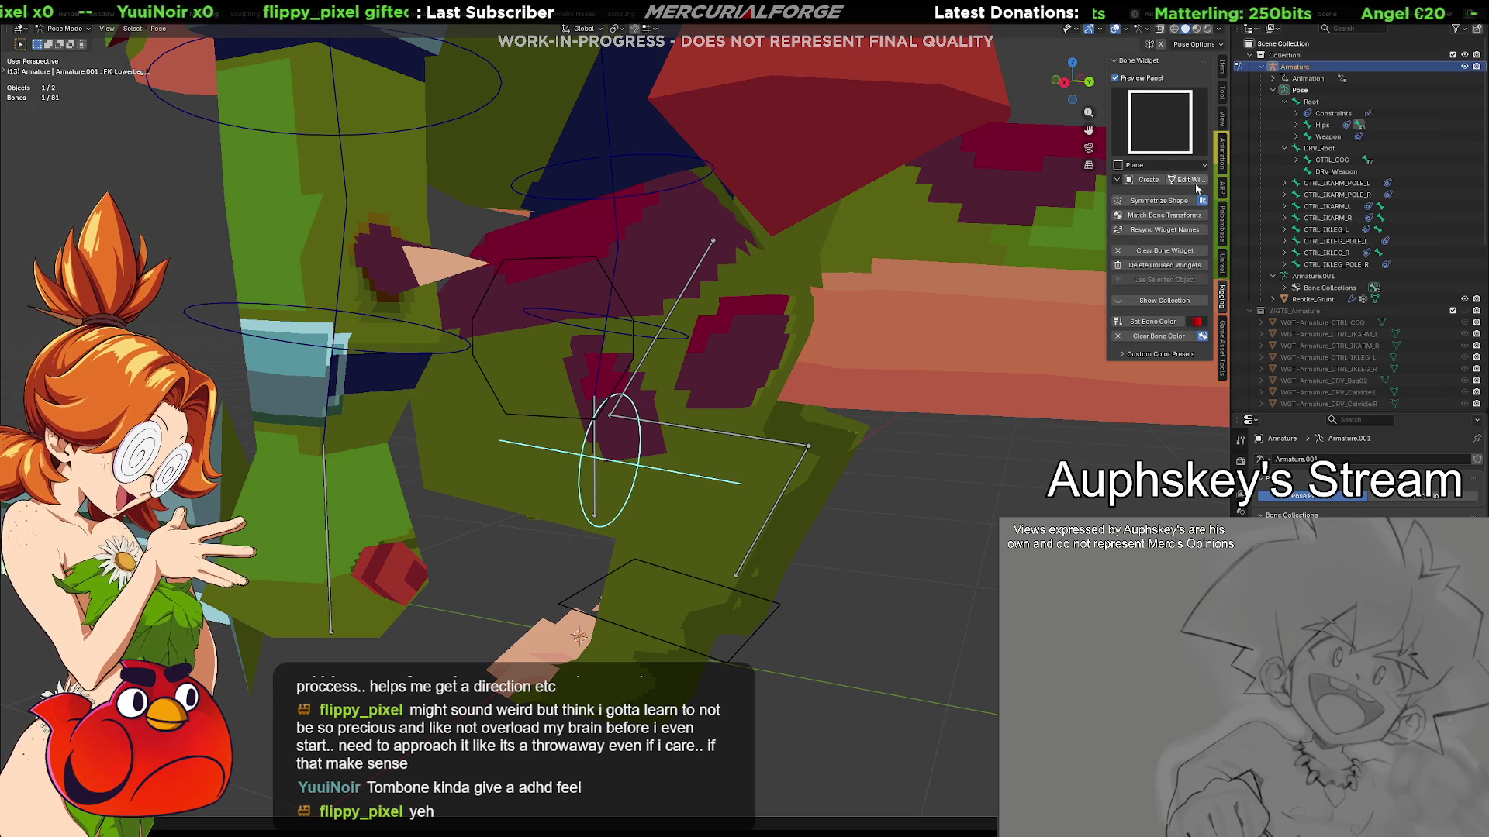
click(1169, 131)
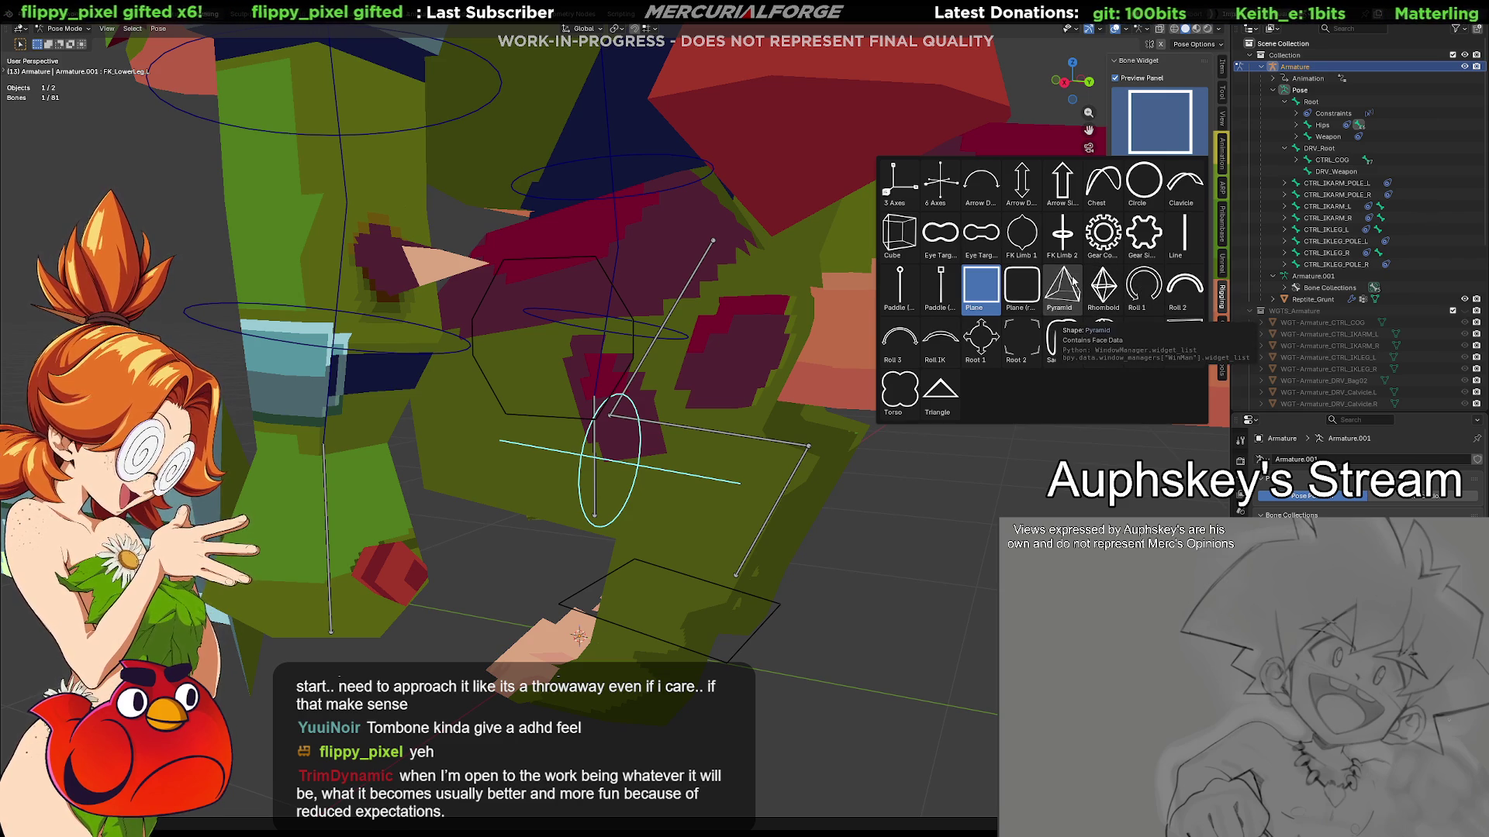
click(988, 288)
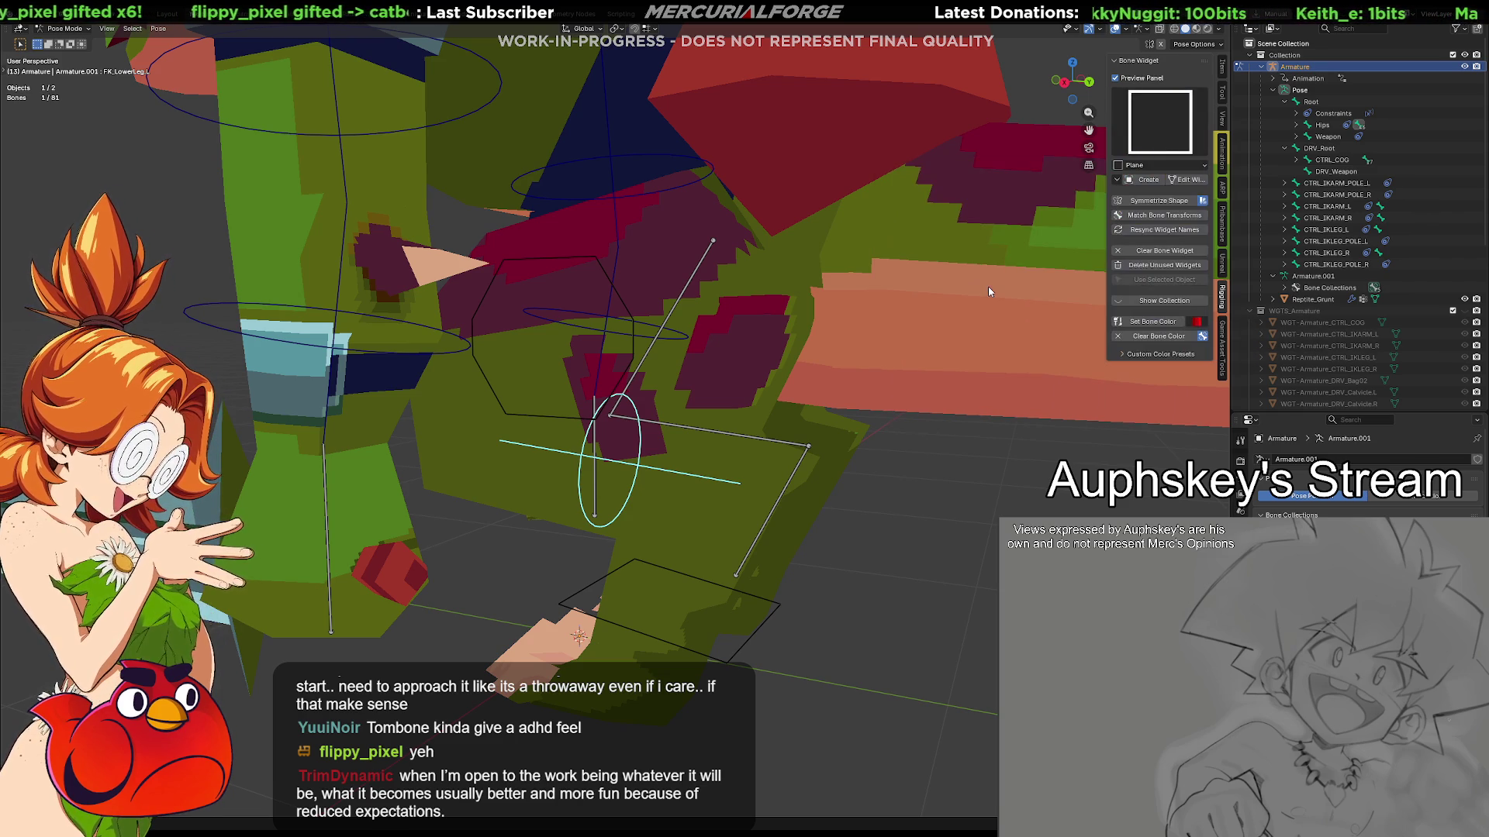
click(1142, 181)
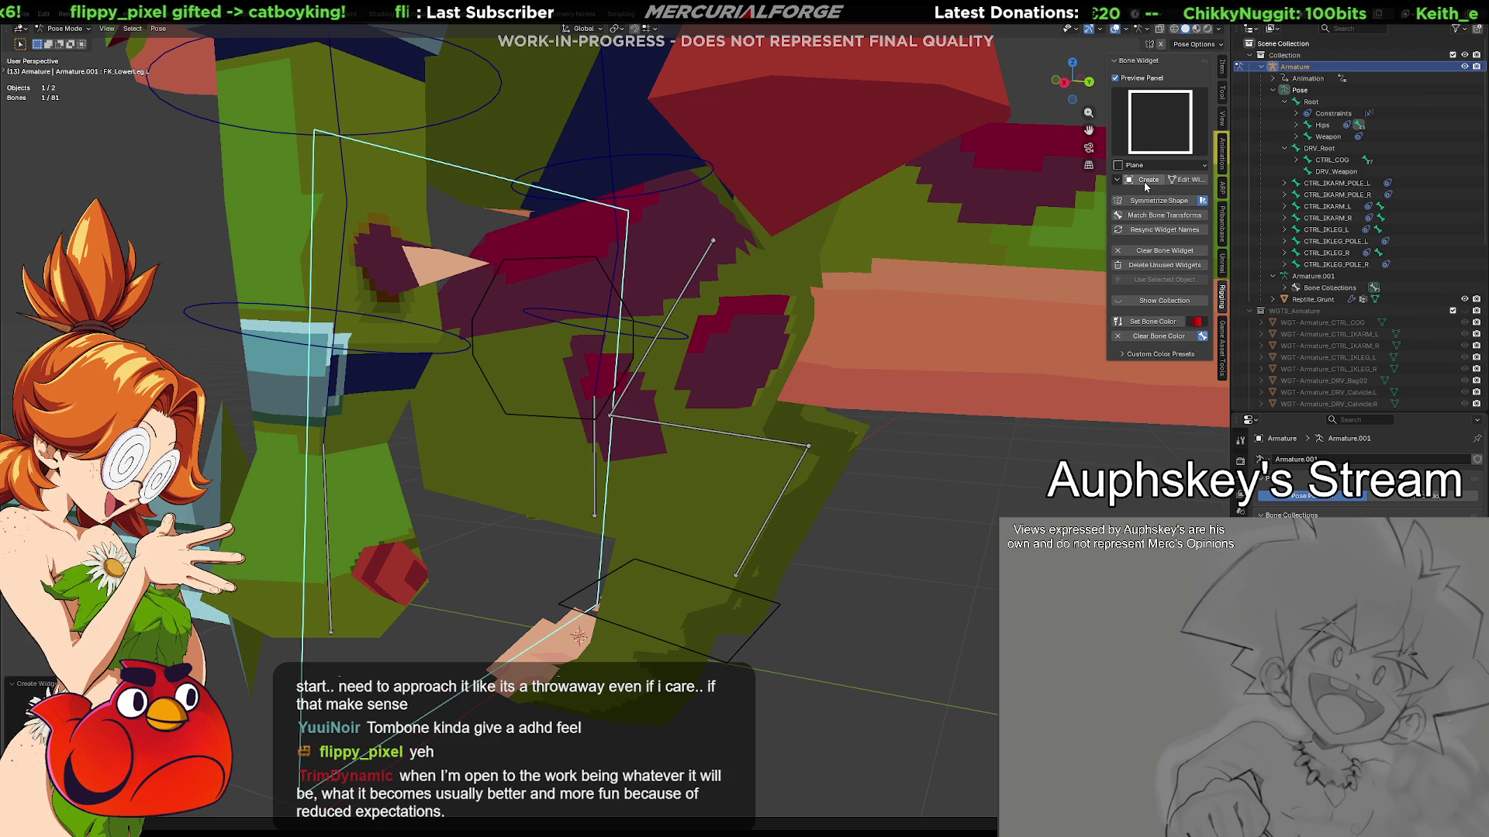
middle_drag(1014, 286, 843, 405)
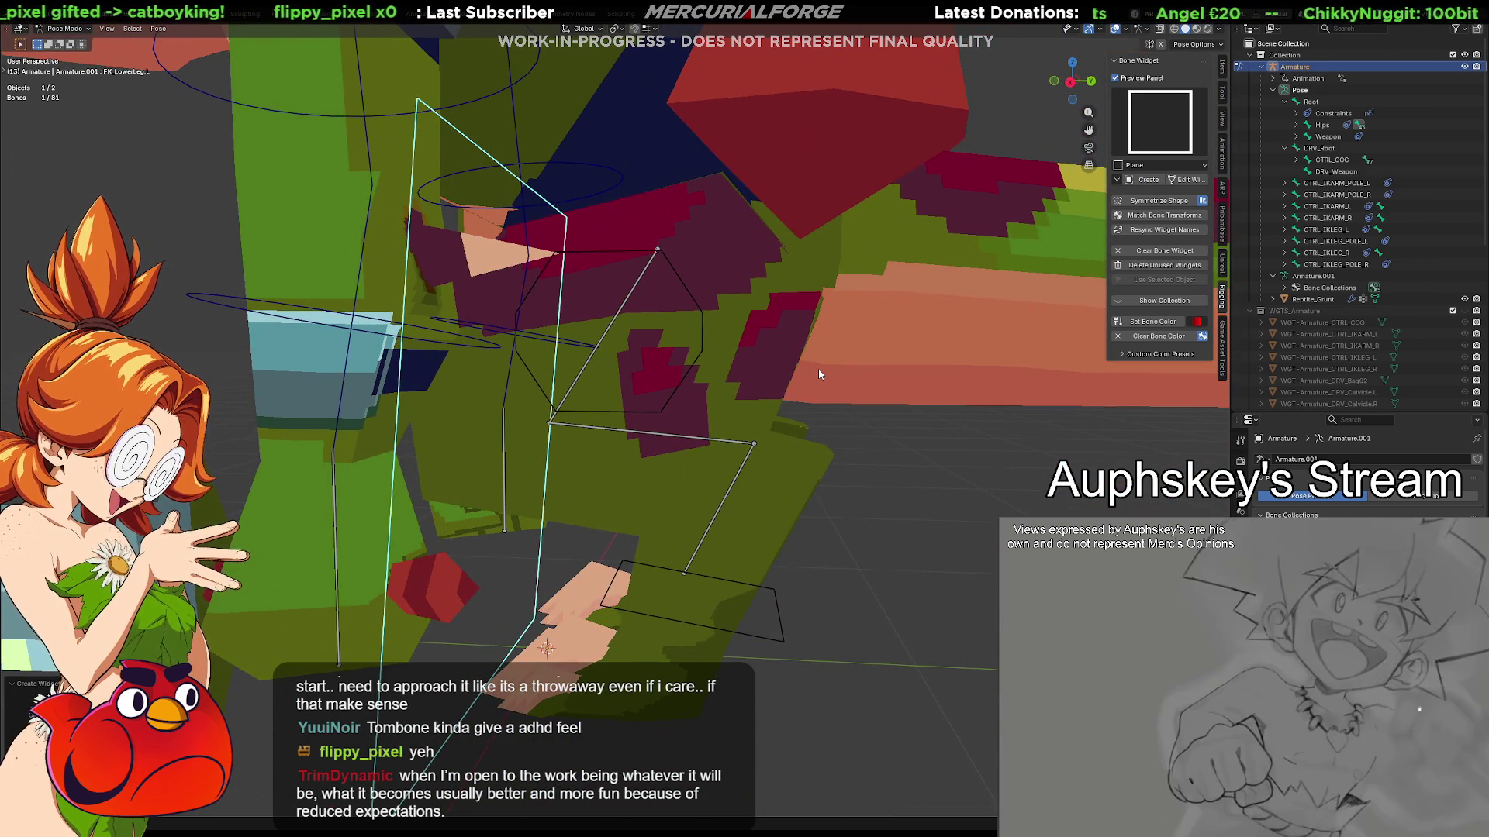
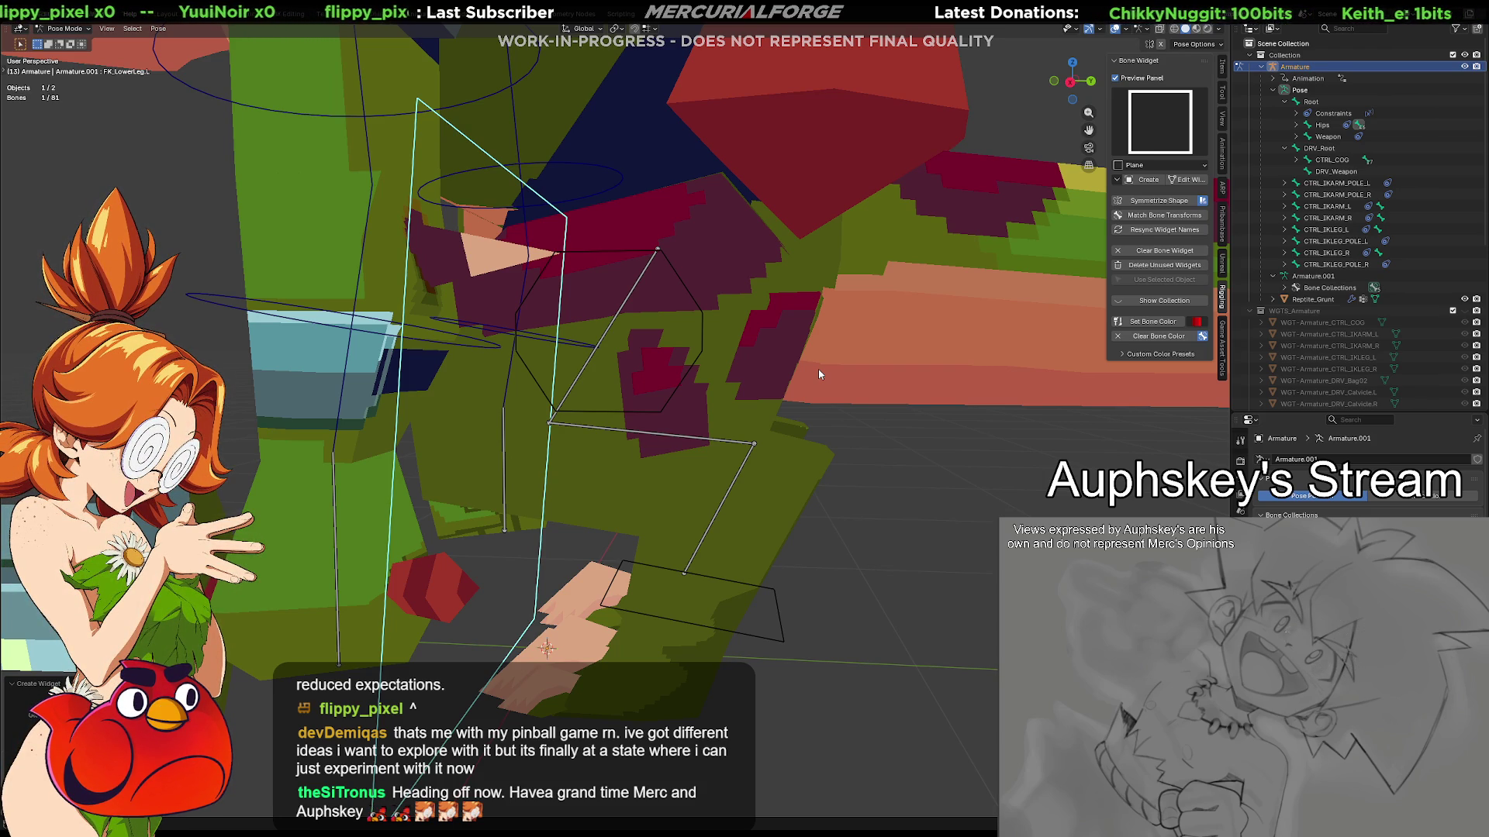
Open the FK_LowerLeg.L widget mesh, WGT-Armature_FK_LowerLeg.L.001, for editing
mouse_move(691, 476)
middle_down()
mouse_move(658, 507)
mouse_move(737, 517)
mouse_move(687, 484)
mouse_move(772, 492)
mouse_move(714, 454)
middle_up()
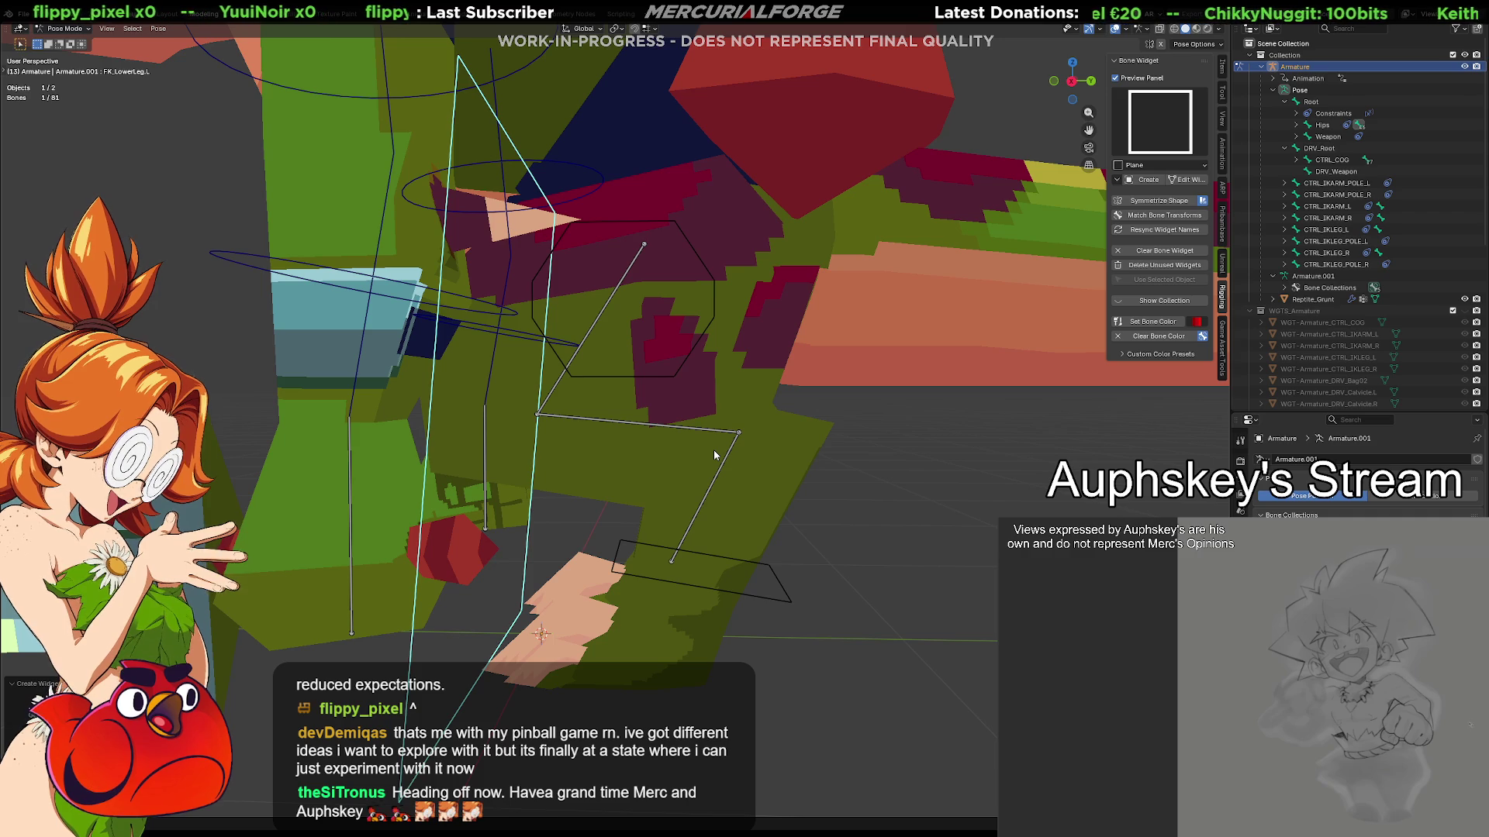
mouse_move(625, 454)
middle_down()
mouse_move(621, 492)
mouse_move(599, 469)
middle_up()
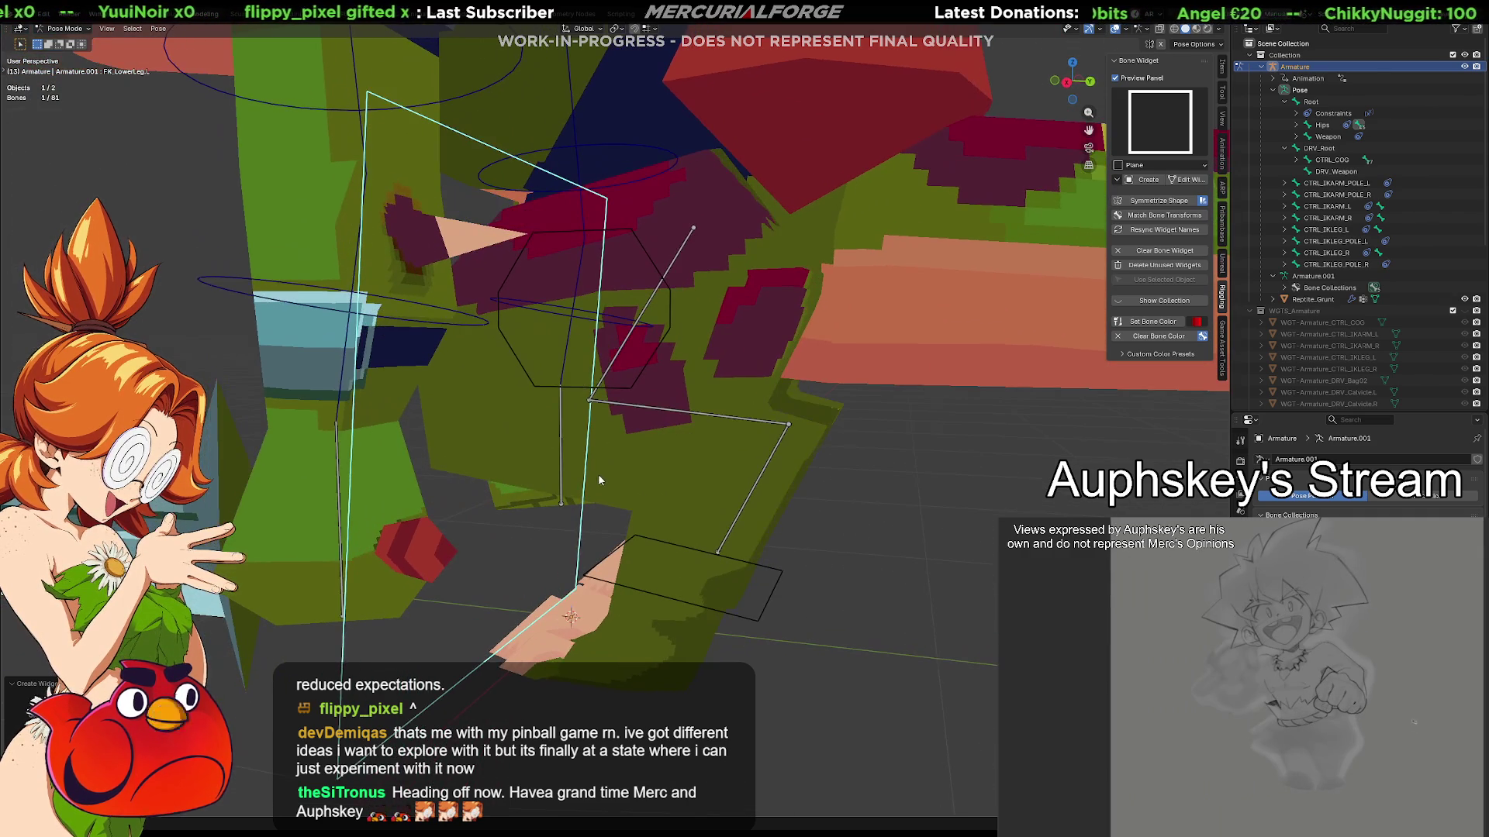
middle_drag(752, 500, 841, 487)
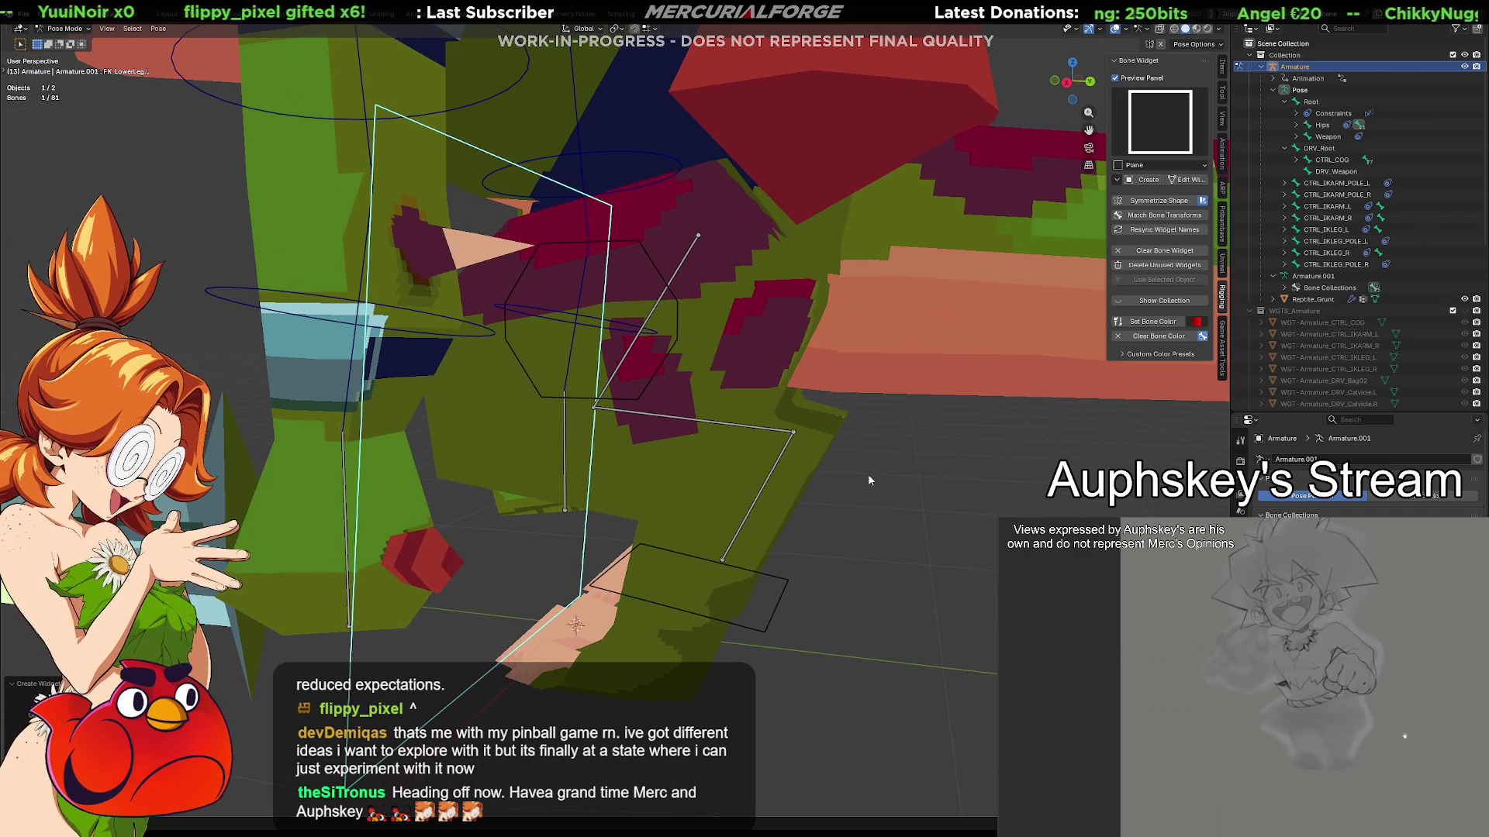
click(1186, 179)
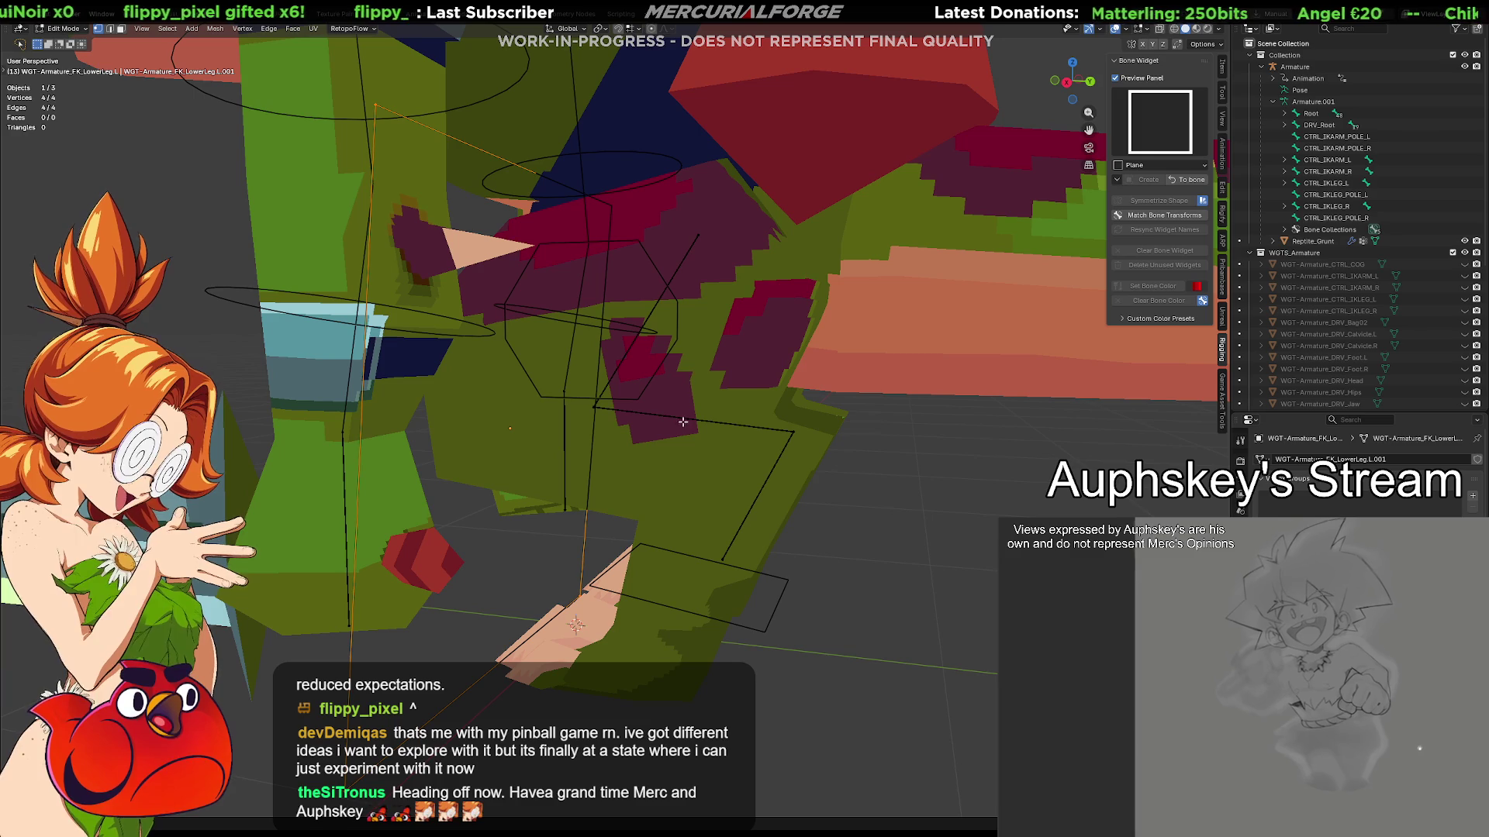
Scale the lower-leg widget and reposition it along the Y, X and Z axes
key(s)
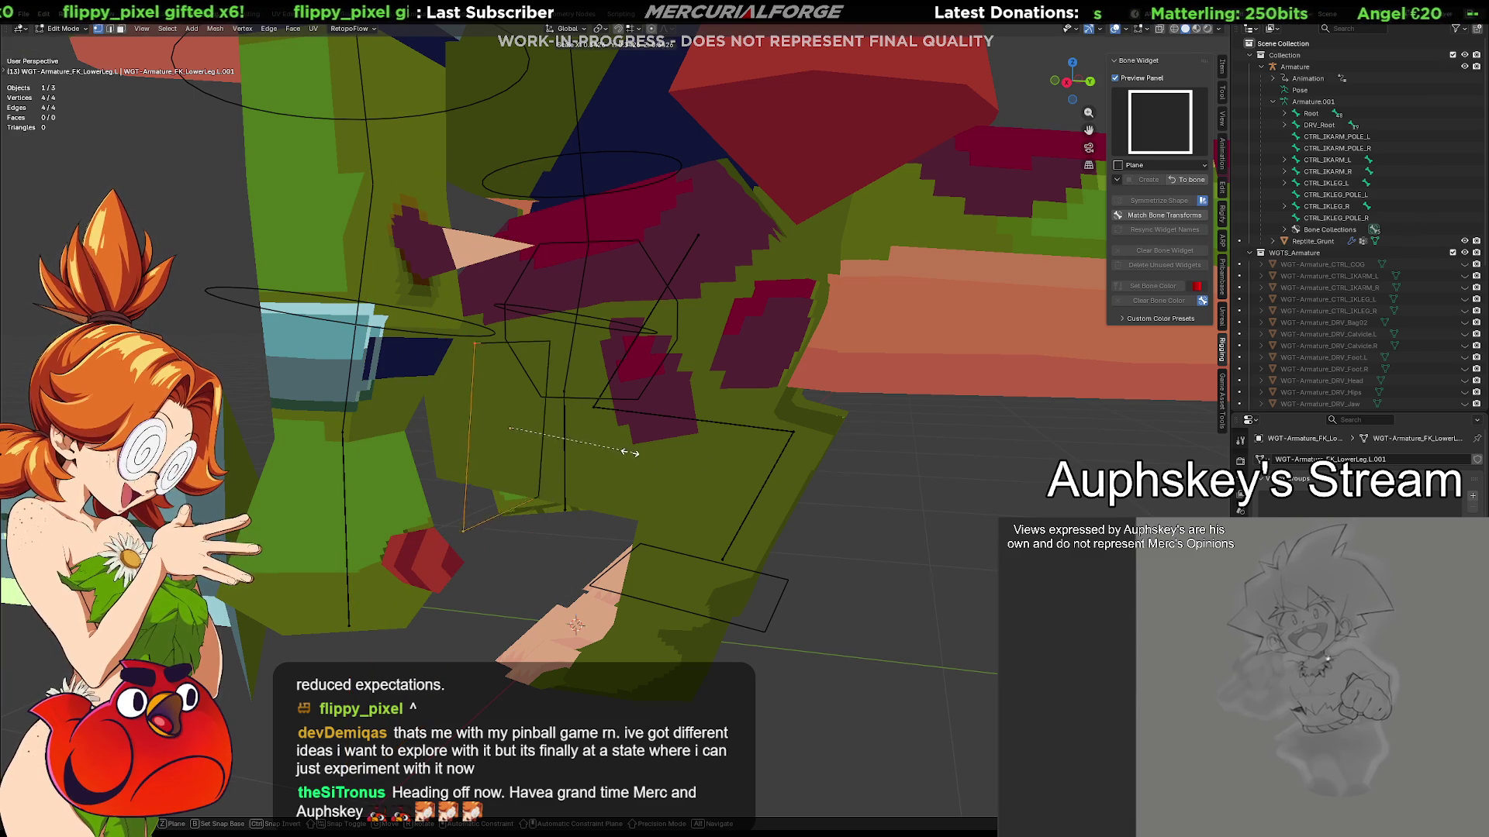
click(569, 442)
middle_drag(568, 443, 702, 478)
key(g)
key(y)
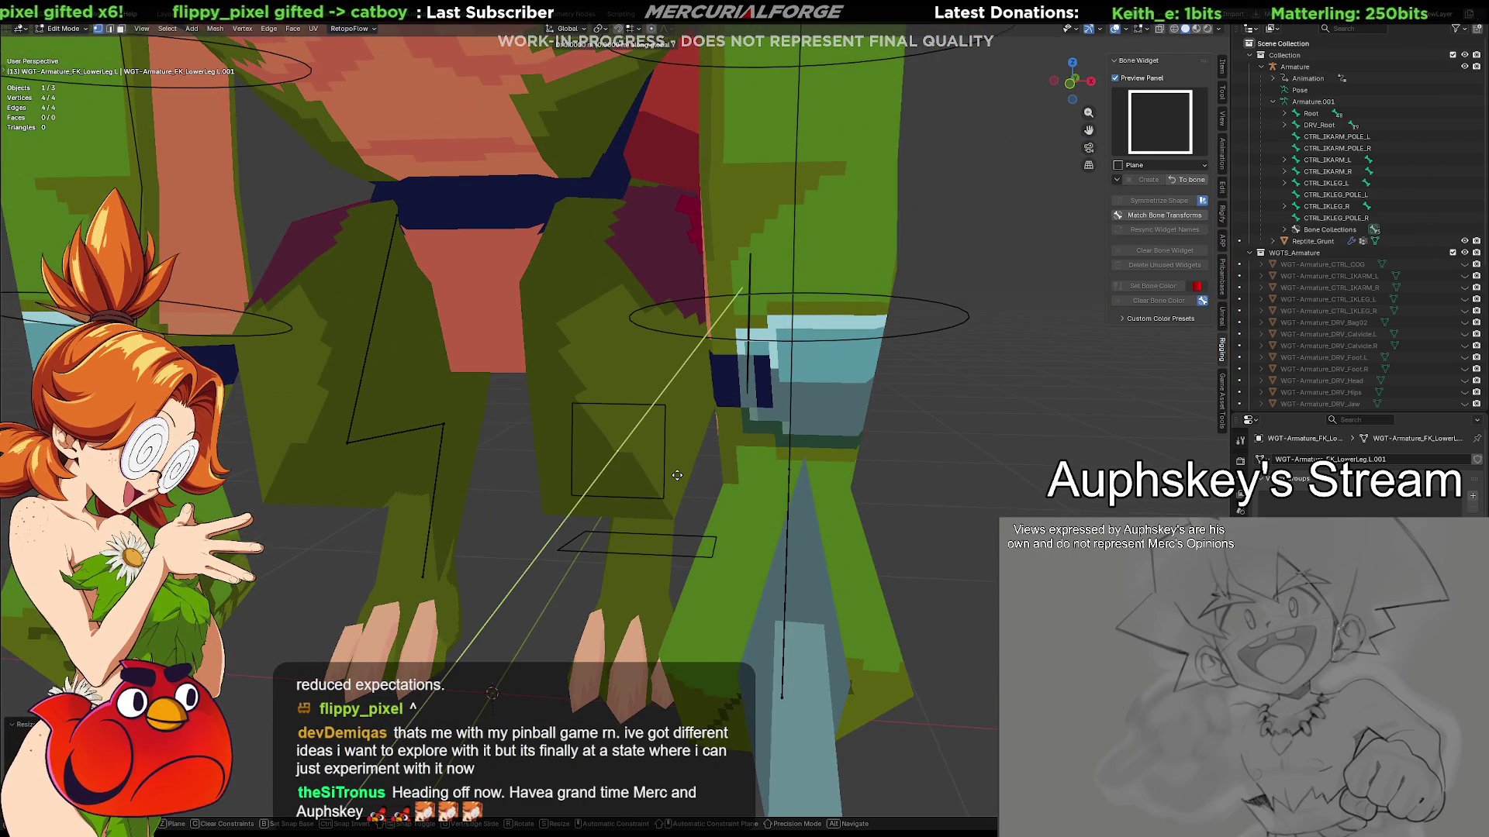
click(718, 485)
key(g)
key(x)
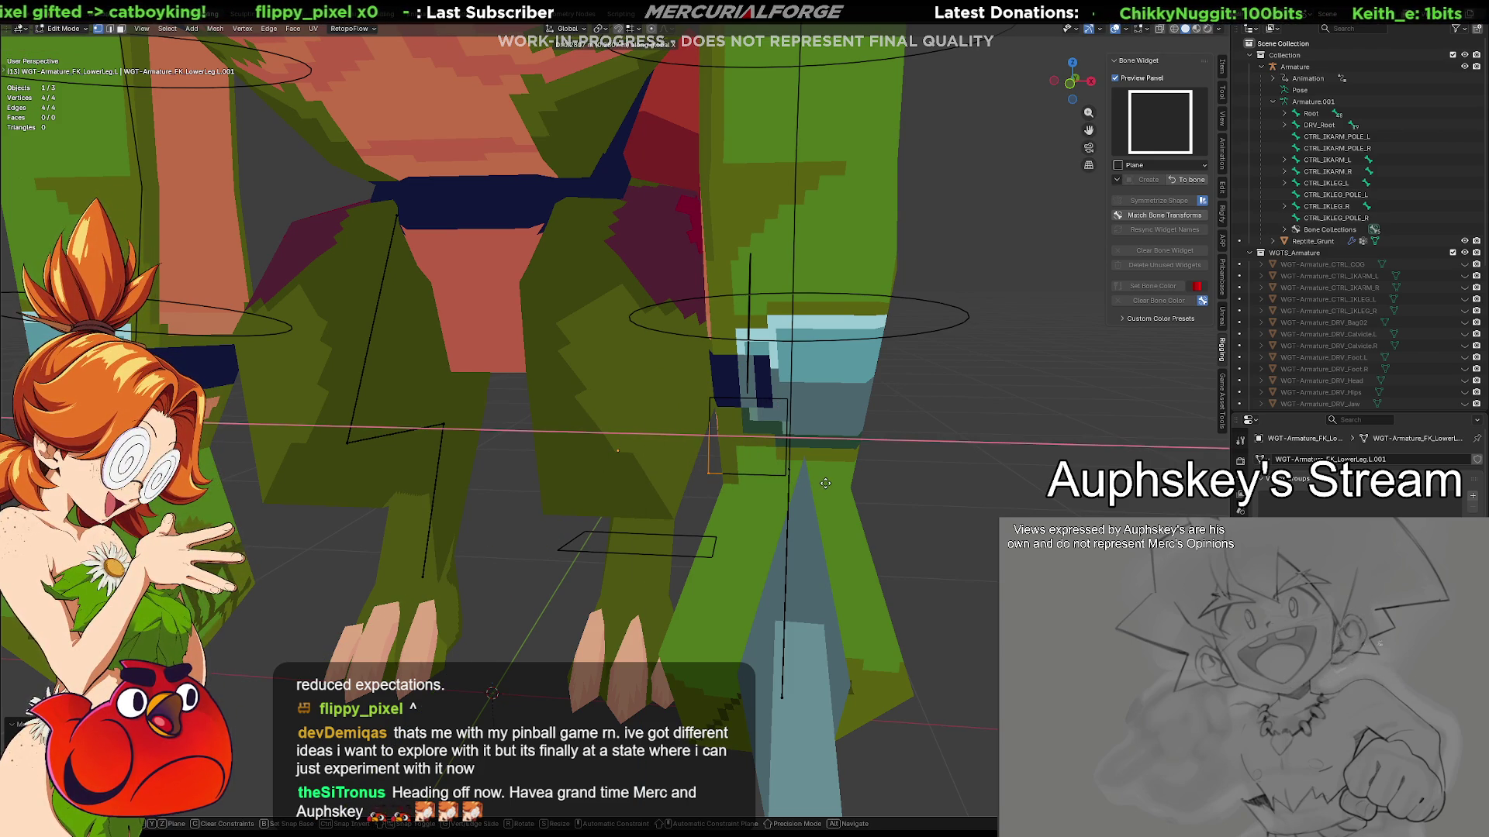
click(825, 483)
mouse_move(824, 483)
middle_down()
mouse_move(791, 504)
mouse_move(824, 488)
middle_up()
key(g)
key(z)
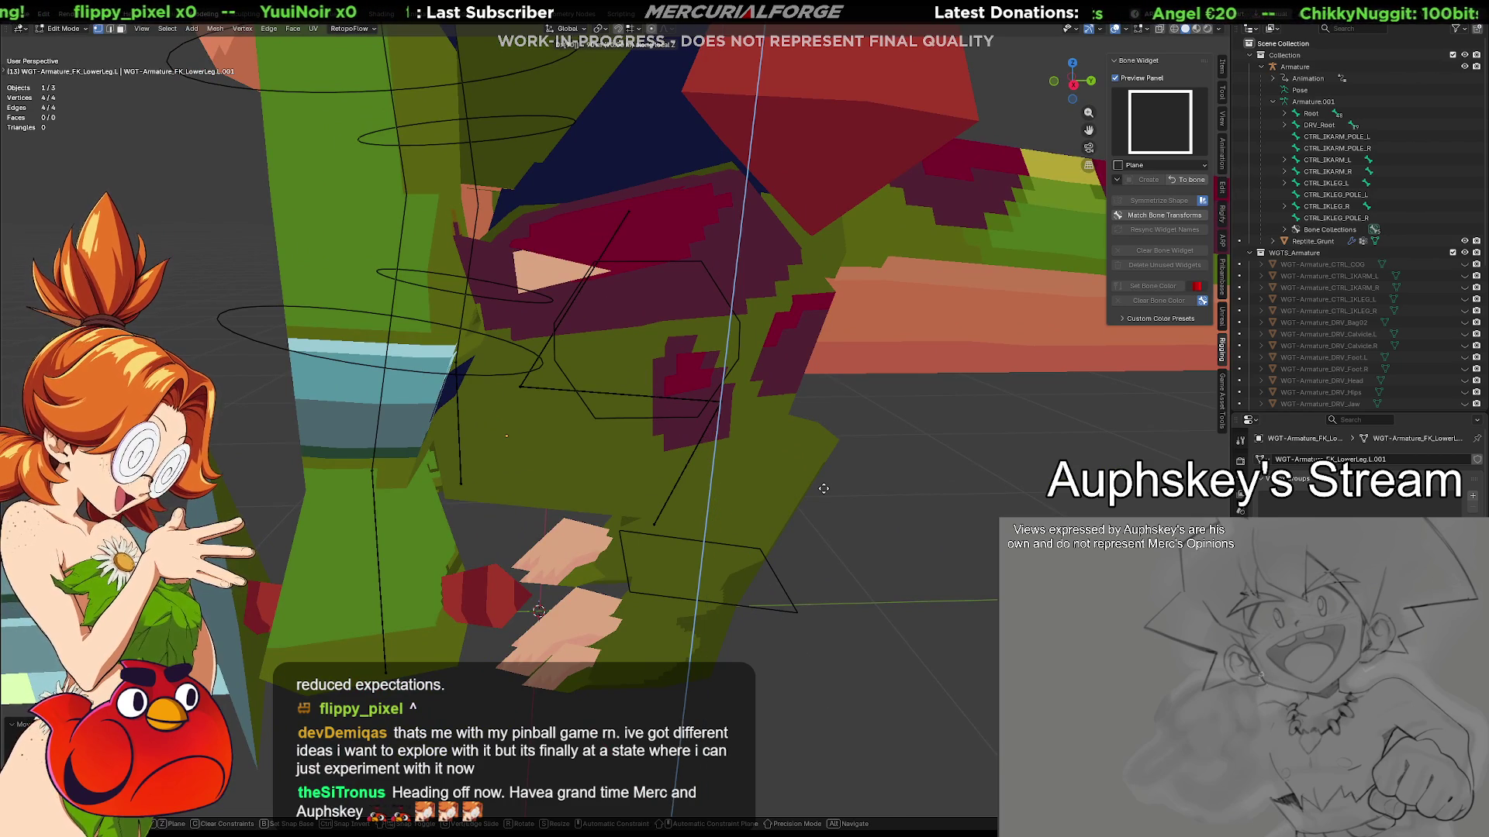
click(823, 489)
Rotate the widget plane 90° about Z, shrink it and move it into place
middle_drag(824, 489, 786, 483)
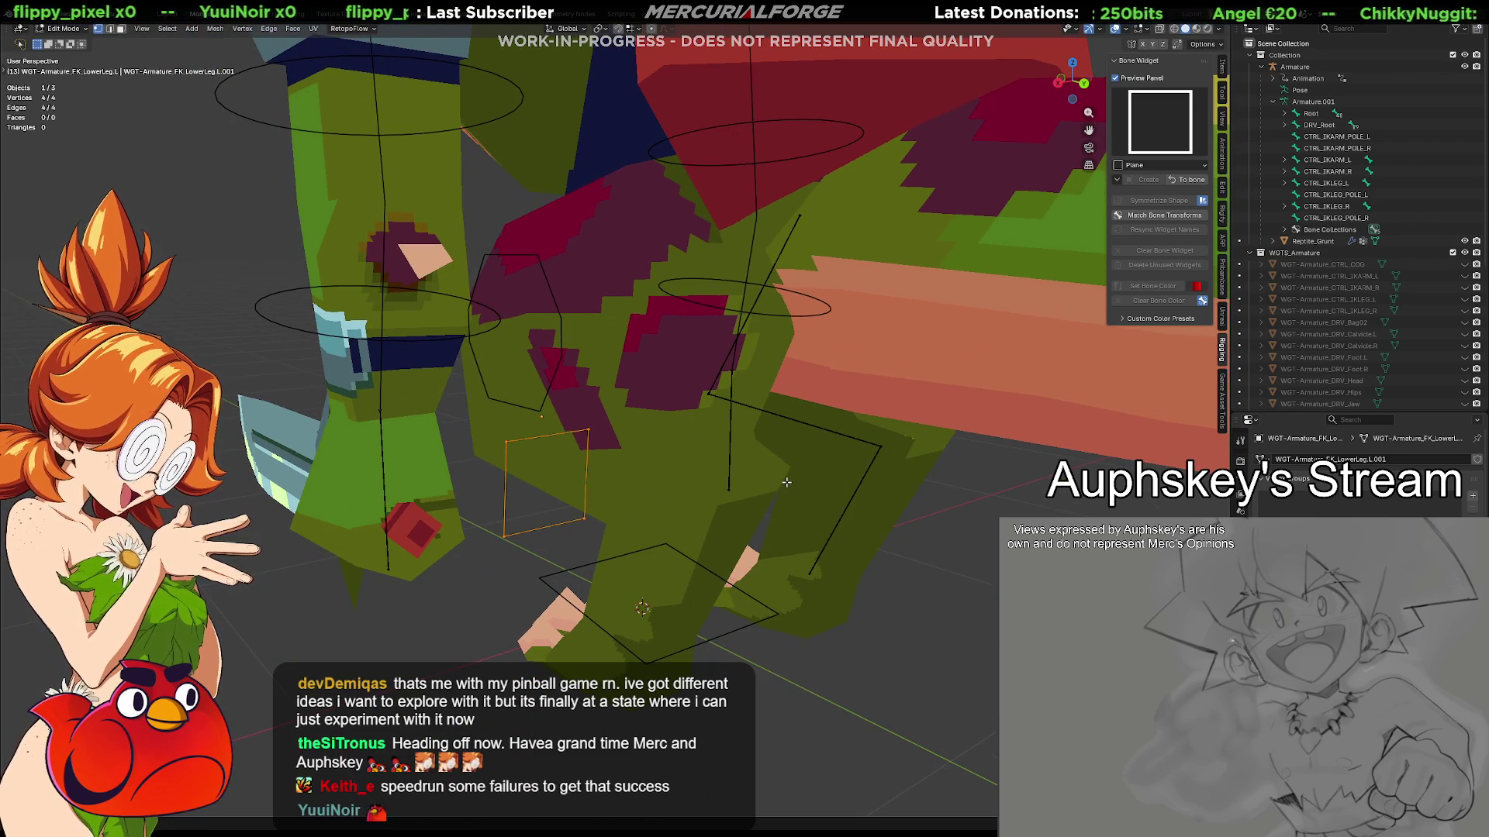
key(r)
key(x)
text(z90)
key(Return)
middle_drag(577, 494, 683, 487)
key(s)
click(653, 482)
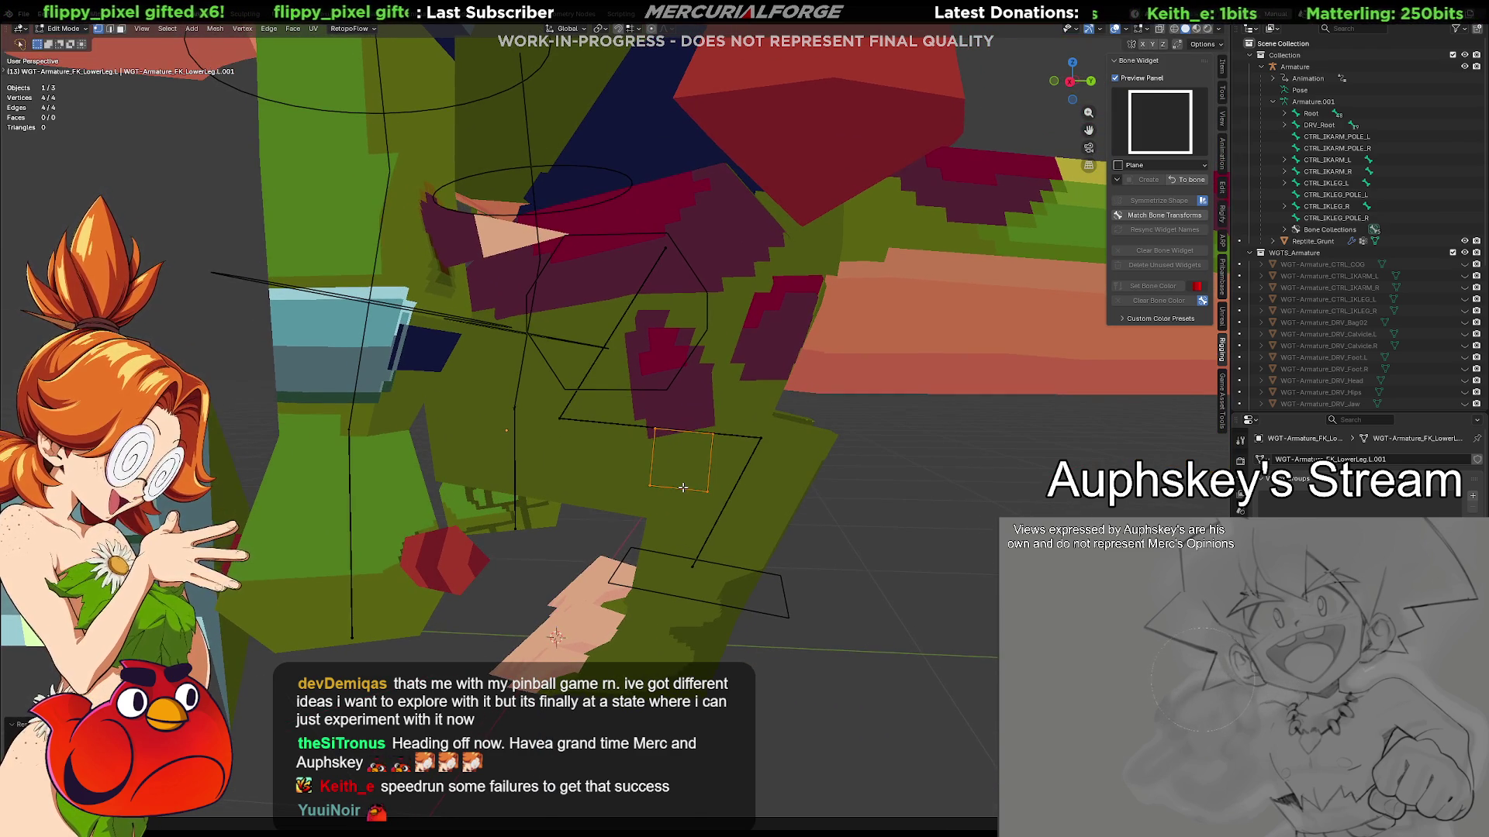
key(g)
key(x)
key(x)
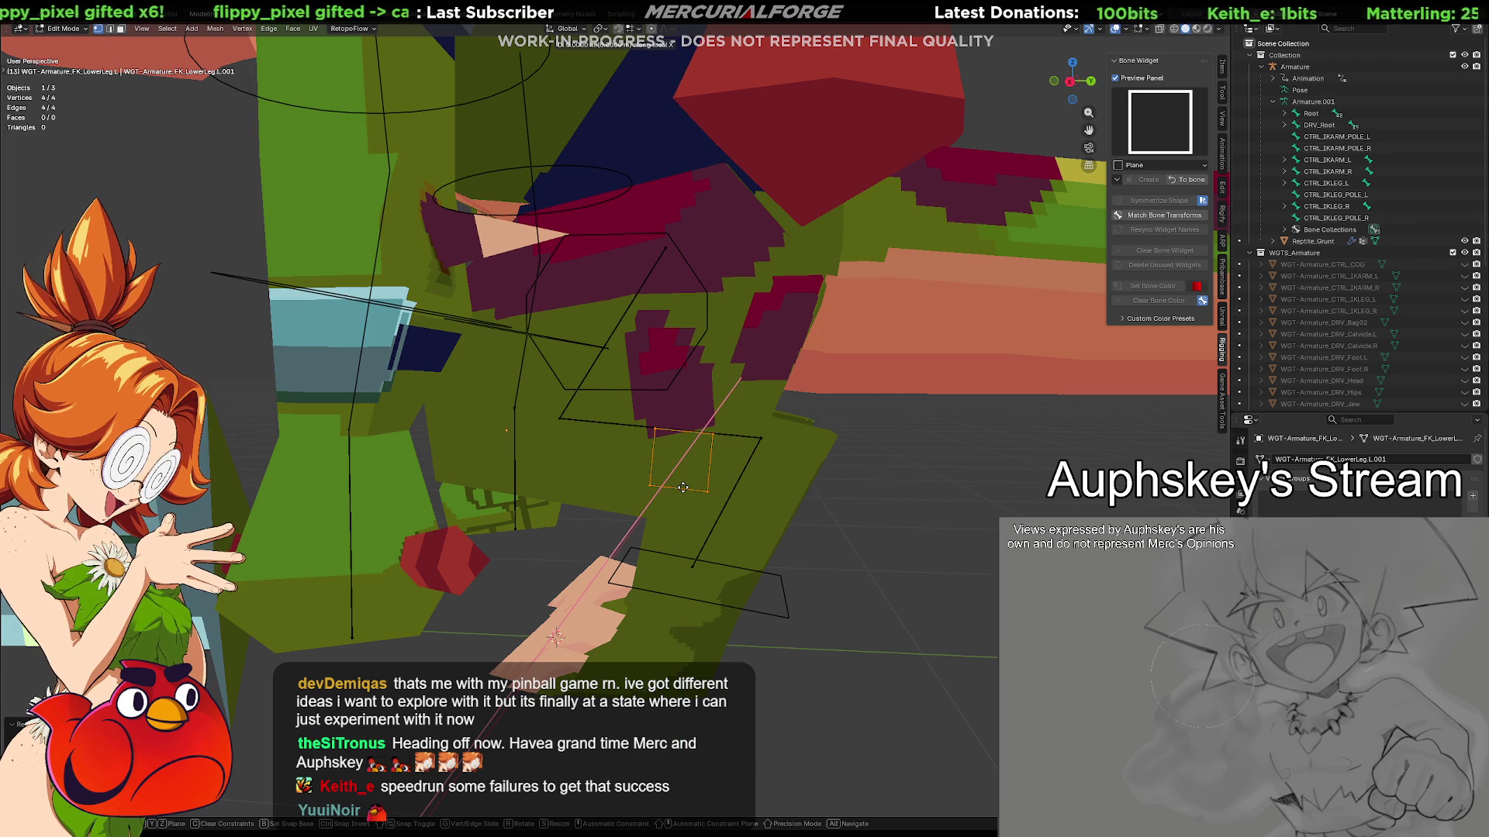
key(y)
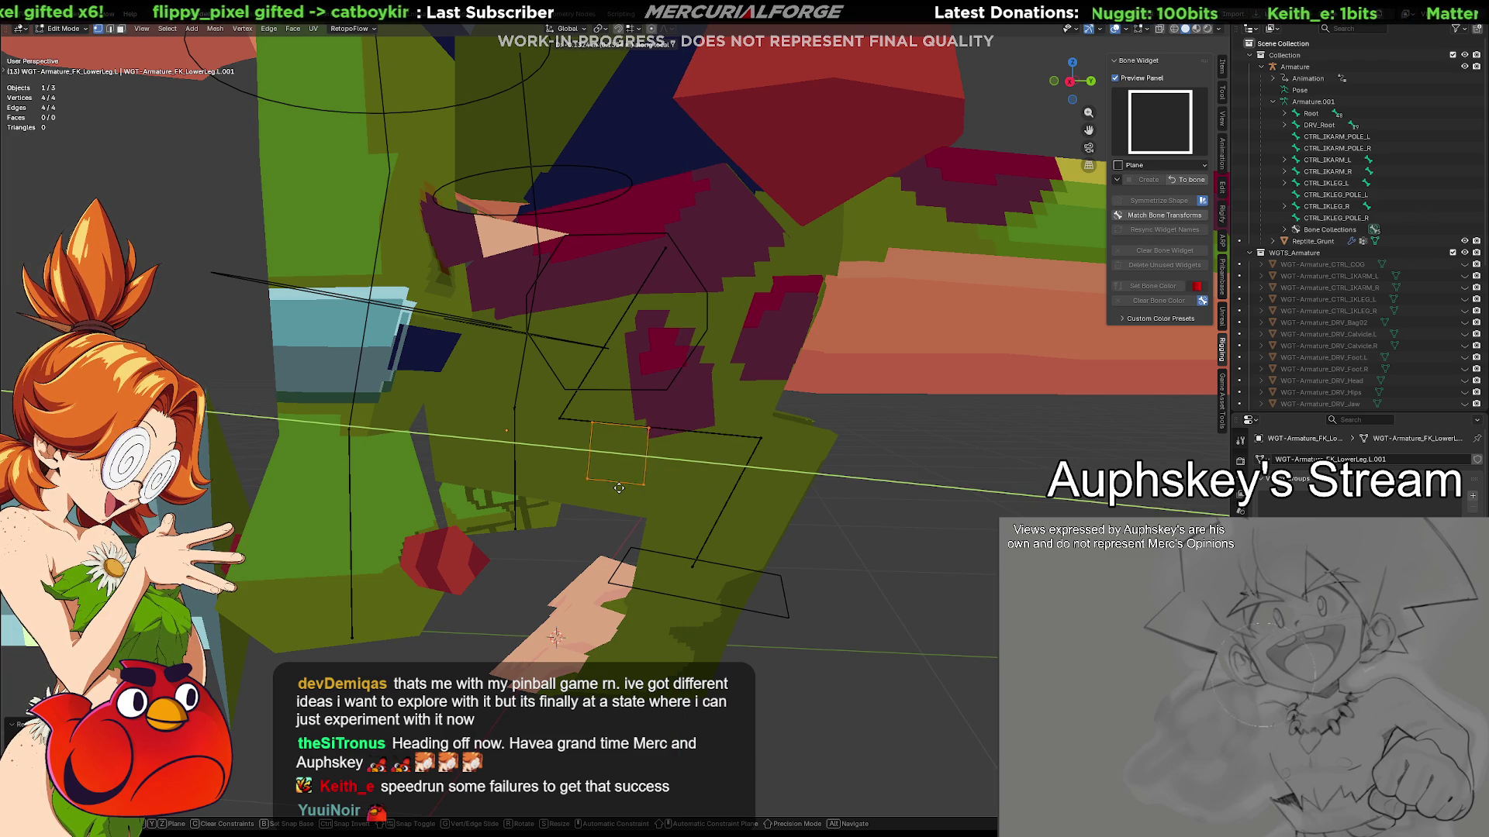
key(y)
key(y)
click(634, 489)
Stretch the plane along Y, tilt it about X, shift one corner vertex, and leave Edit Mode
key(s)
key(z)
key(z)
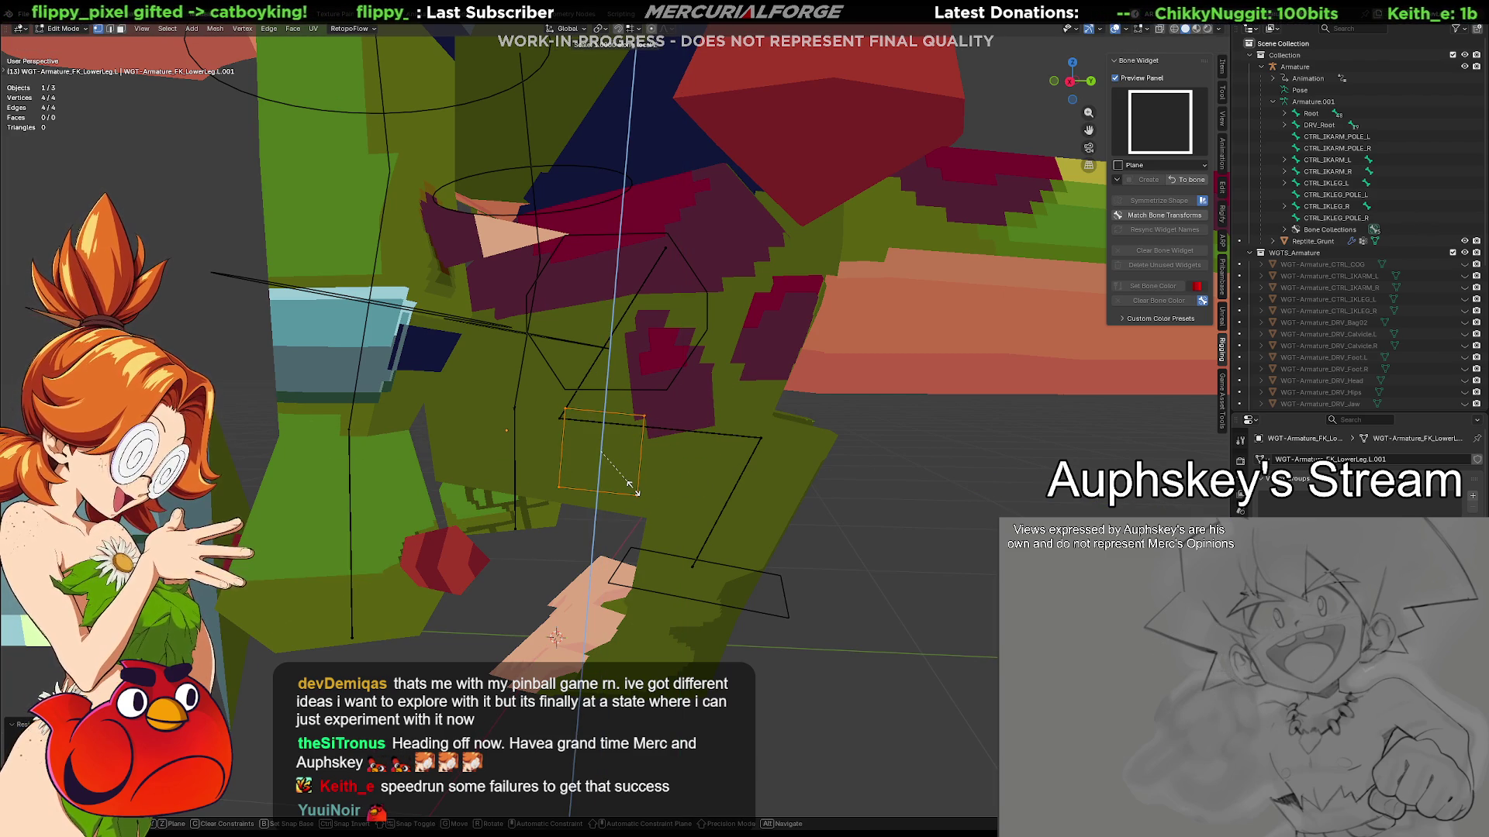
key(y)
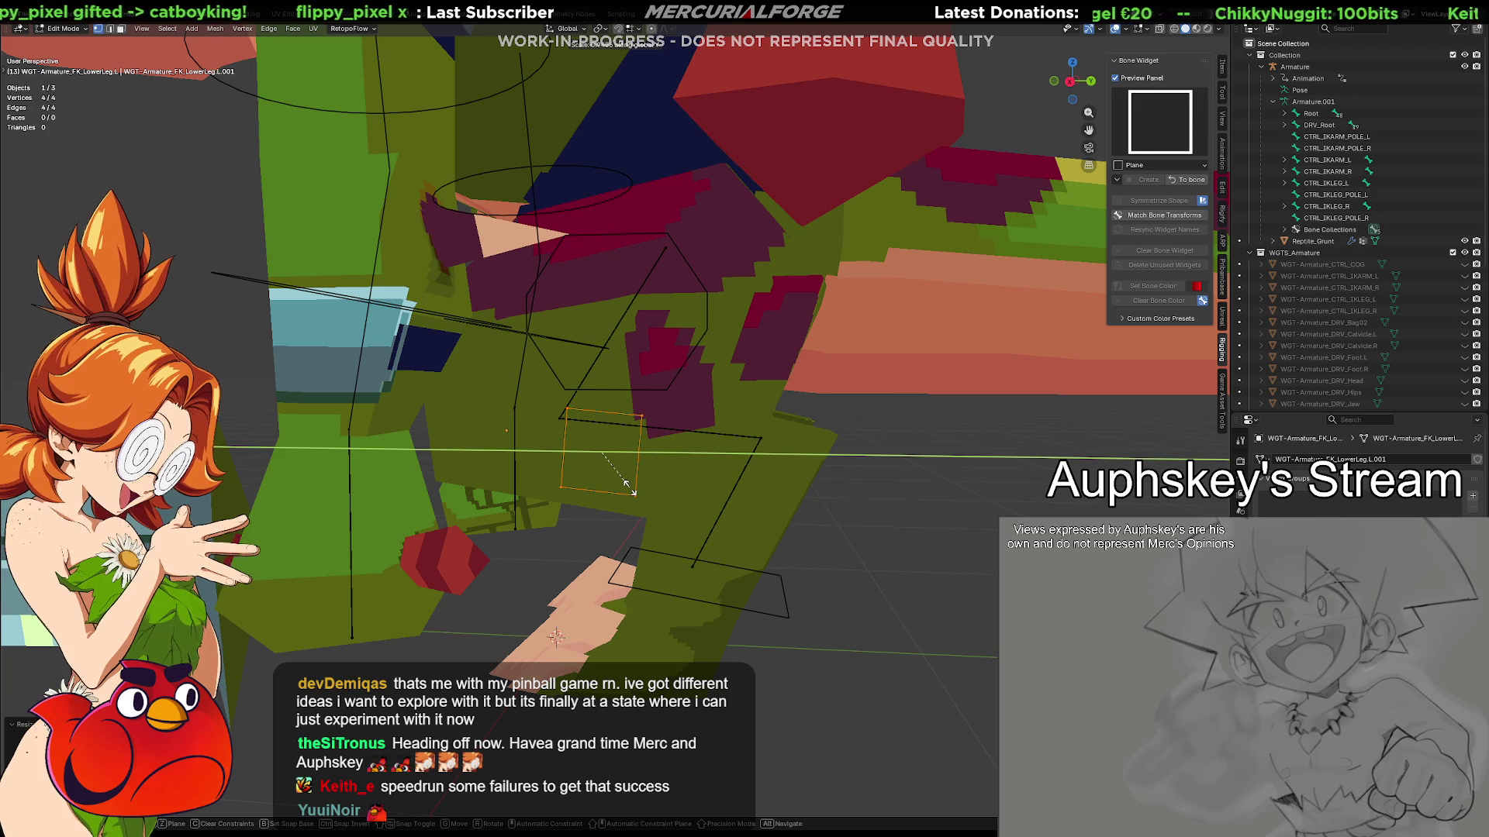
key(y)
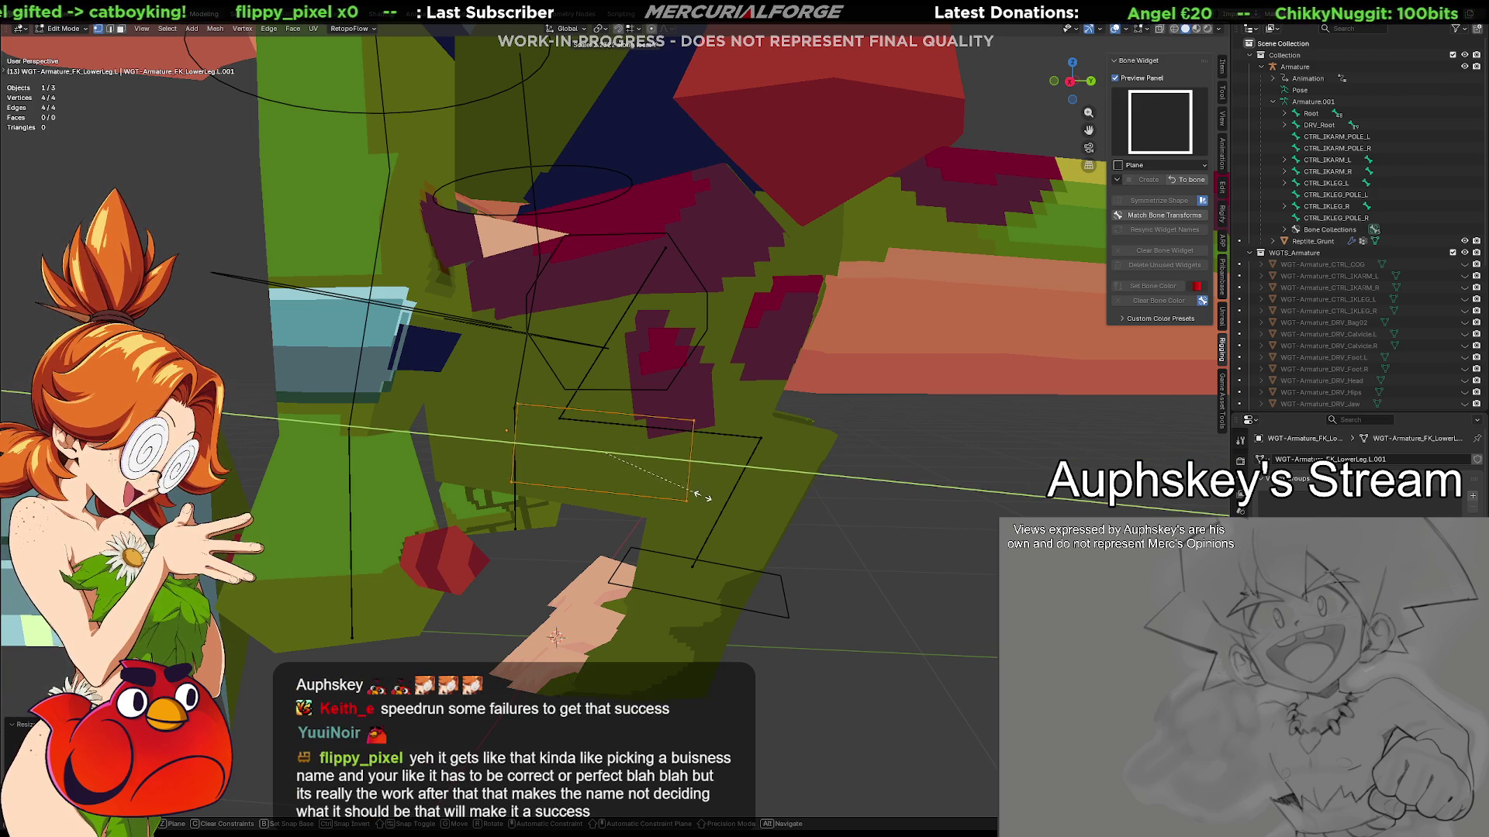
key(r)
key(x)
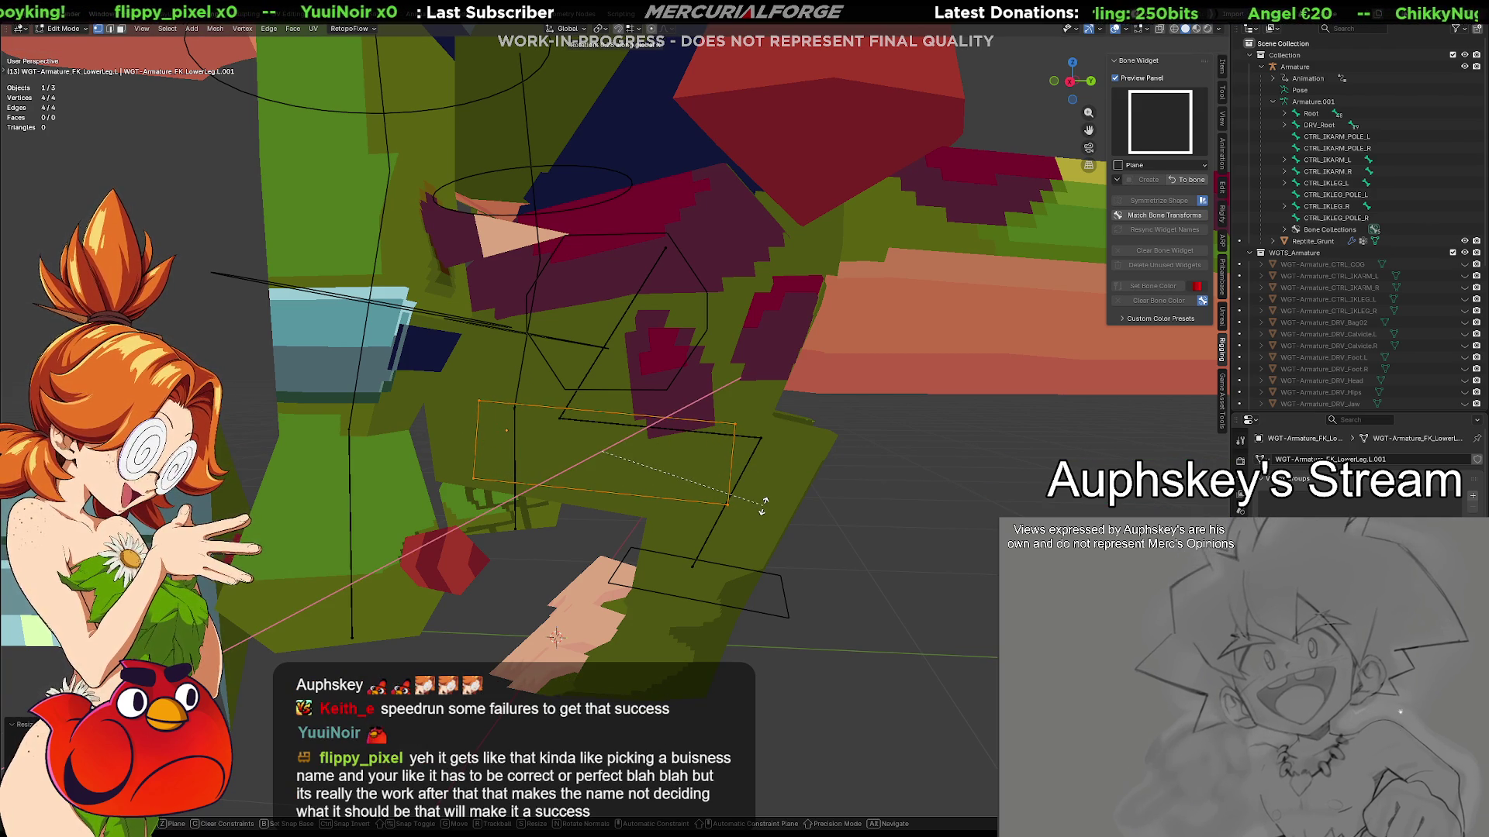
click(751, 516)
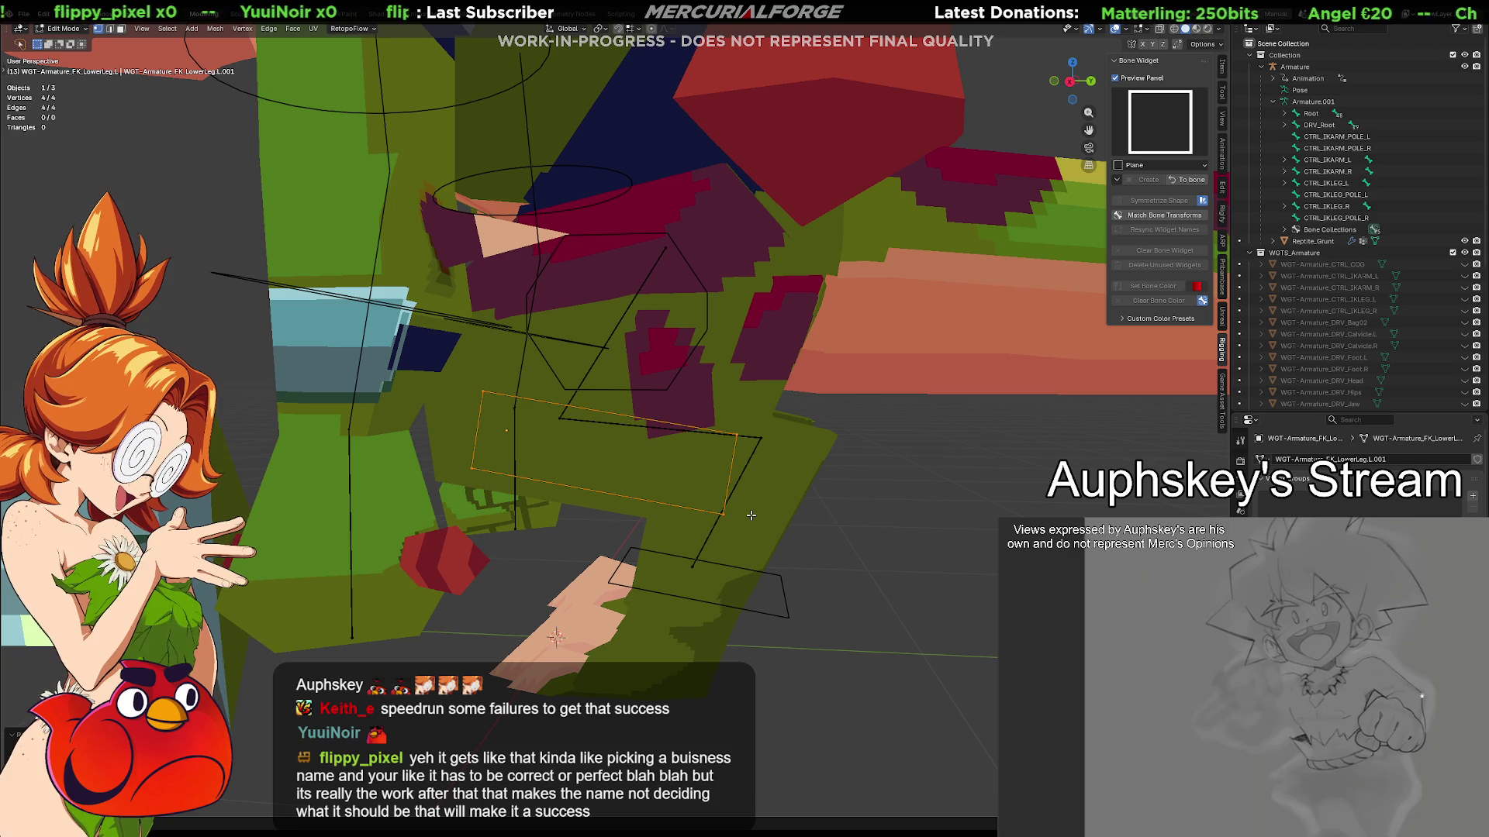
click(543, 419)
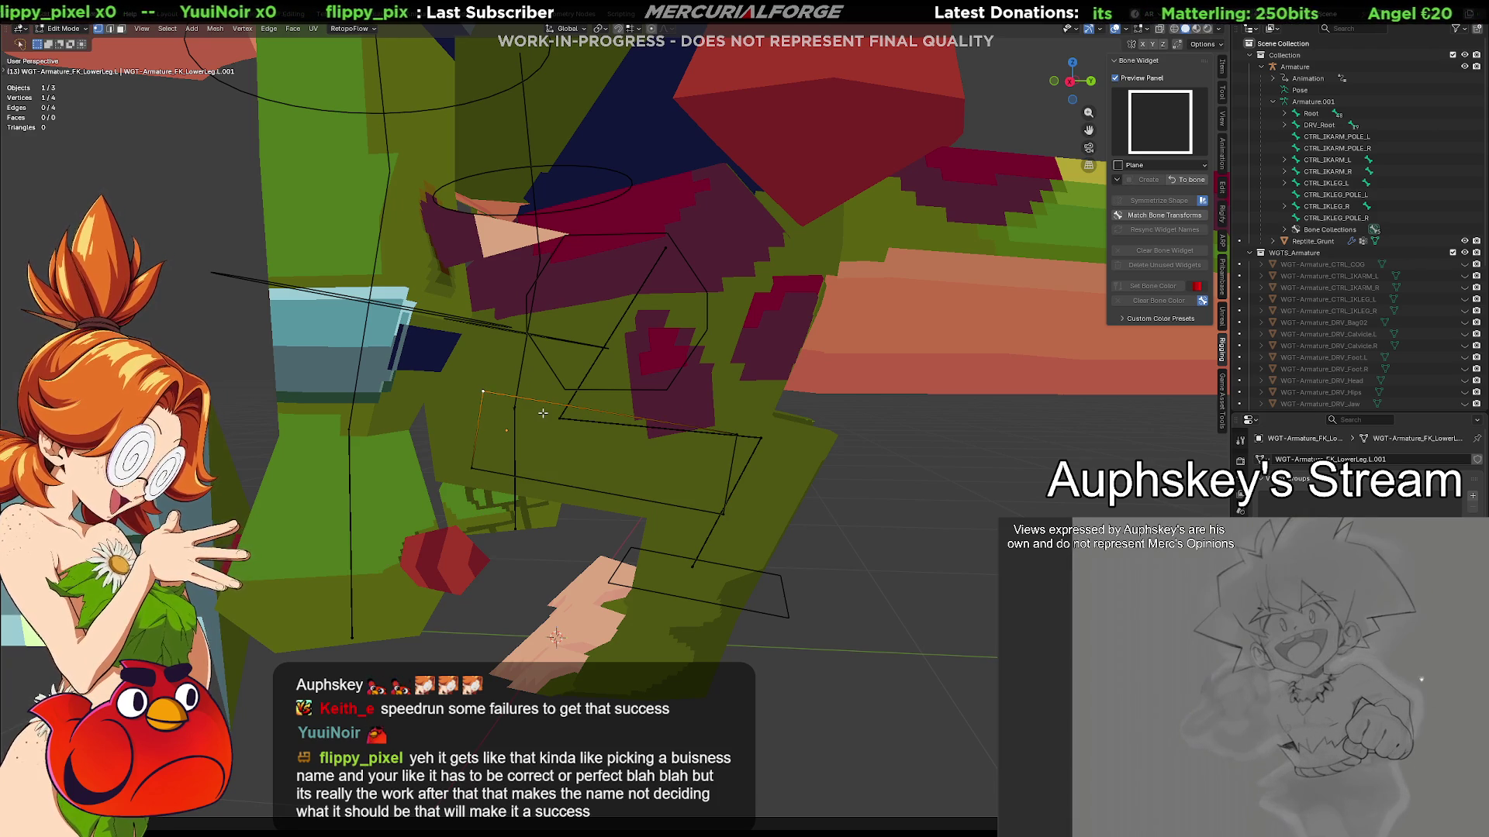
key(g)
key(shift+x)
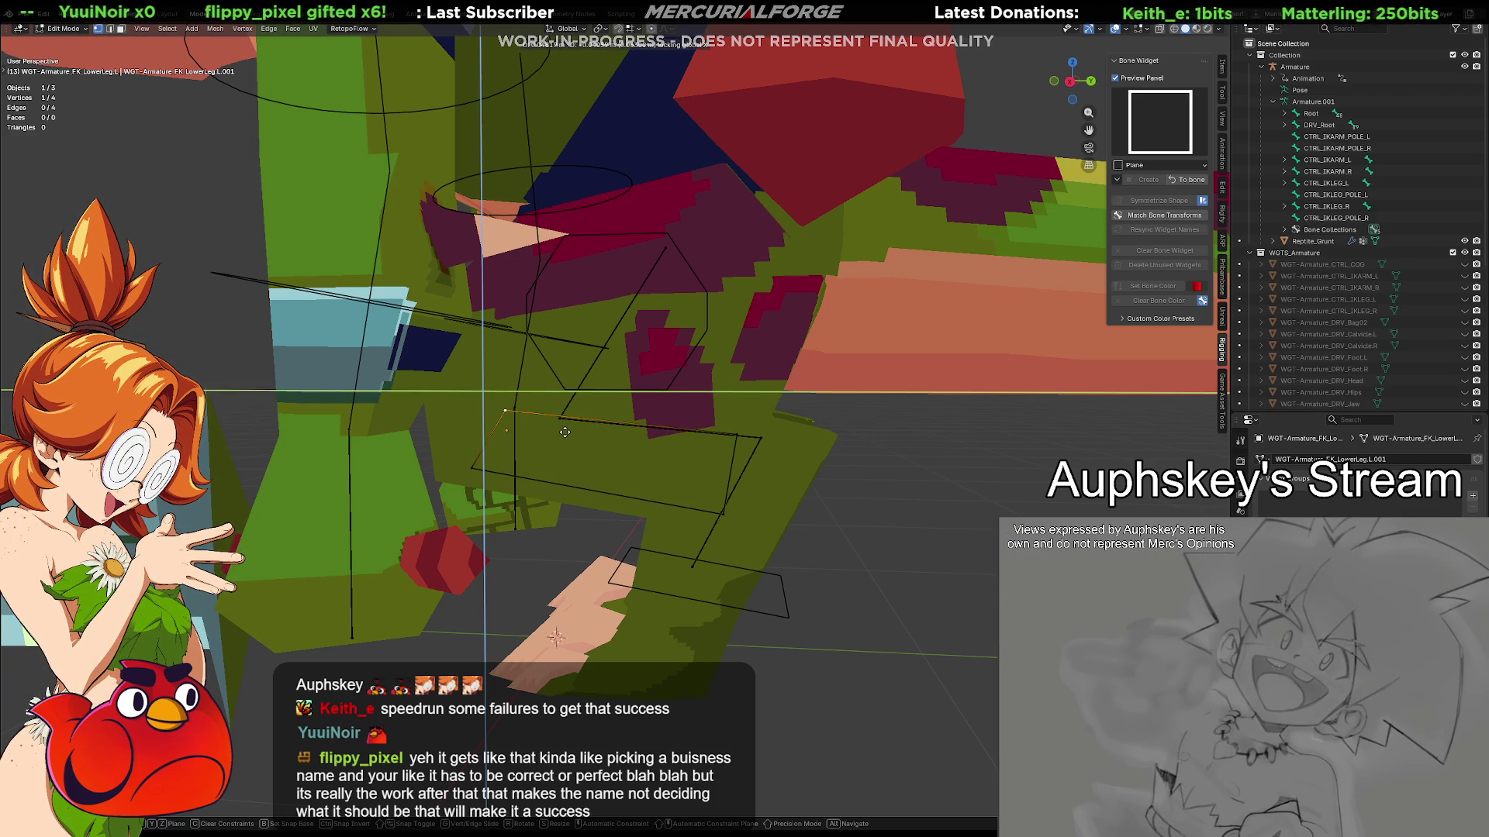
click(565, 432)
key(Tab)
mouse_move(914, 514)
middle_down()
mouse_move(820, 576)
mouse_move(560, 440)
middle_up()
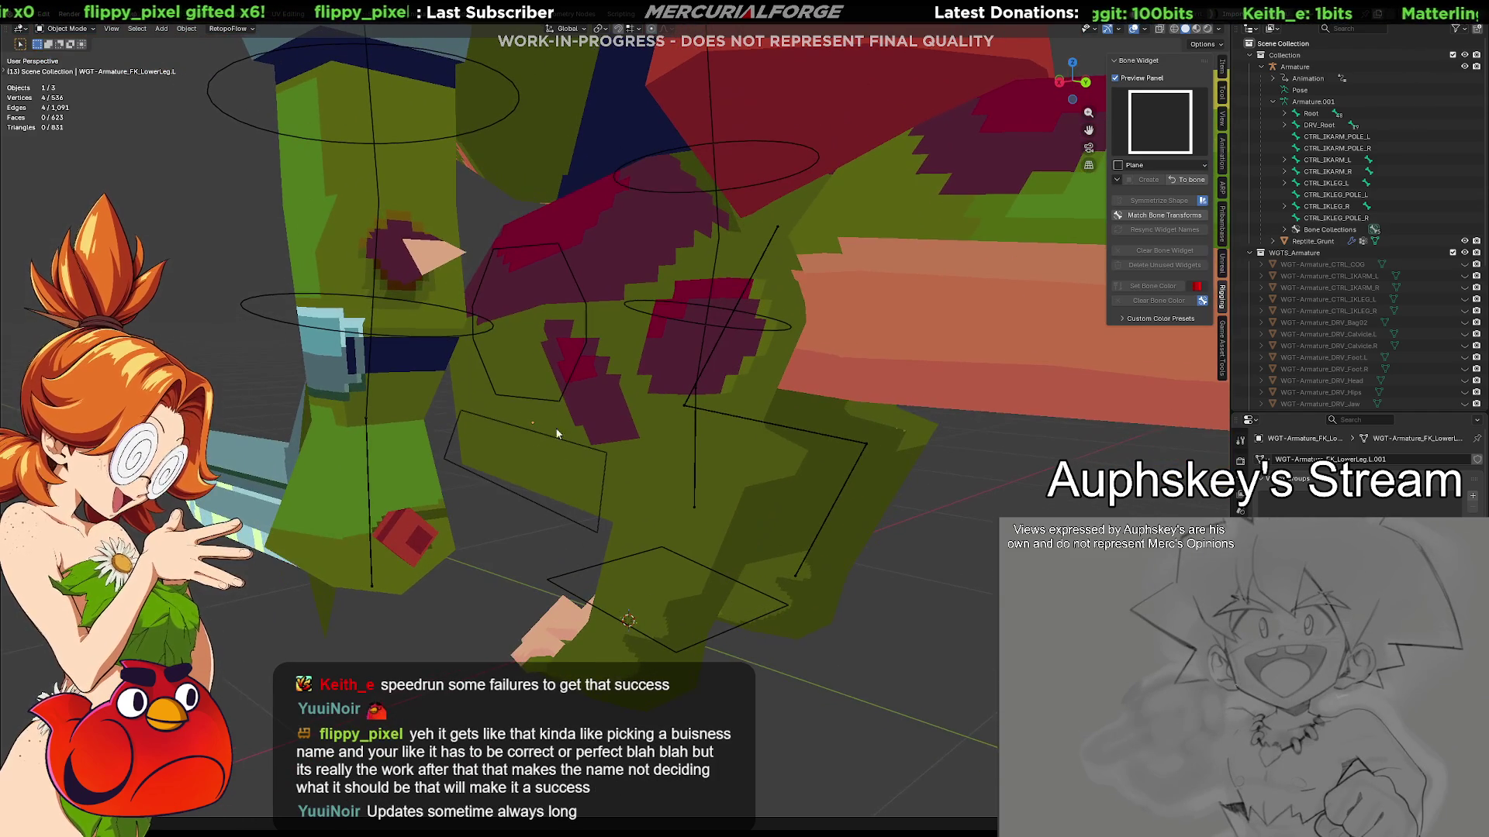
Switch selection from the Reptile_Grunt mesh back to the armature and call up the mode pie
click(573, 357)
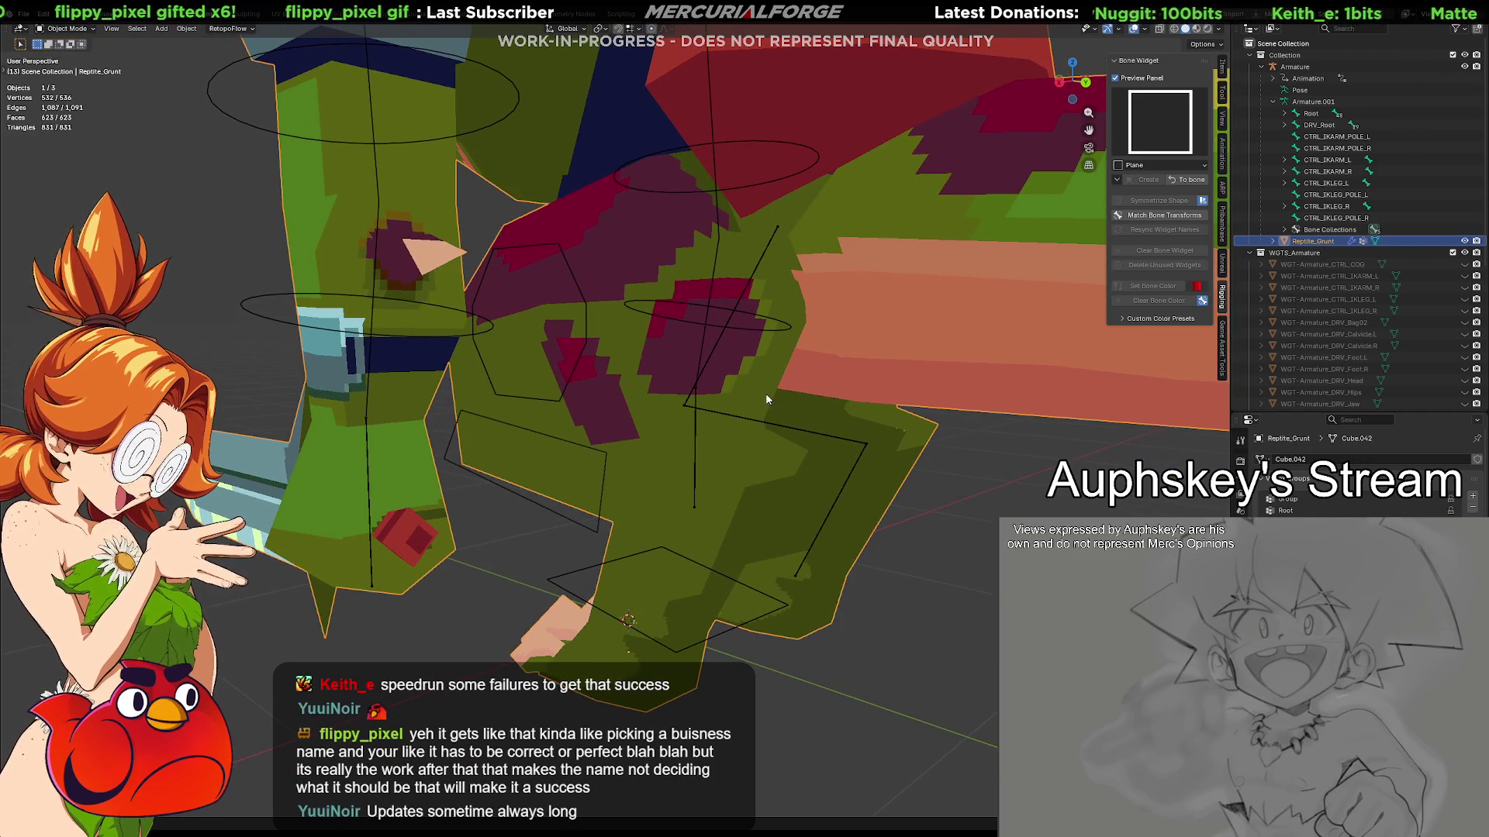
click(587, 333)
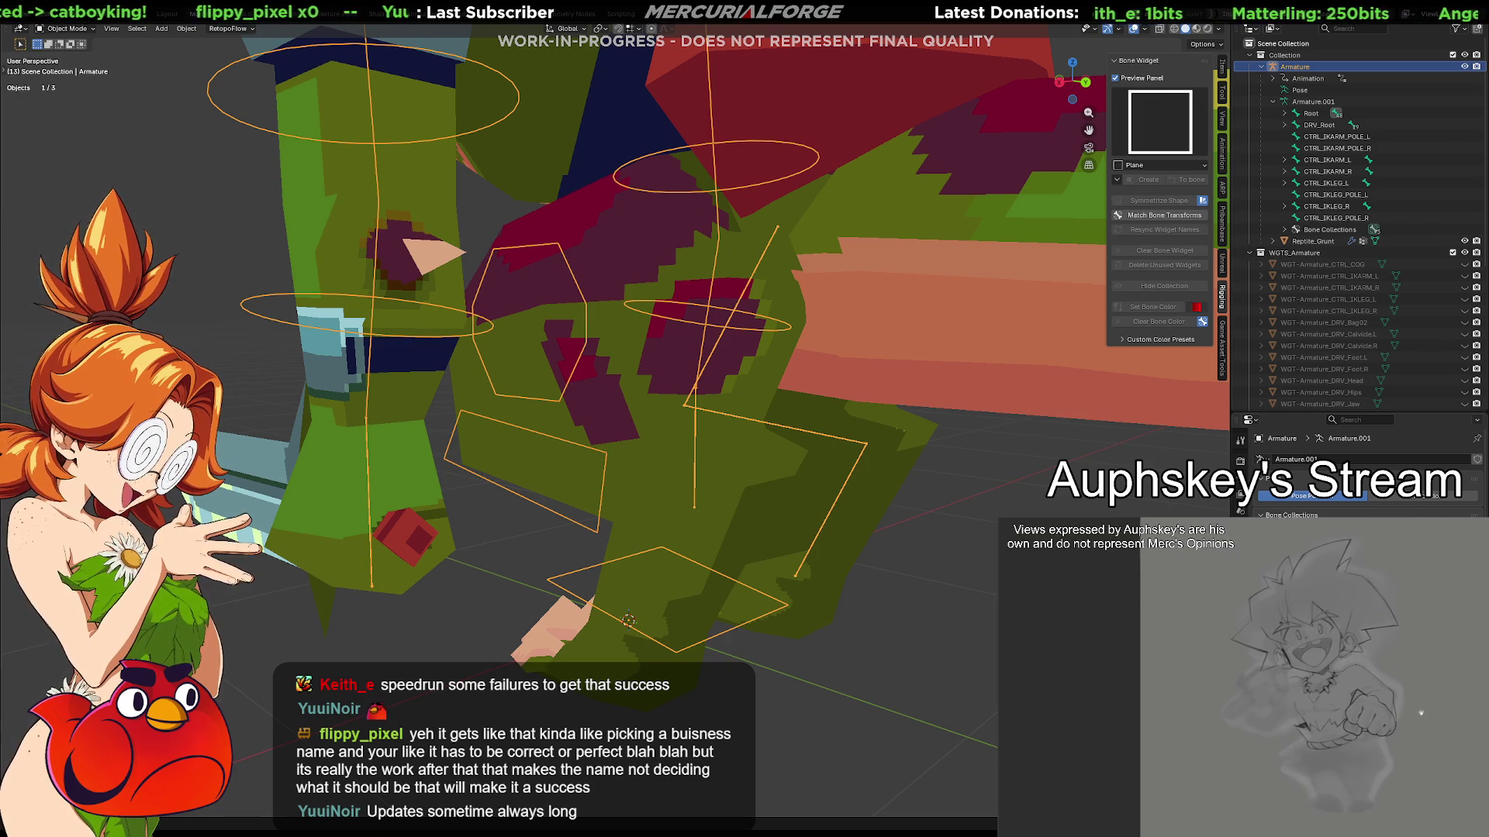
middle_drag(644, 508, 620, 506)
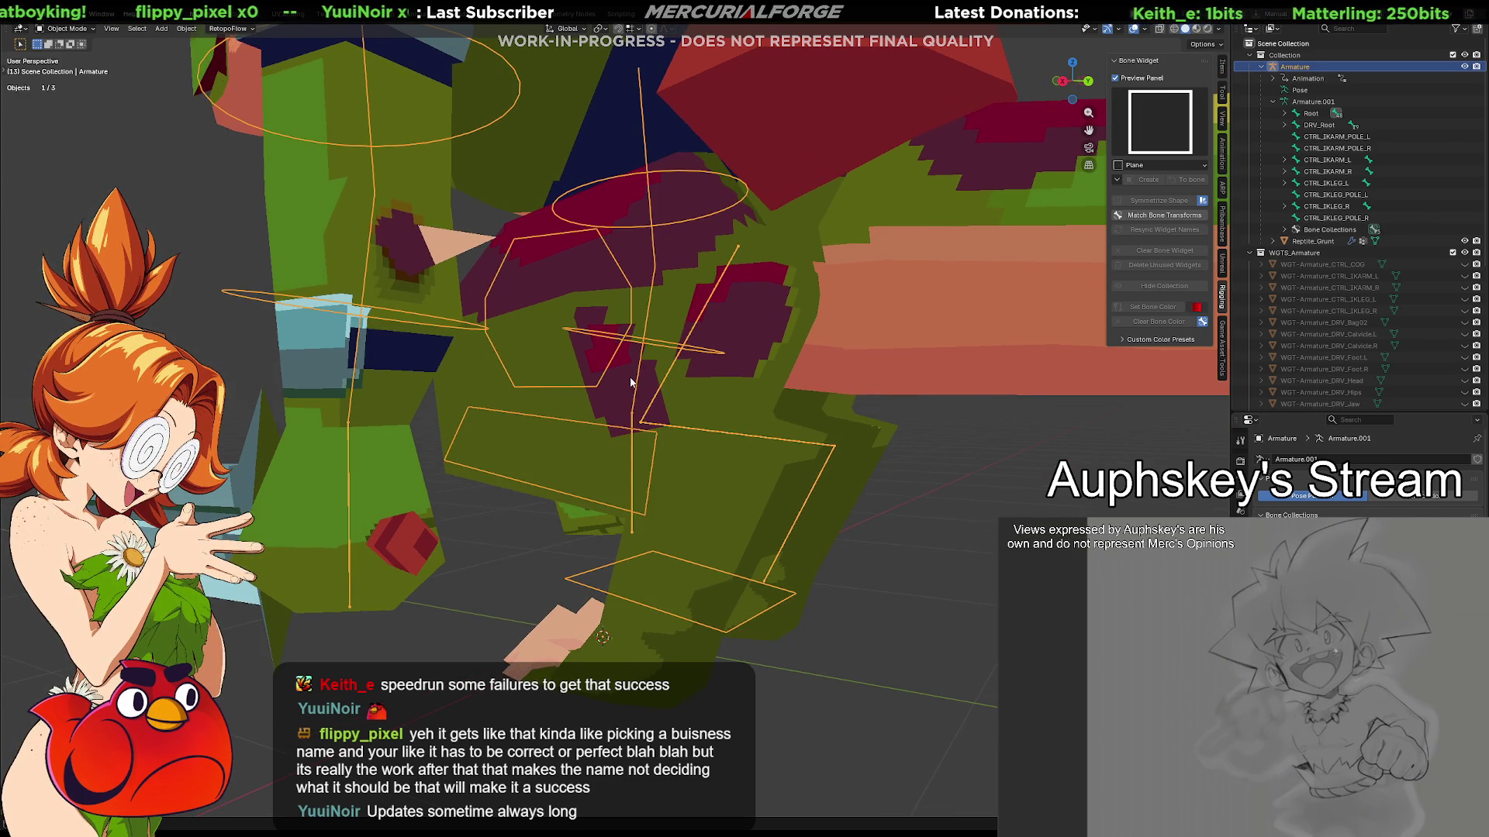
middle_drag(629, 376, 570, 378)
key(alt+a)
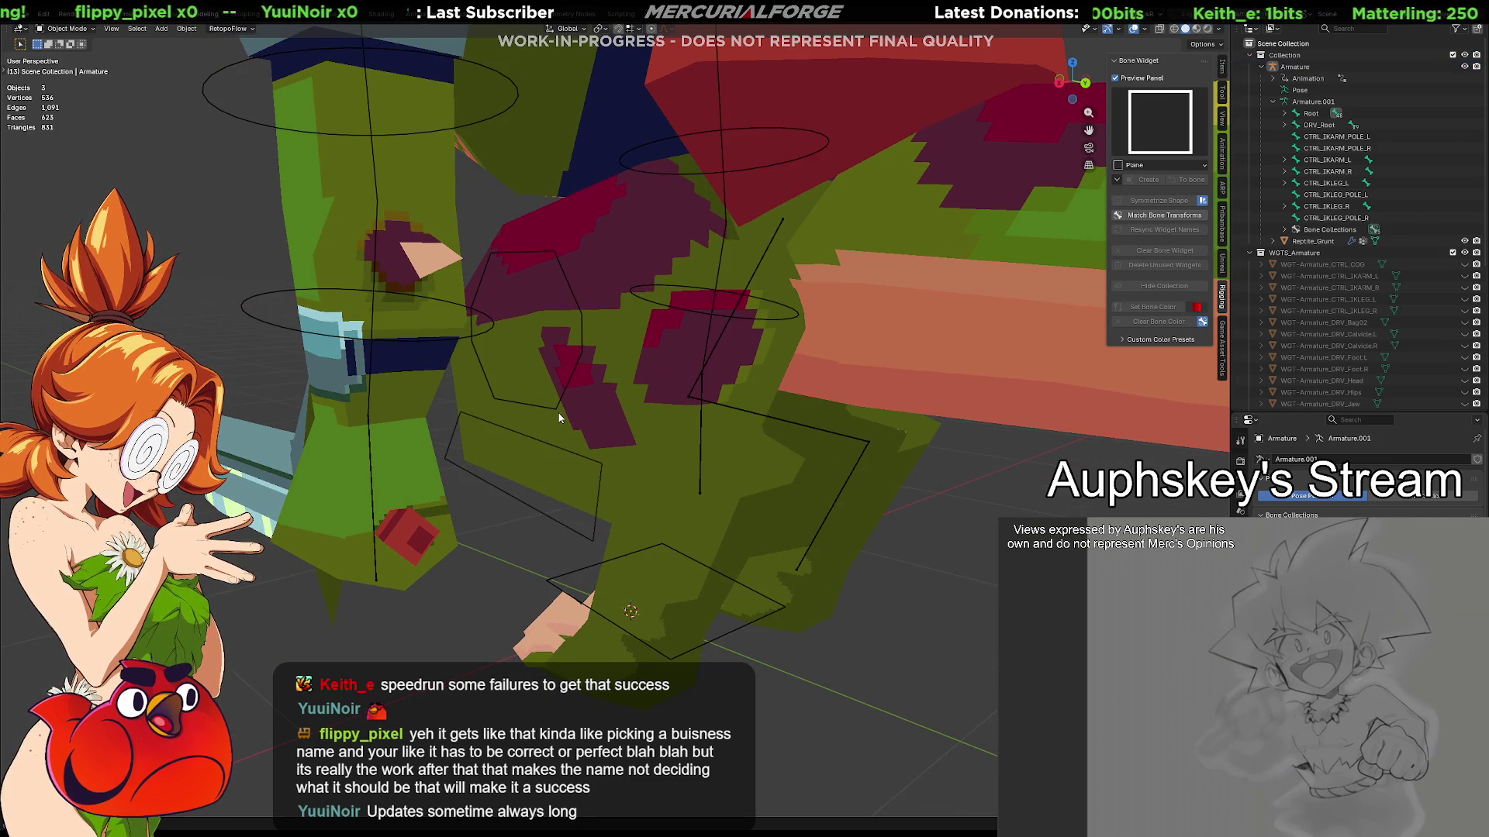
click(559, 421)
key(ctrl+Tab)
In Pose Mode, mirror the left upper-leg, lower-leg and ankle widgets onto the right leg
click(544, 506)
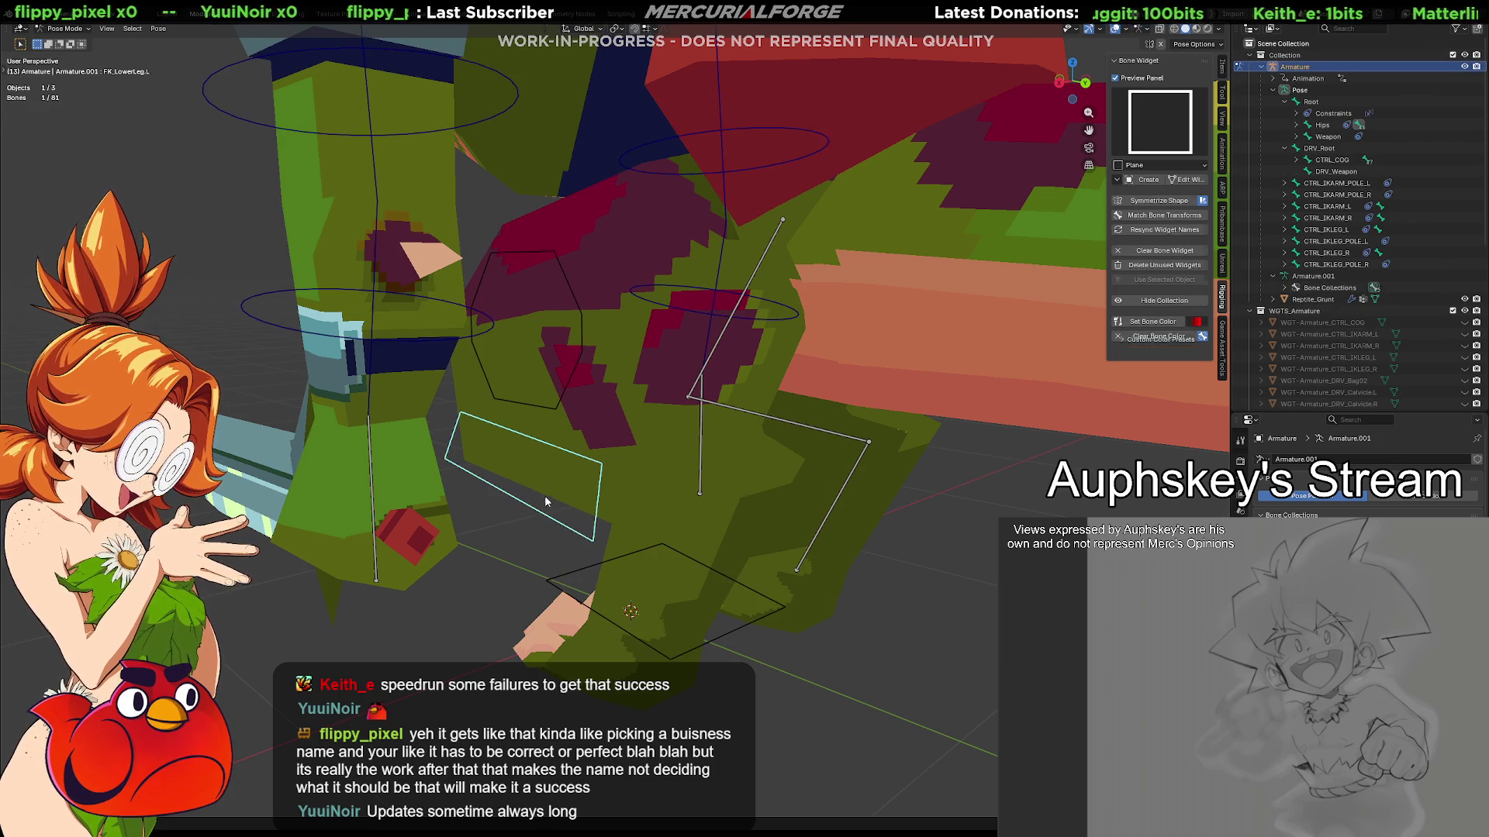
click(564, 392)
click(563, 396)
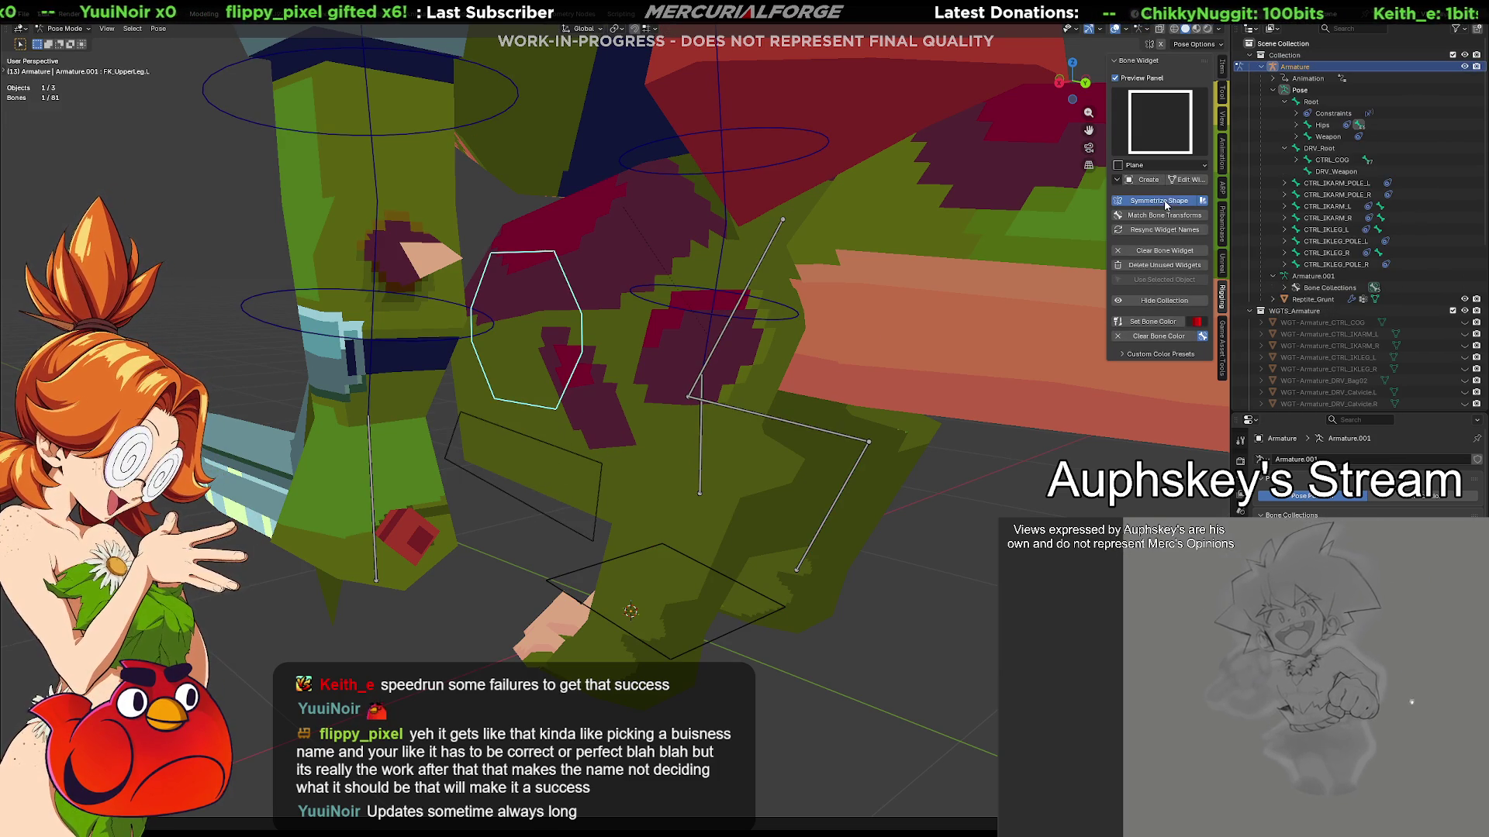
click(1165, 204)
click(574, 453)
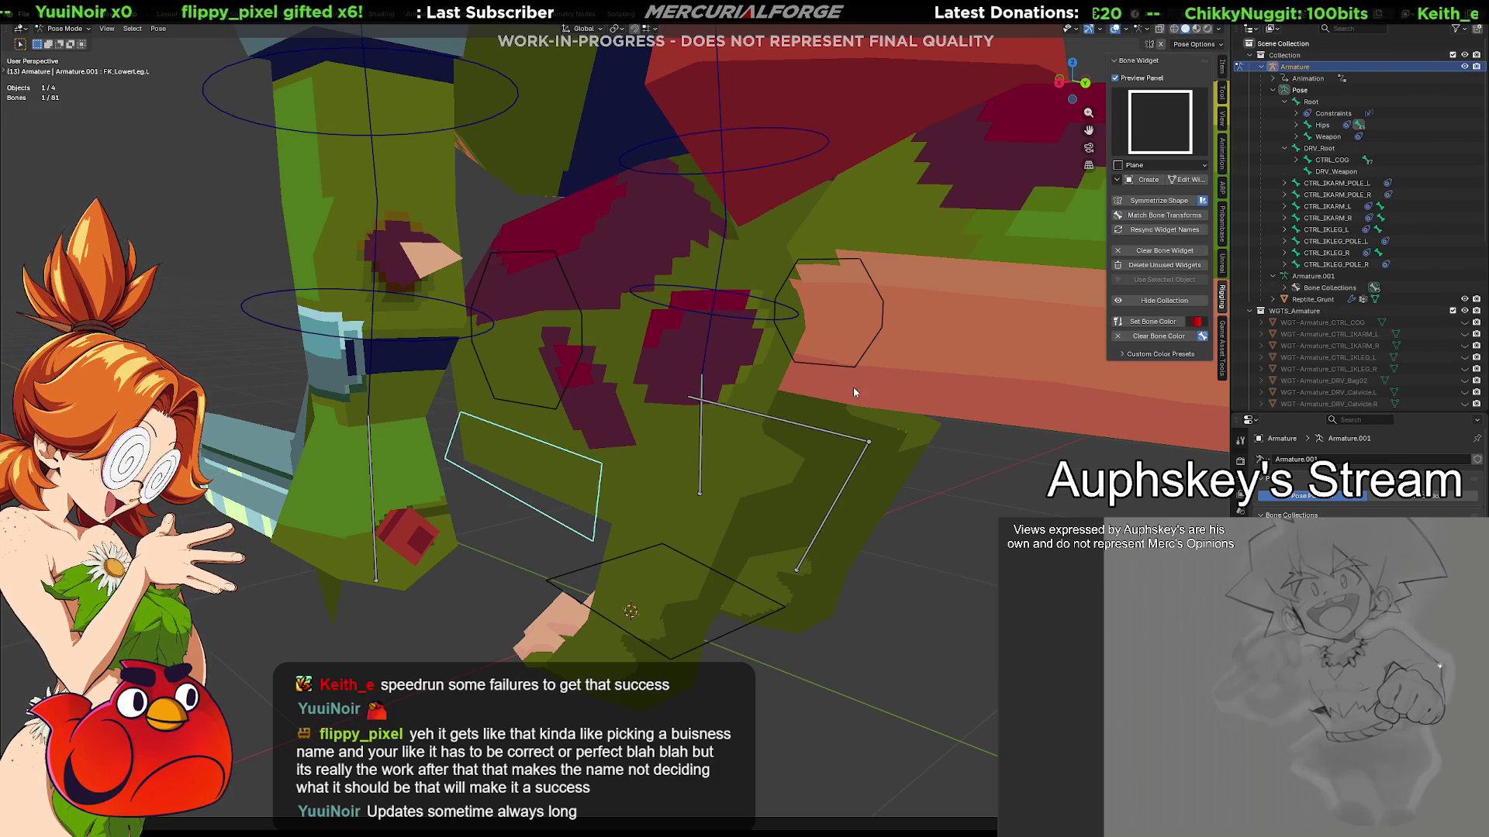
click(1135, 204)
click(770, 616)
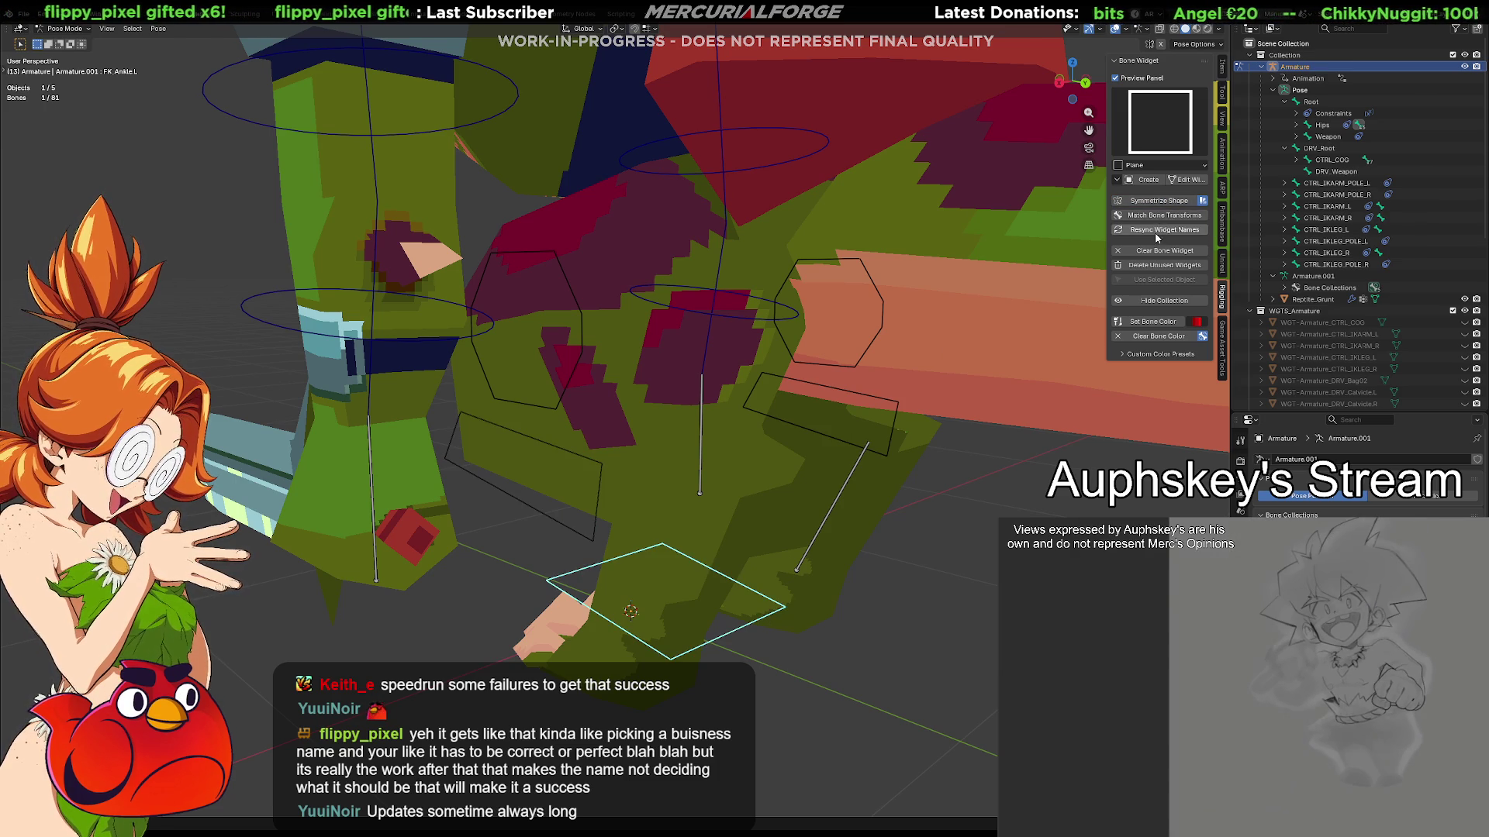
click(1155, 202)
click(853, 643)
Select the left foot, shin and thigh controls and try red and blue bone colours
scroll(850, 656, down, 5)
mouse_move(849, 656)
middle_down()
mouse_move(561, 585)
mouse_move(690, 608)
mouse_move(970, 568)
mouse_move(907, 573)
middle_up()
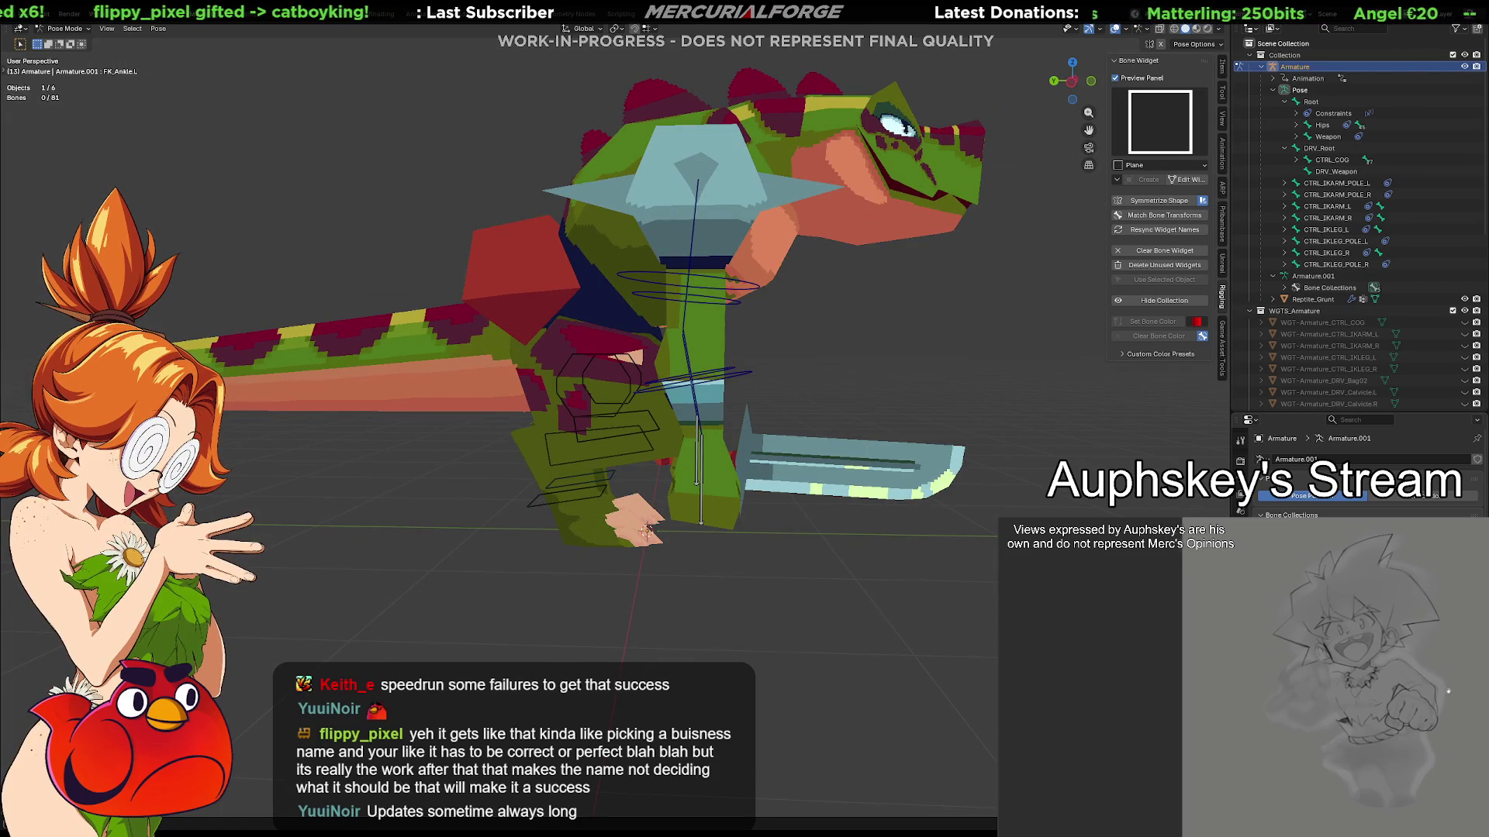
middle_drag(1039, 620, 728, 597)
click(675, 498)
shift+click(655, 453)
shift+click(641, 406)
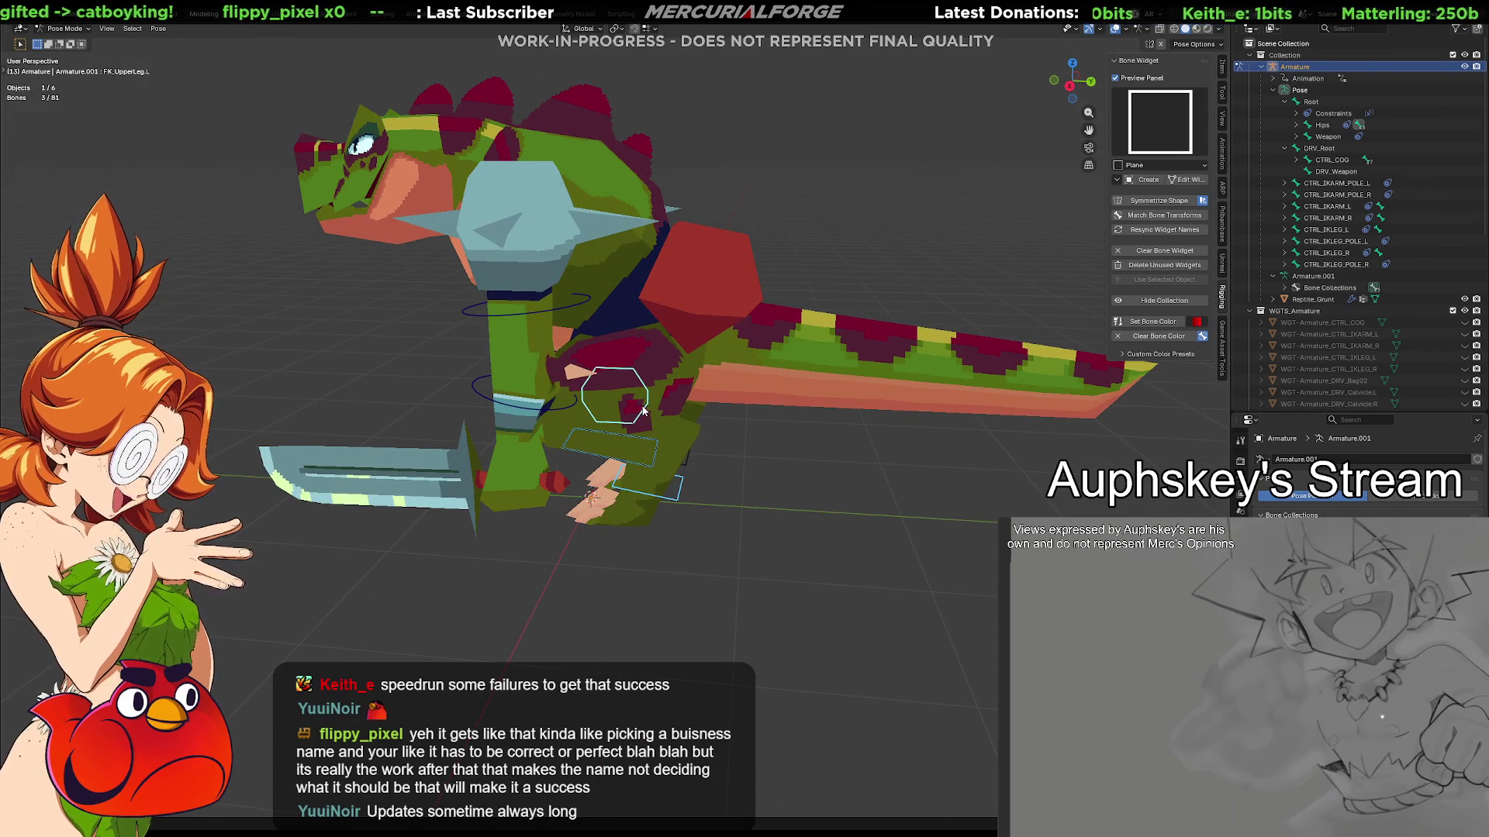
click(1157, 323)
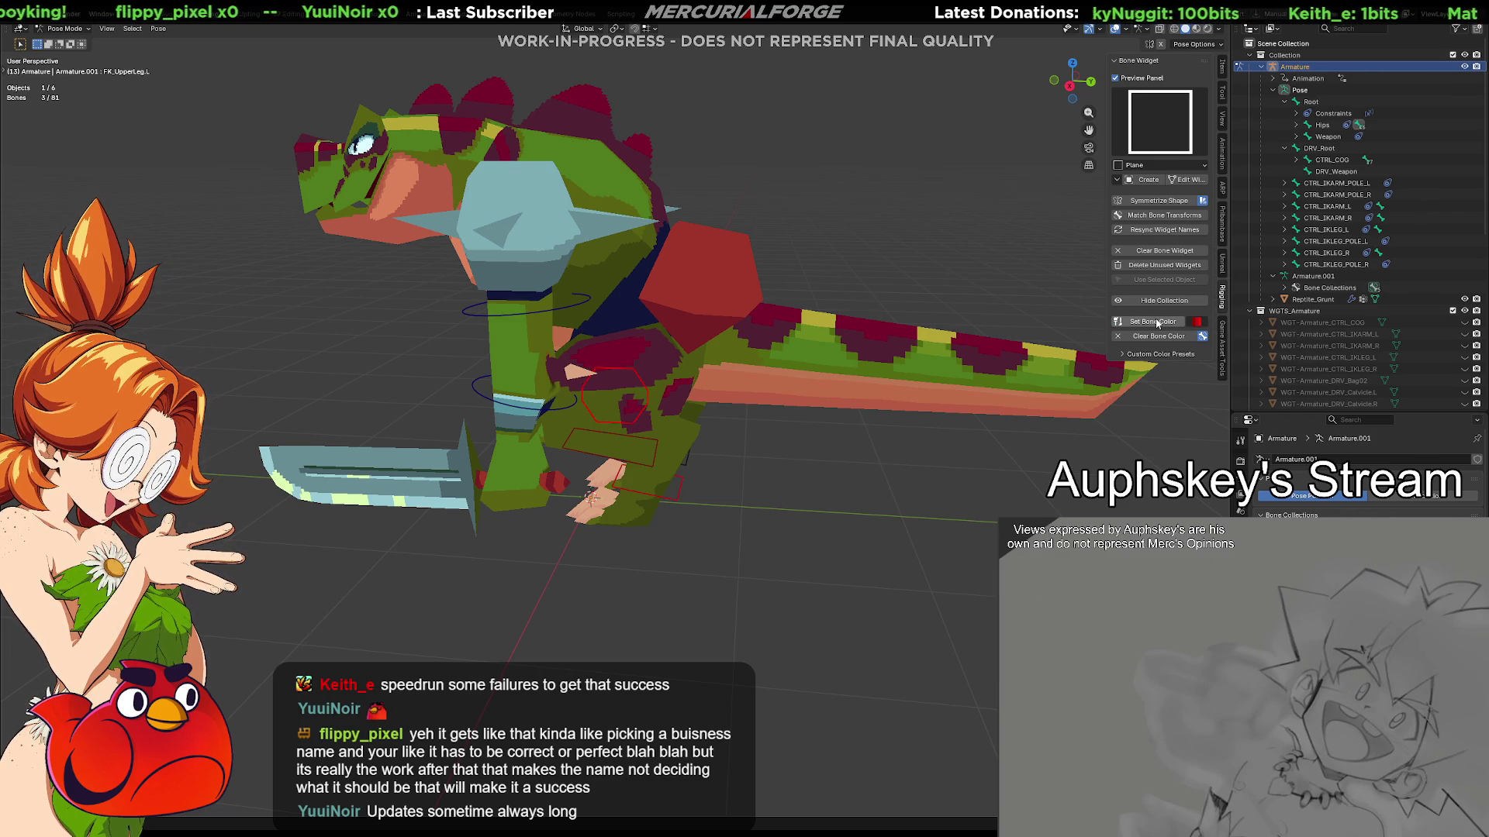
click(1197, 324)
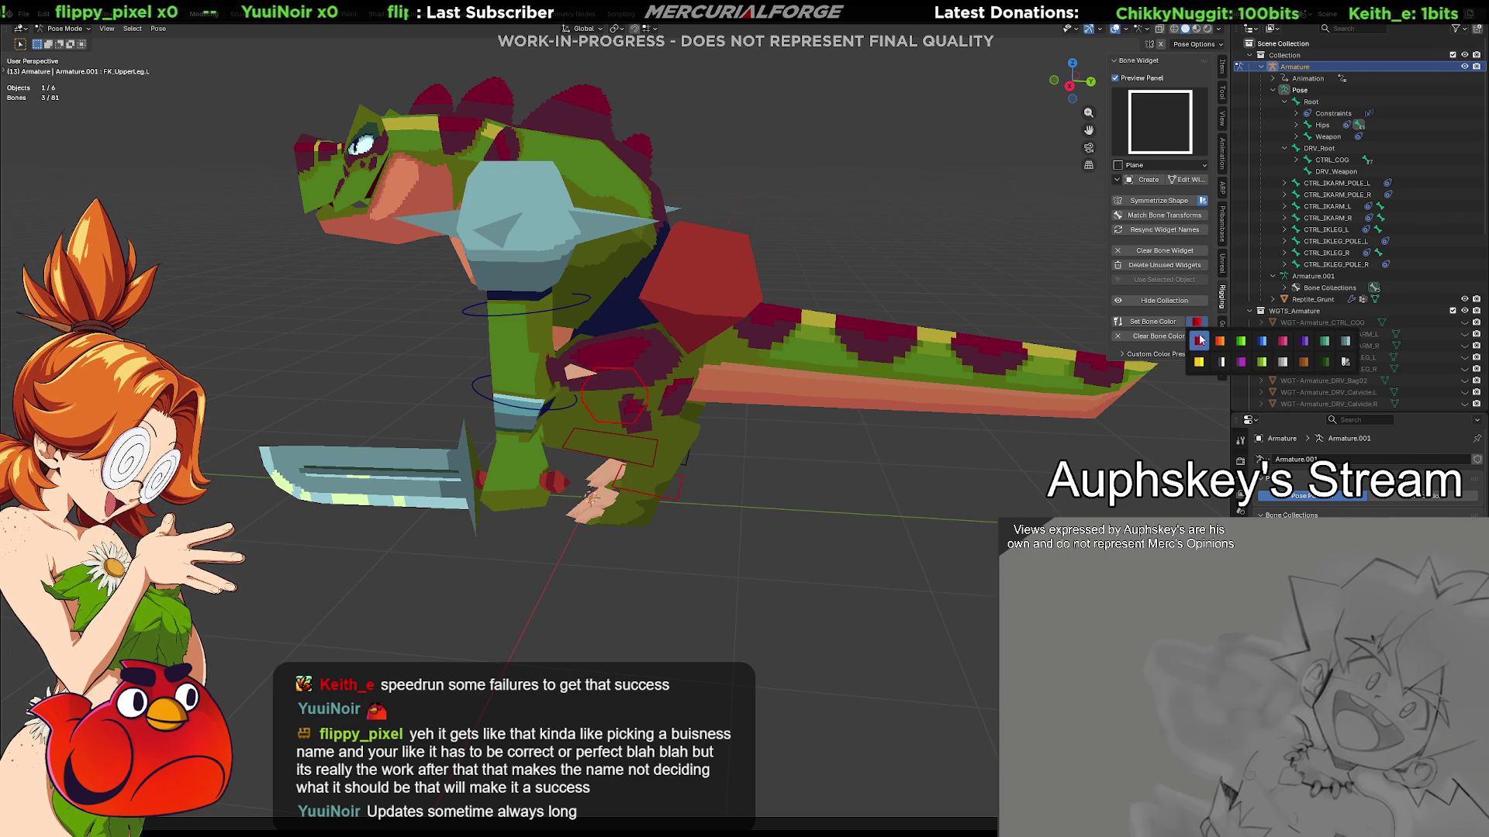
click(1263, 343)
click(793, 503)
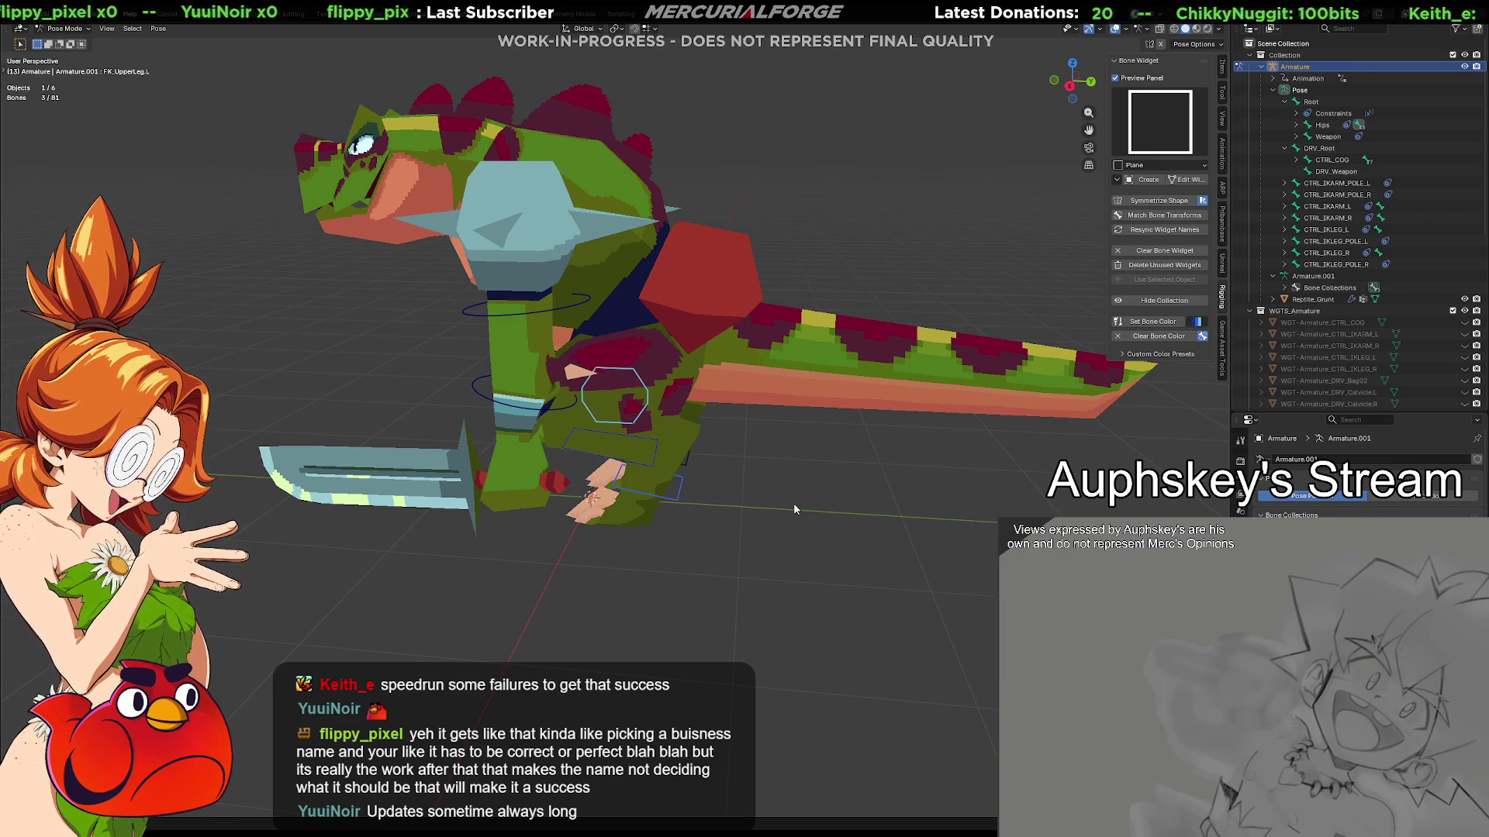
Restore the leg selection and colour the three left FK leg widgets yellow
middle_drag(683, 525, 659, 549)
key(ctrl+z)
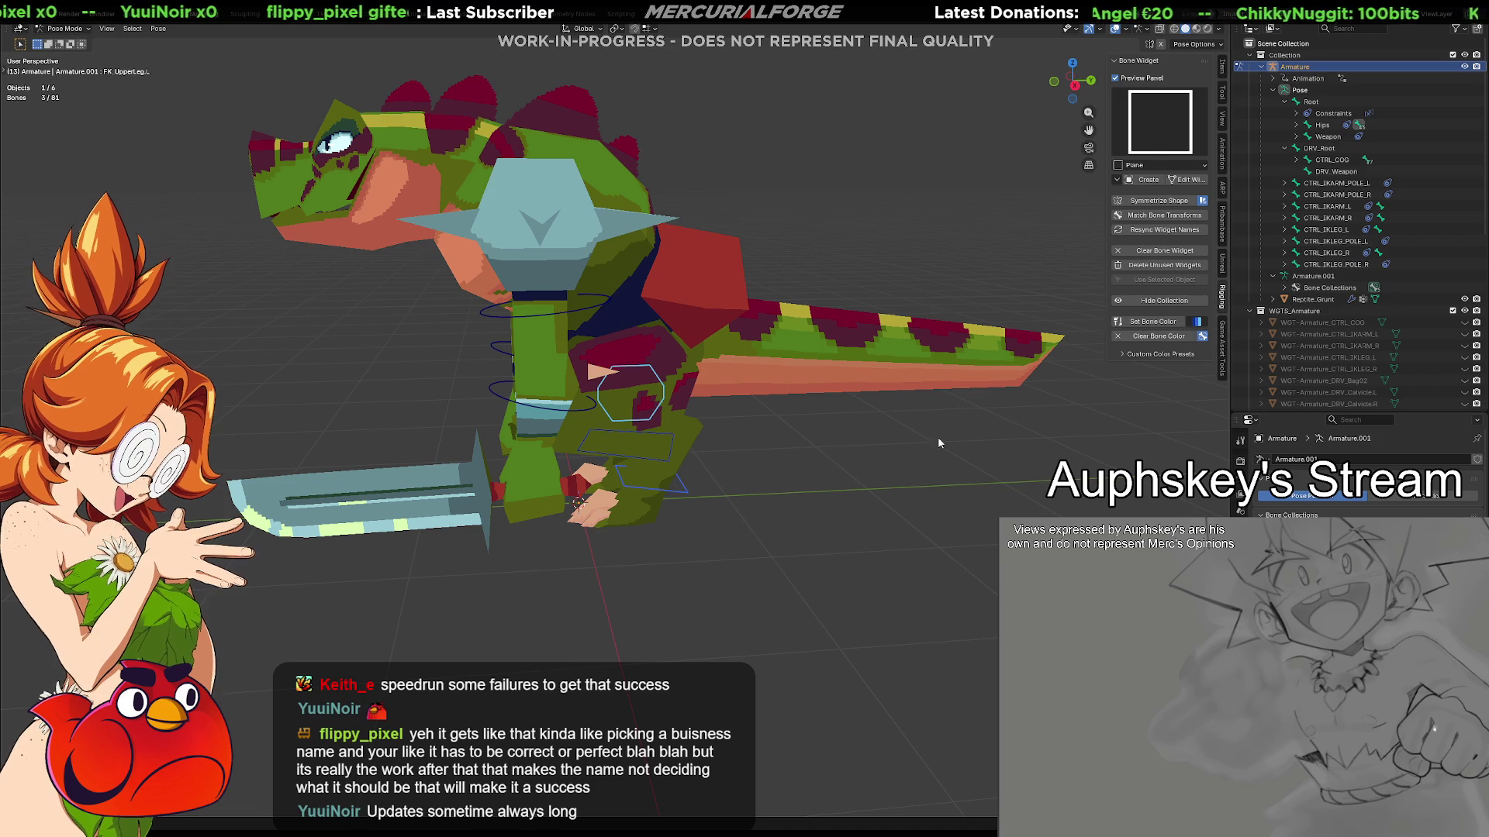
click(1202, 325)
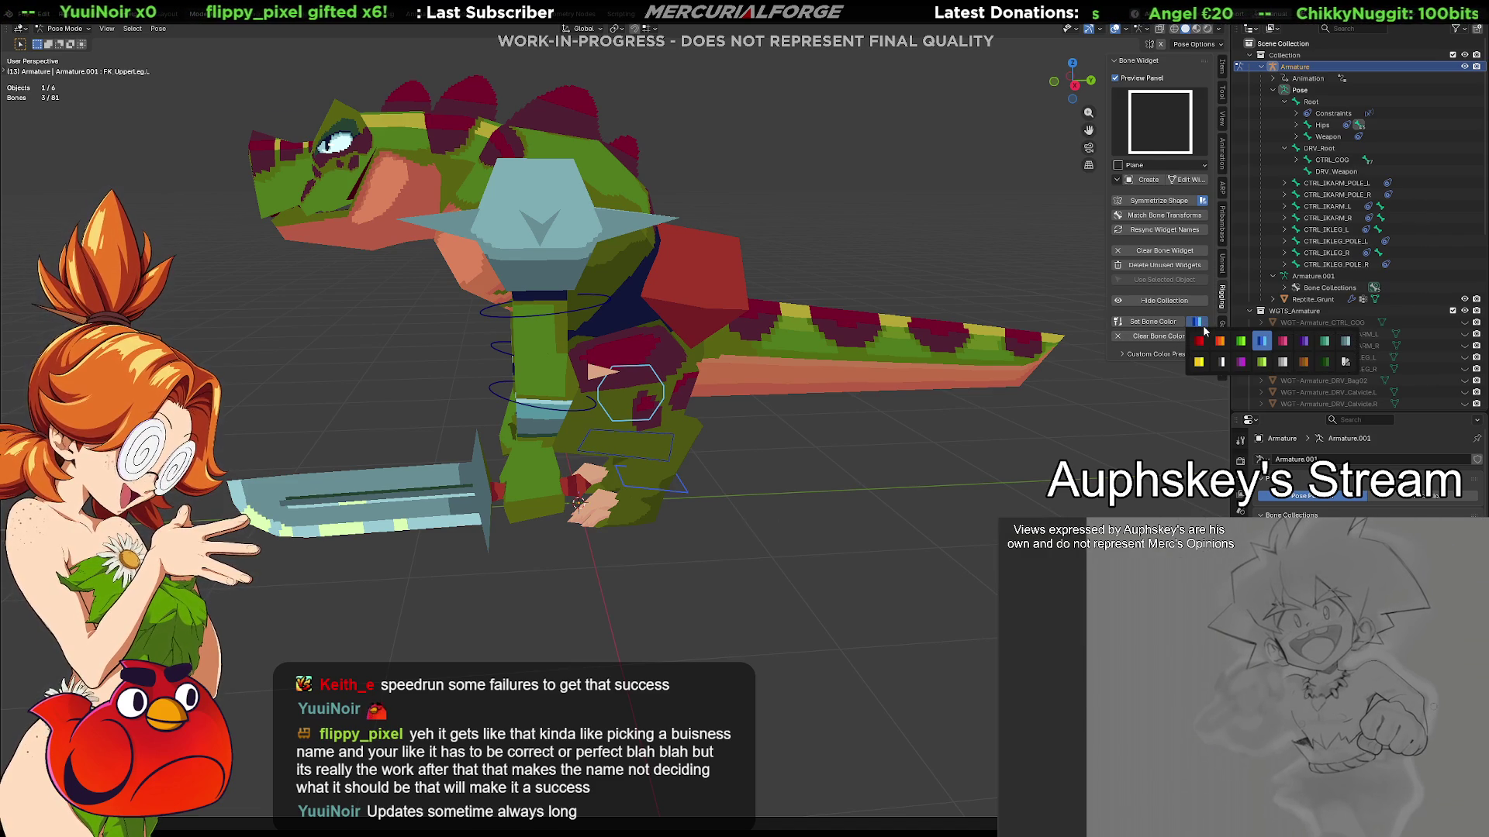
click(1198, 321)
click(1199, 363)
click(1152, 321)
click(947, 494)
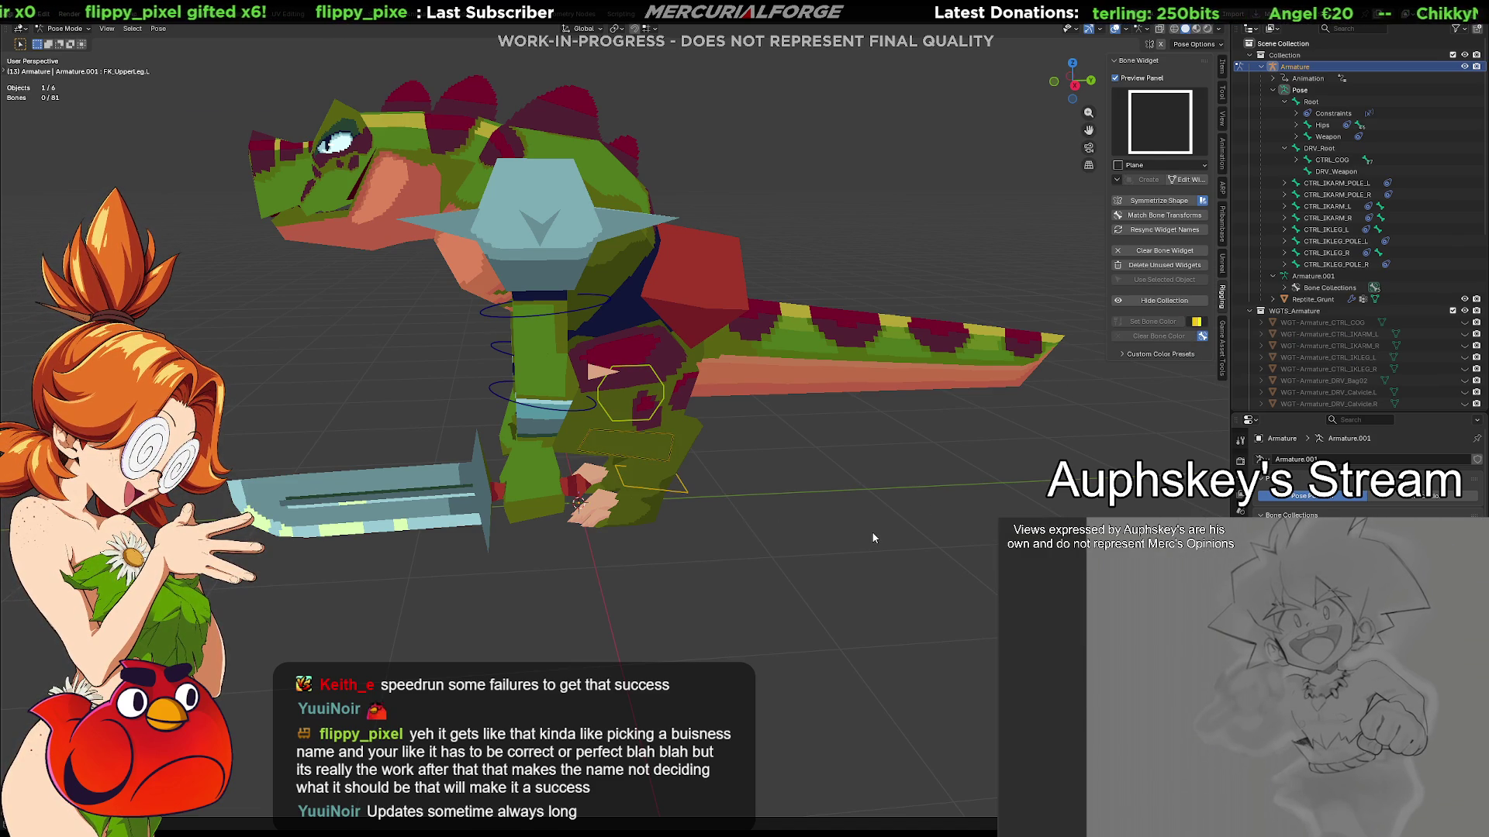
Match the left foot and shin widgets to their bones' transforms
mouse_move(873, 538)
middle_down()
mouse_move(844, 523)
mouse_move(786, 404)
middle_up()
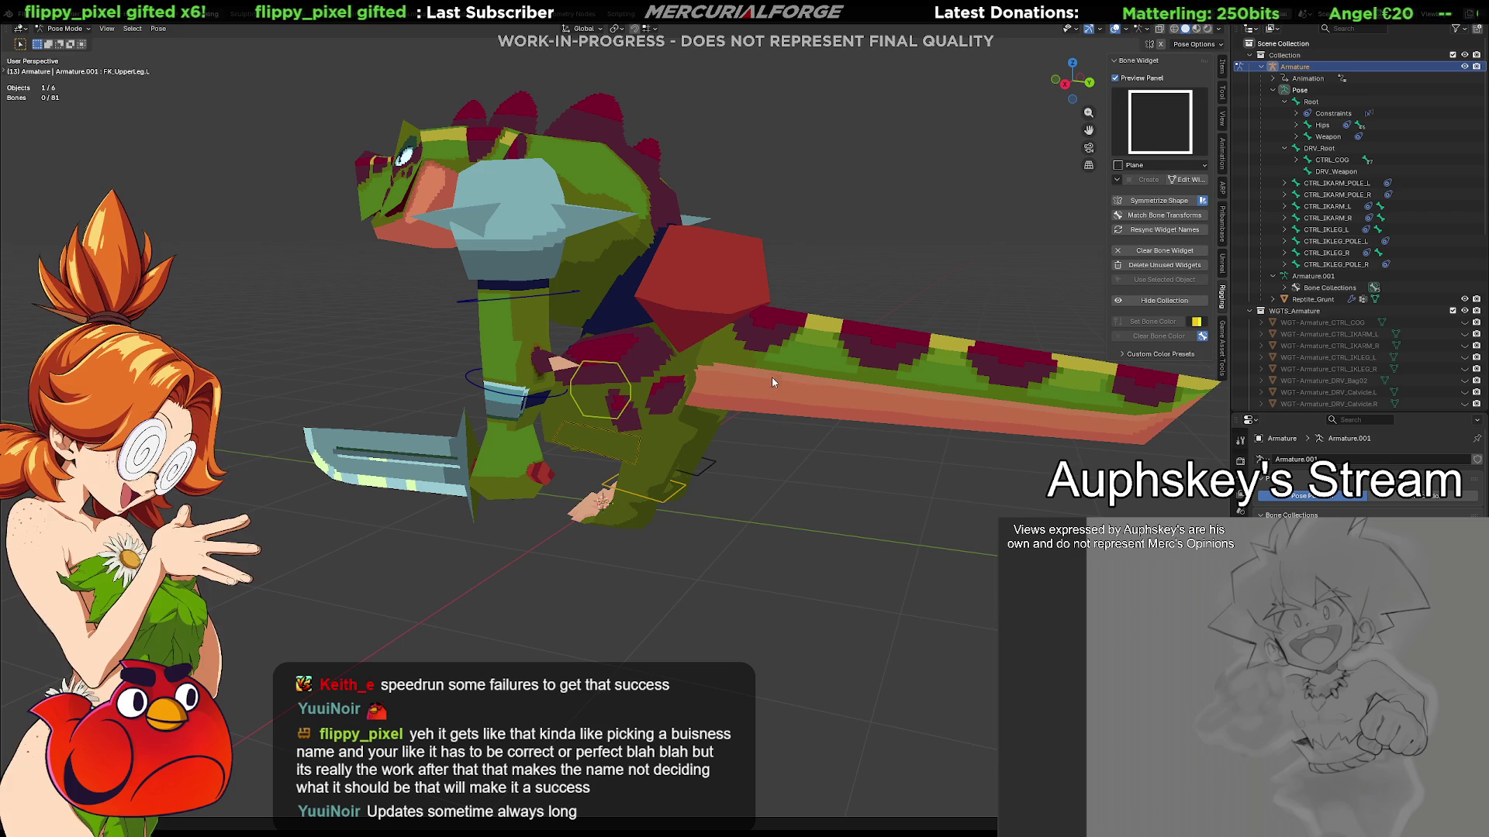
click(682, 489)
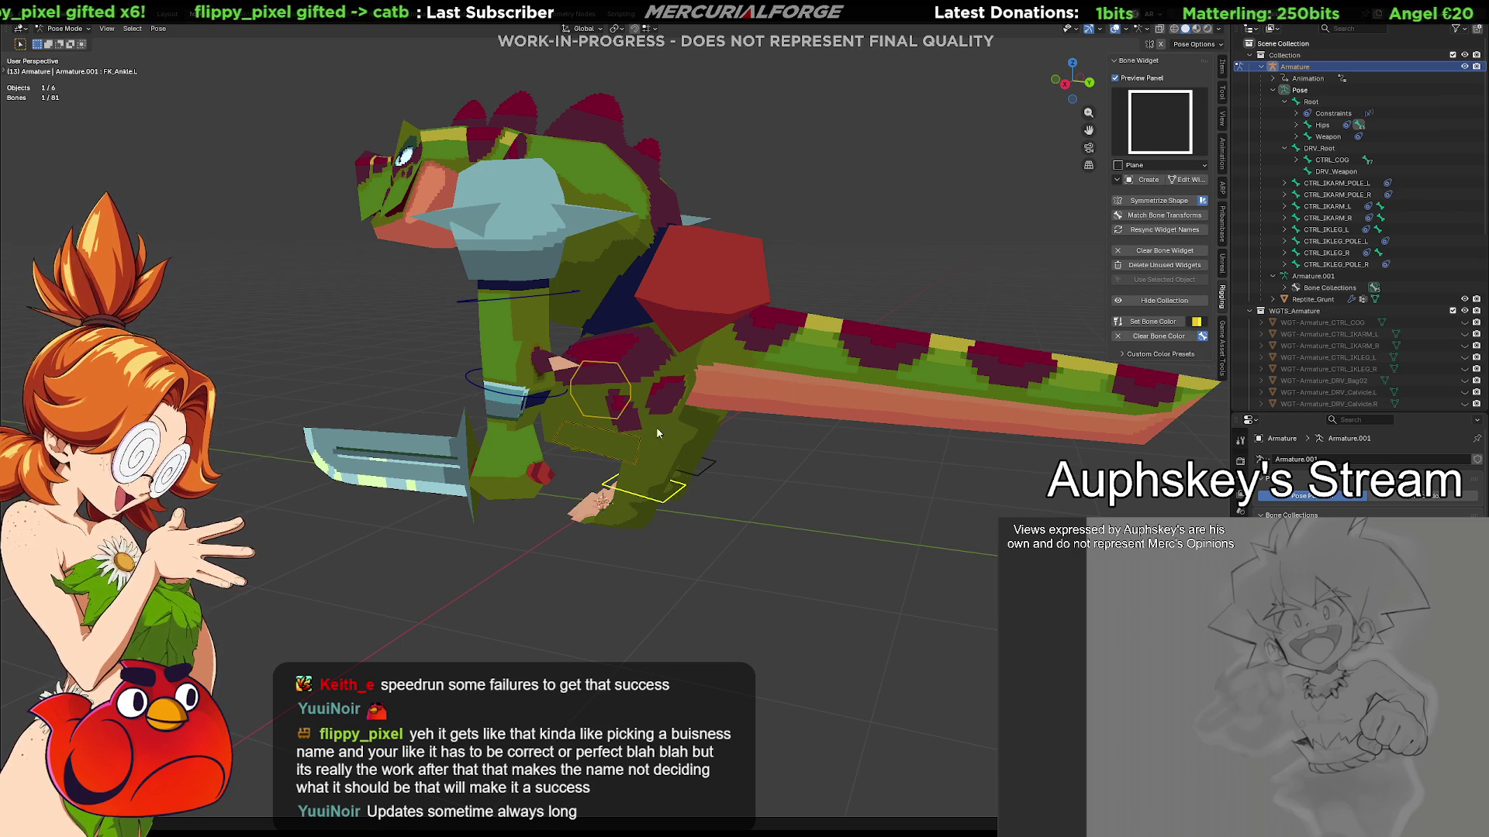
shift+click(635, 441)
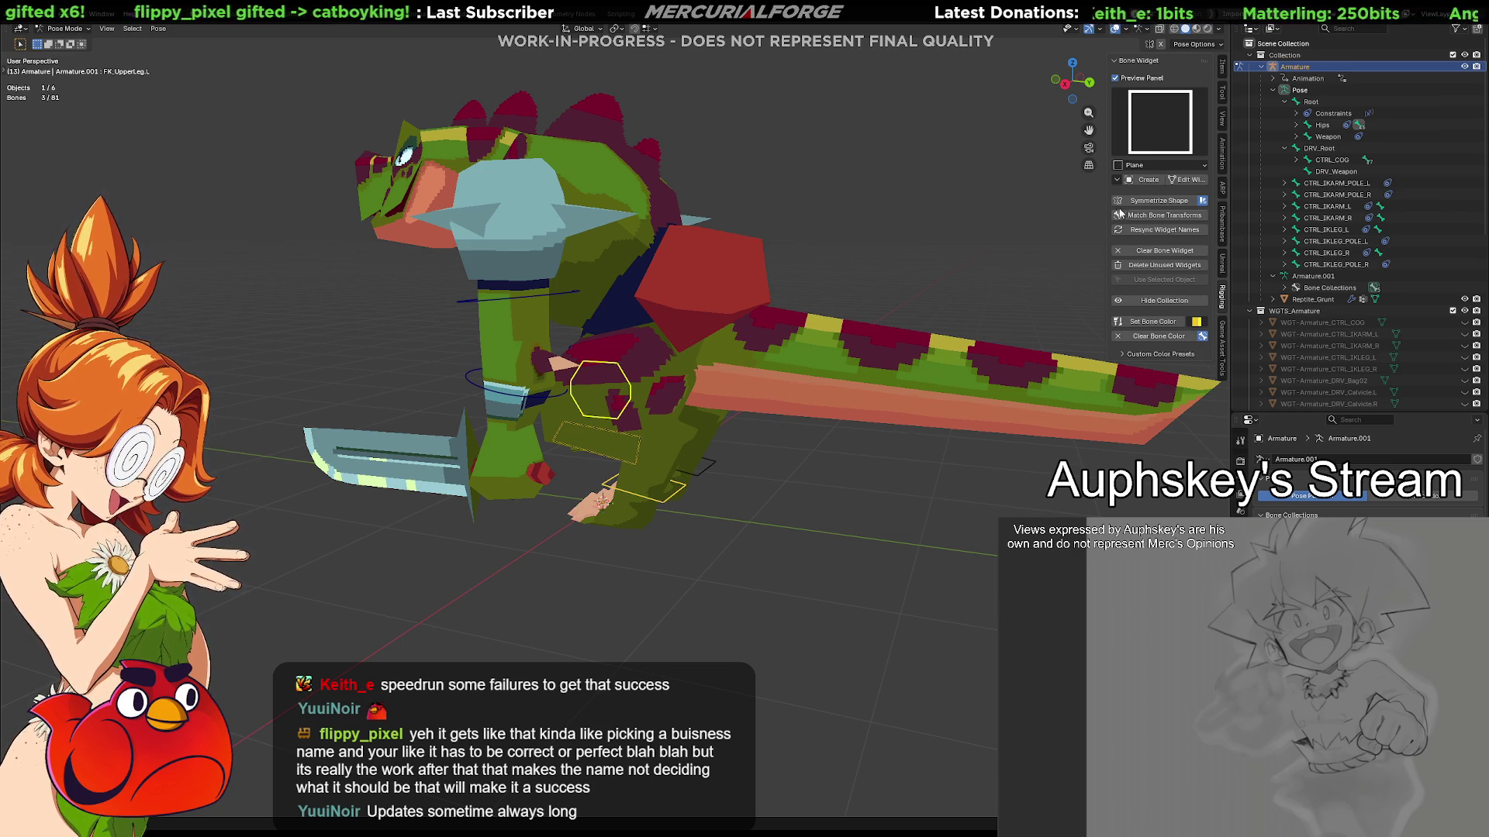
click(1163, 215)
middle_drag(697, 433, 932, 446)
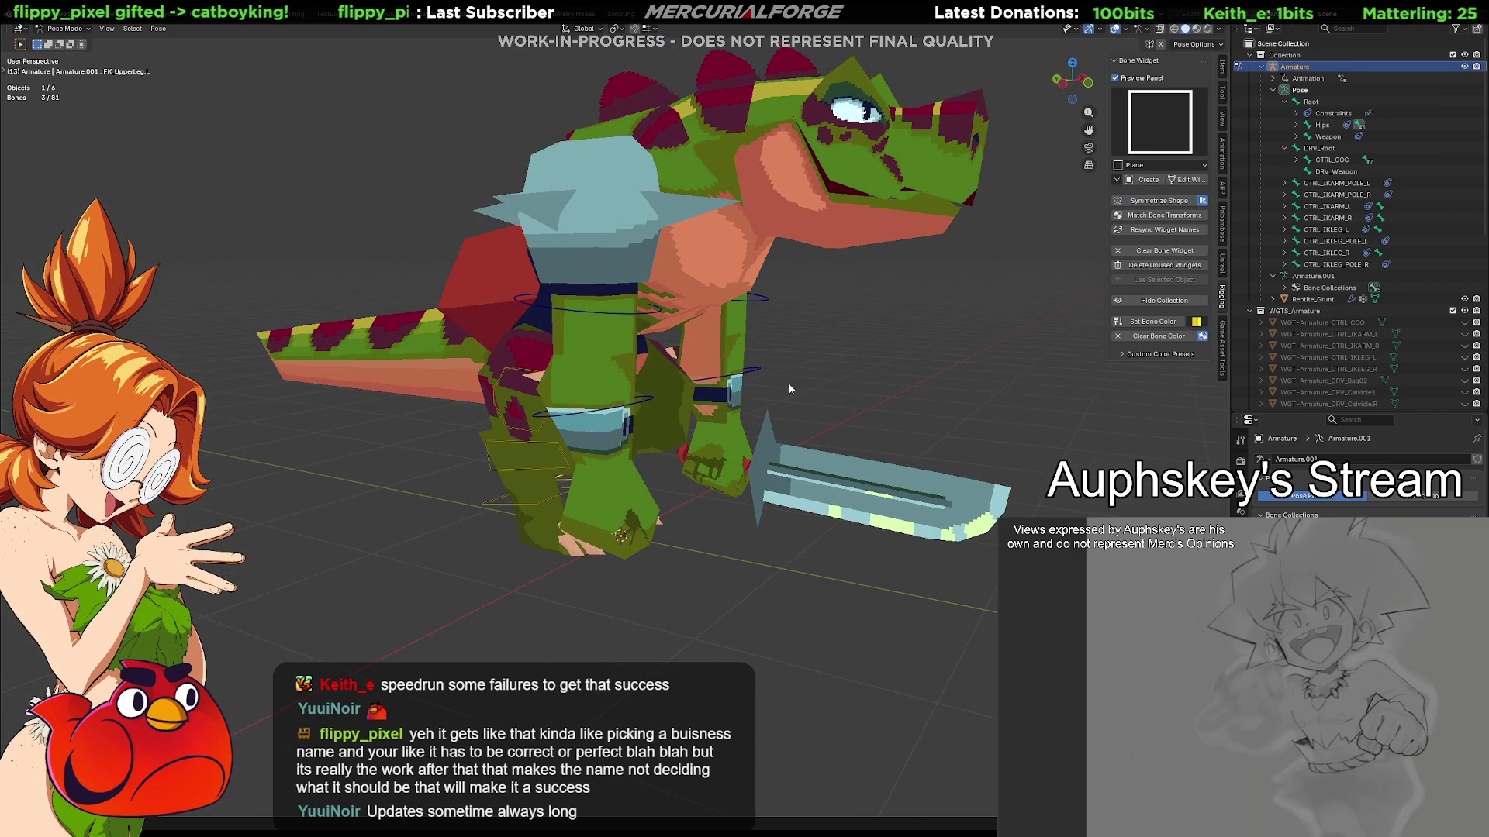
key(alt+a)
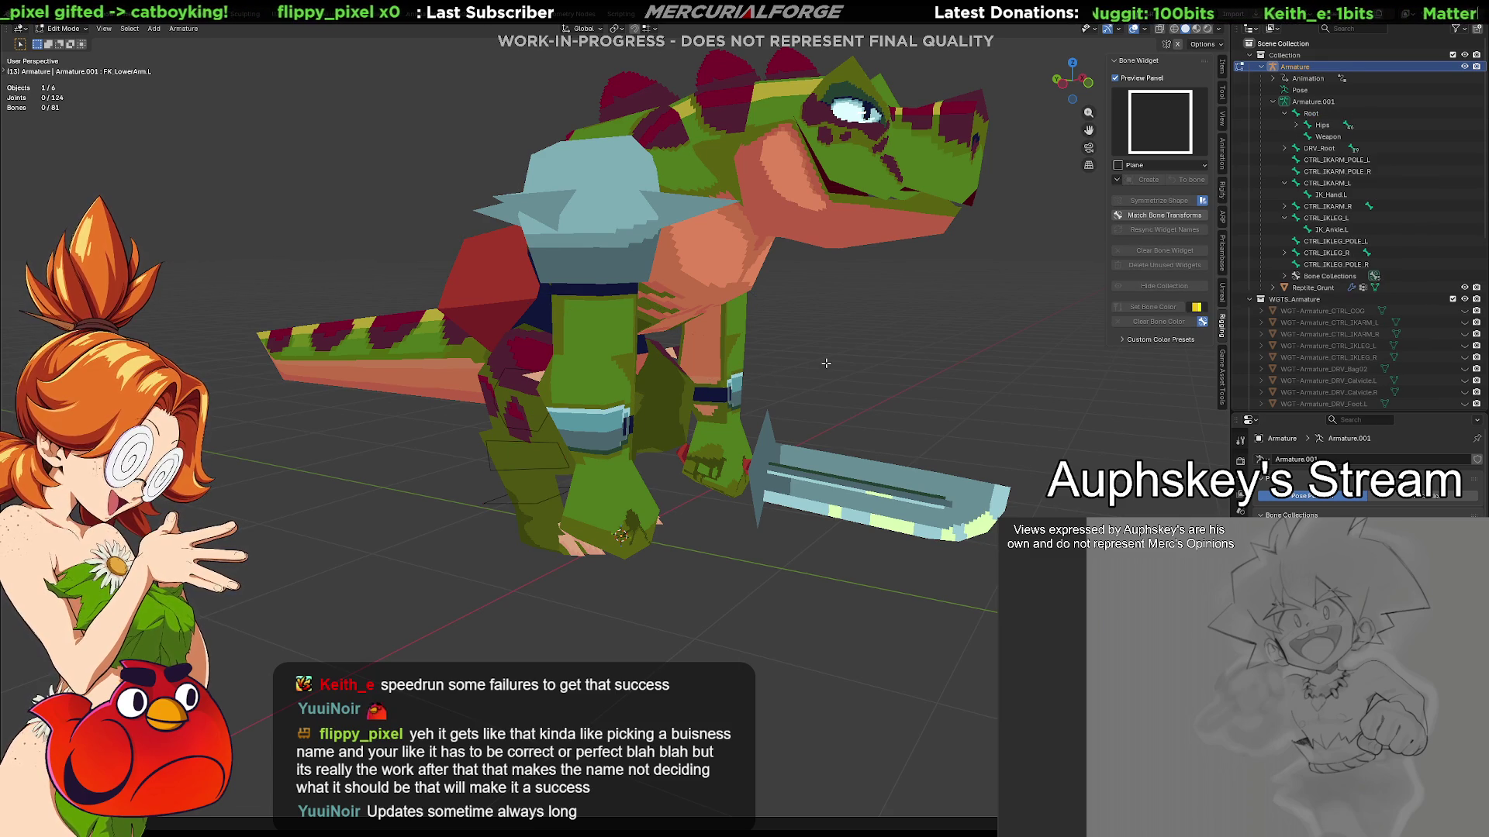
Hide the WGTS_Armature widget collection, then select the left shin and thigh controls
middle_drag(753, 372, 754, 419)
scroll(738, 478, up, 5)
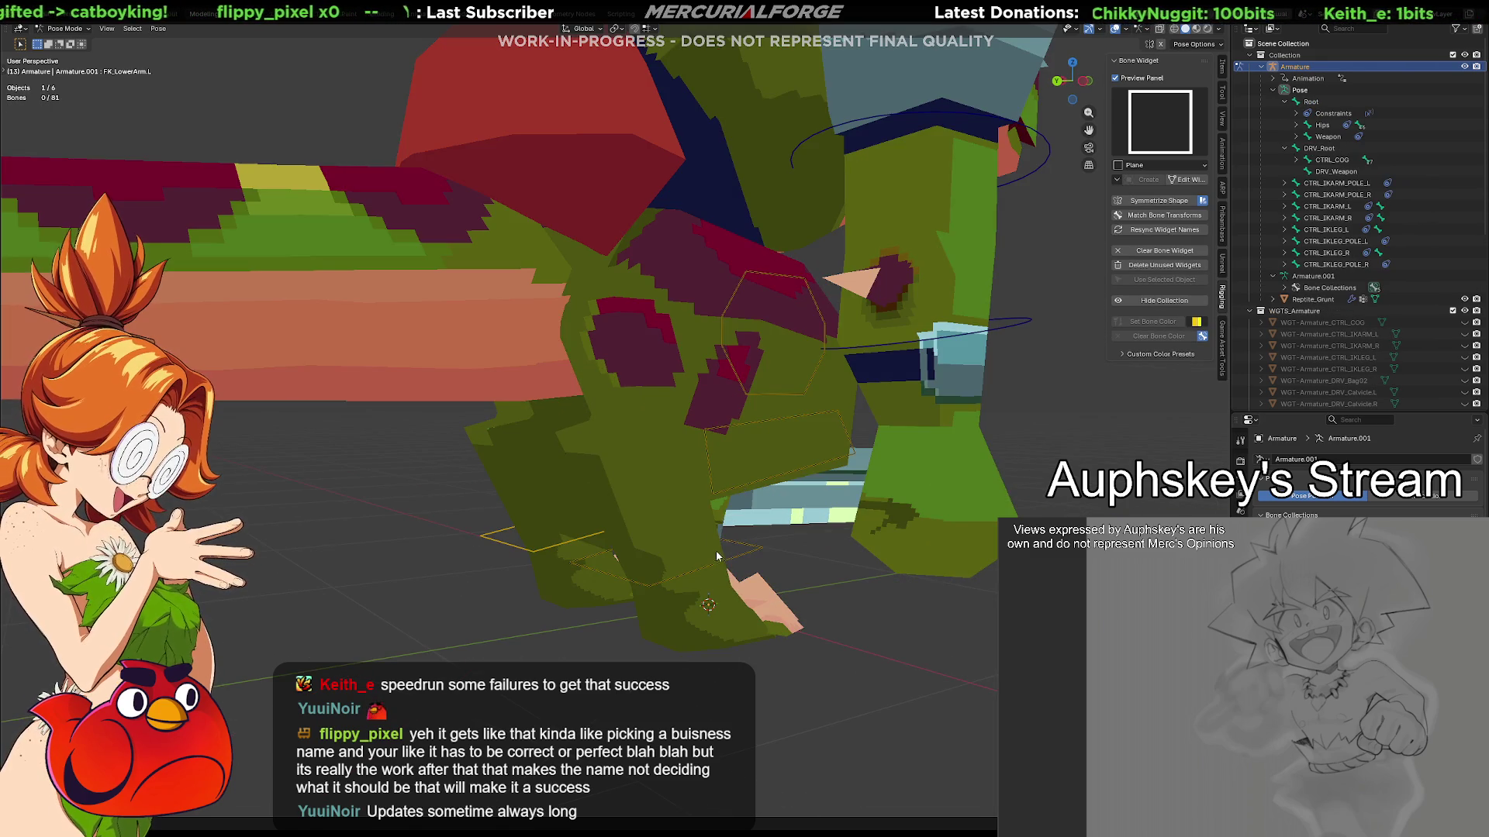
mouse_move(713, 587)
middle_down()
mouse_move(760, 576)
mouse_move(723, 562)
middle_up()
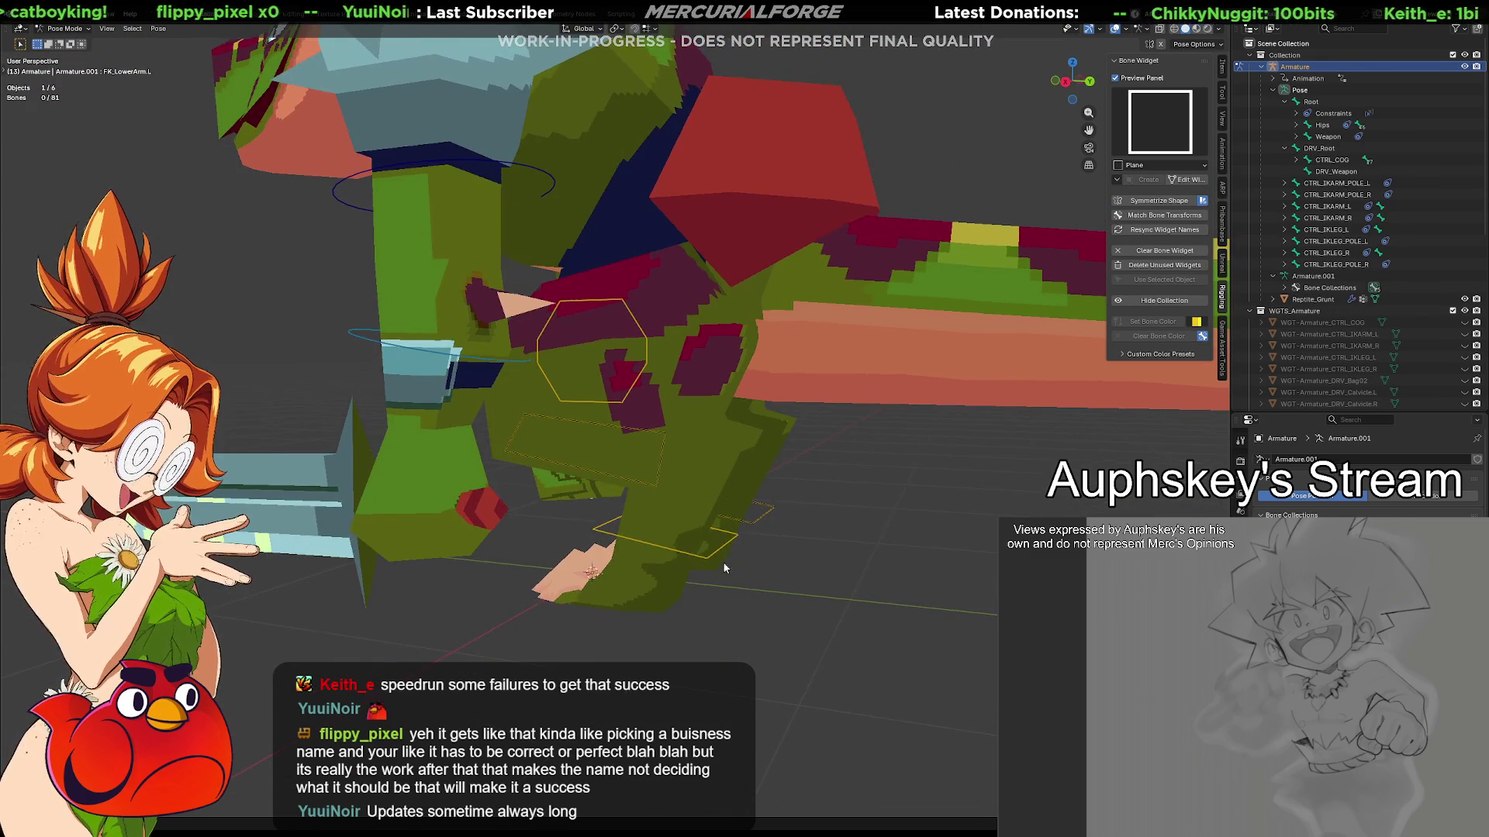
click(710, 552)
click(1164, 300)
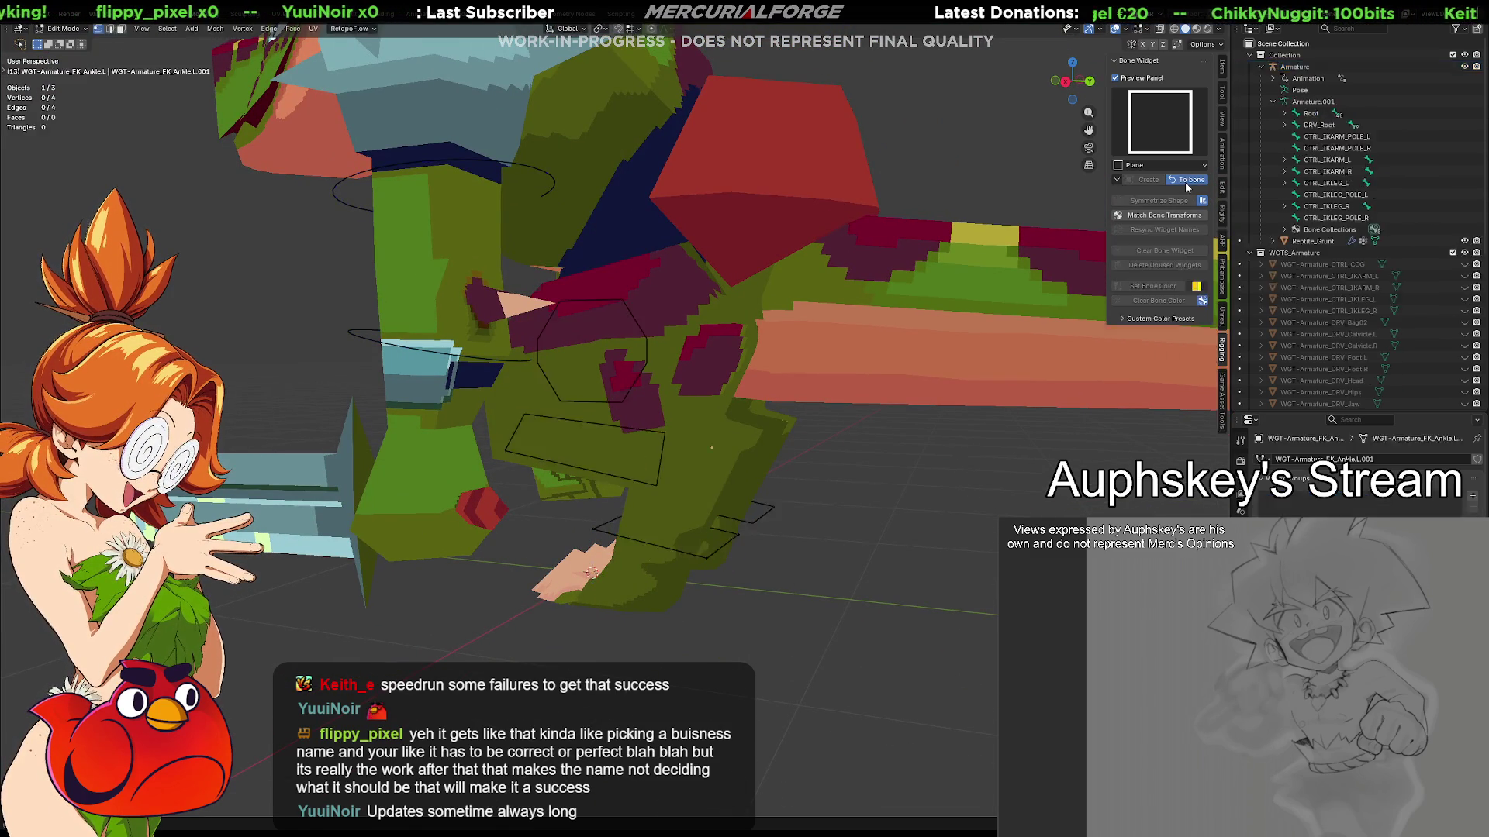
click(662, 468)
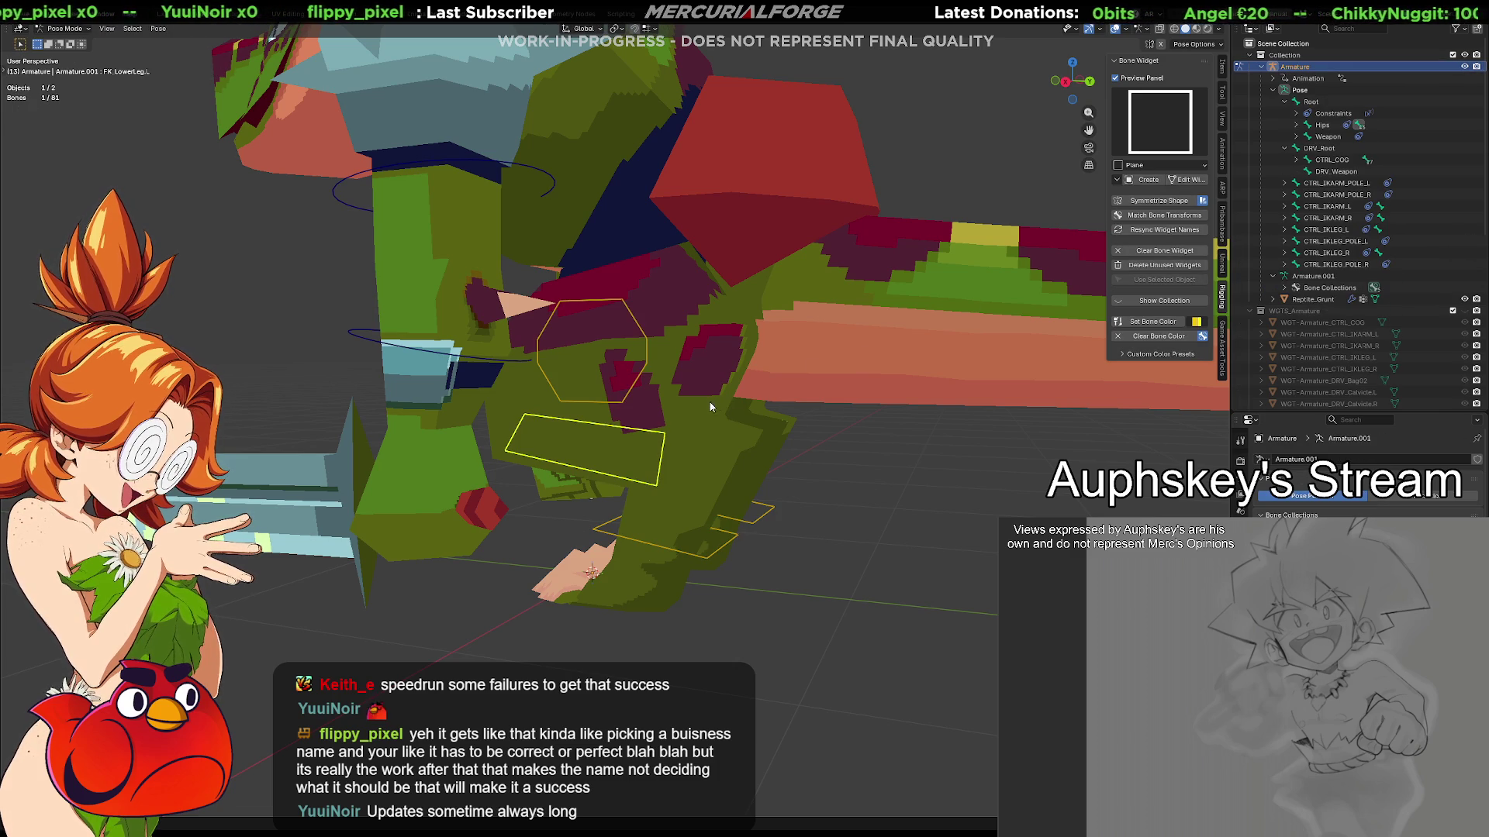
click(642, 378)
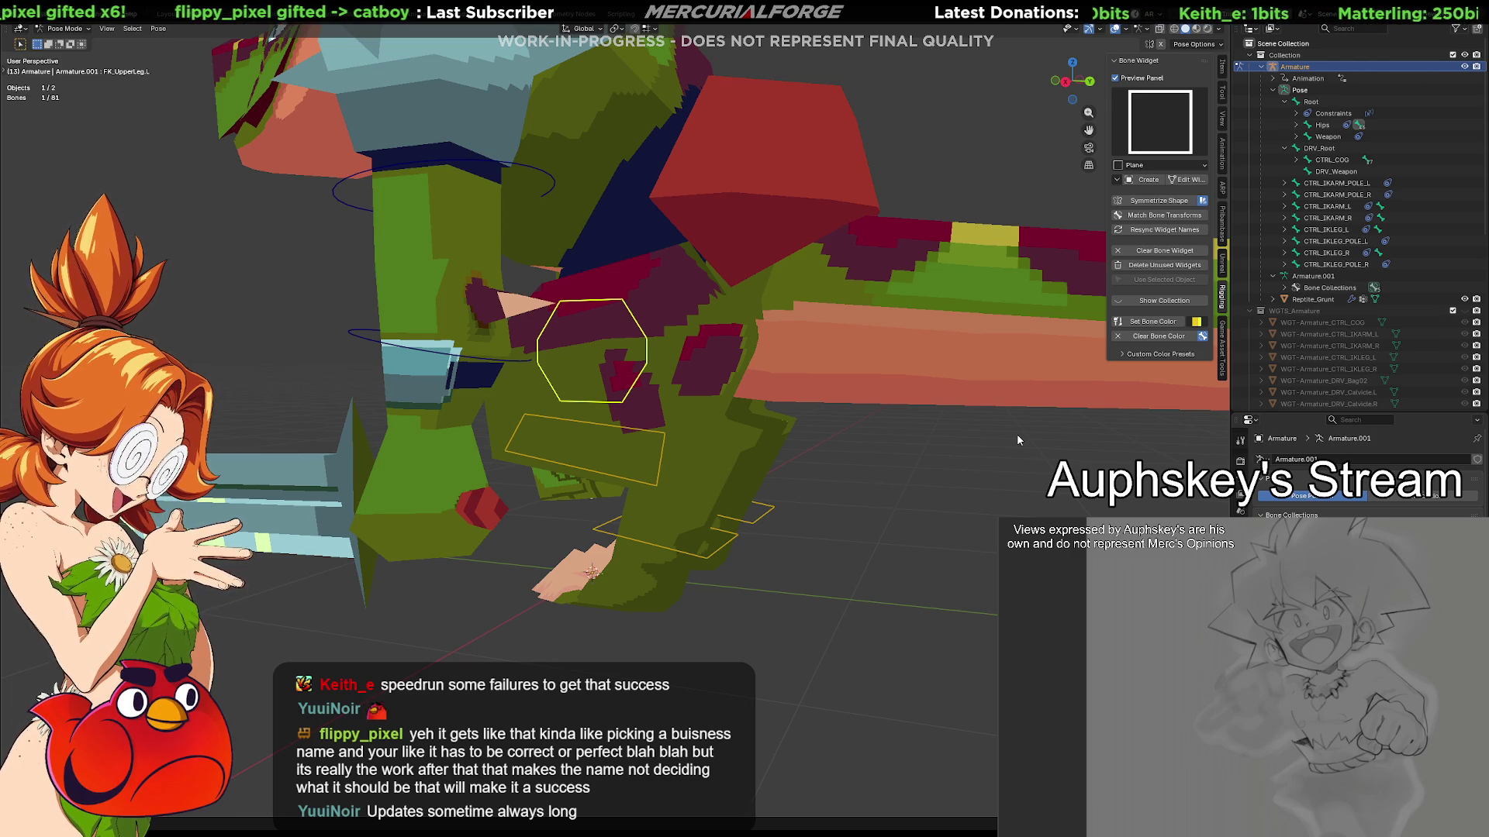
middle_drag(891, 508, 697, 513)
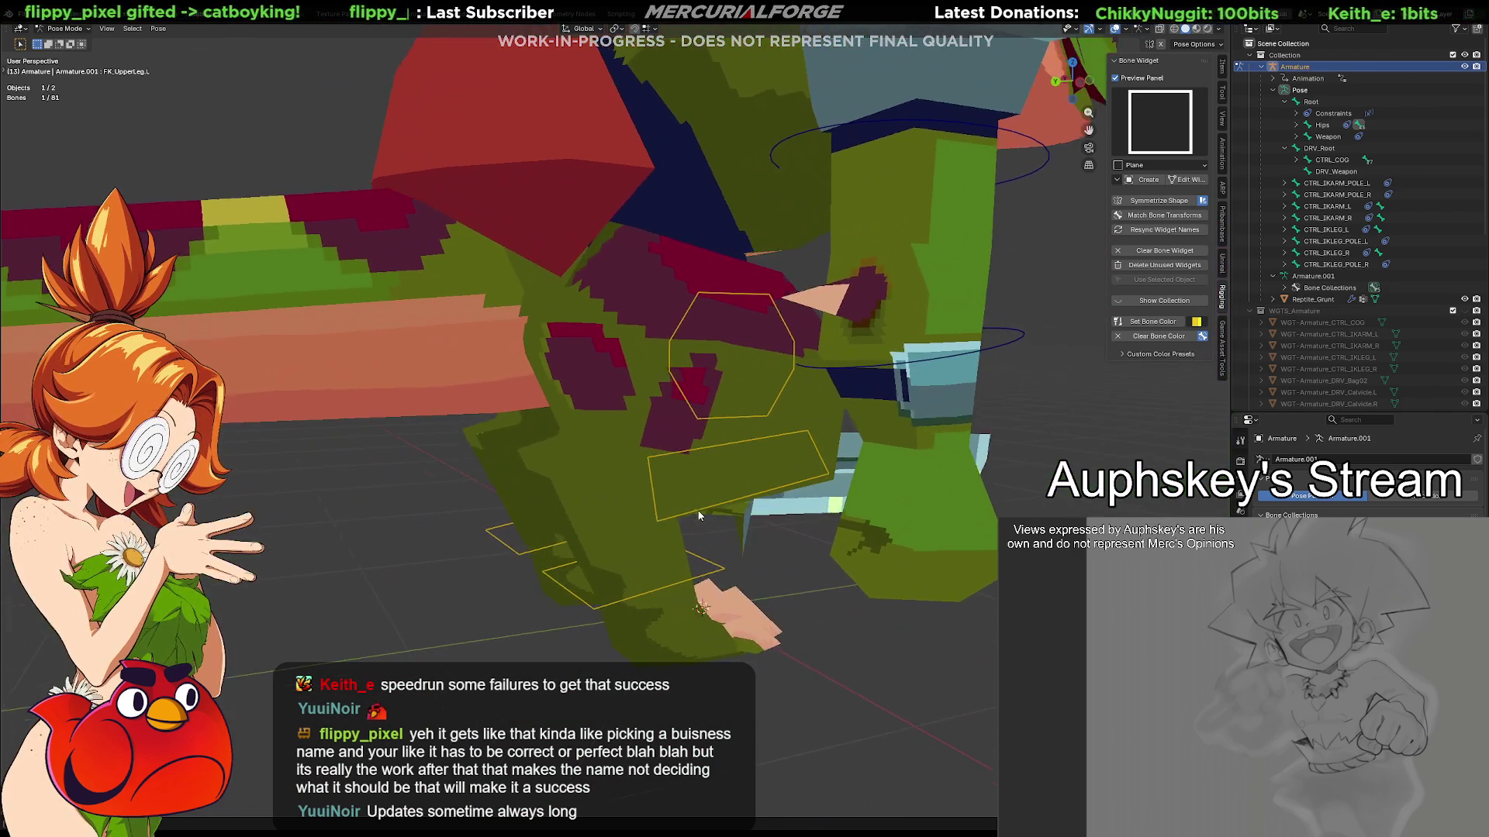
click(741, 415)
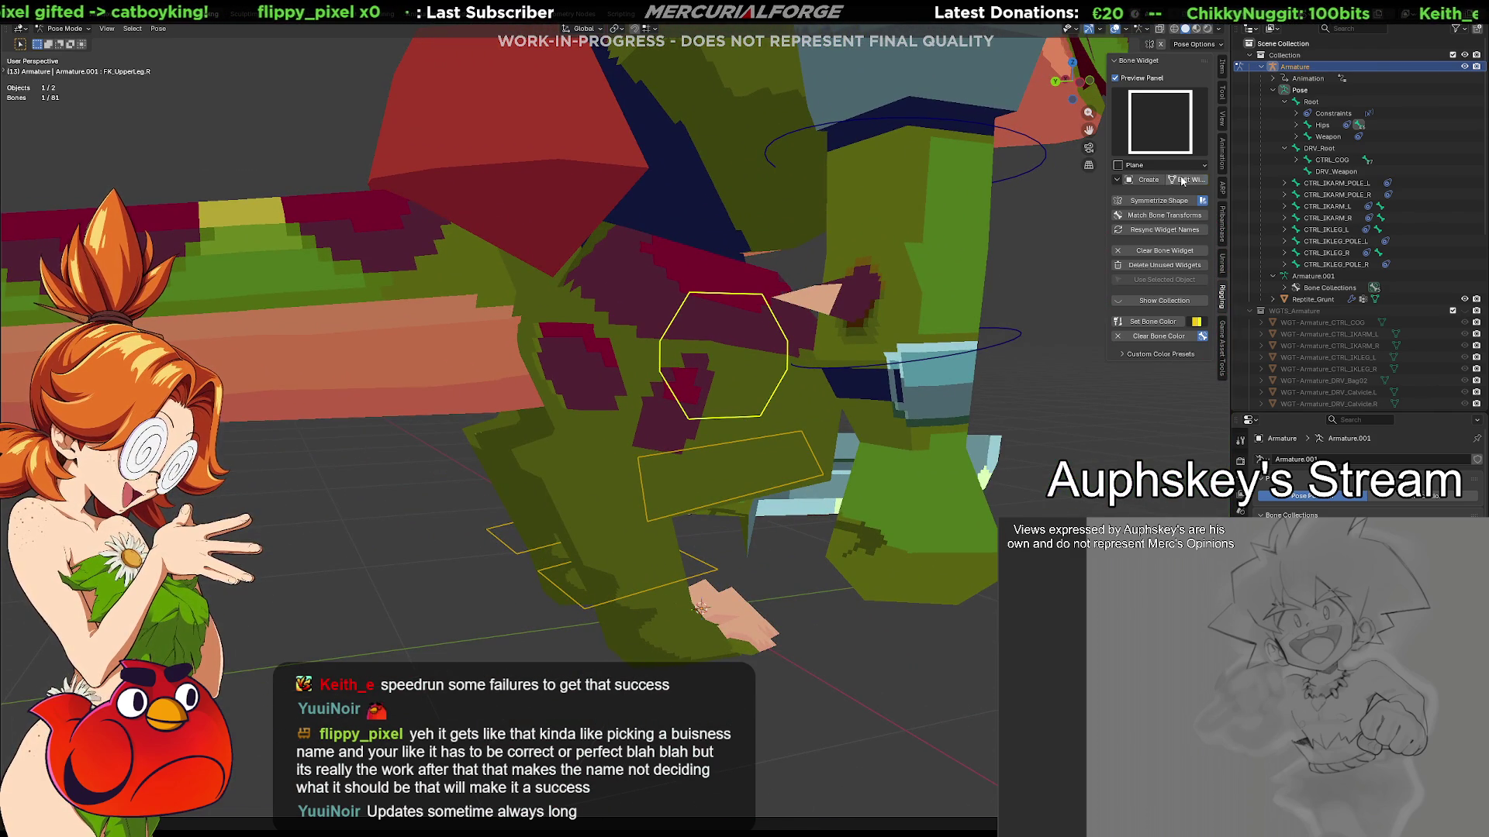
click(809, 466)
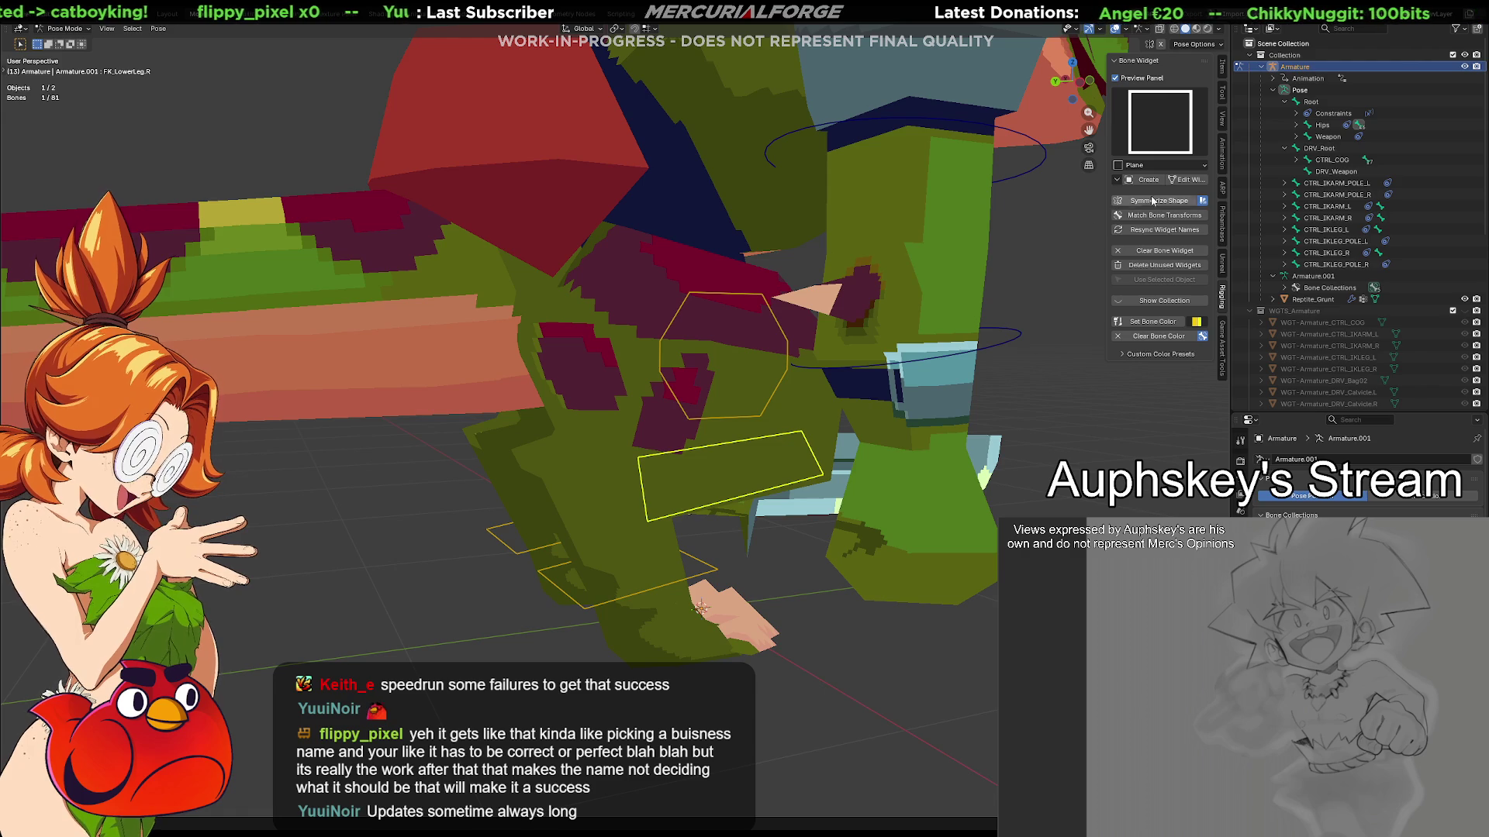
click(690, 585)
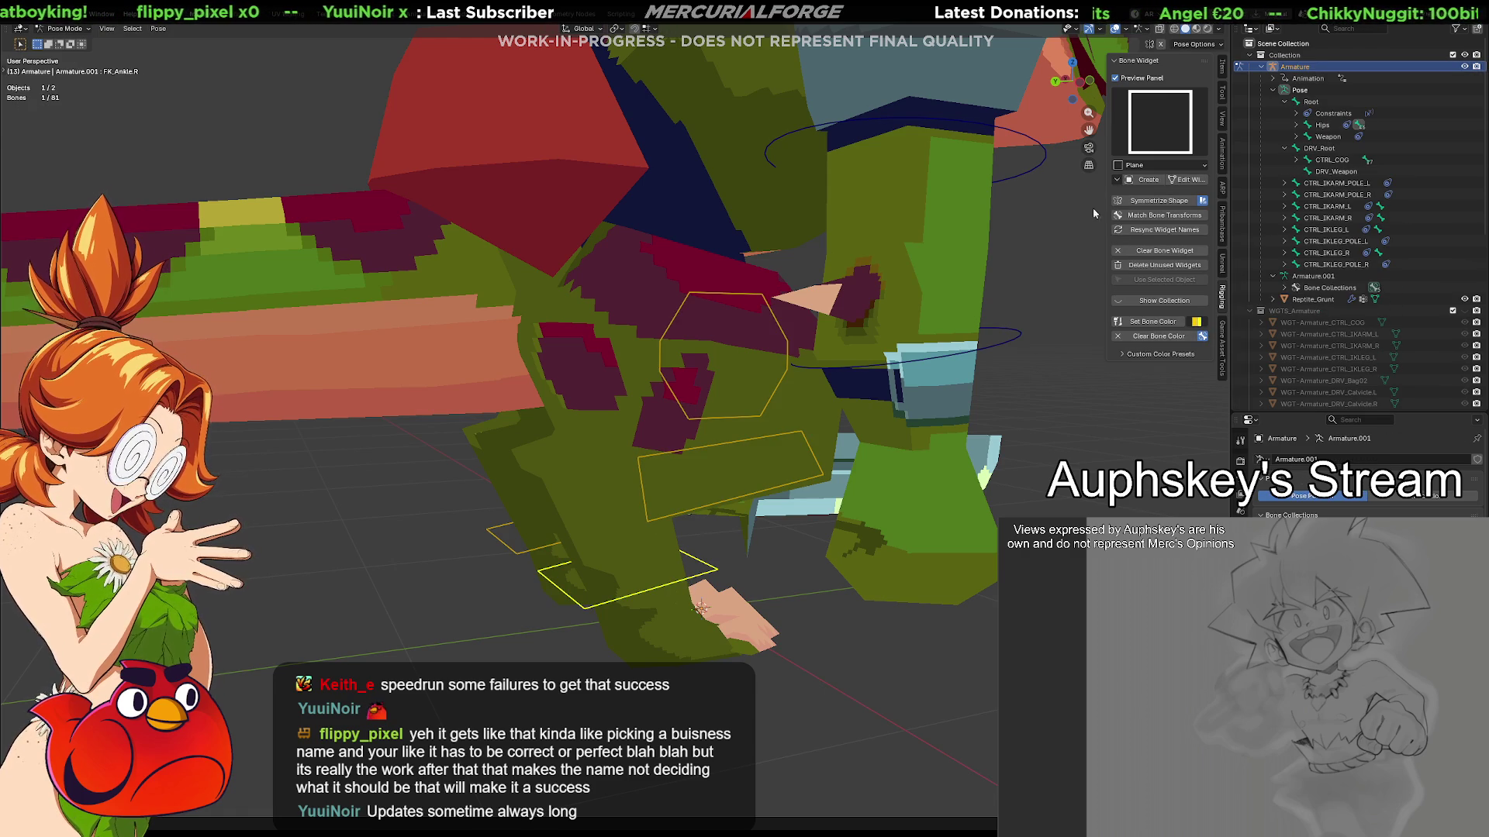
click(827, 655)
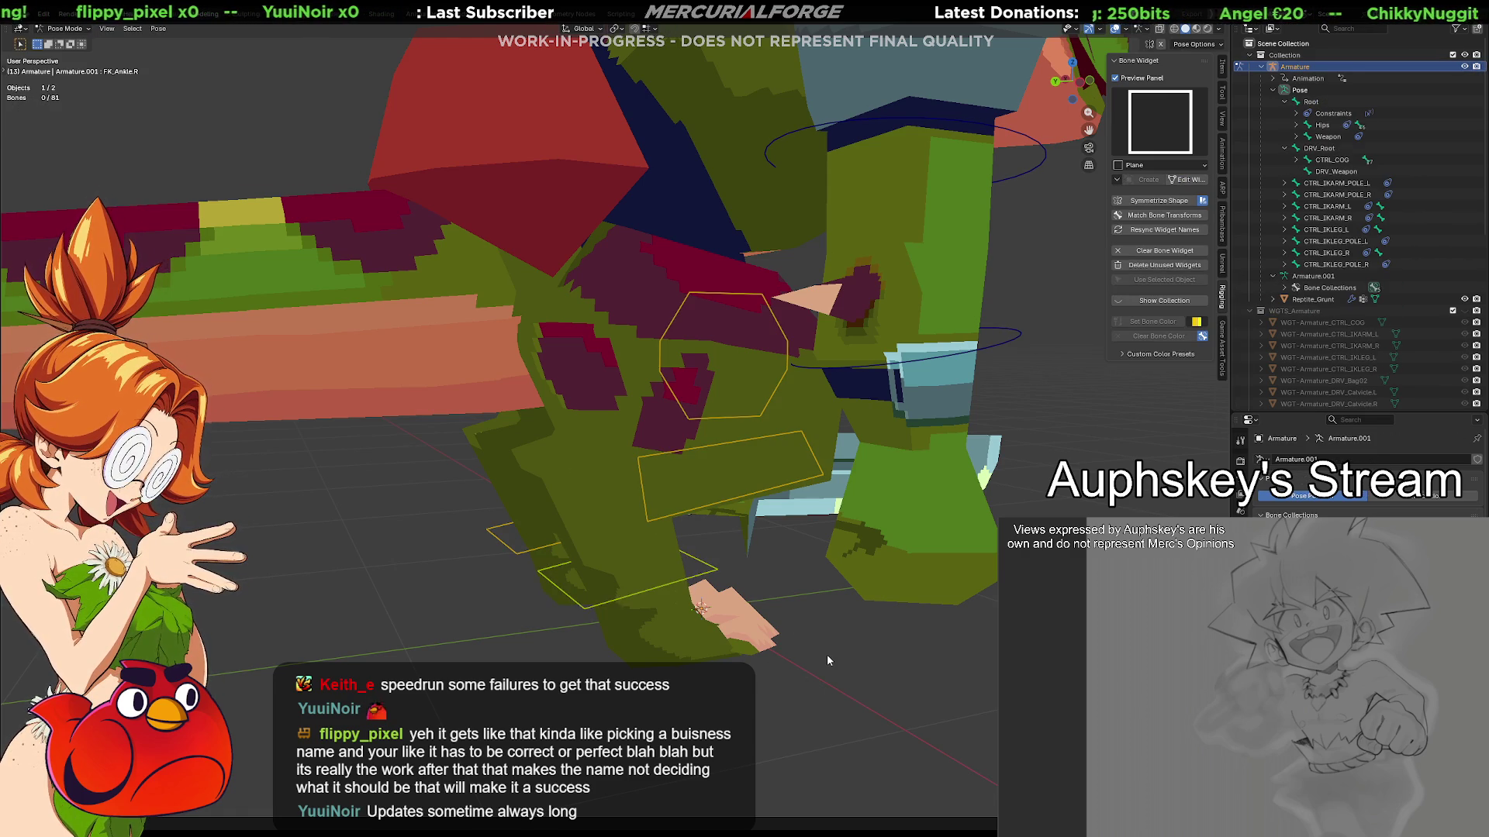
scroll(843, 639, down, 10)
mouse_move(844, 639)
middle_down()
mouse_move(784, 566)
mouse_move(1016, 567)
mouse_move(599, 535)
mouse_move(700, 561)
mouse_move(822, 547)
mouse_move(744, 545)
middle_up()
scroll(729, 537, up, 5)
click(671, 509)
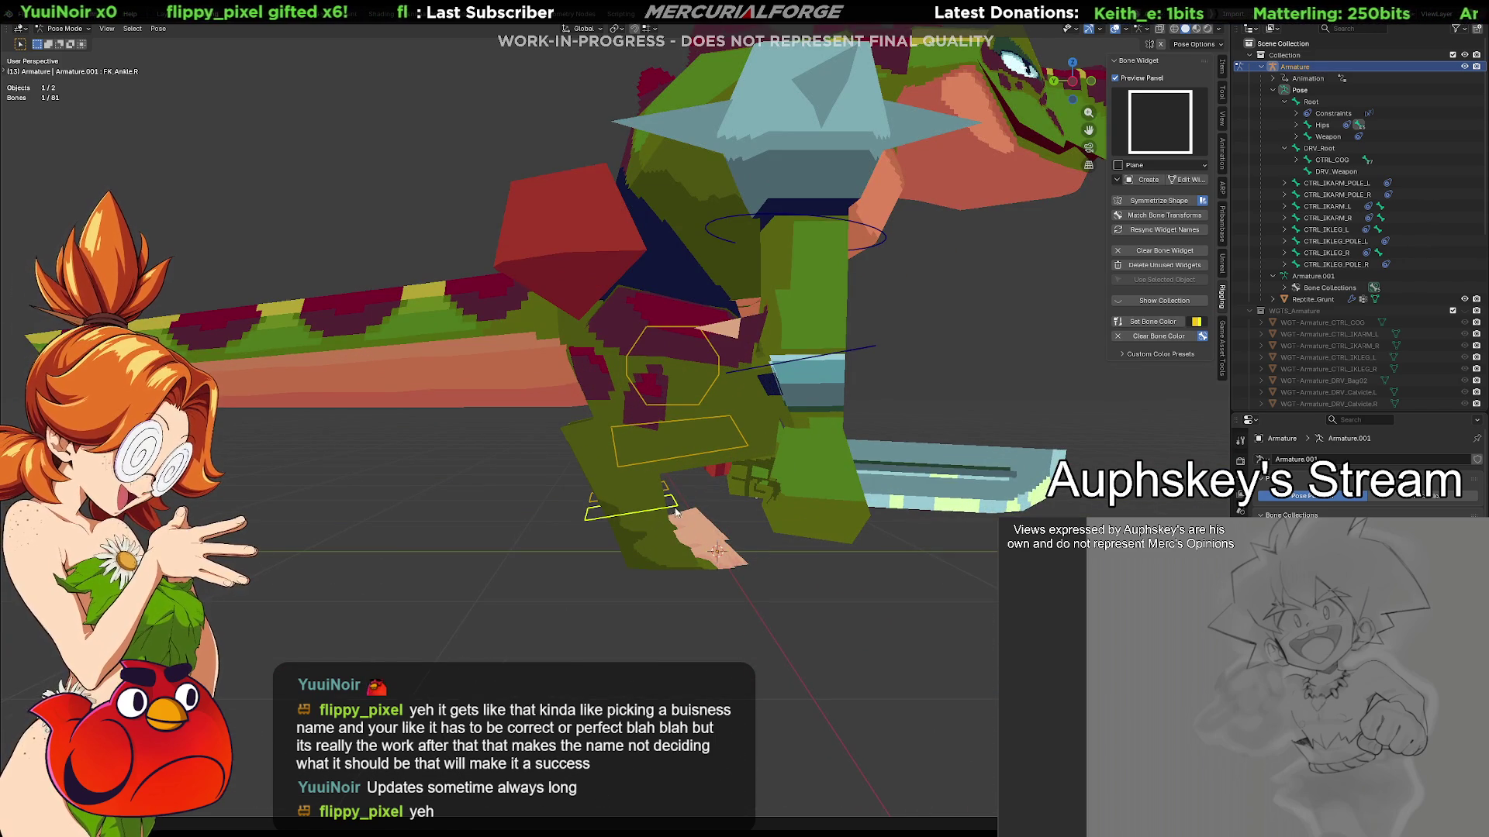
Test-rotate the right foot, shin and thigh FK controls one after another
key(r)
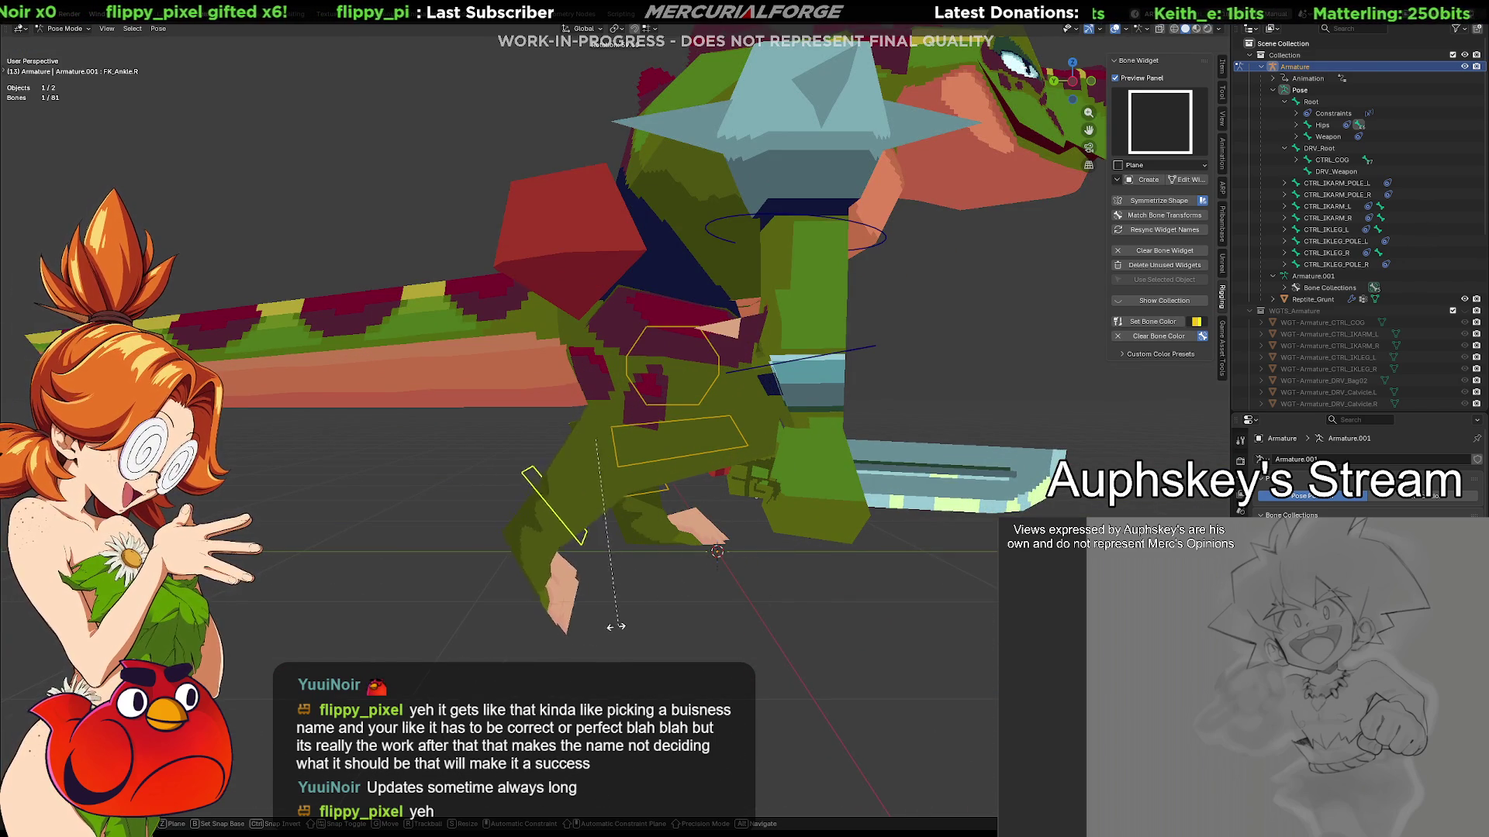
key(Escape)
click(728, 445)
key(r)
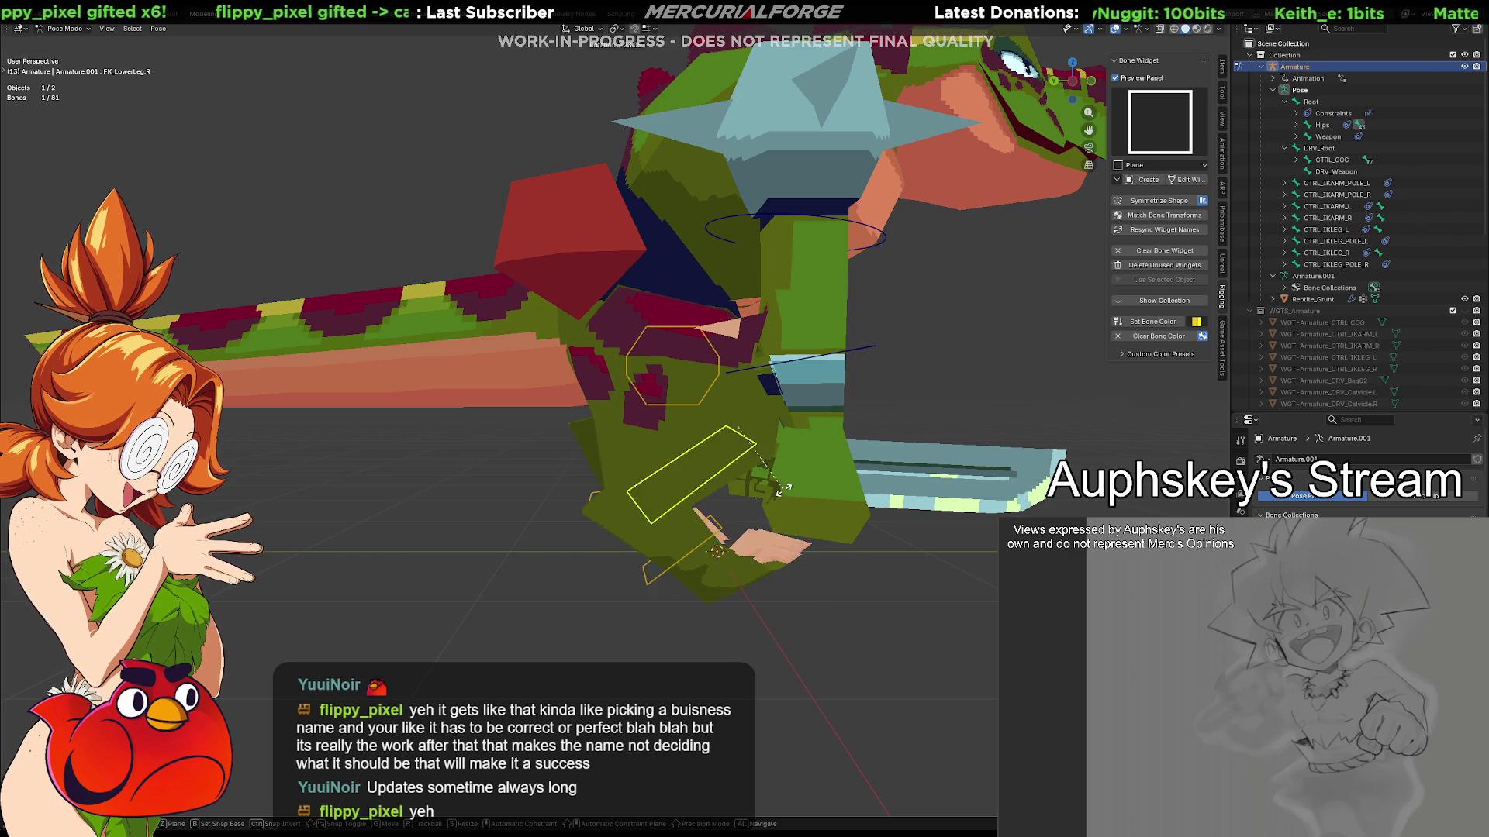
key(Escape)
click(712, 384)
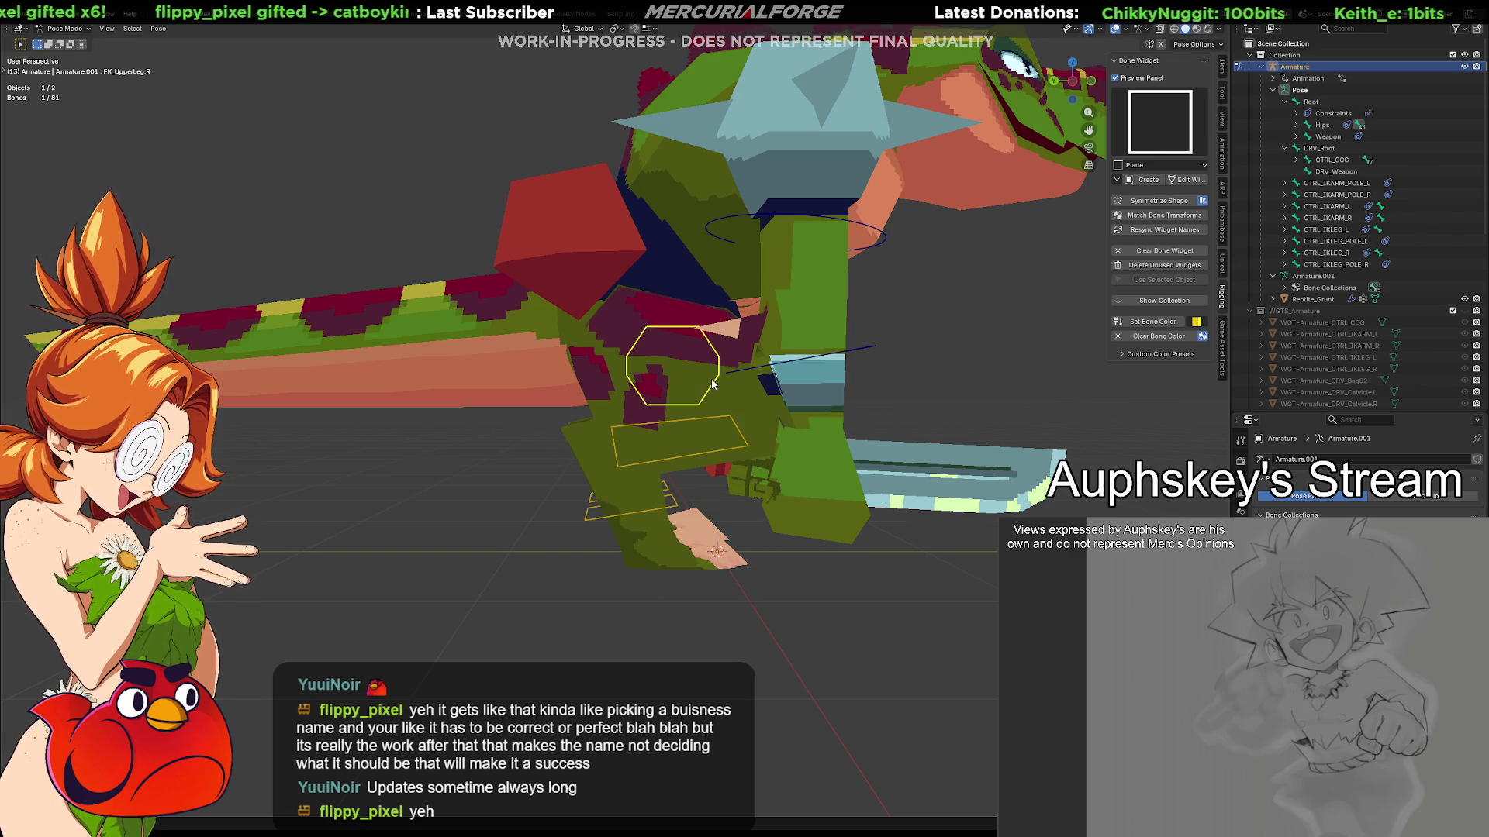
key(r)
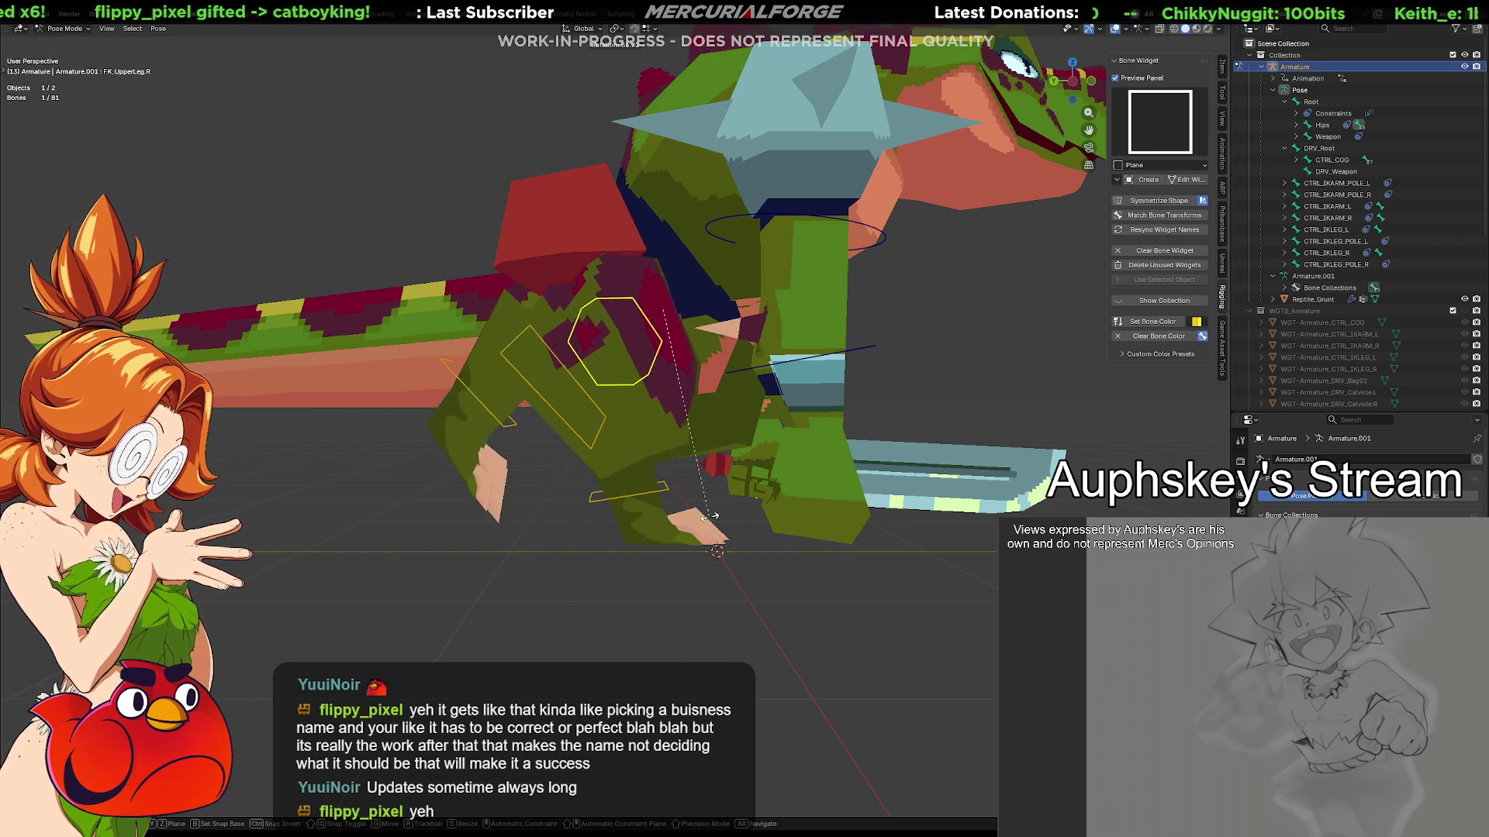
key(Escape)
mouse_move(783, 504)
middle_down()
mouse_move(732, 434)
mouse_move(653, 448)
mouse_move(775, 435)
middle_up()
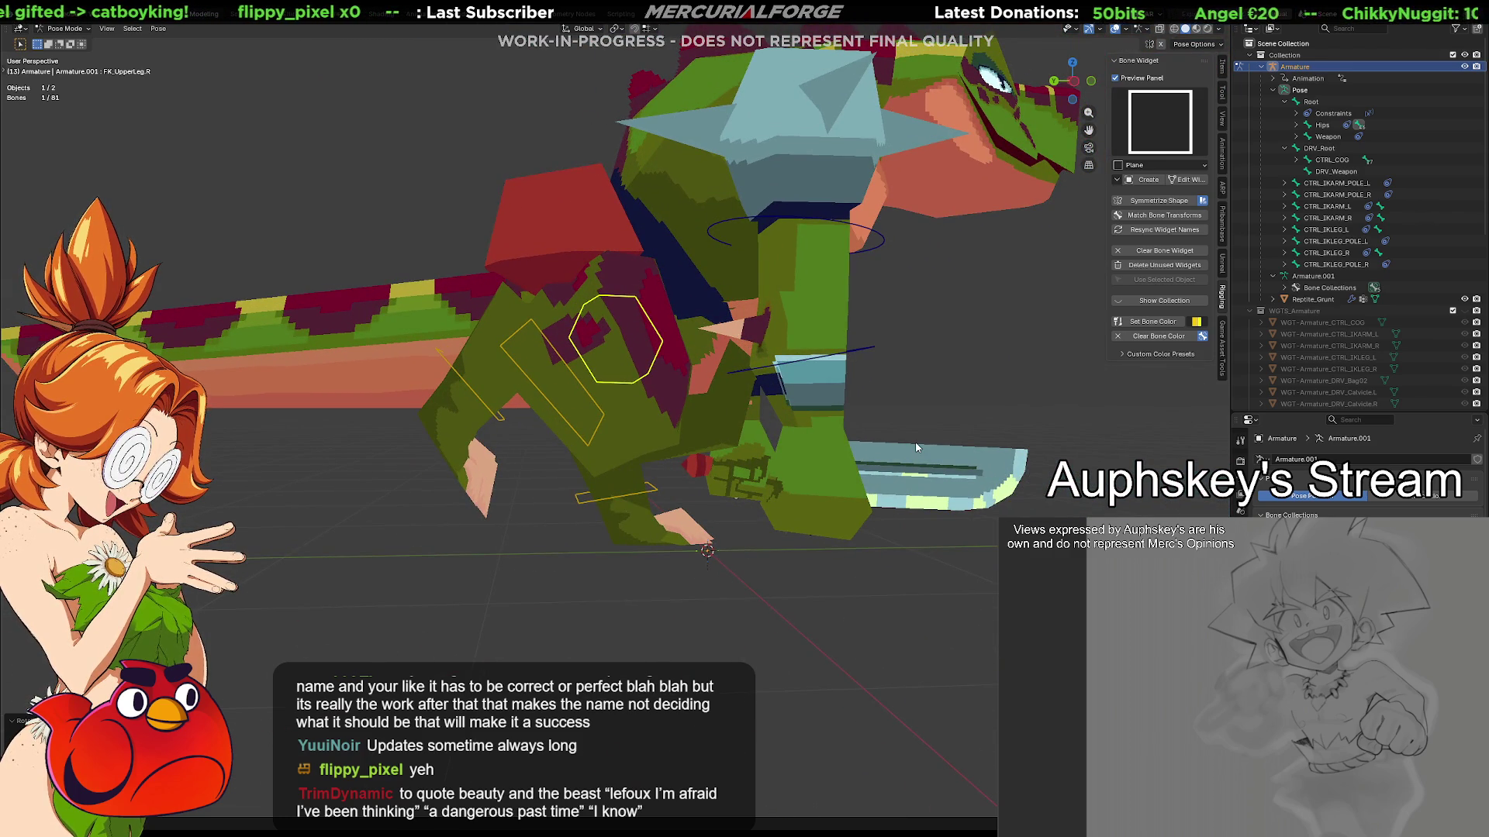
scroll(922, 415, up, 10)
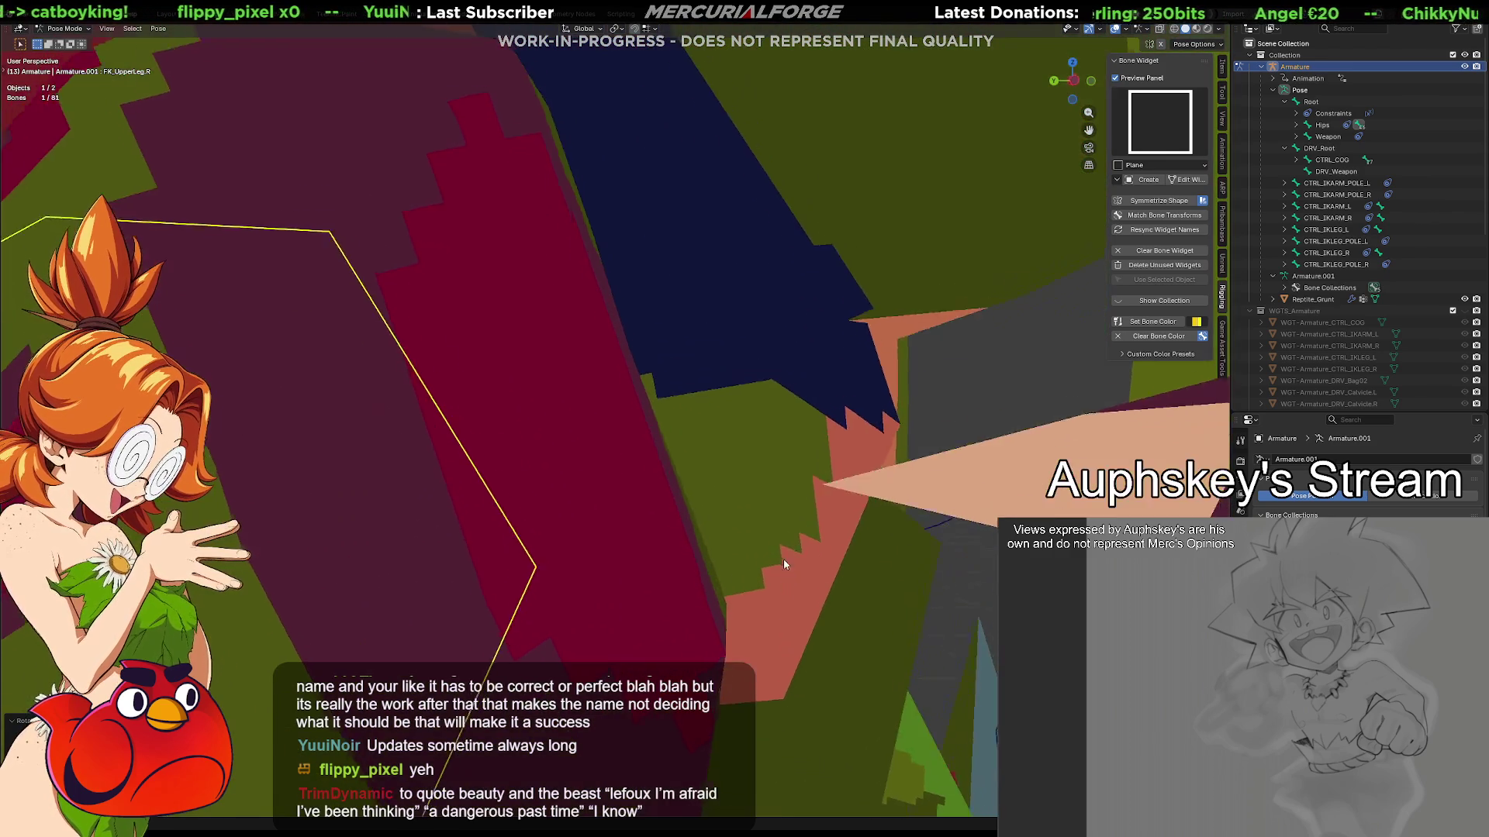
middle_drag(837, 577, 735, 465)
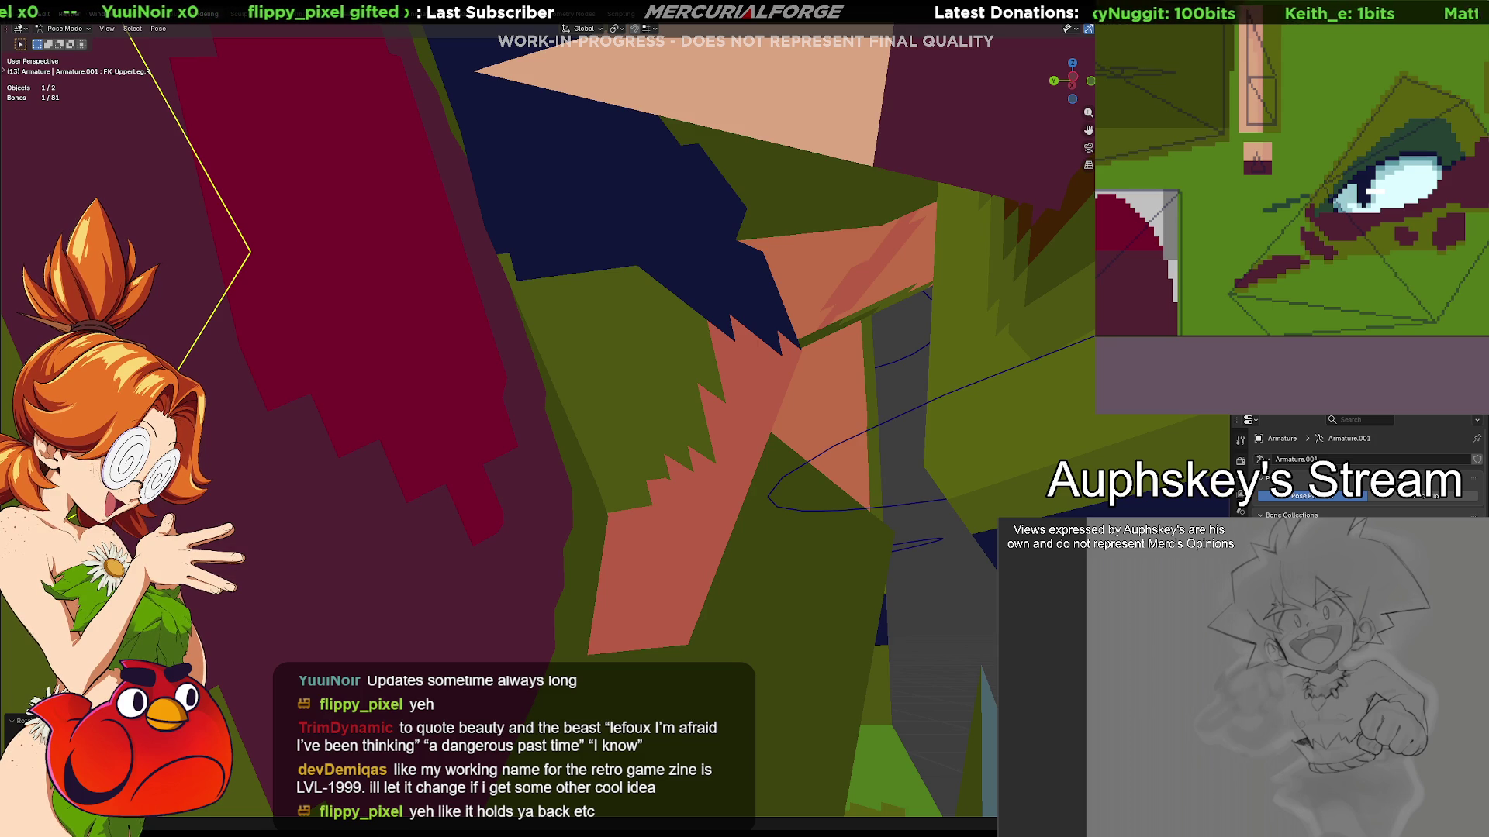
mouse_move(1338, 123)
middle_down()
mouse_move(1358, 211)
mouse_move(1284, 133)
mouse_move(1309, 148)
middle_up()
scroll(1309, 149, up, 5)
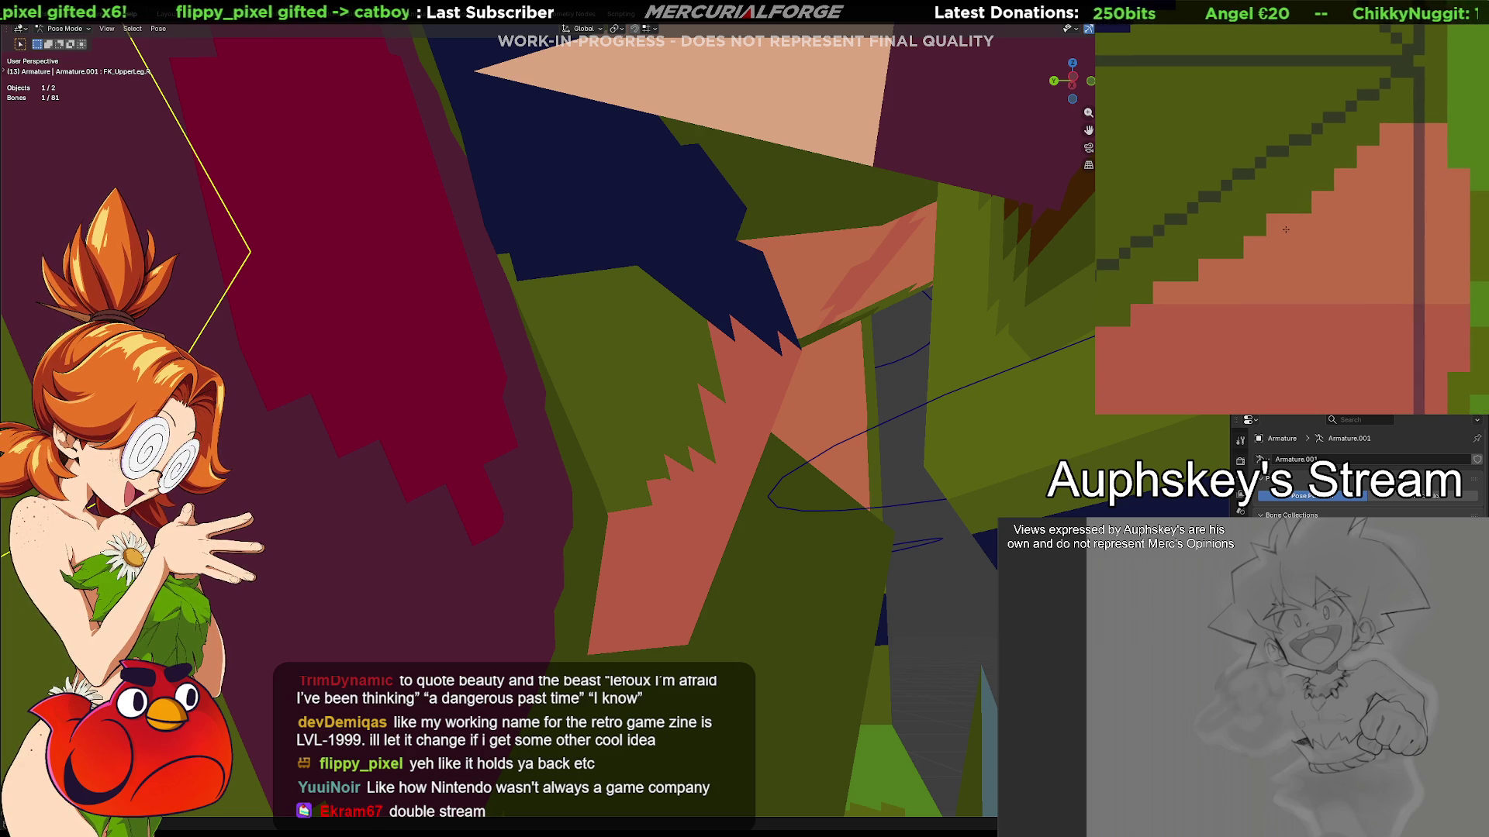
scroll(1284, 230, down, 3)
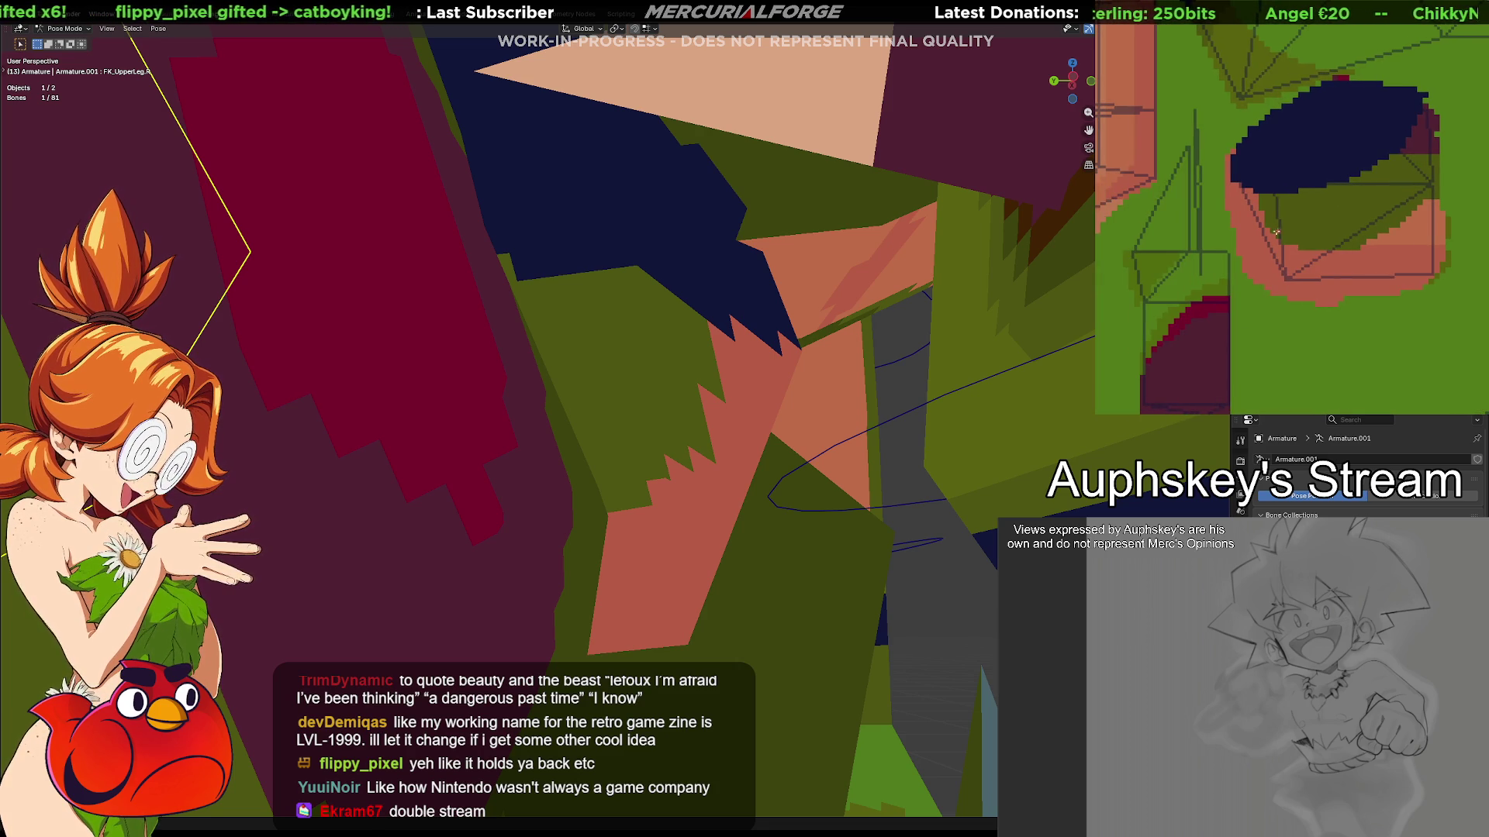
scroll(1271, 229, up, 1)
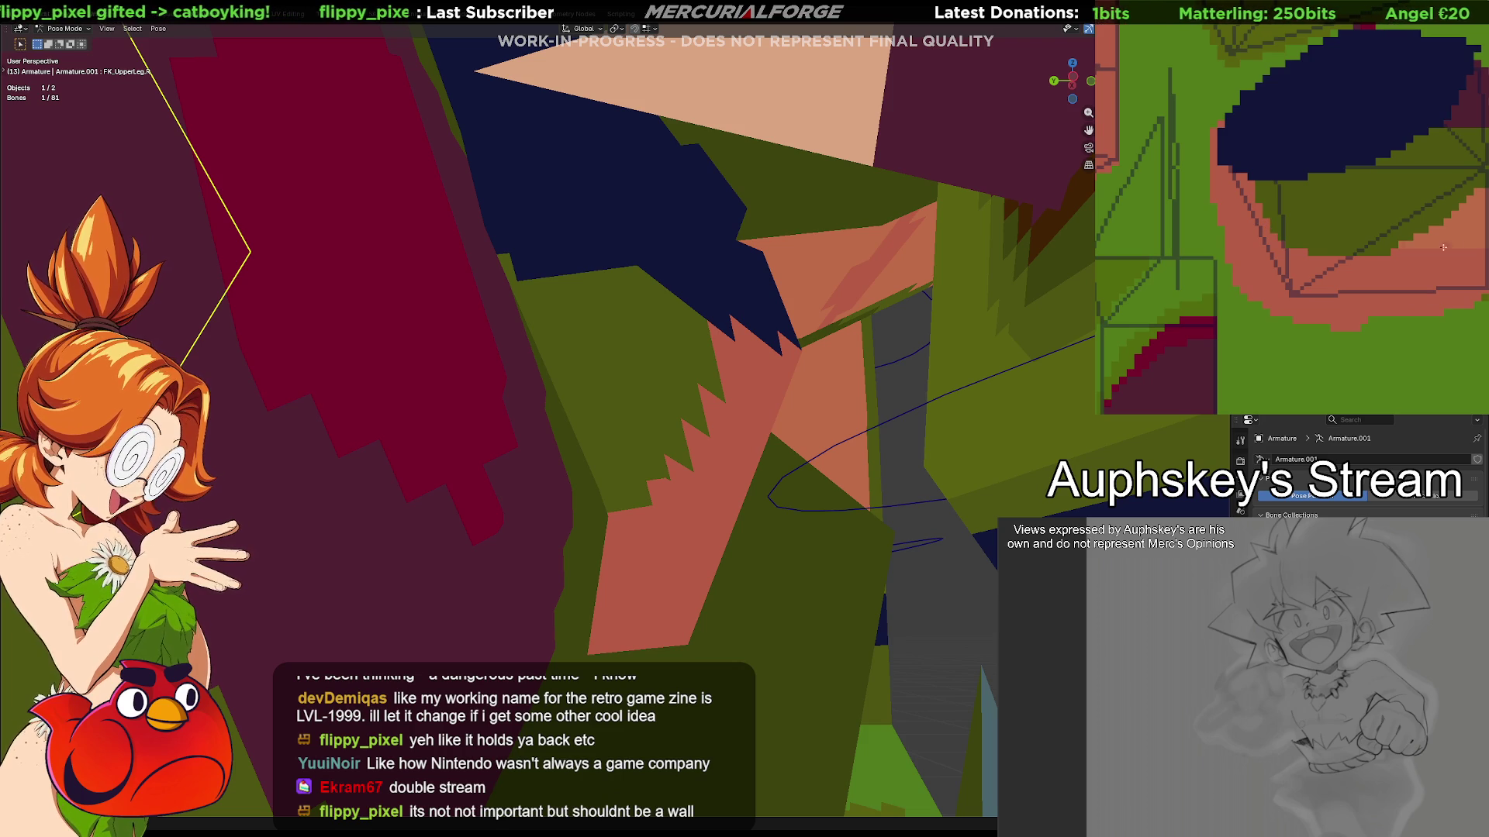
middle_drag(728, 372, 735, 380)
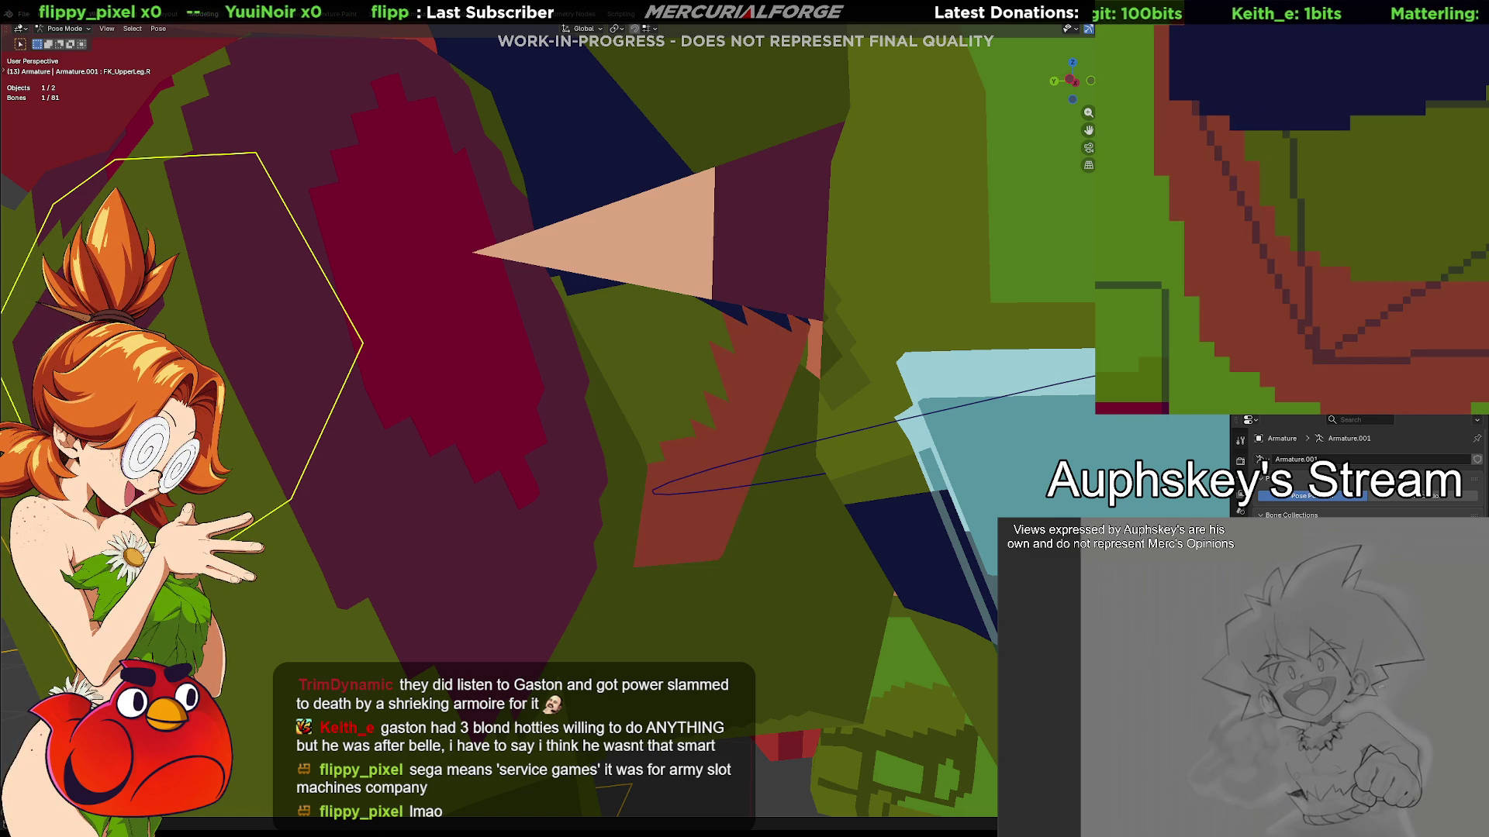
Recolour the dark red skin areas of the reptile's texture to salmon
click(1433, 183)
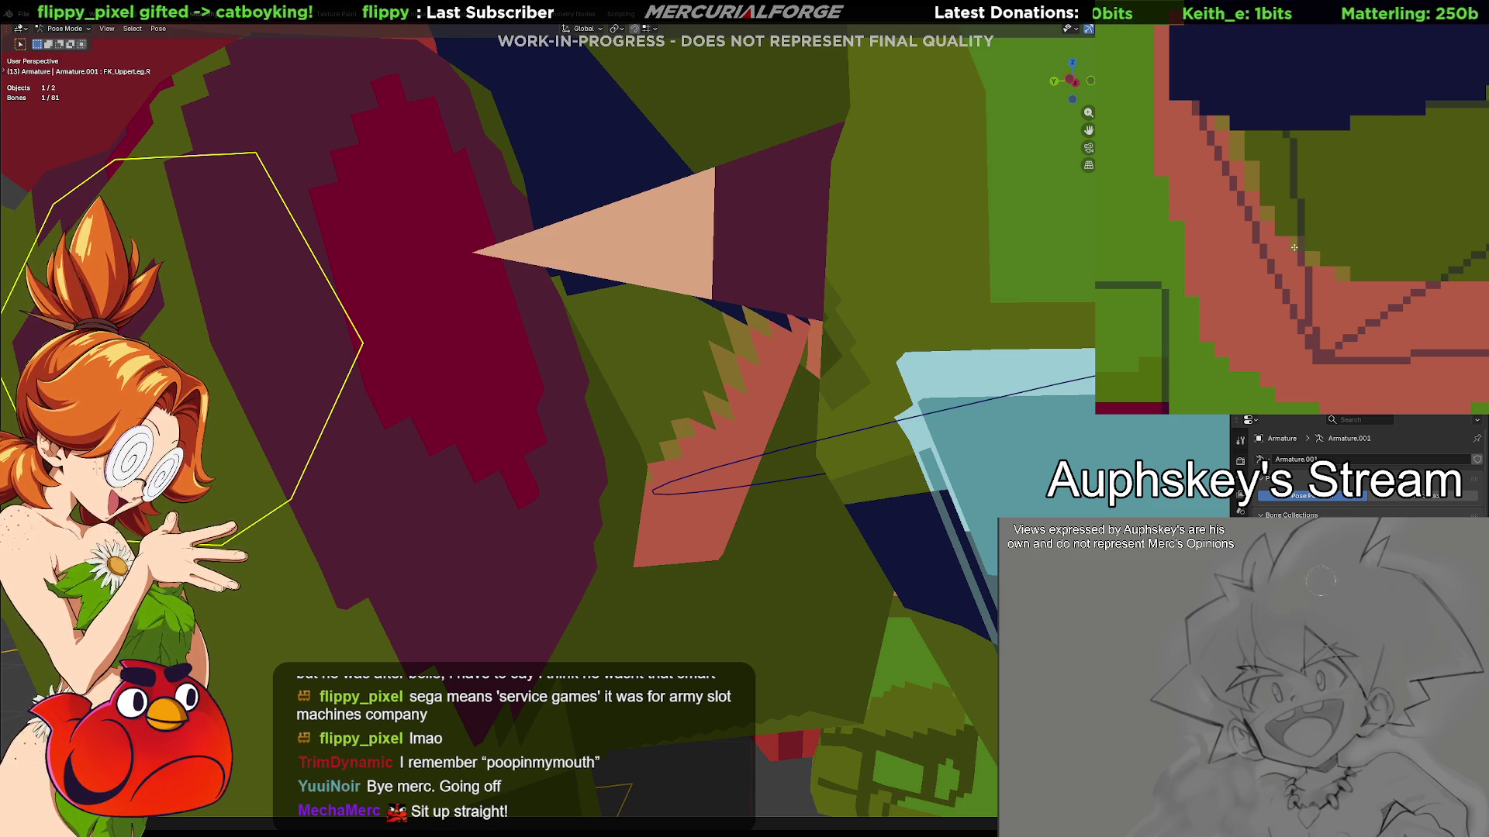
scroll(1356, 293, down, 5)
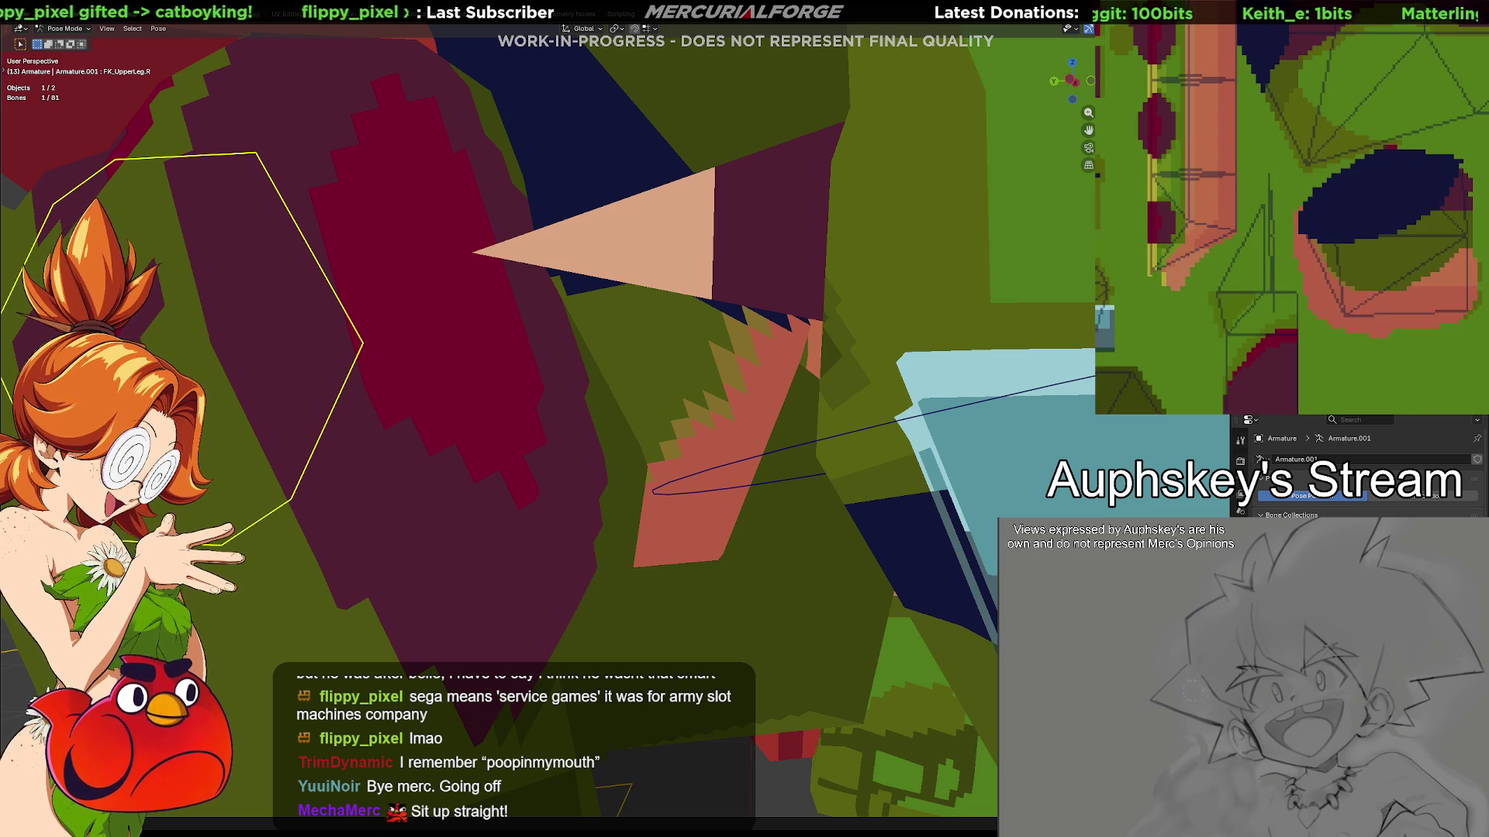
Frame the legs from the front, switch to Object Mode and select the Reptile_Grunt mesh
scroll(913, 414, down, 10)
middle_drag(914, 414, 718, 451)
scroll(718, 450, up, 5)
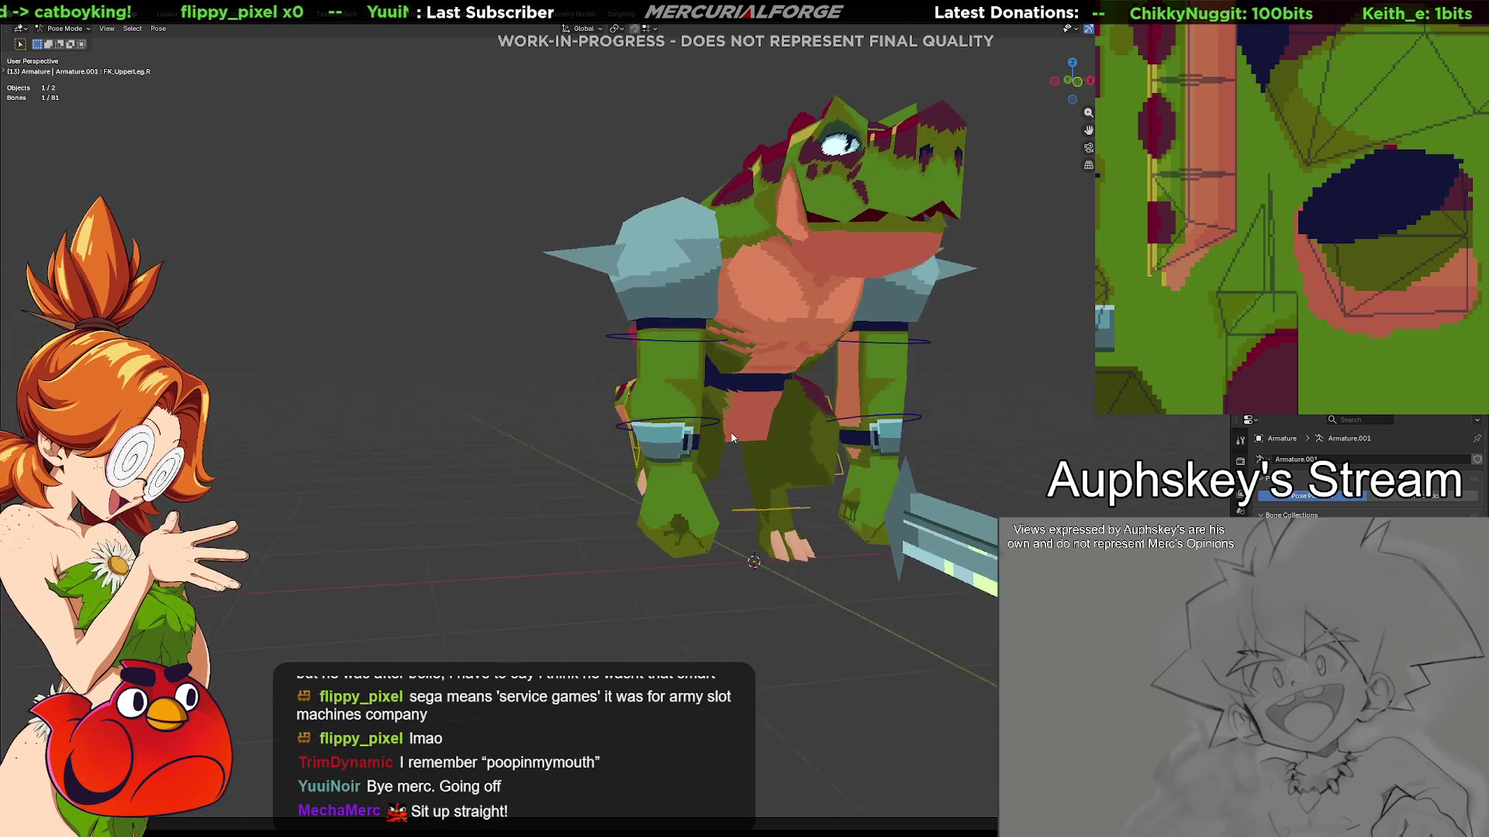
scroll(703, 435, up, 3)
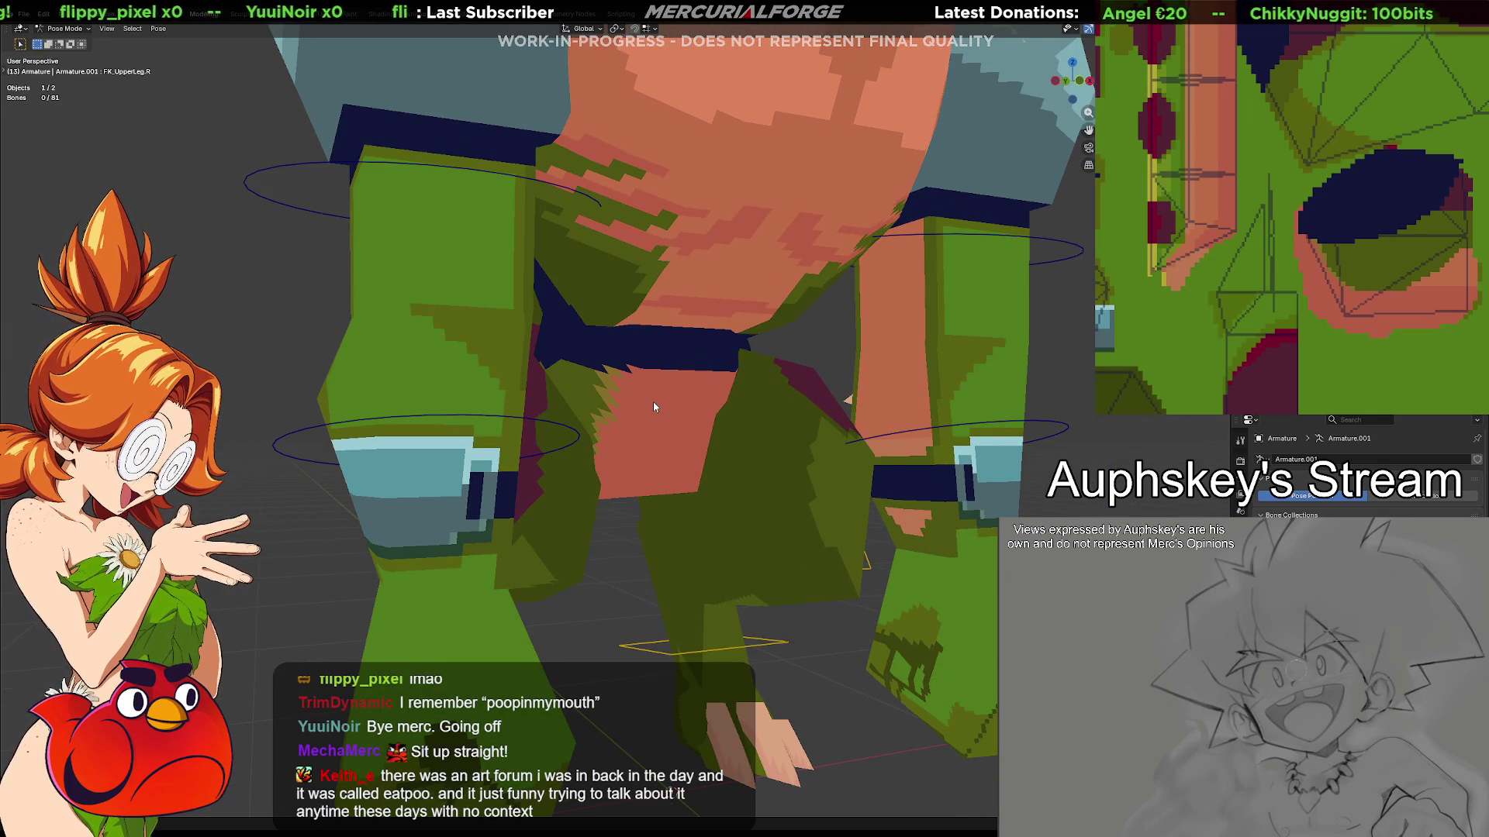
key(ctrl+Tab)
click(464, 406)
click(643, 411)
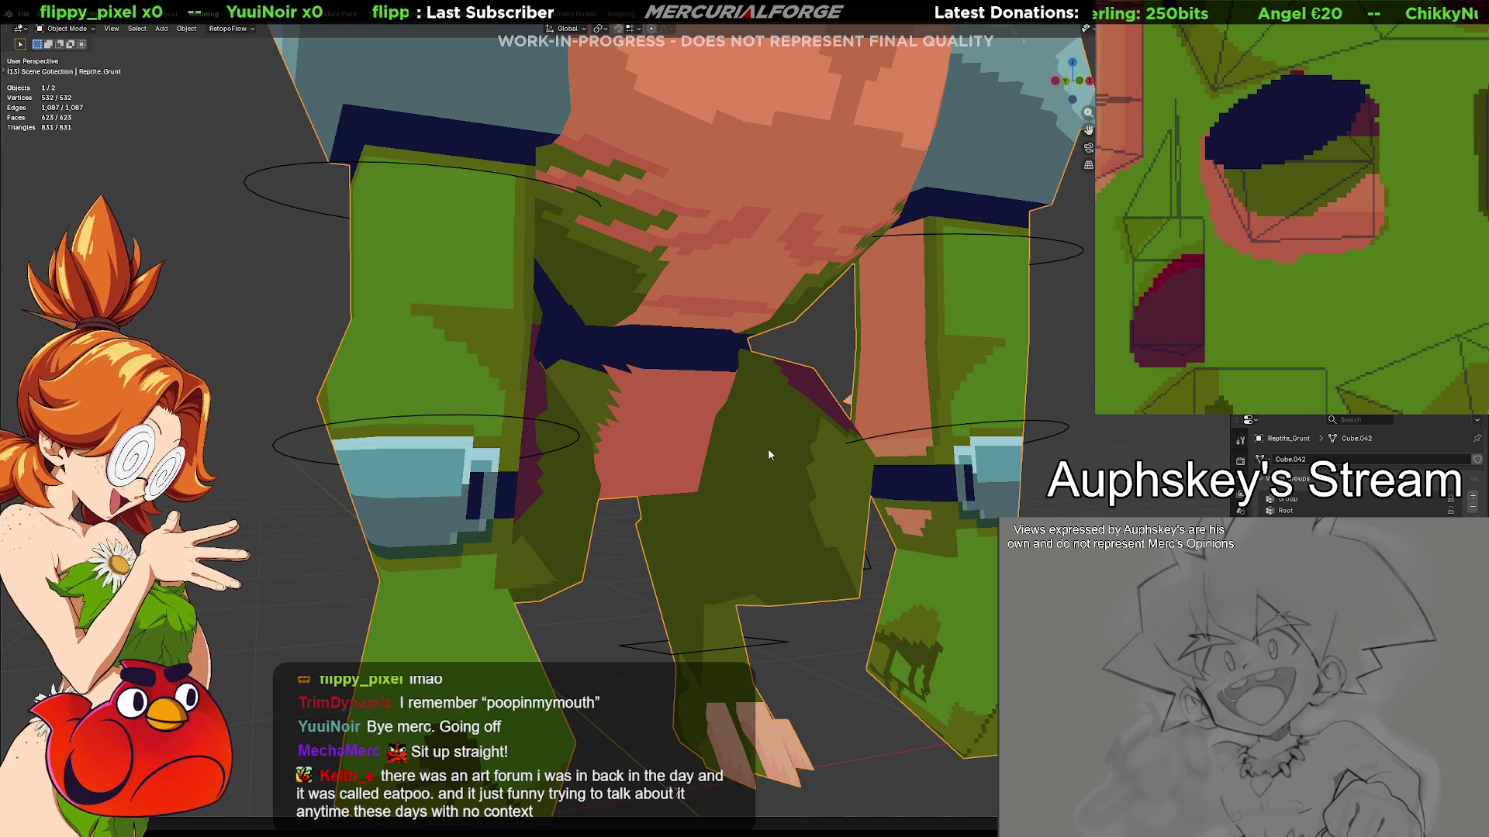
key(Tab)
key(Tab)
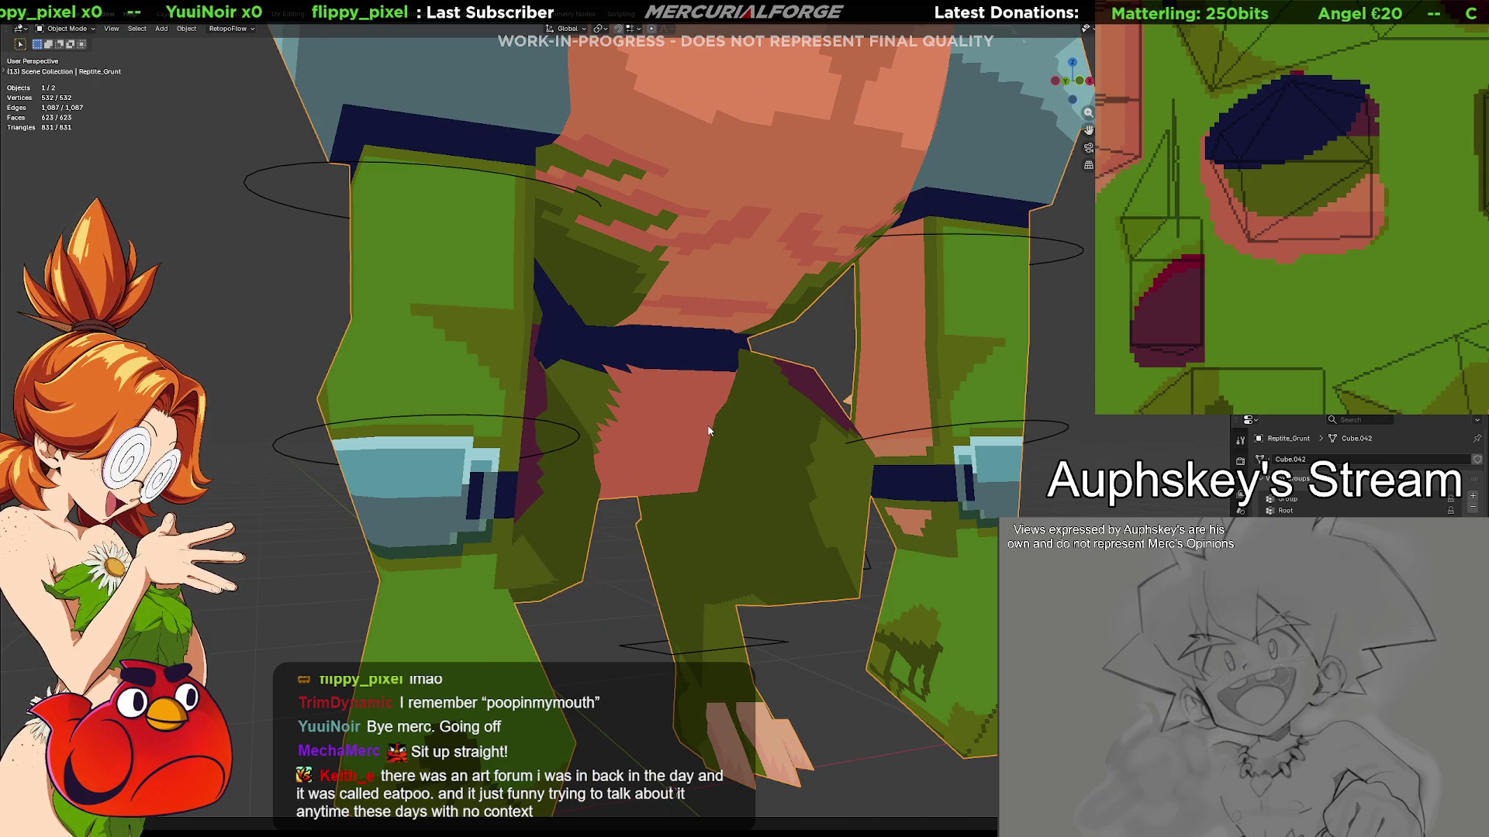
key(ctrl+Tab)
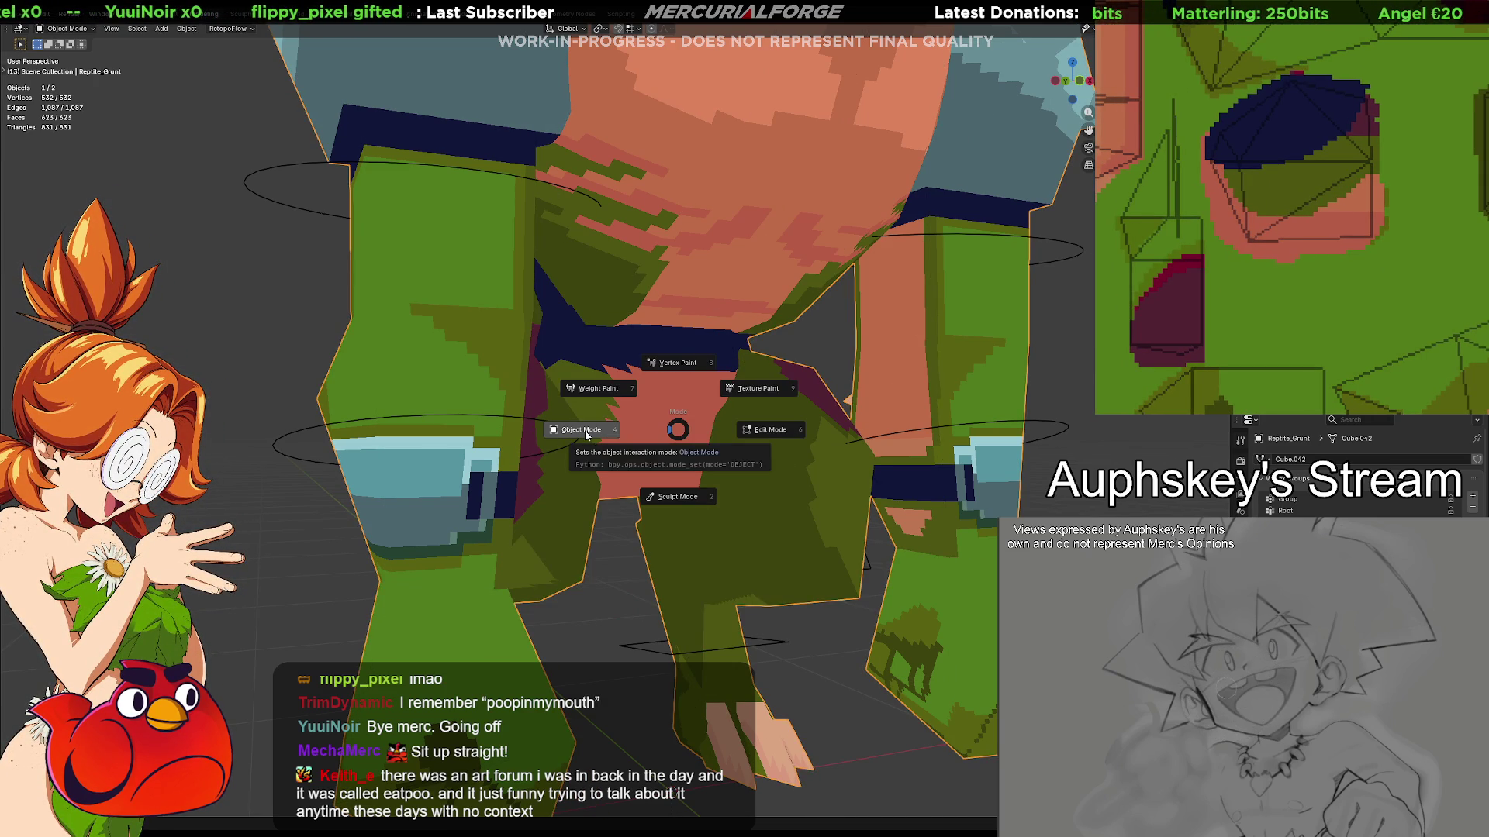
View the legs from an angle and put the Reptile_Grunt mesh into Edit Mode
click(682, 431)
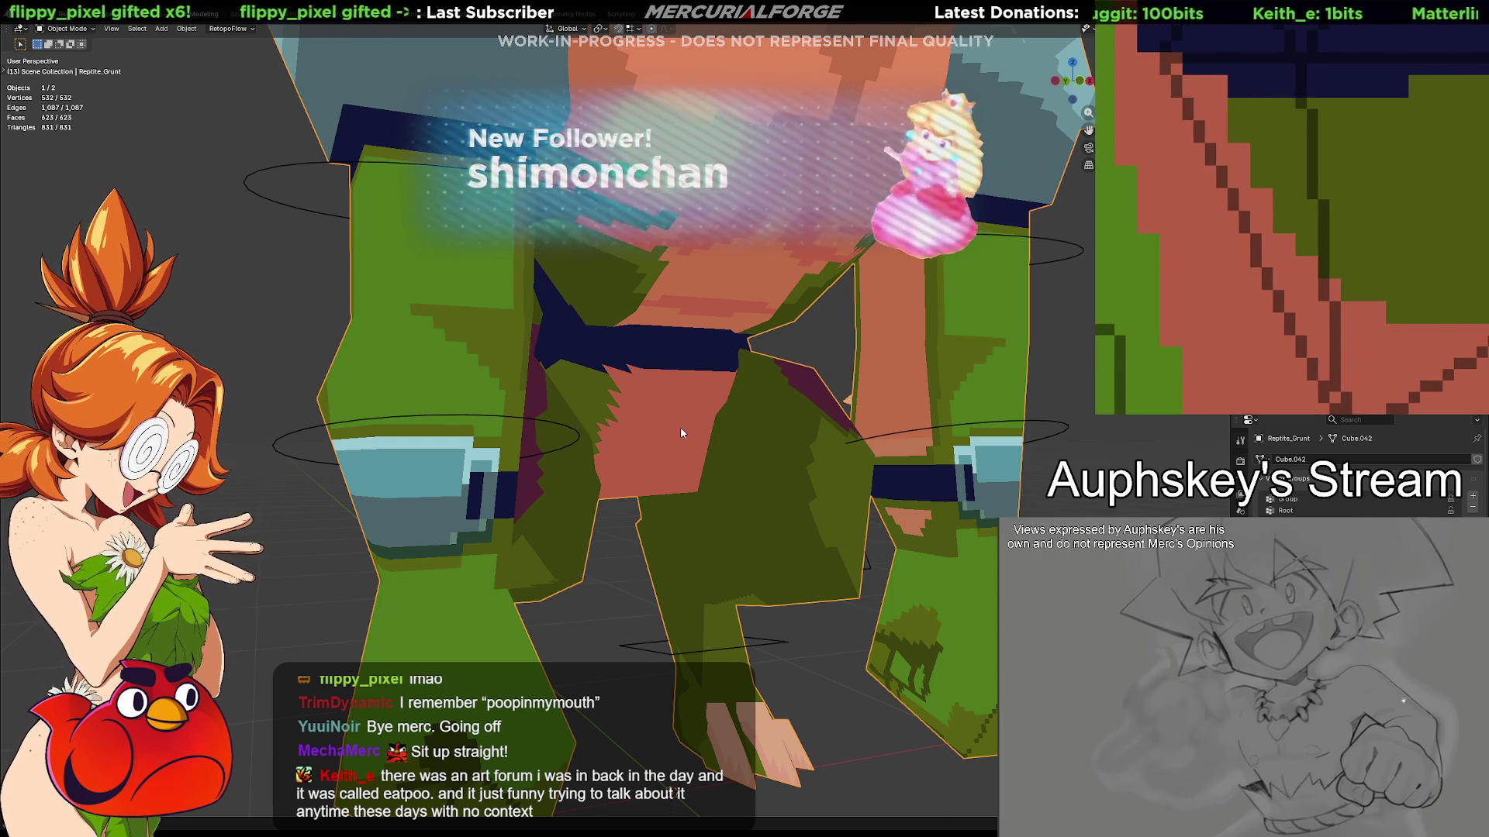
scroll(680, 427, down, 5)
mouse_move(680, 427)
middle_down()
mouse_move(895, 436)
mouse_move(801, 411)
middle_up()
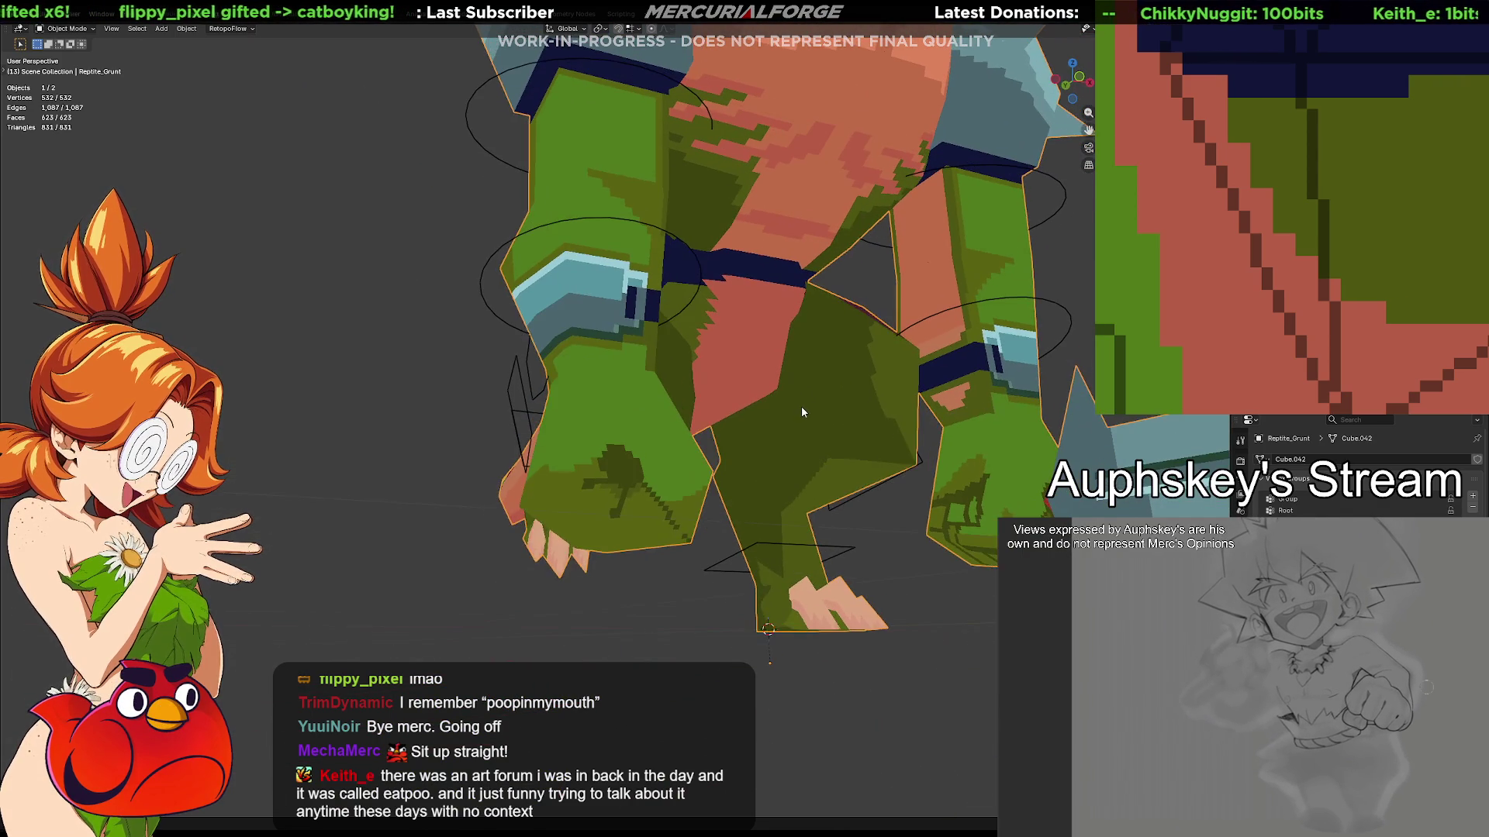
key(Tab)
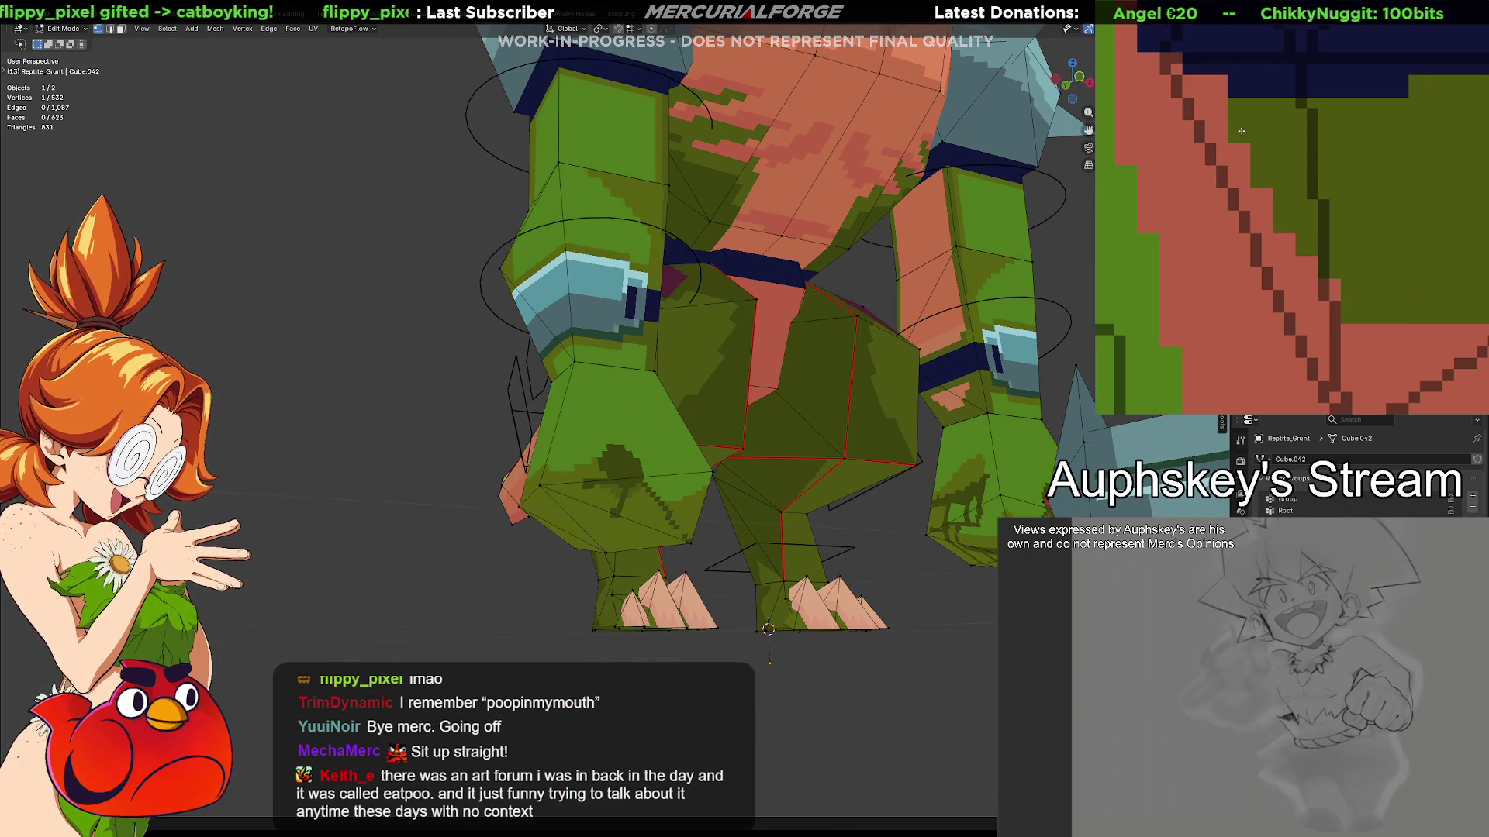
Repaint the salmon diagonal stripe on the leg texture, undoing a bad stroke, then exit Edit Mode
drag(1239, 150, 1256, 314)
key(ctrl+z)
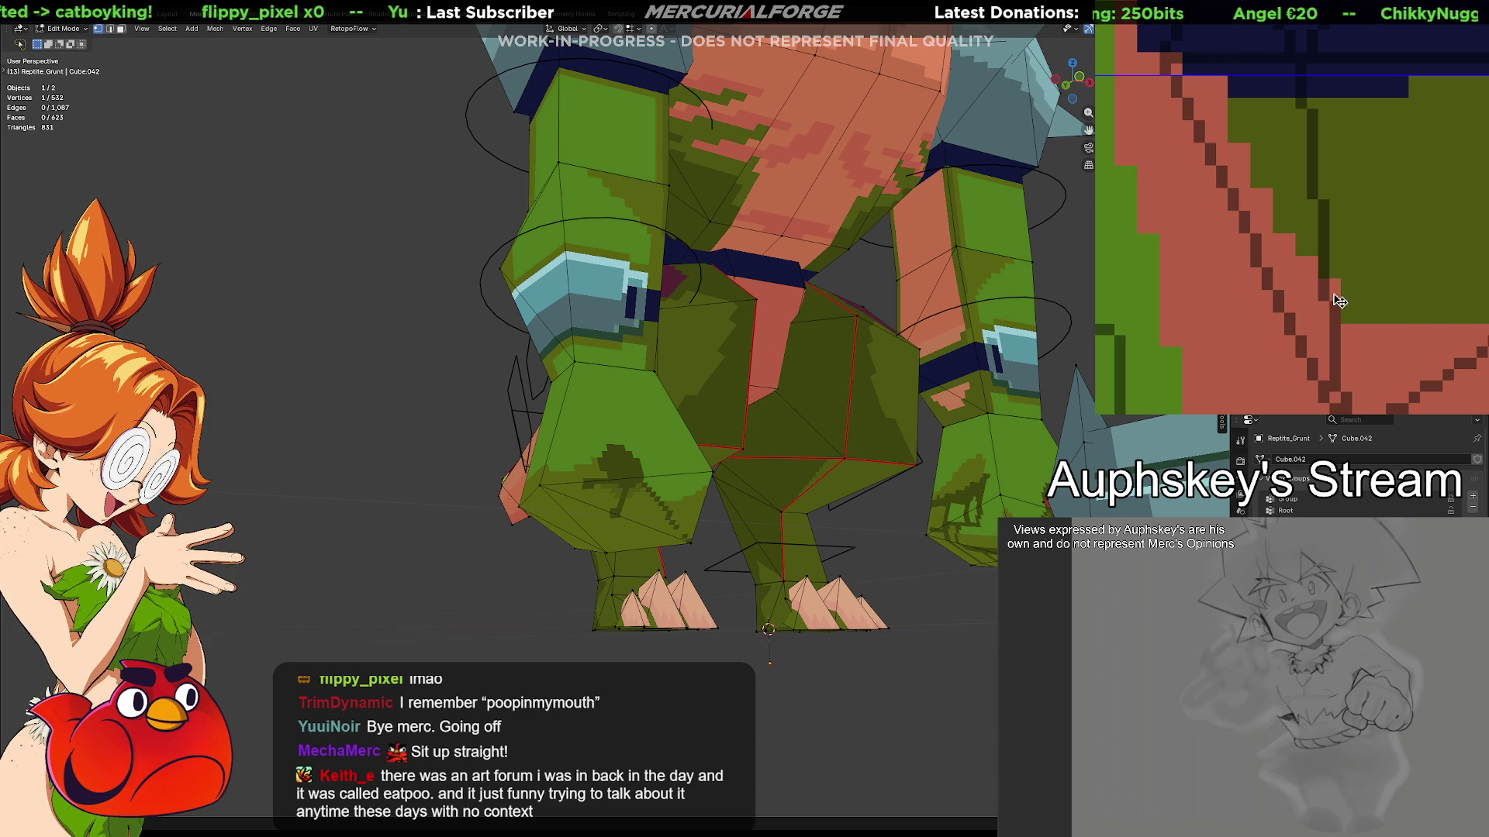
mouse_move(1336, 314)
mouse_down()
mouse_move(1238, 304)
mouse_move(1238, 190)
mouse_move(1260, 194)
mouse_move(1259, 297)
mouse_up()
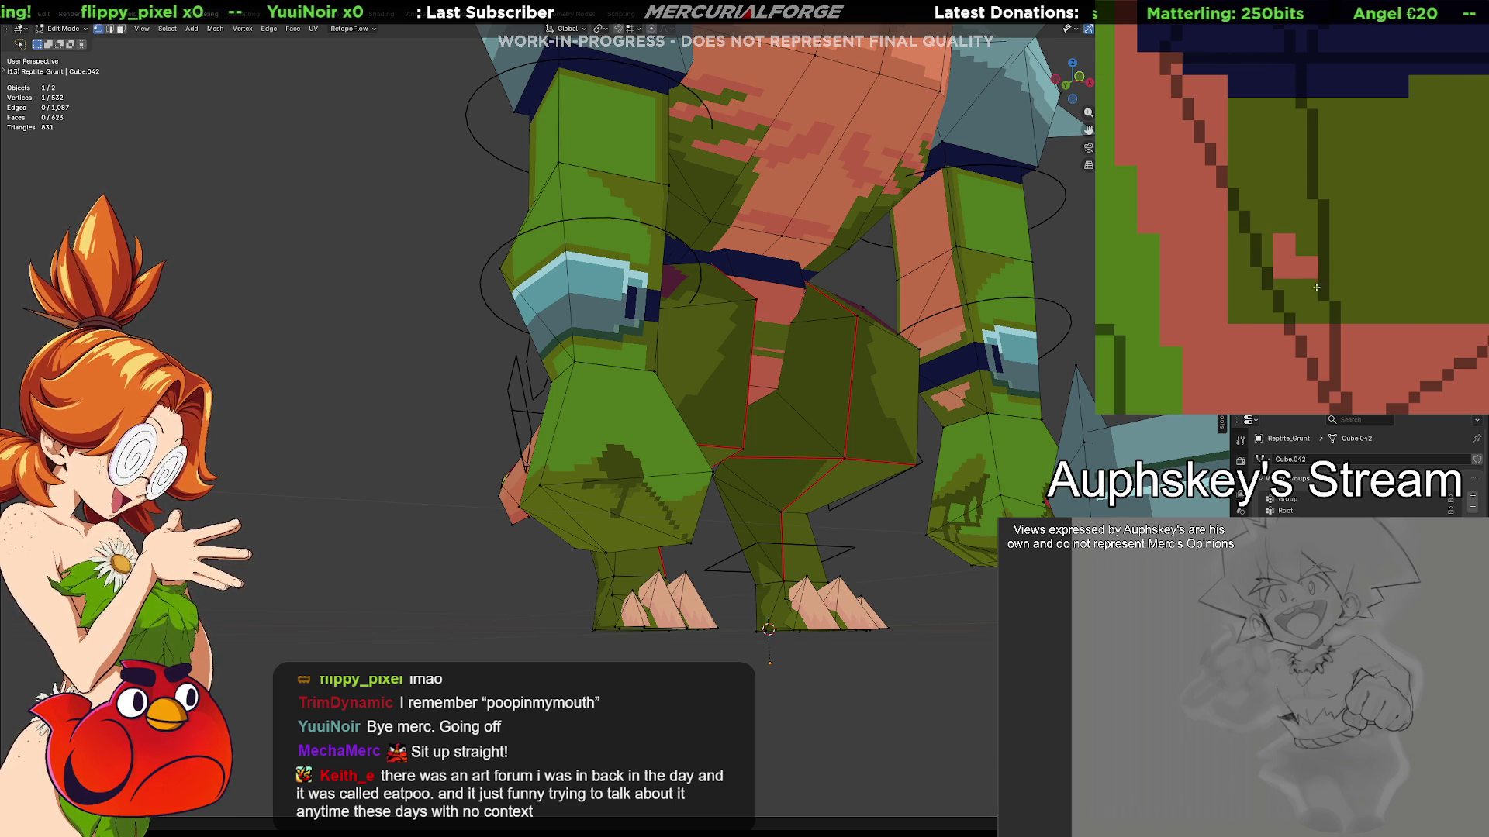
middle_drag(776, 372, 864, 373)
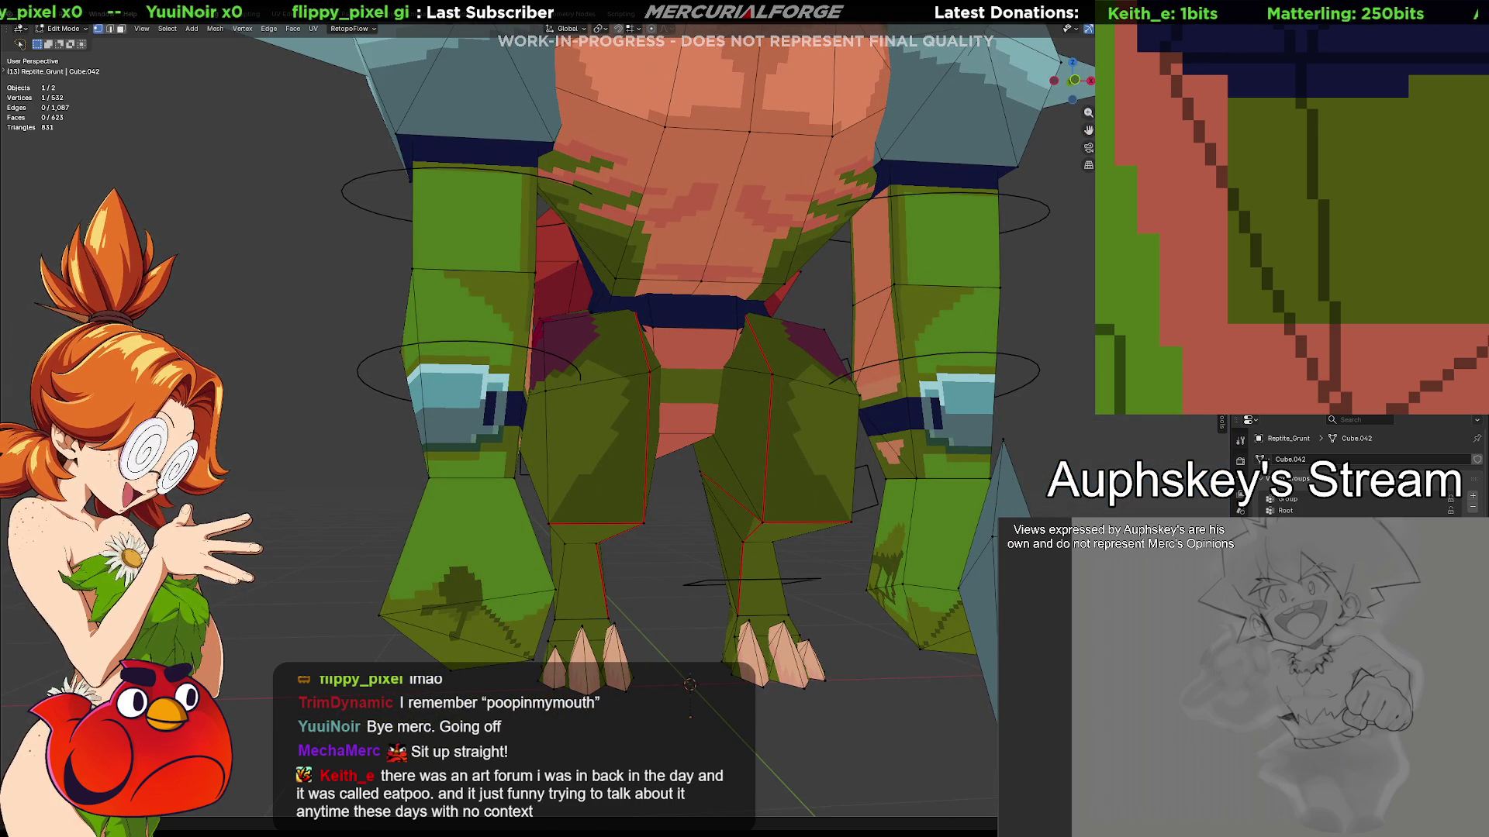
mouse_move(1310, 299)
mouse_down()
mouse_move(1261, 193)
mouse_move(1238, 311)
mouse_up()
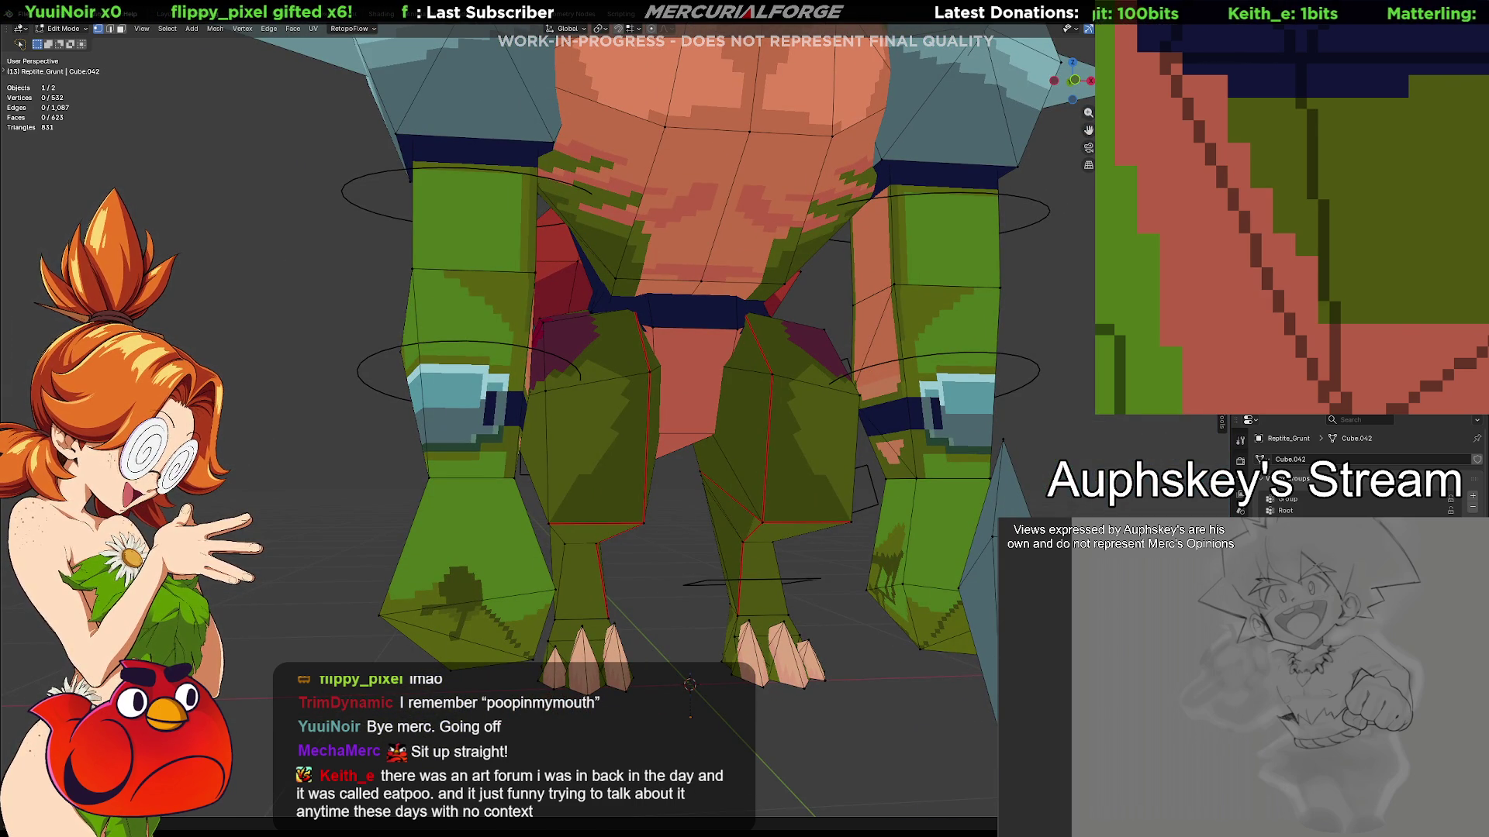
middle_drag(752, 352, 614, 311)
key(Tab)
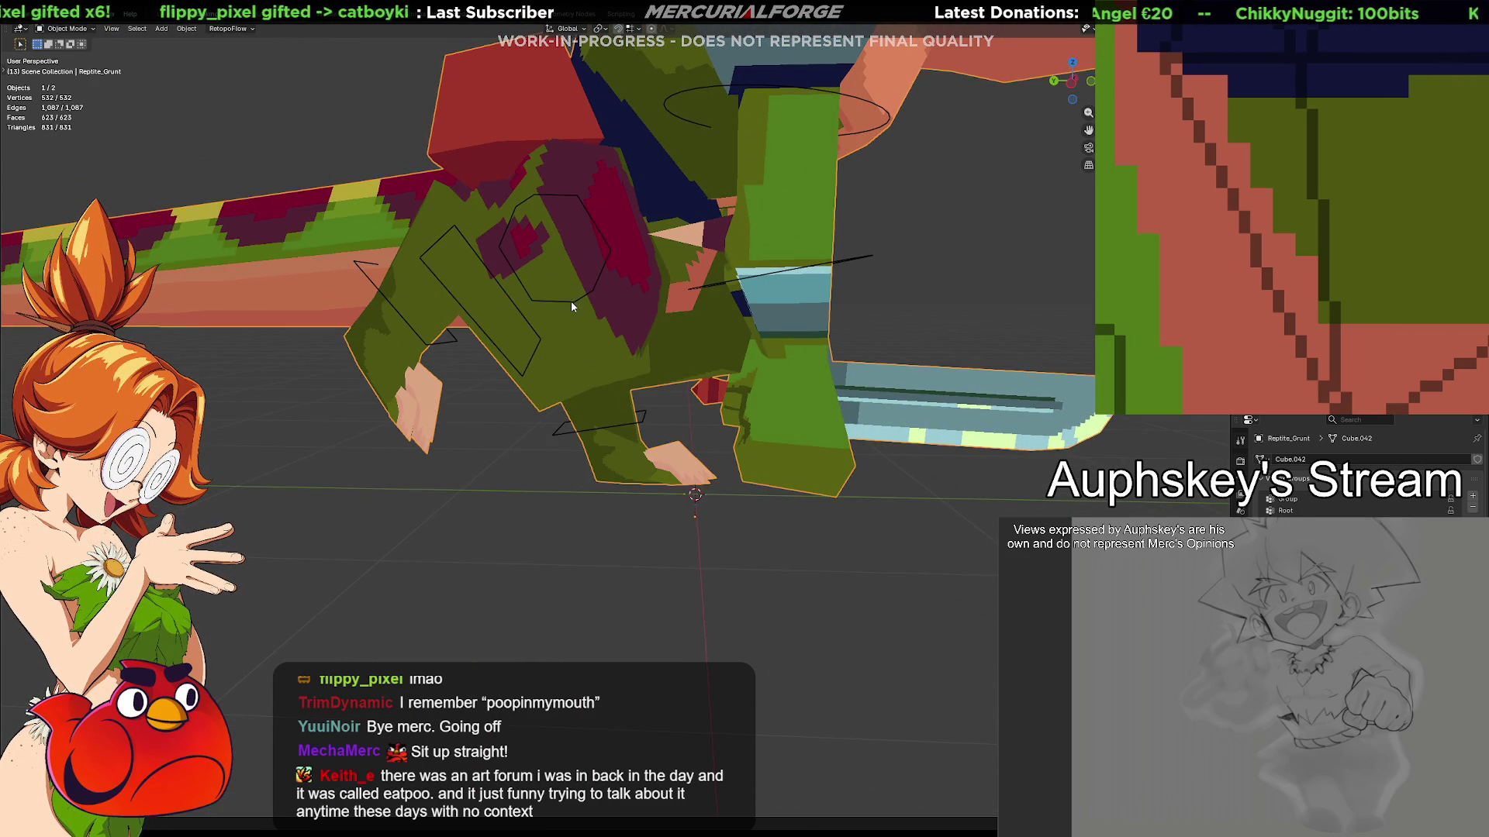
Select the armature, enter Pose Mode, clear the right leg's rotation, and select all bones
click(571, 307)
key(n)
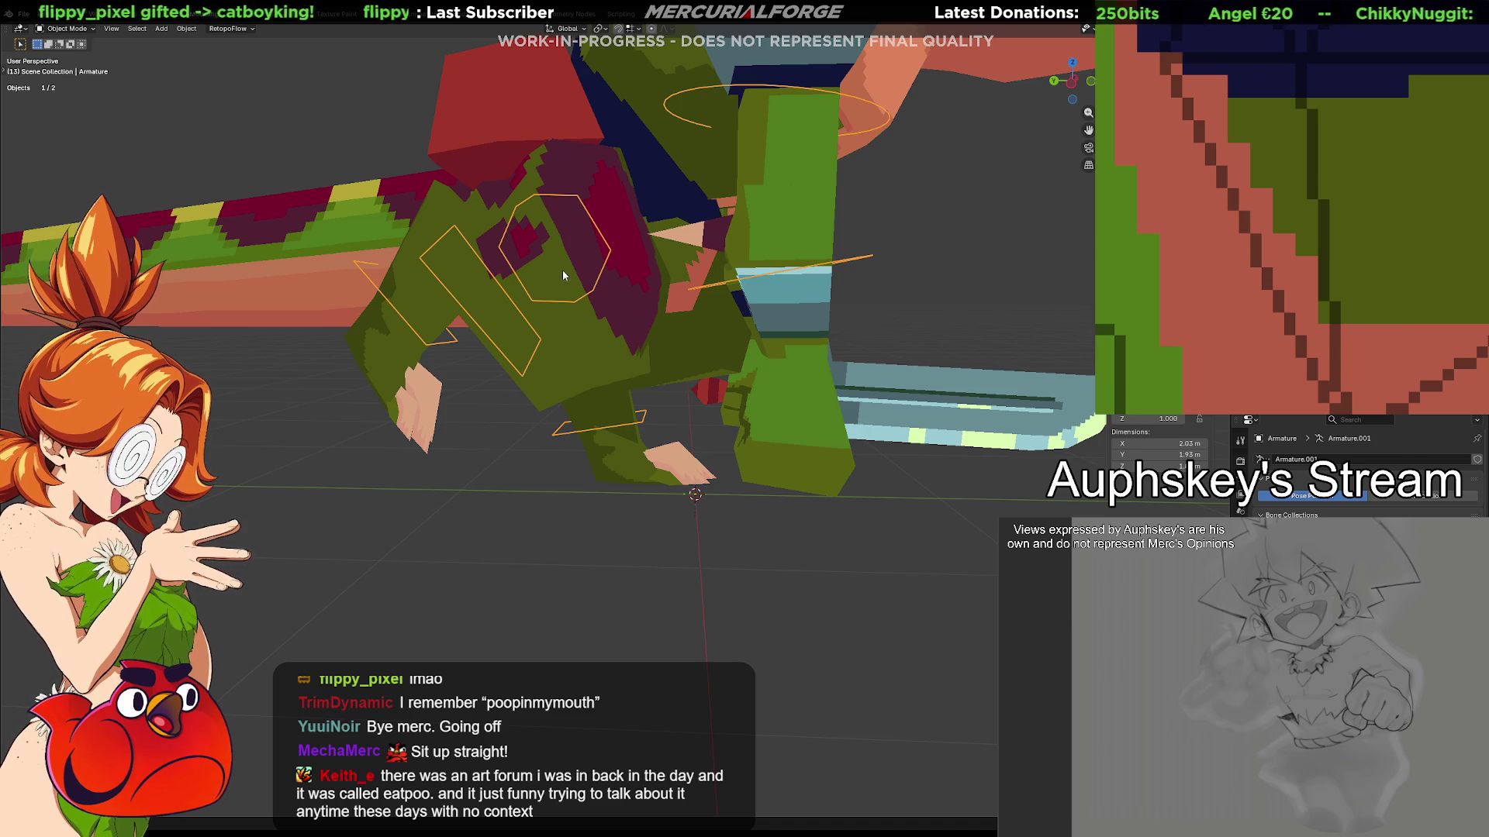
key(ctrl+Tab)
click(617, 385)
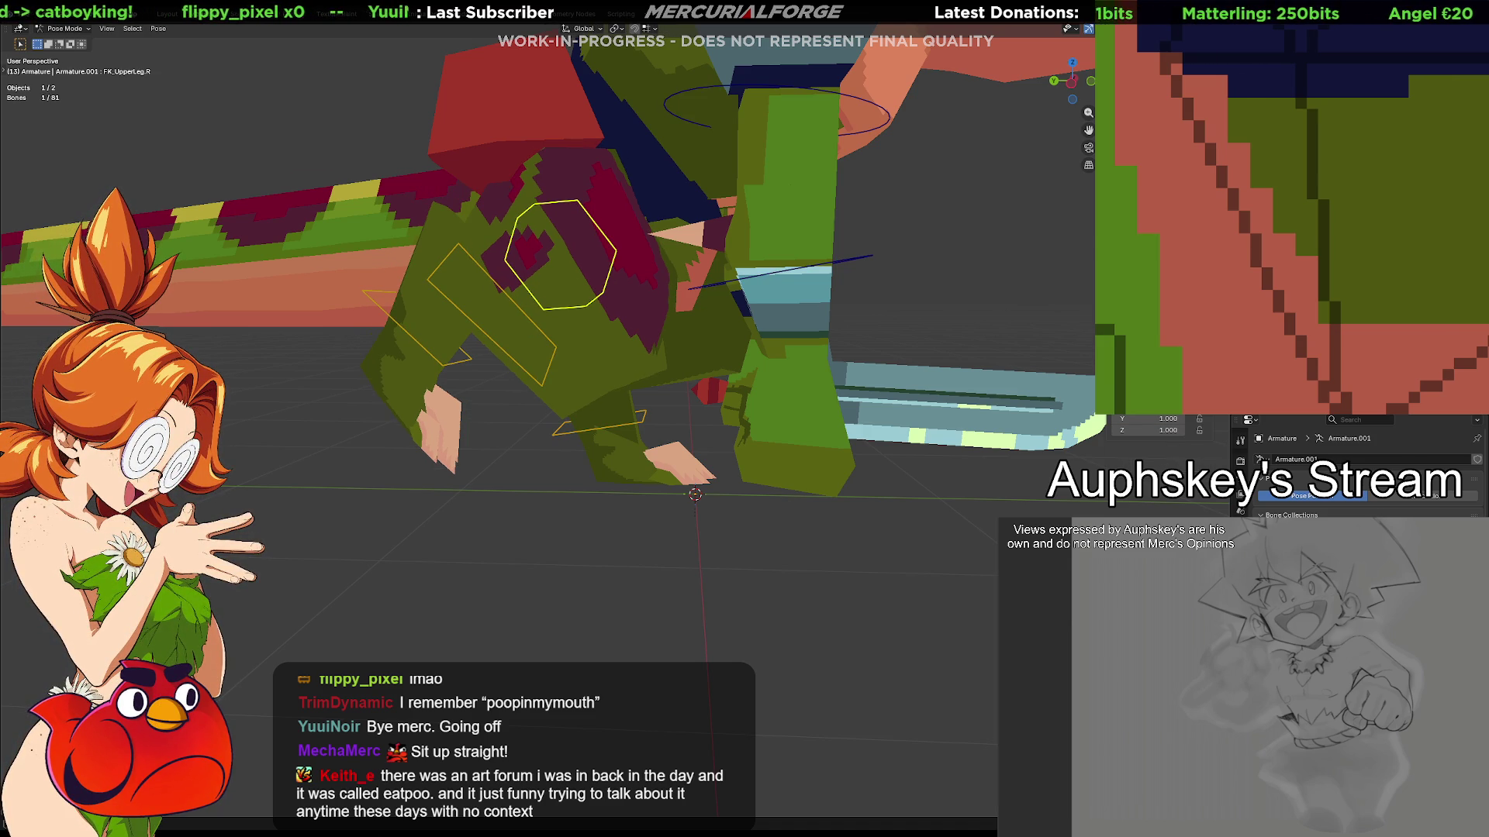
key(alt+r)
key(alt+a)
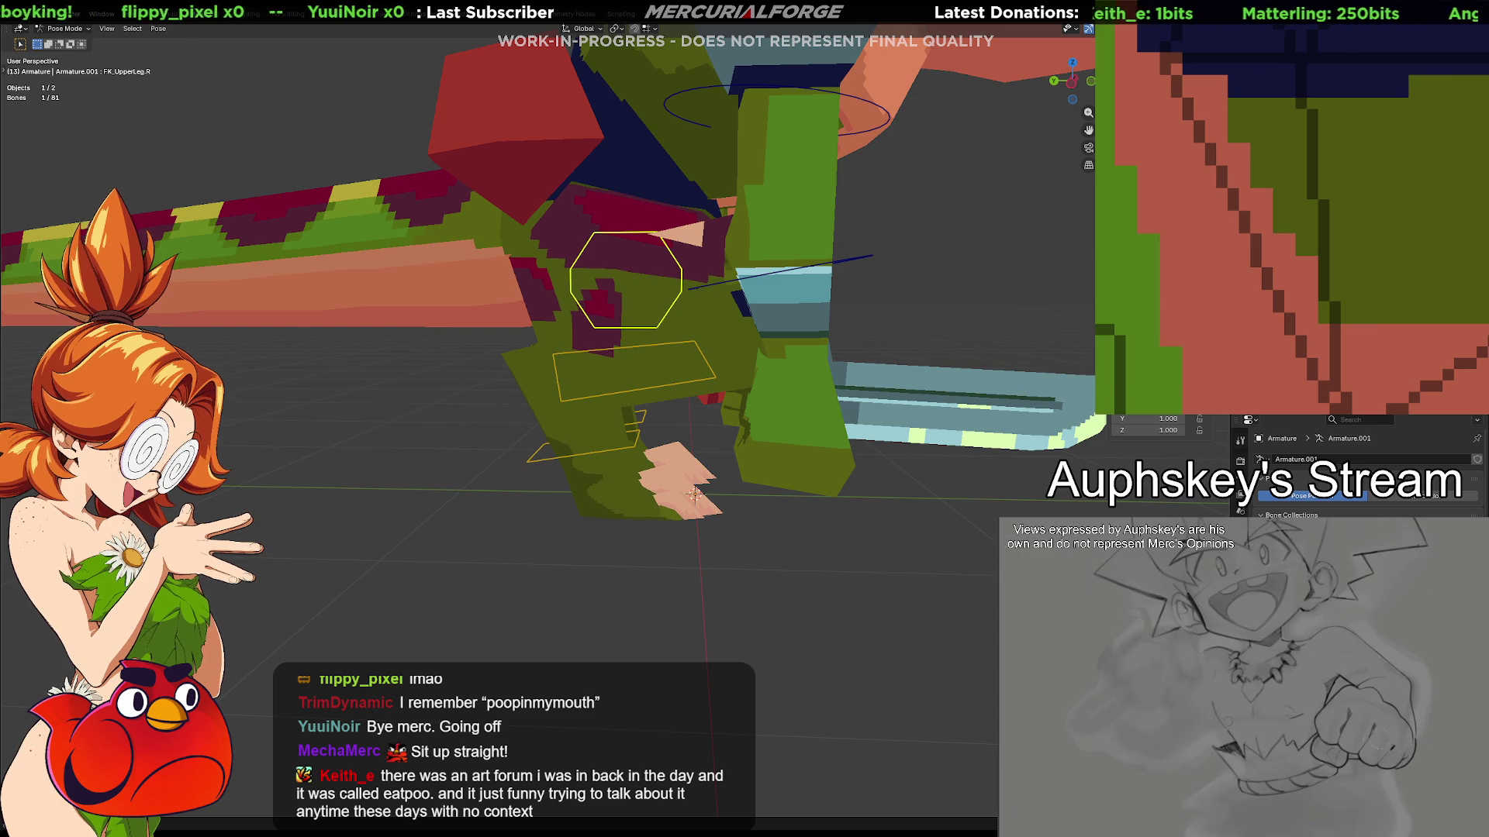
scroll(1003, 508, down, 8)
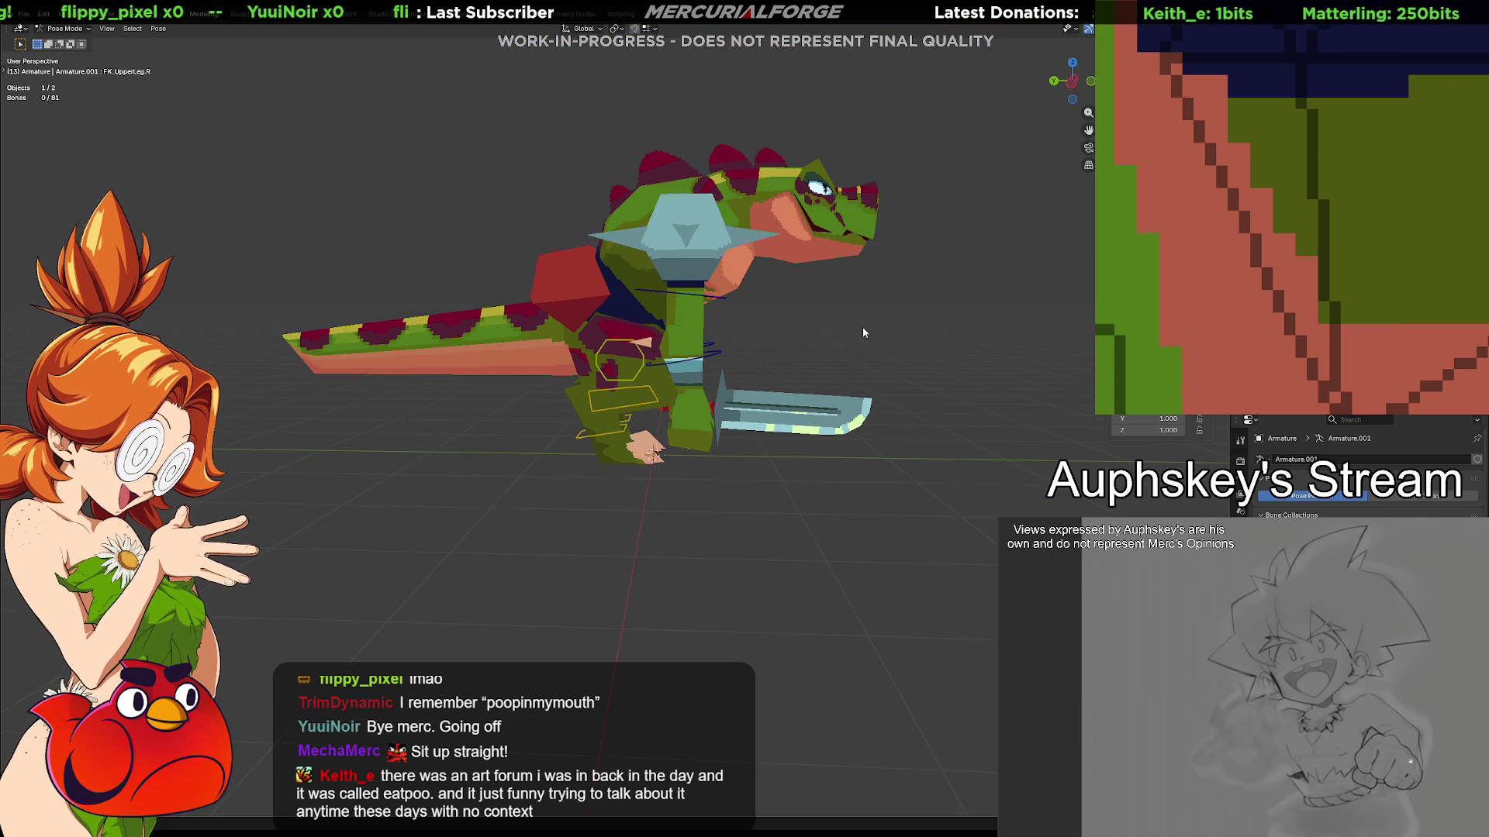
middle_drag(887, 326, 853, 329)
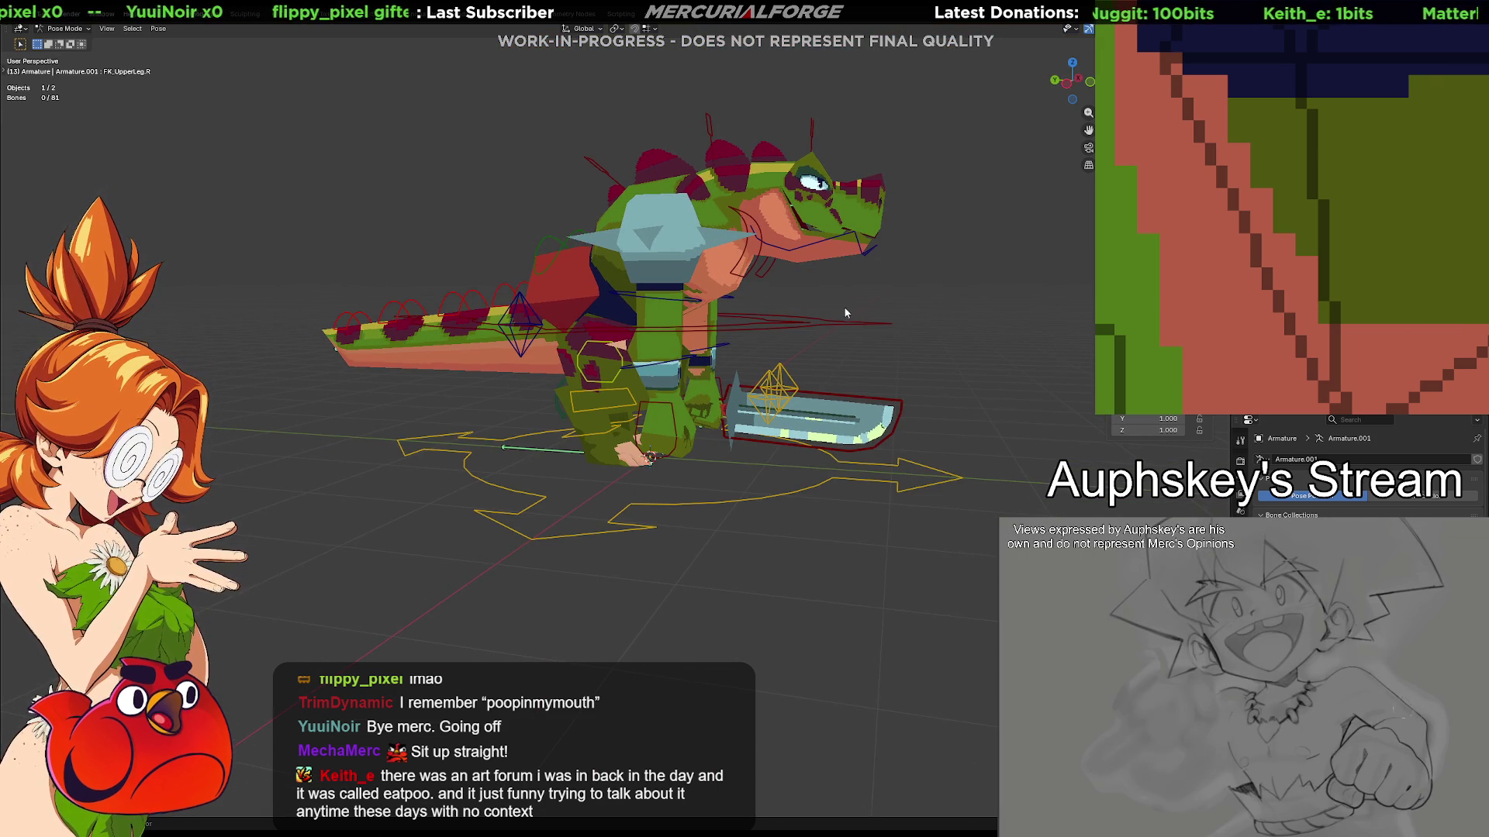
middle_drag(831, 313, 235, 209)
key(a)
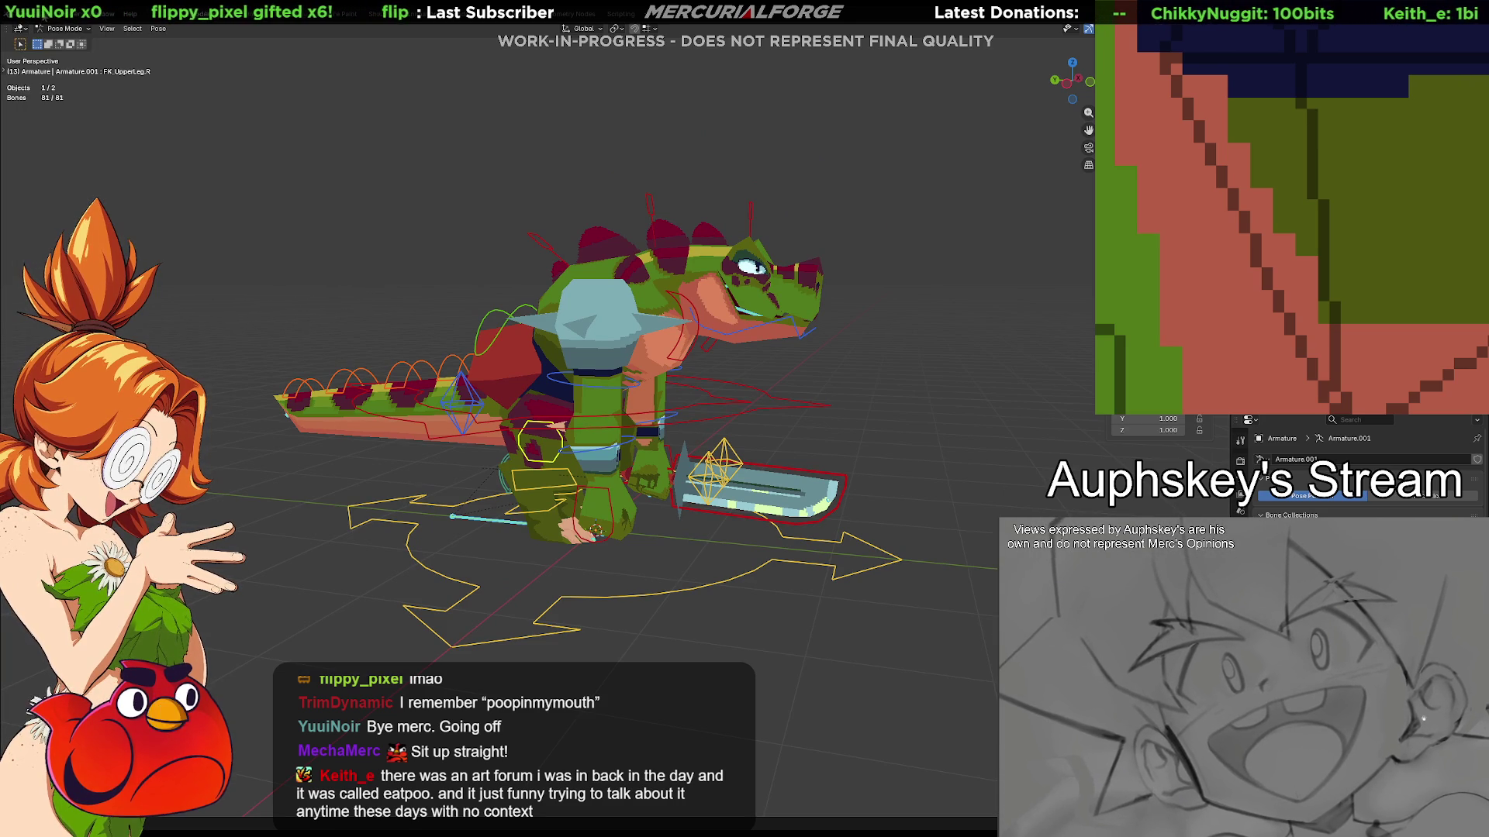
click(44, 13)
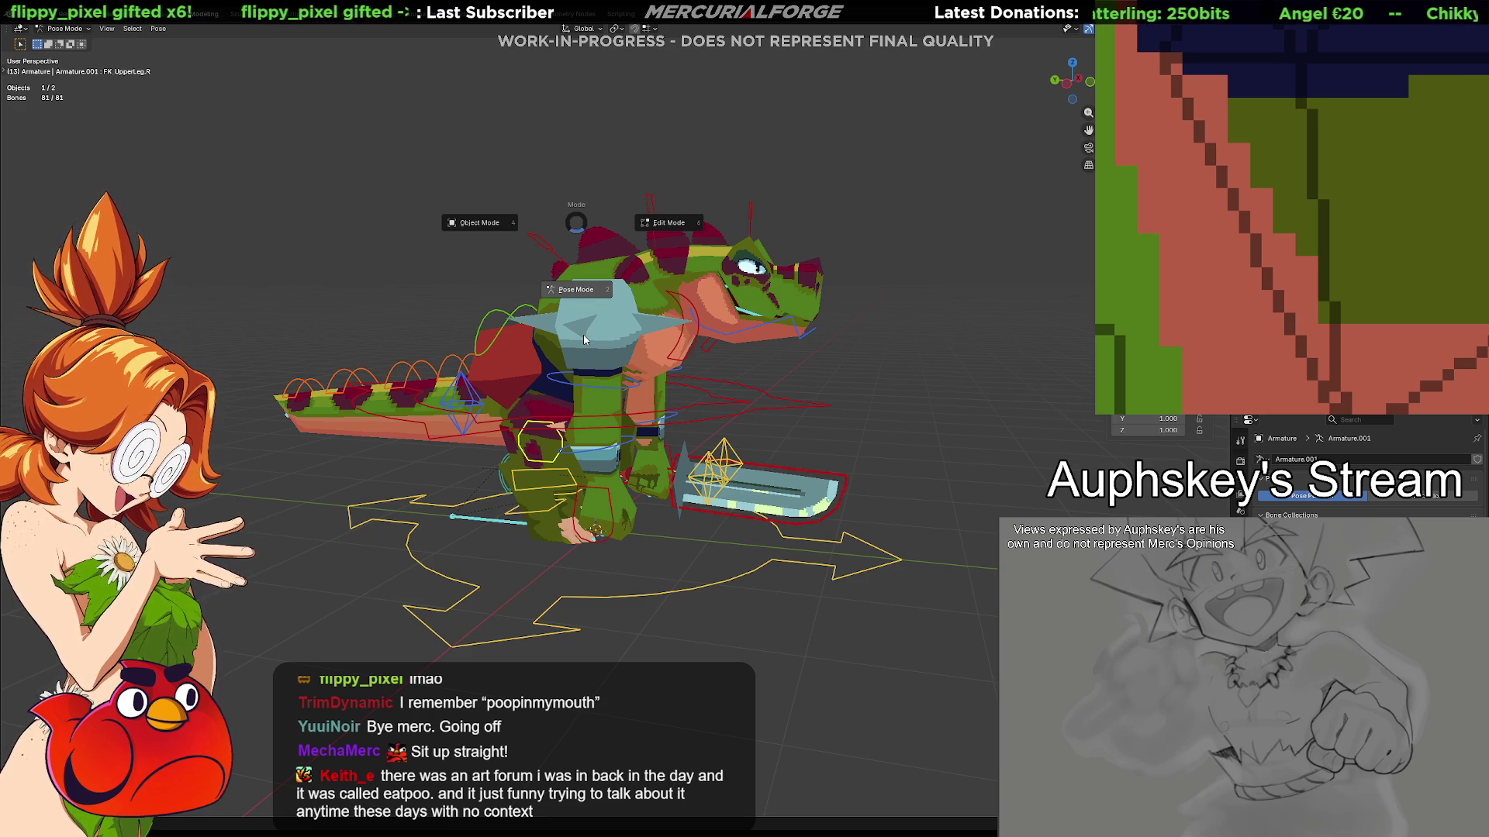
key(Tab)
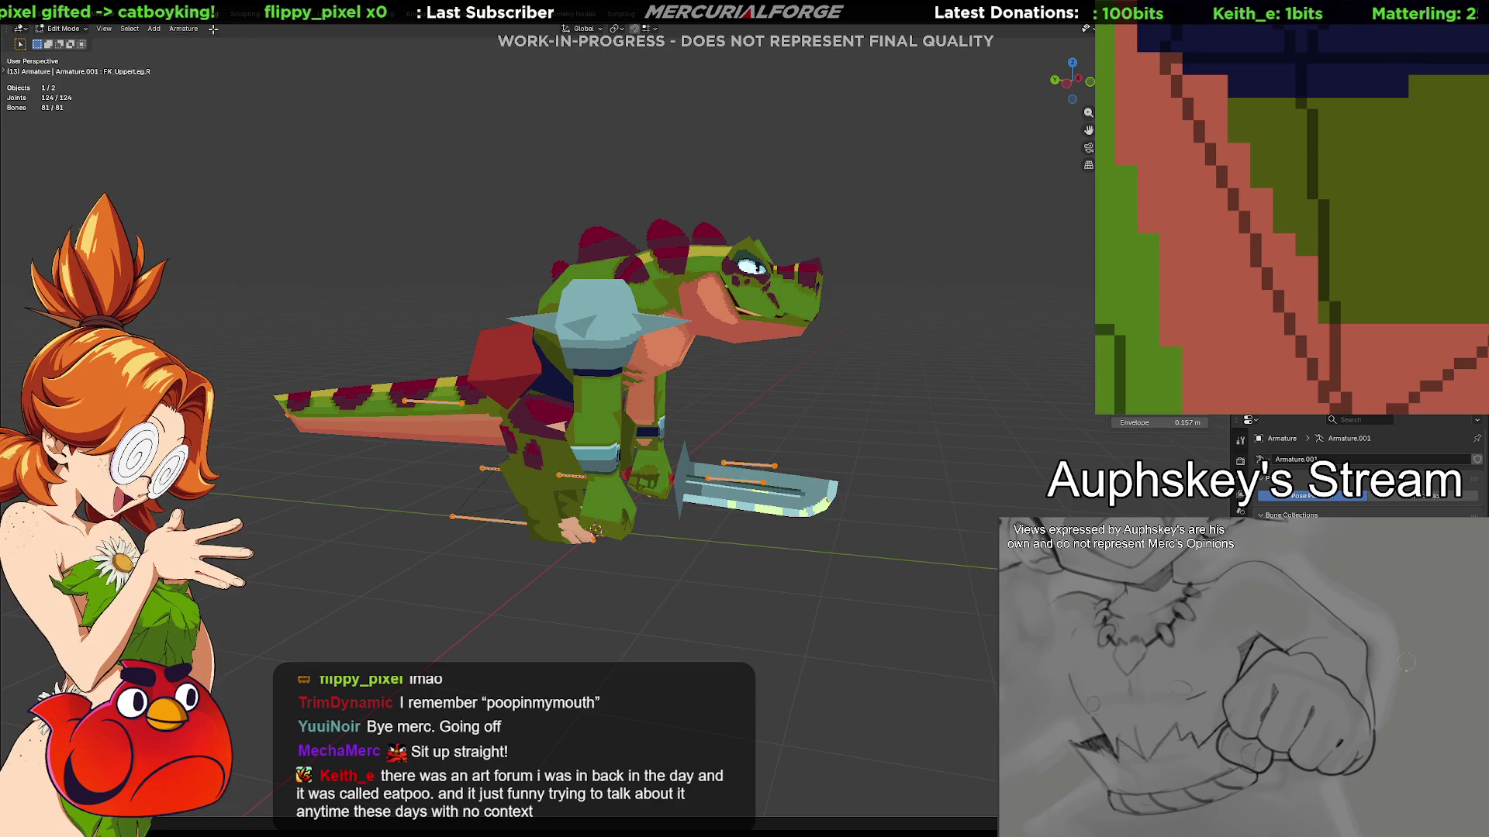
Look through the armature's Add and Select menus without changes, then switch the armature to Pose Mode
click(184, 28)
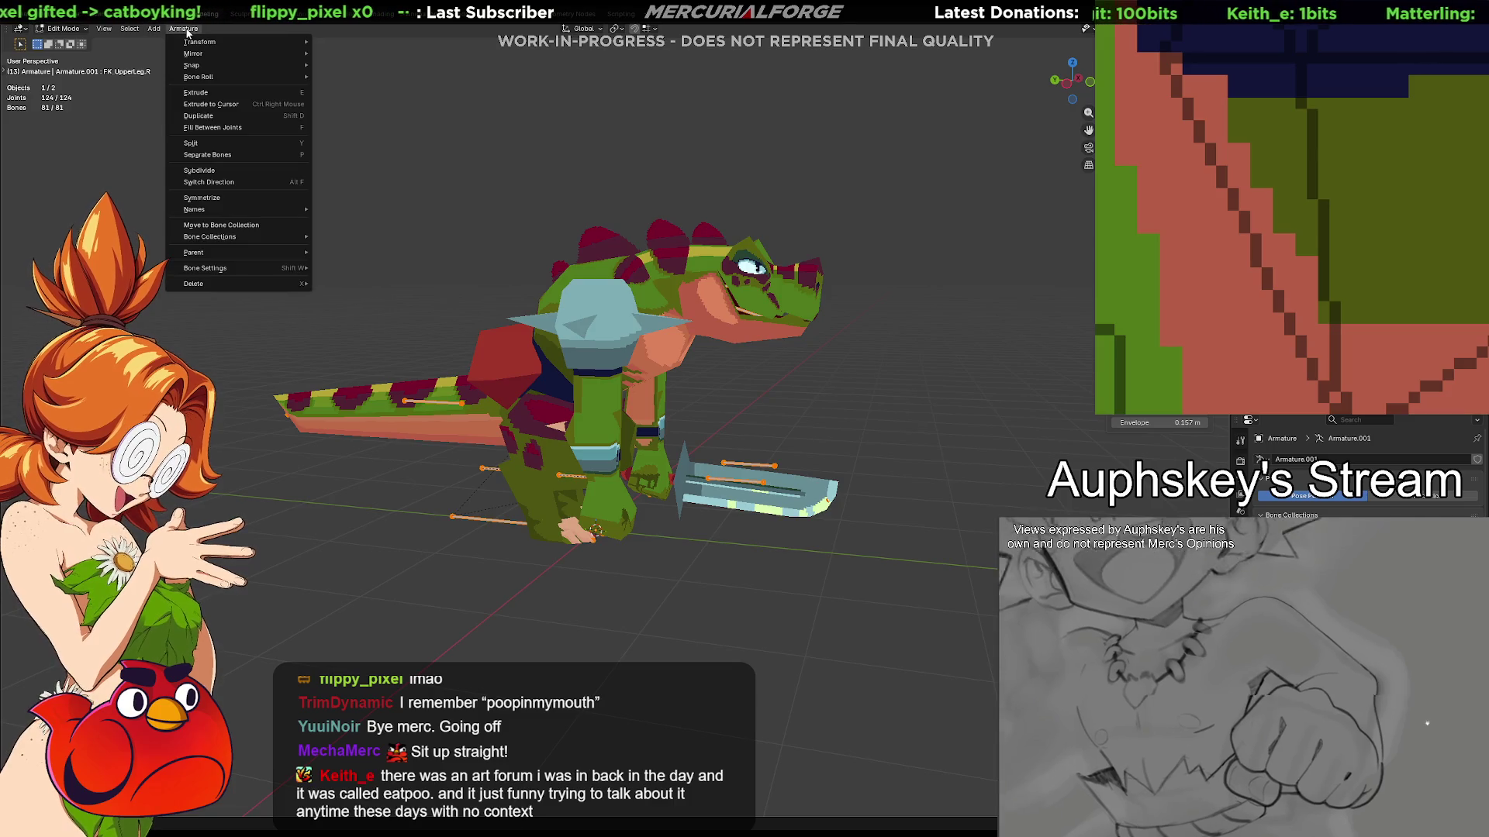
click(124, 29)
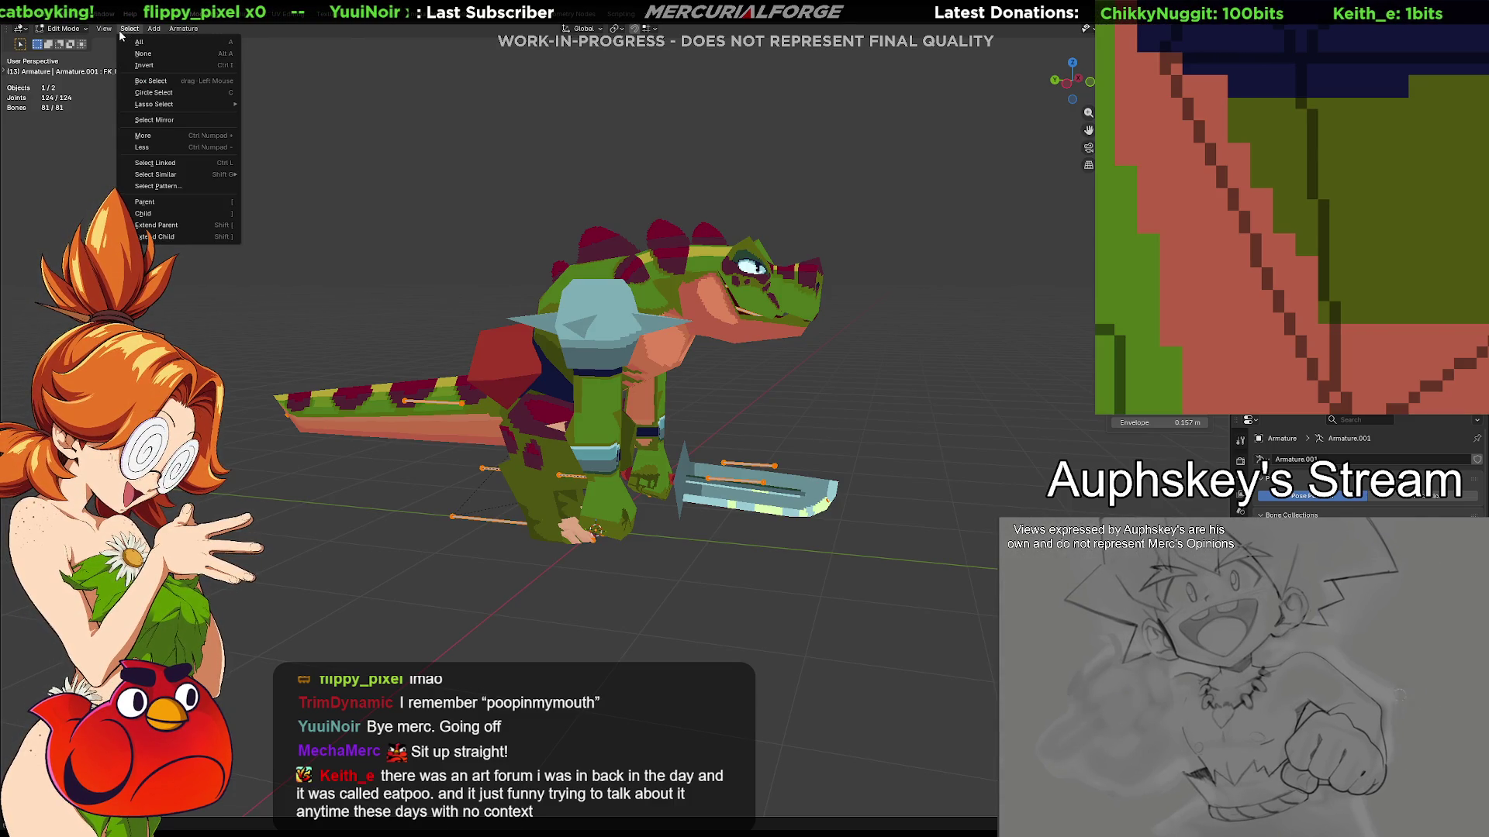
mouse_move(151, 31)
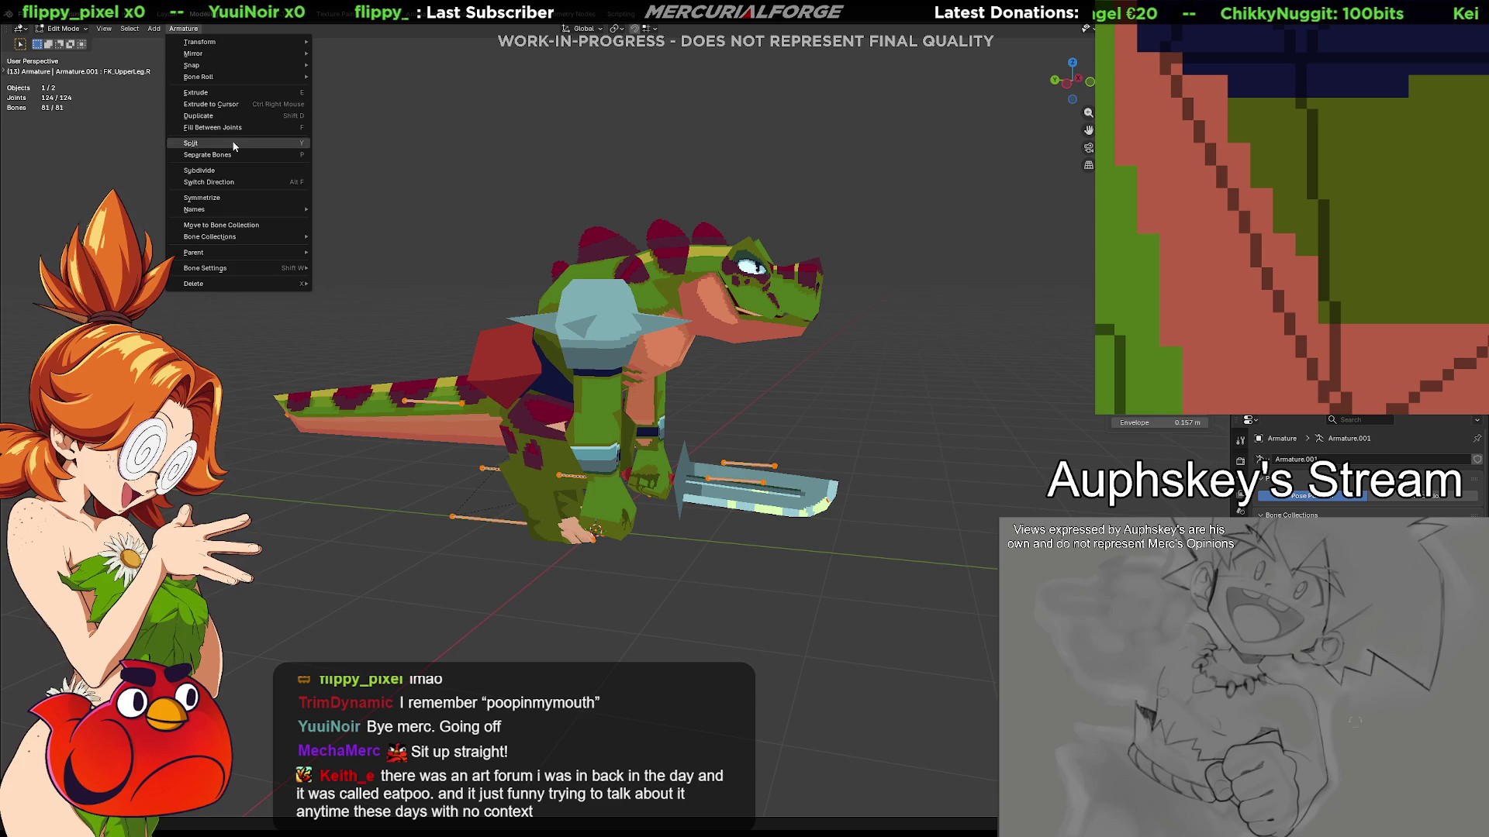
mouse_move(221, 268)
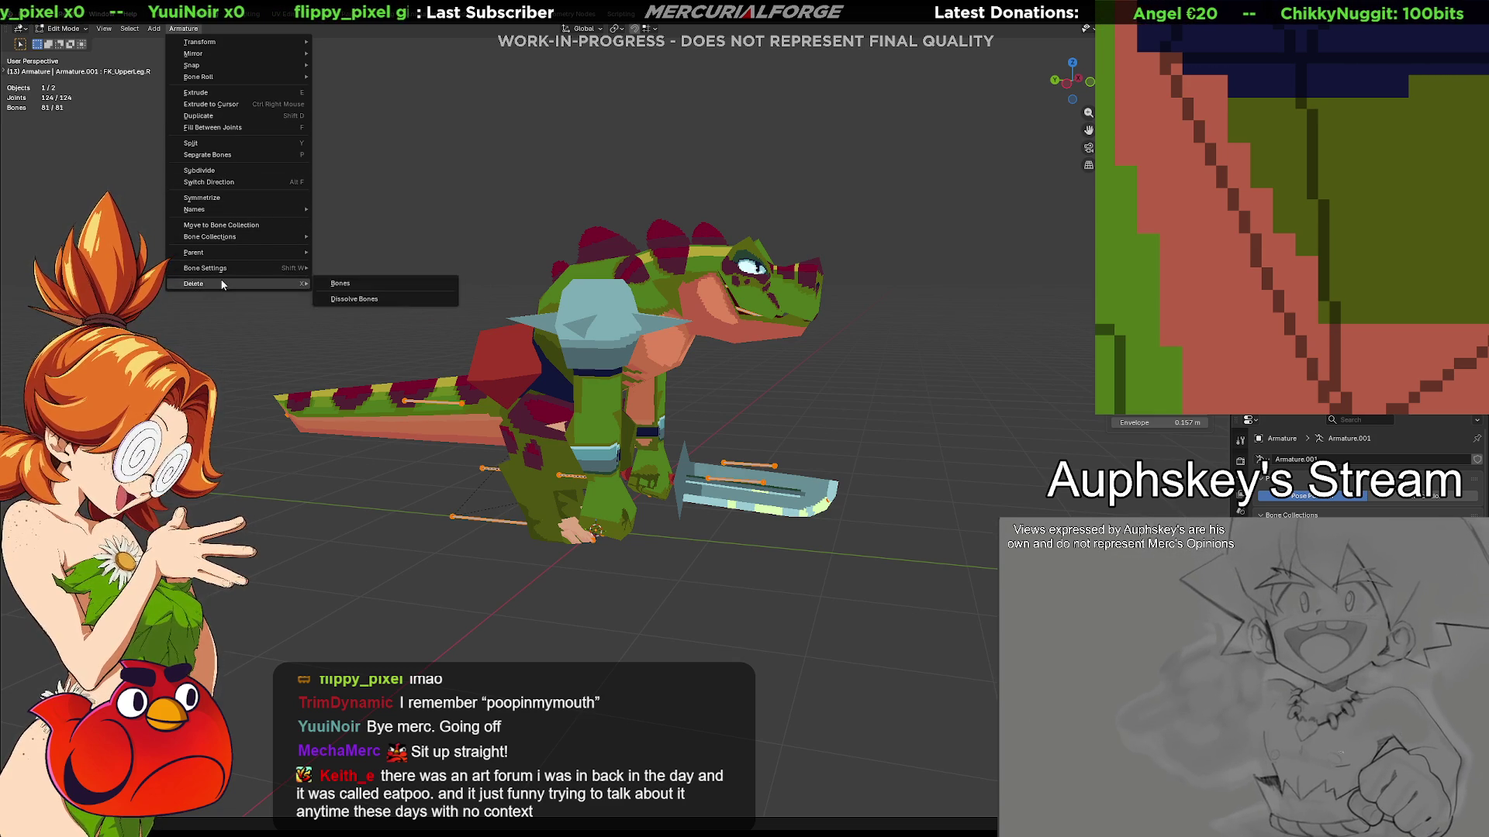
mouse_move(233, 212)
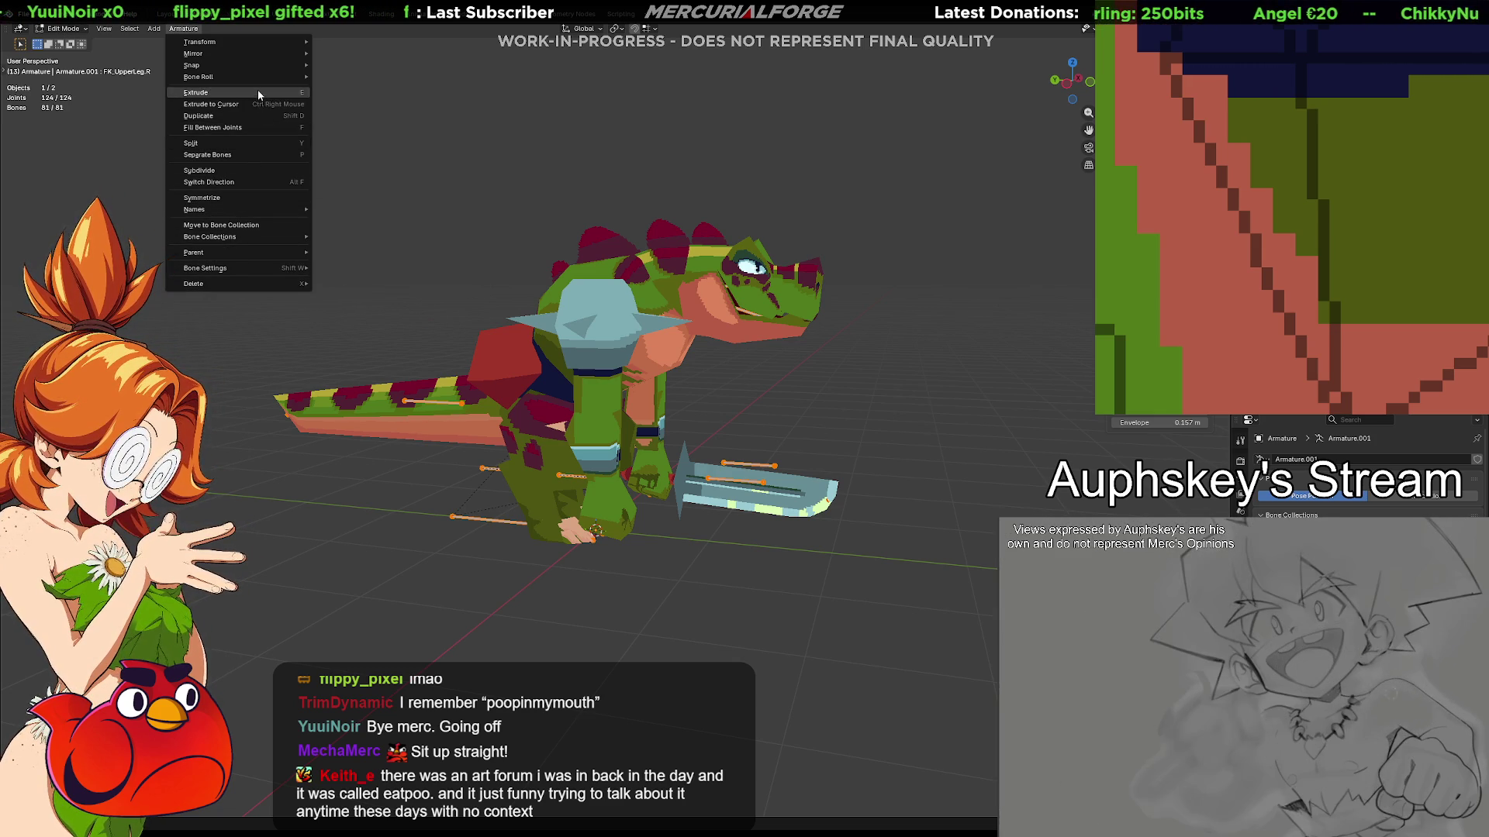
mouse_move(260, 77)
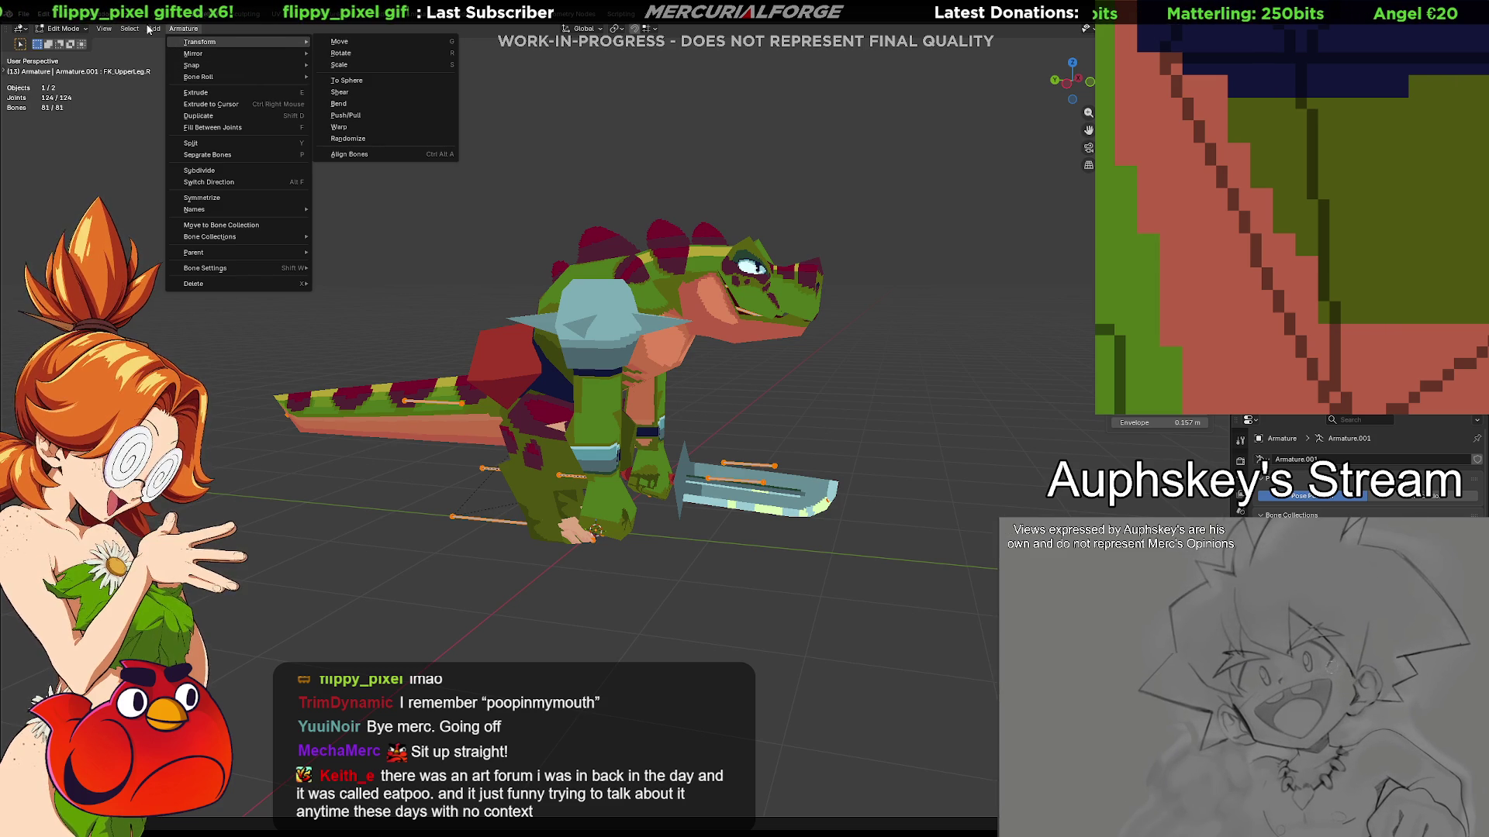
click(218, 28)
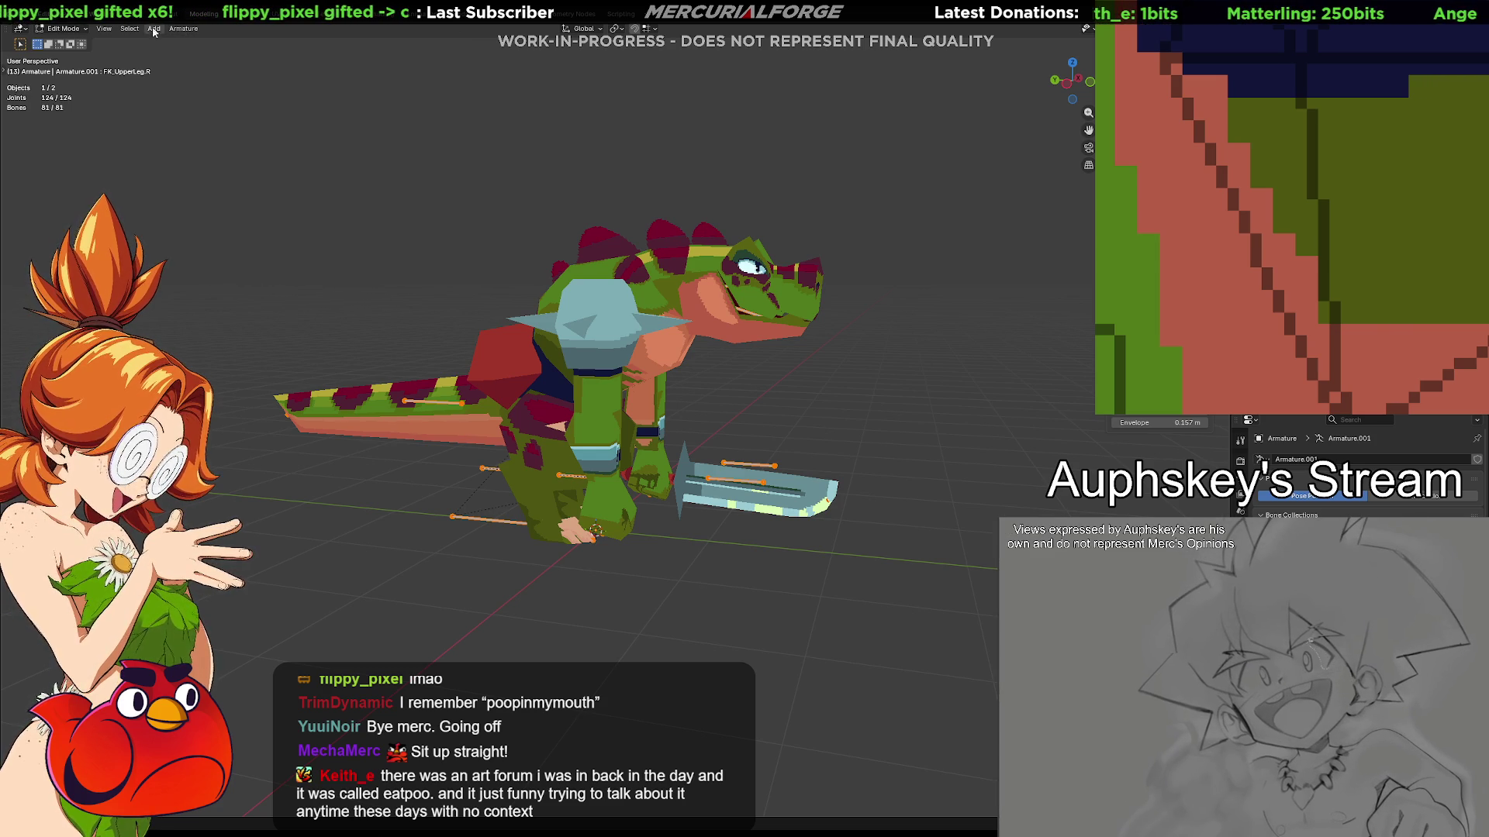
key(ctrl+Tab)
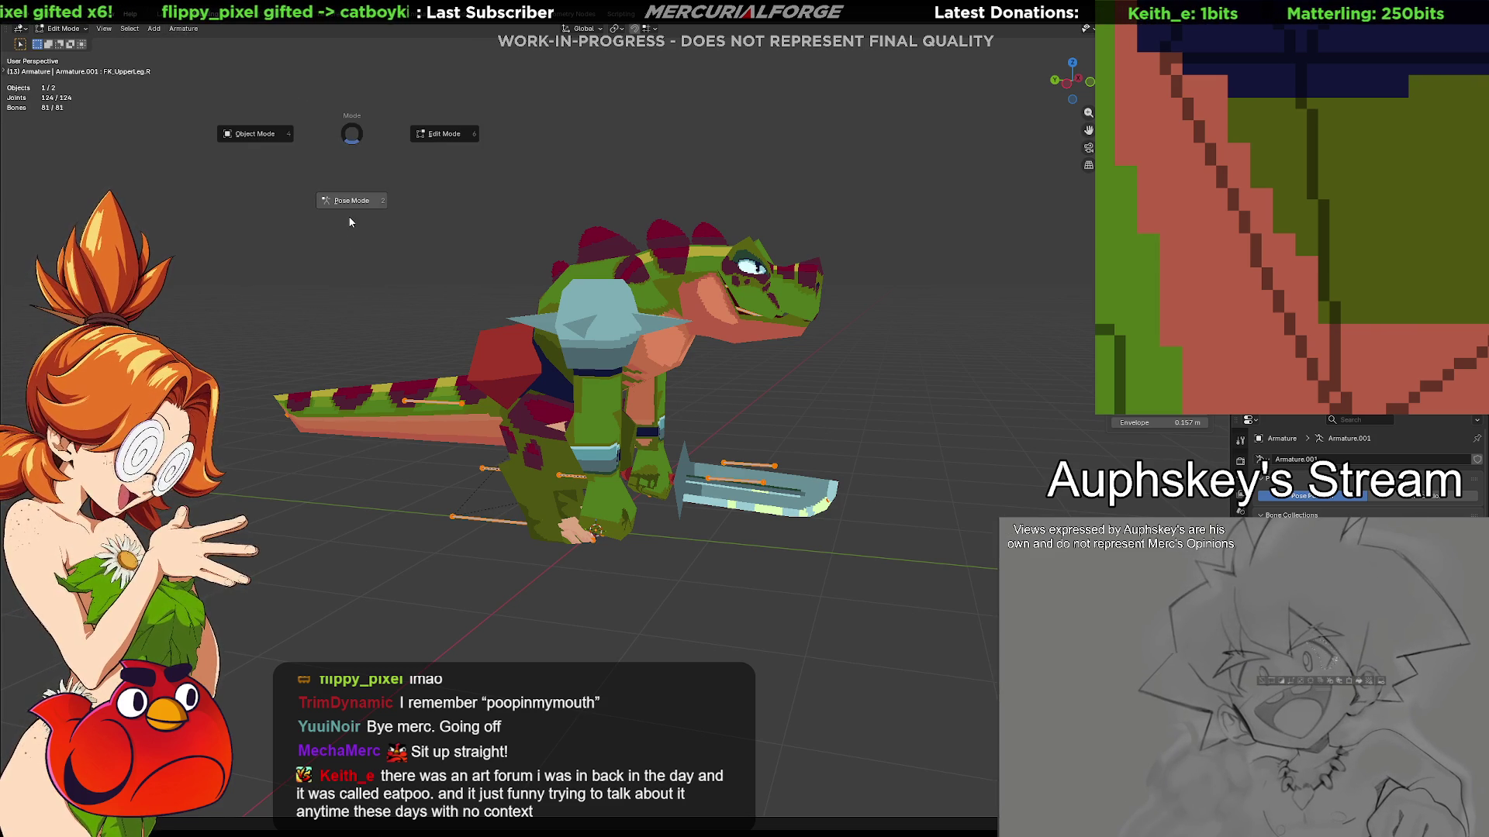
click(347, 204)
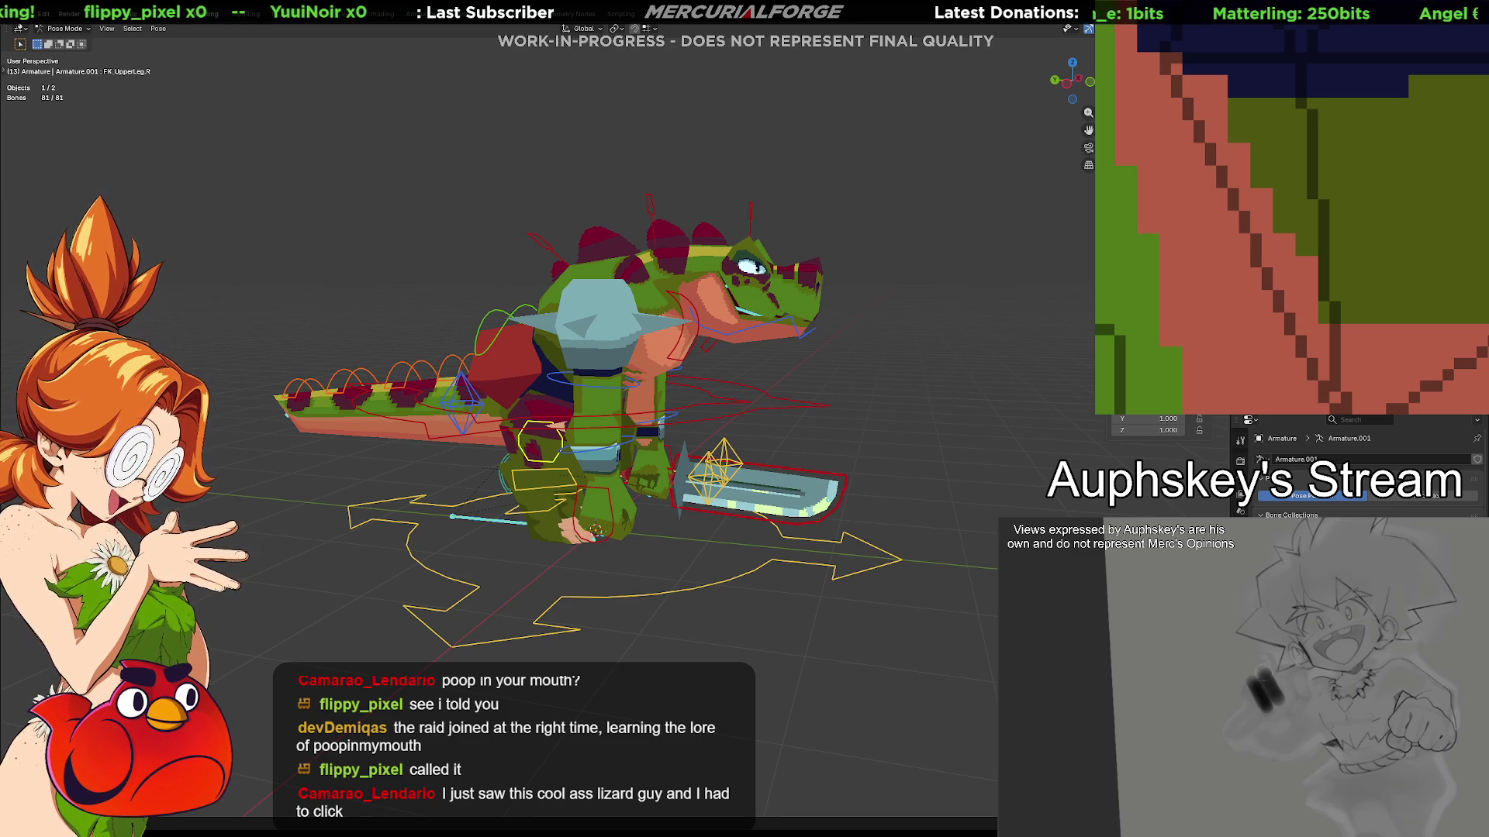
Orbit to a front view of the posed rig, then switch to the Unreal Engine editor
middle_drag(899, 419, 961, 419)
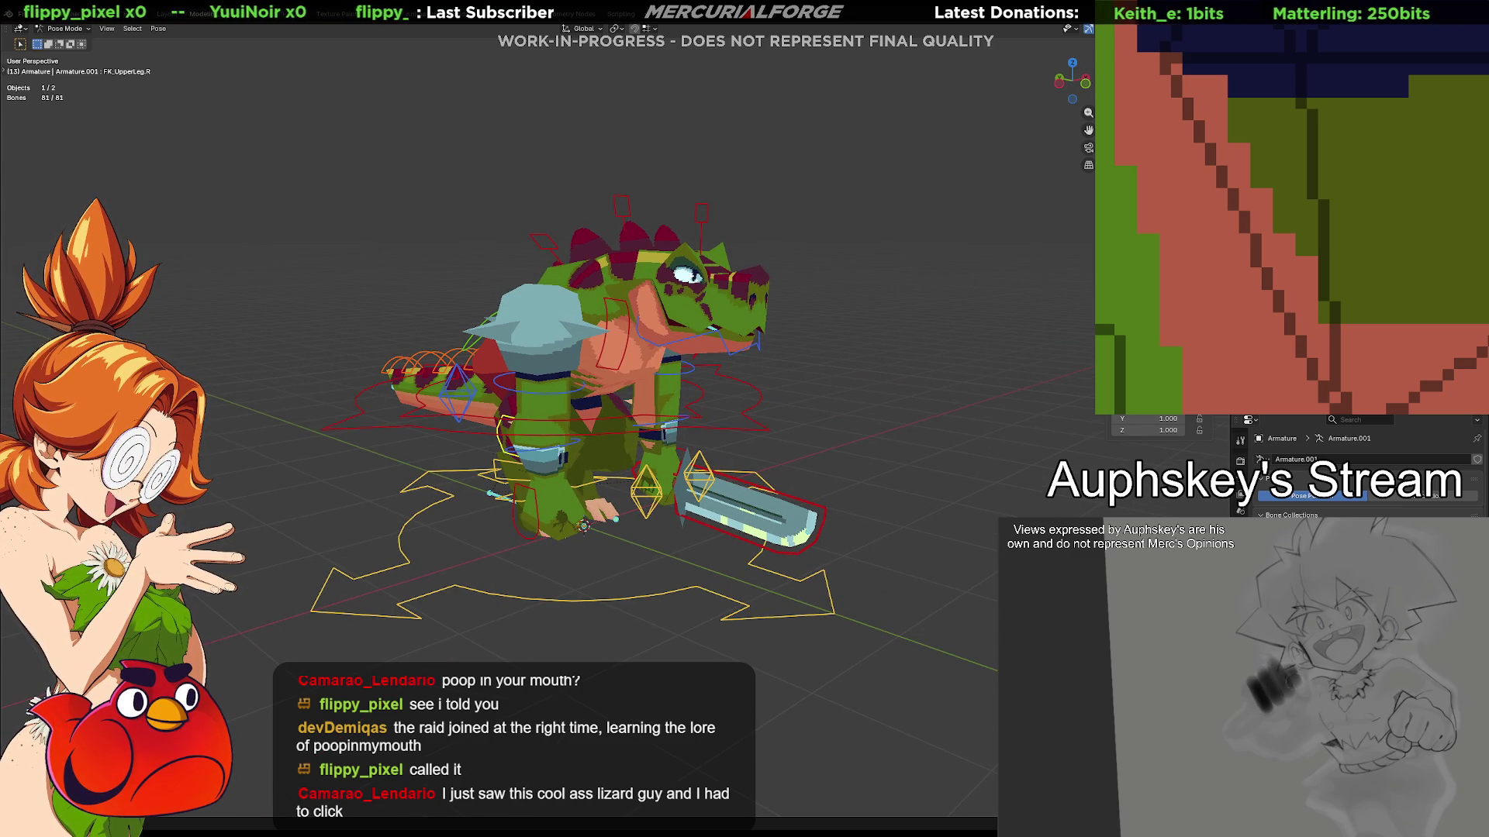
key(alt+Tab)
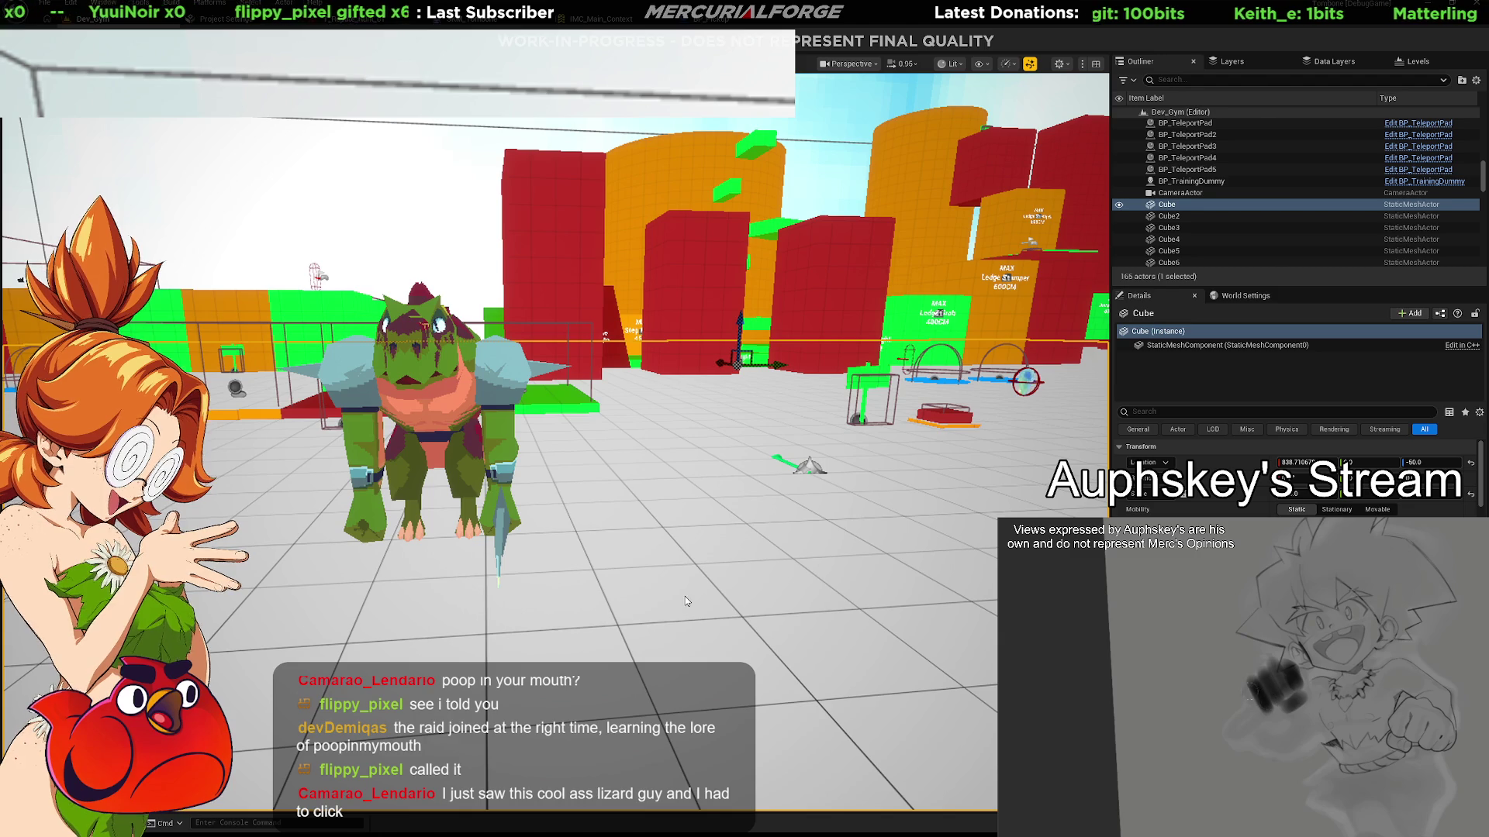
Play the level in the editor, swing the weapon, go fullscreen with F11, then stop playing
key(alt+p)
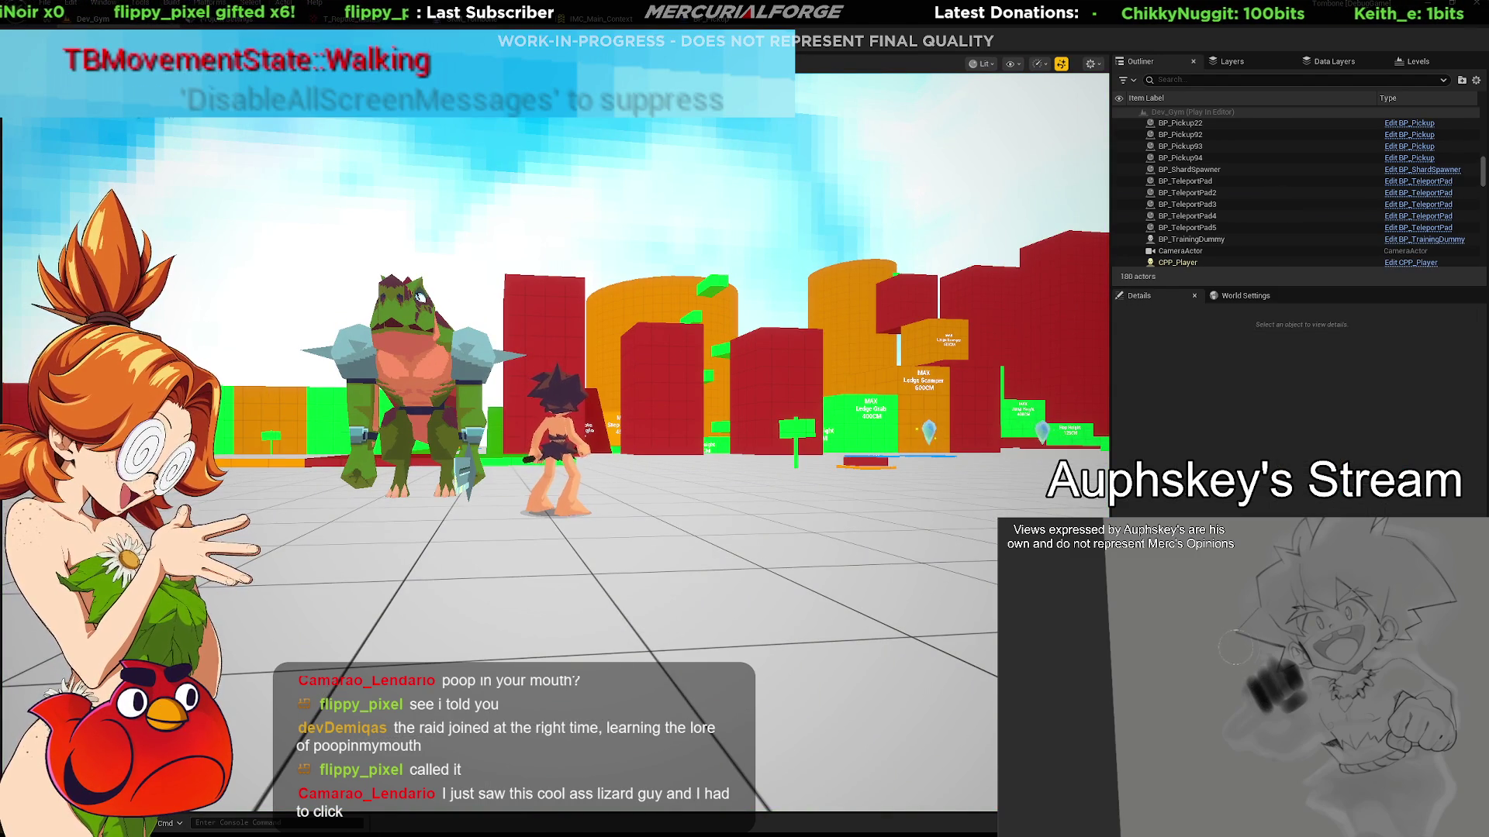
click(554, 418)
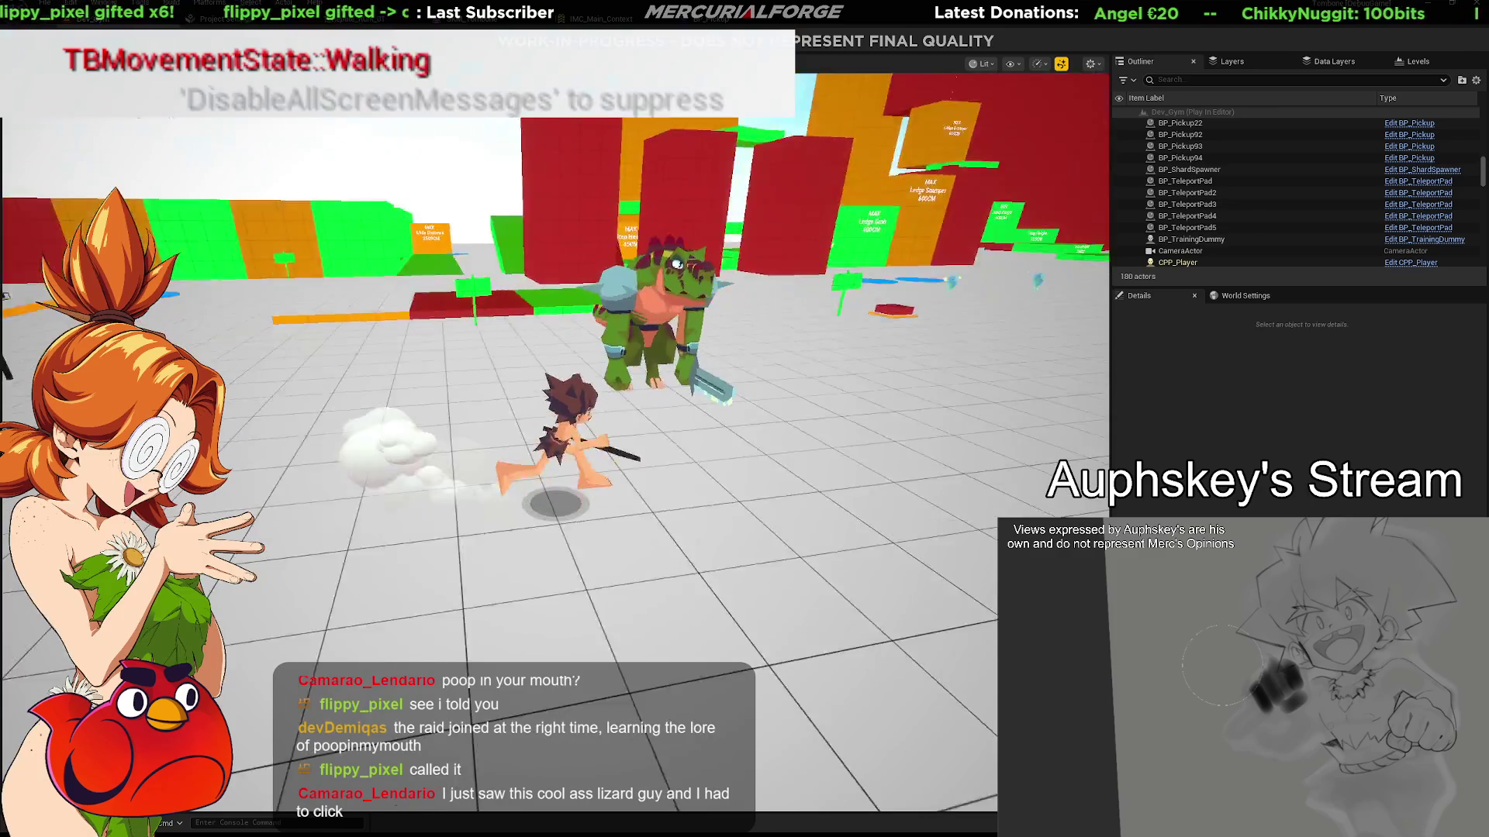
key(F11)
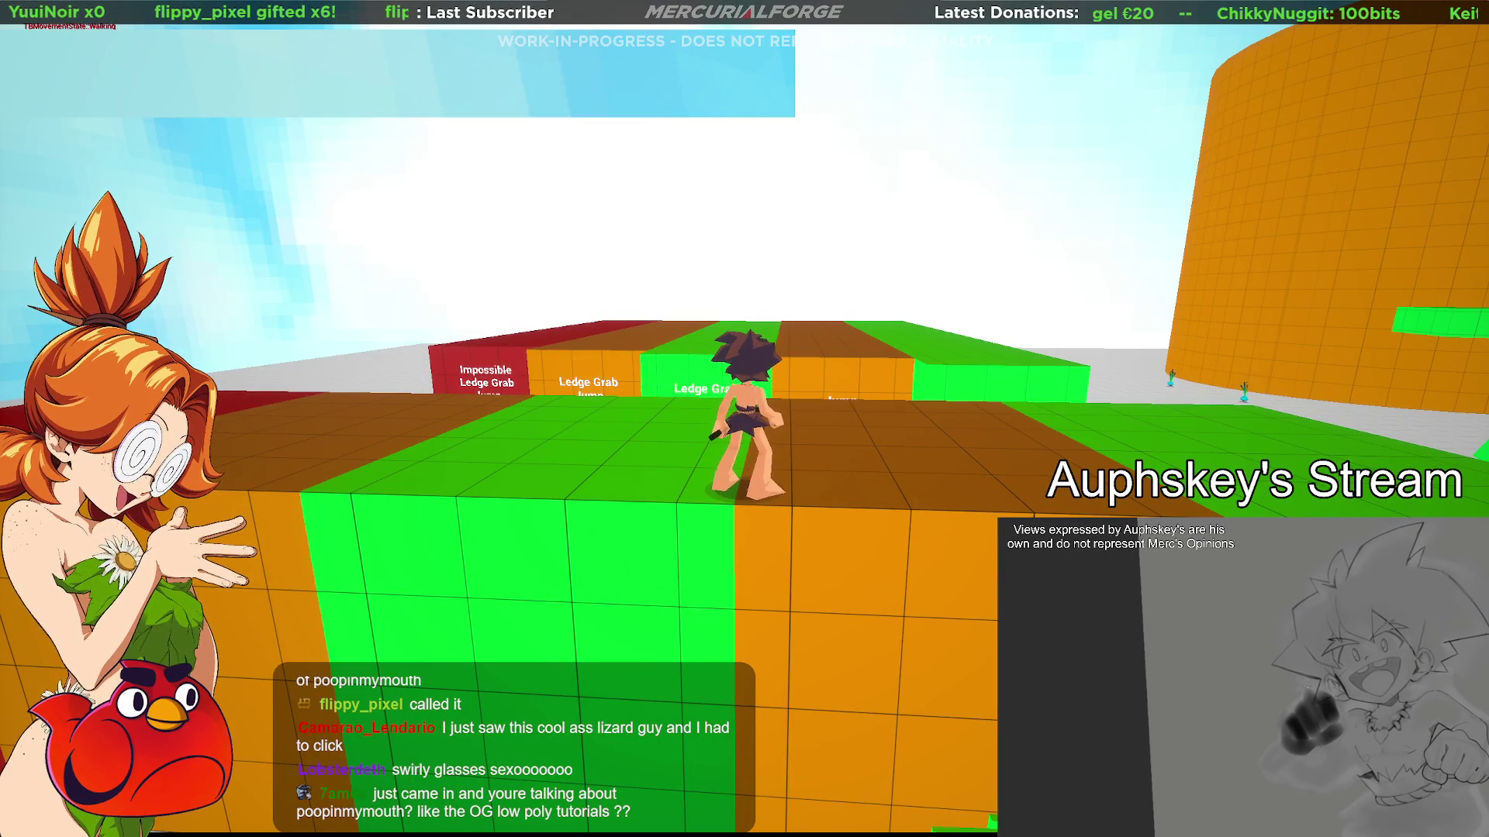
key(Escape)
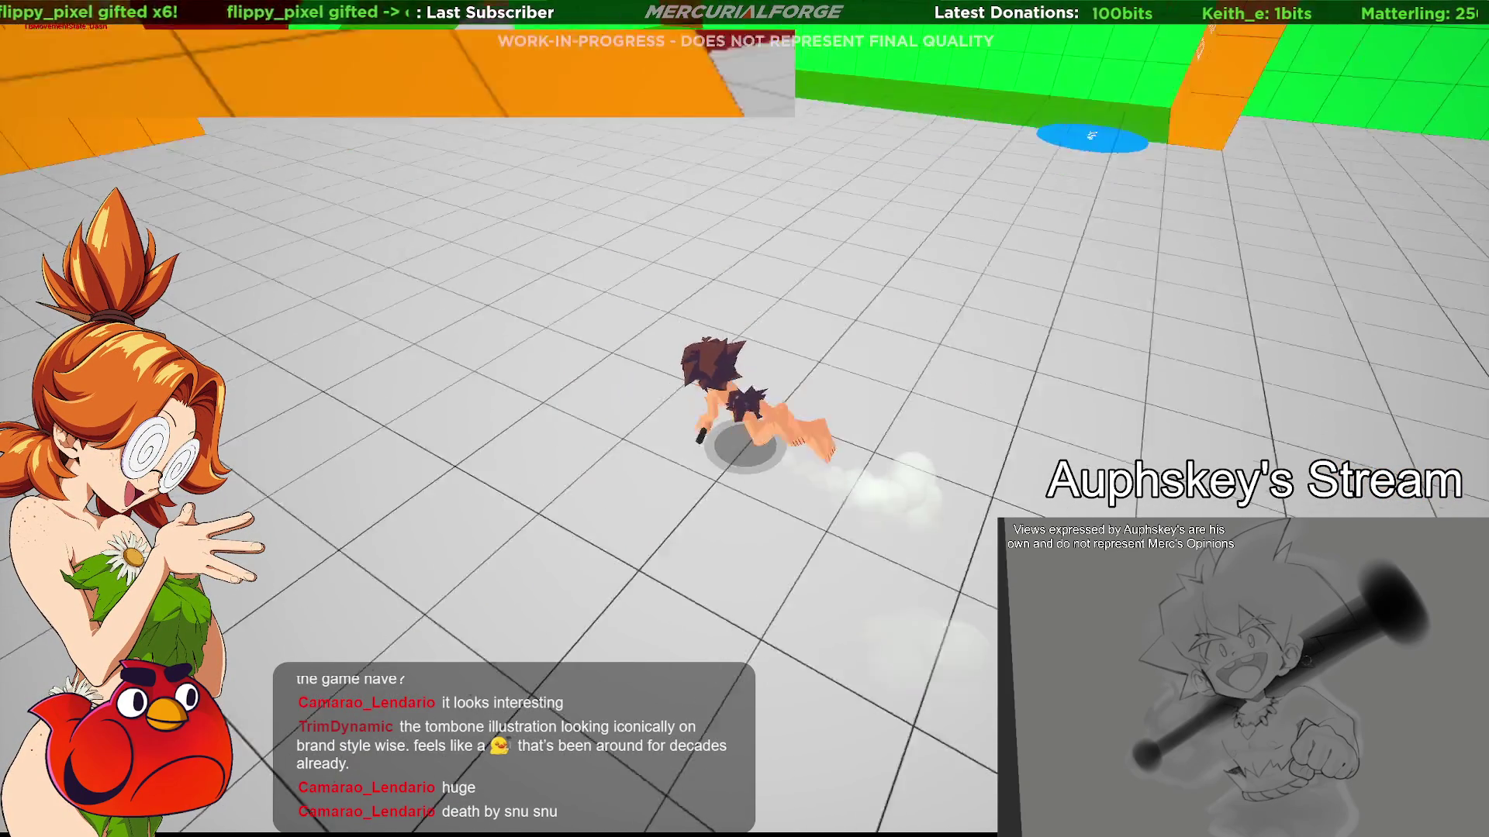
Playtest the character by jumping, diving, running, dashing and hammering the training dummy
key(space)
key(ctrl)
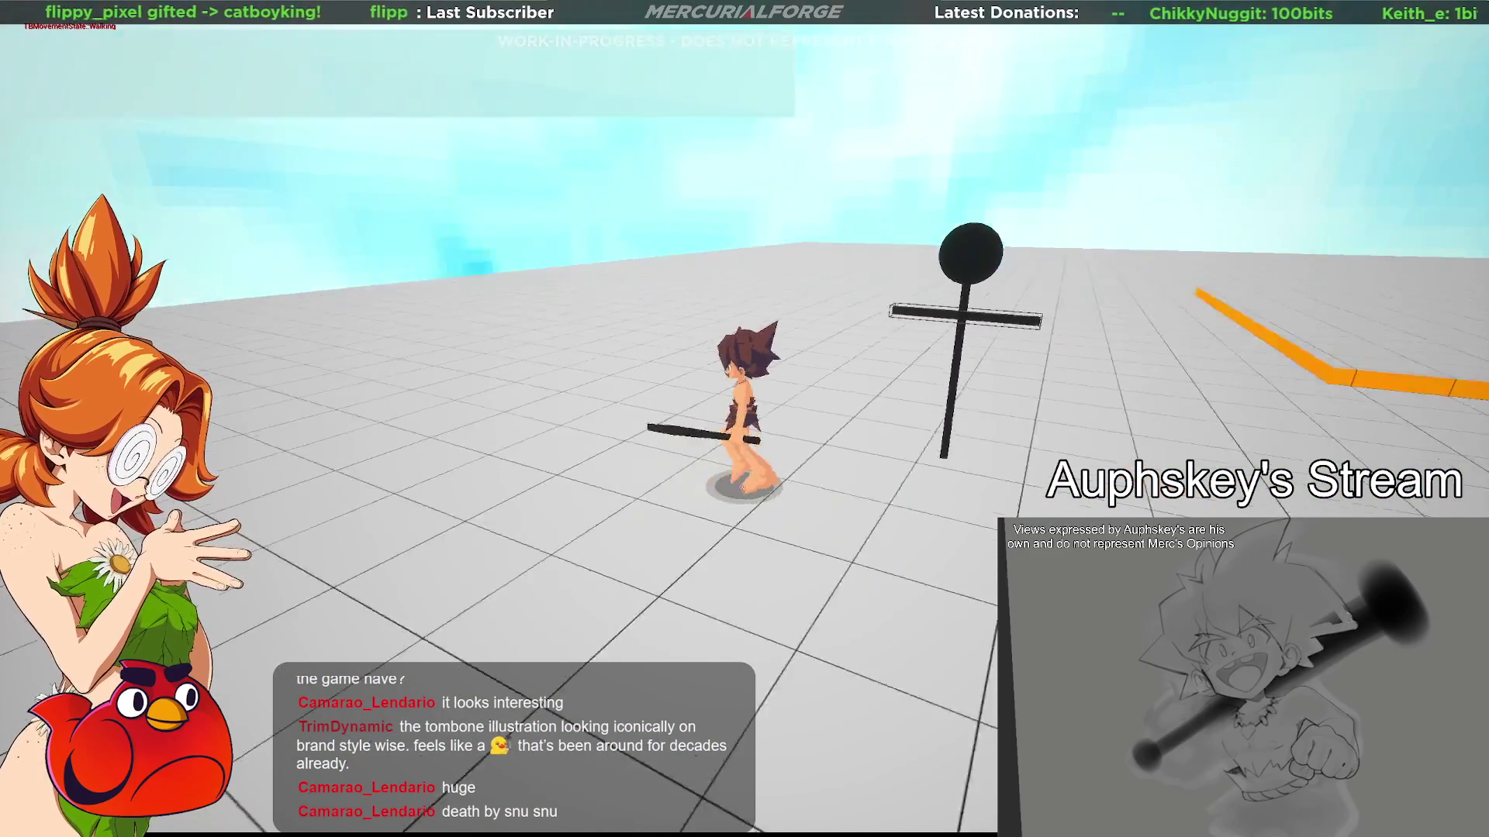
key(w)
key(a)
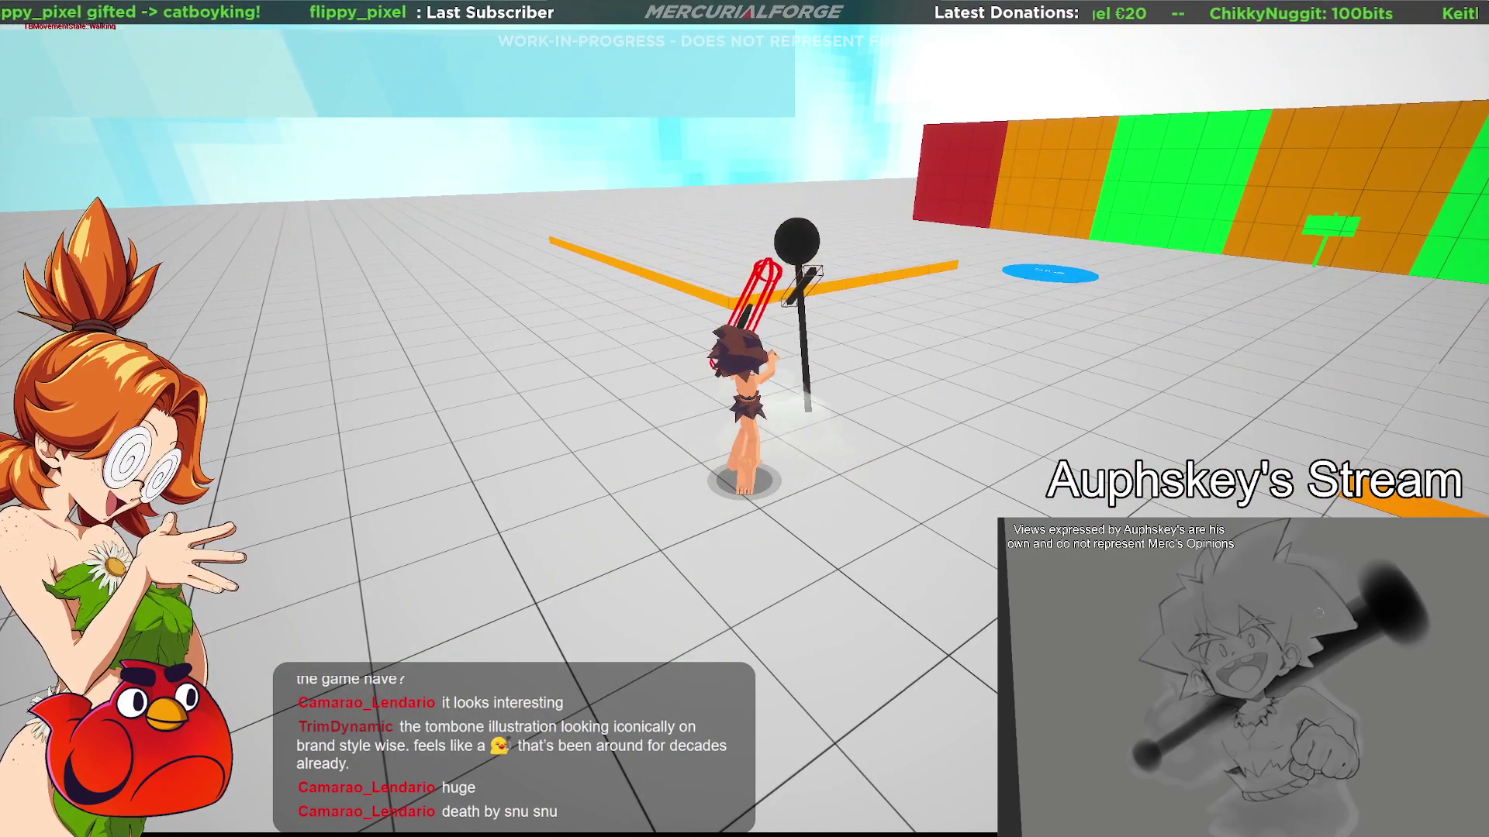
key(d)
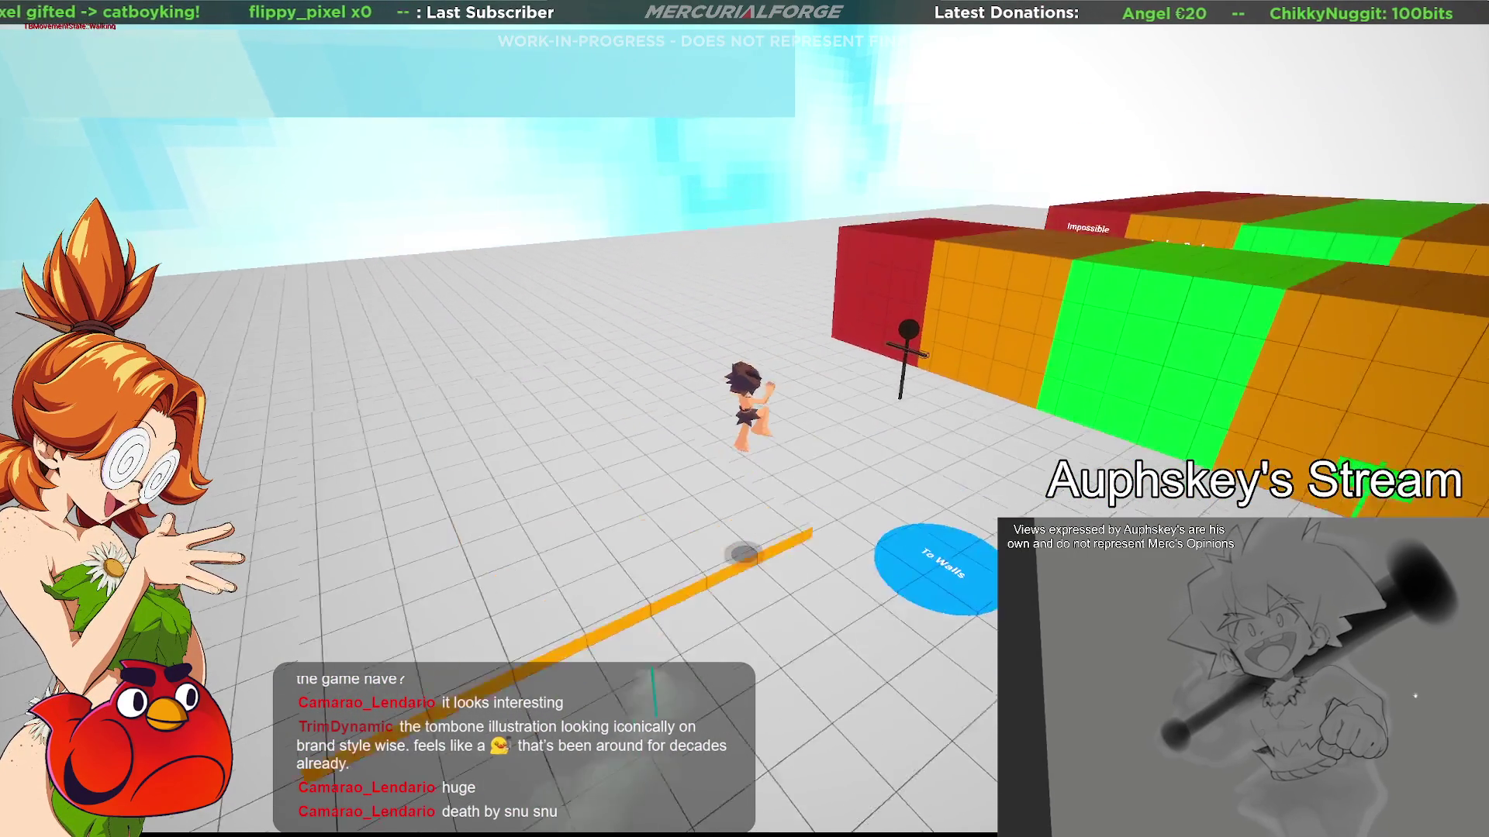
key(w)
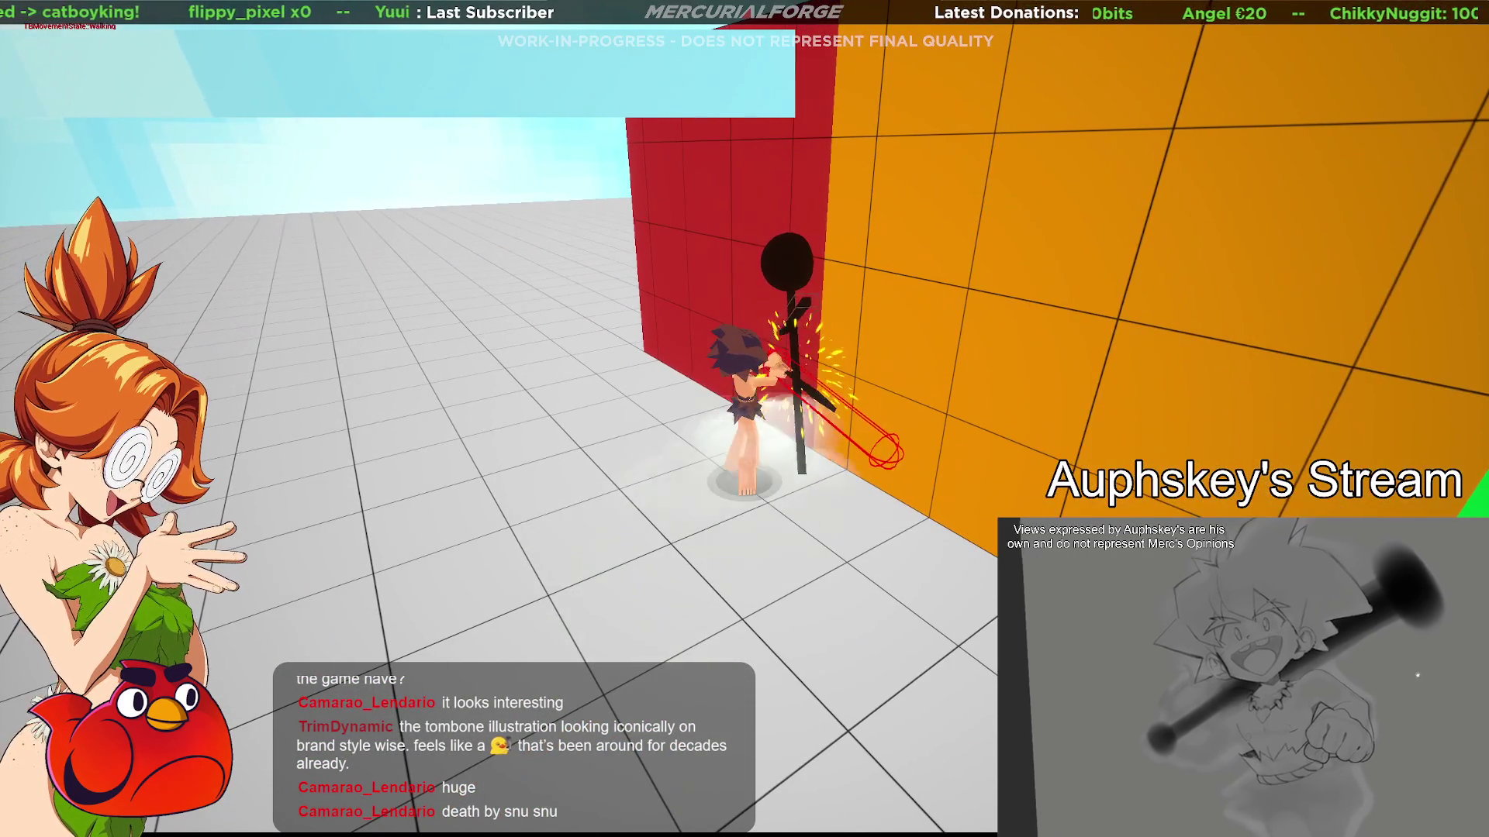
key(a)
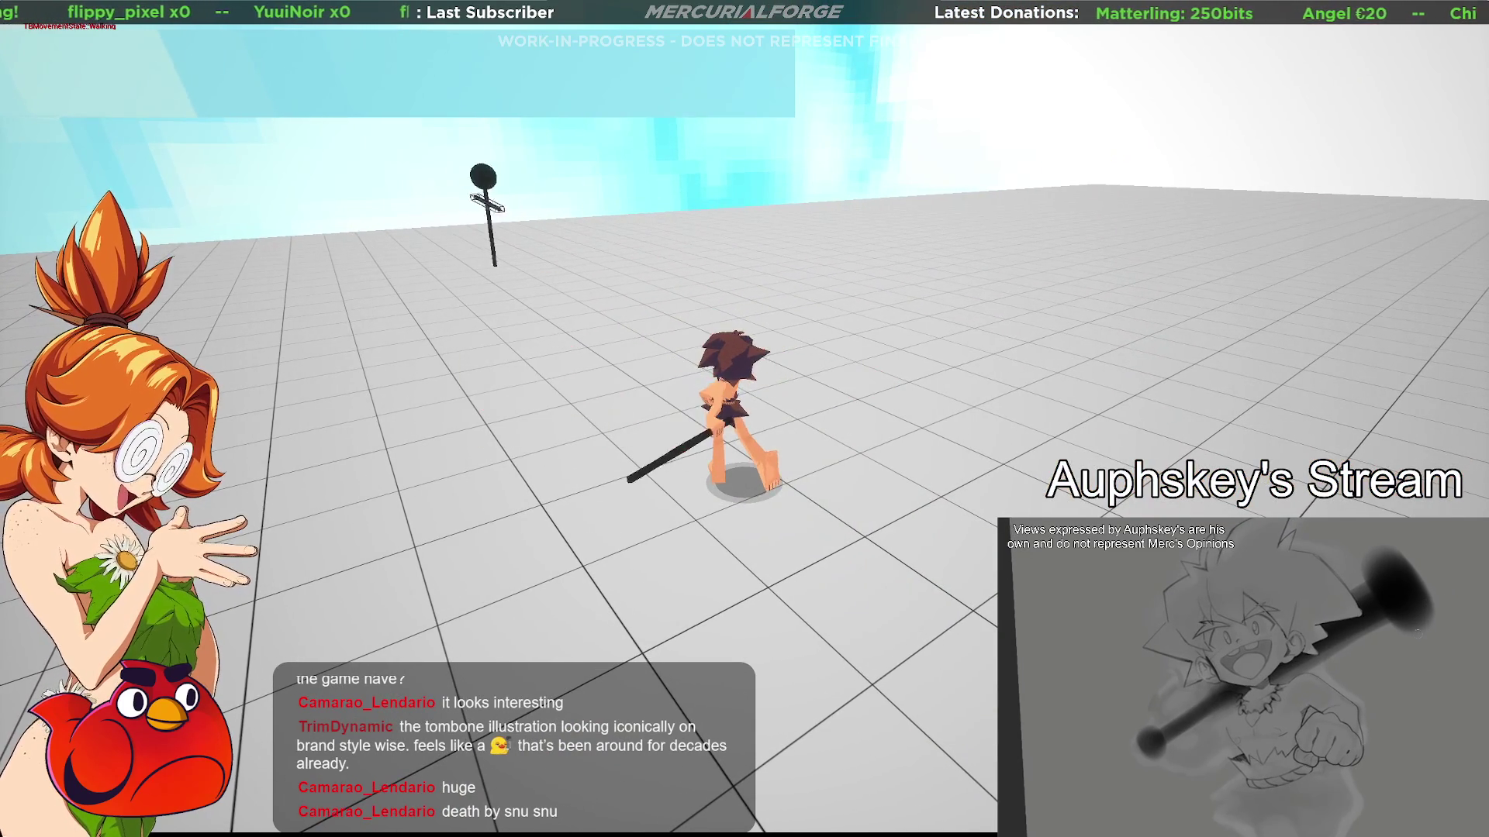
key(shift)
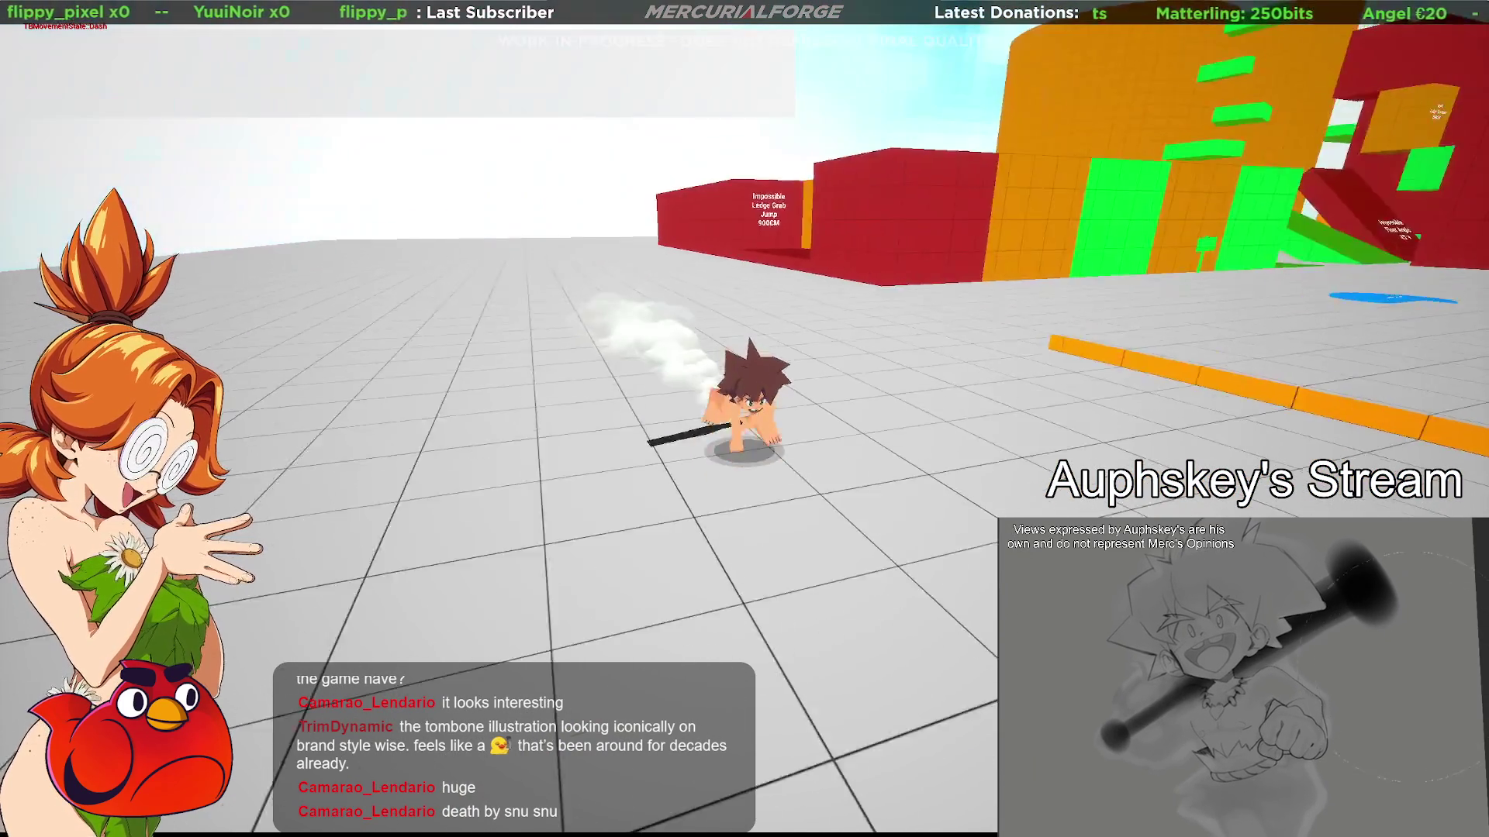
key(w)
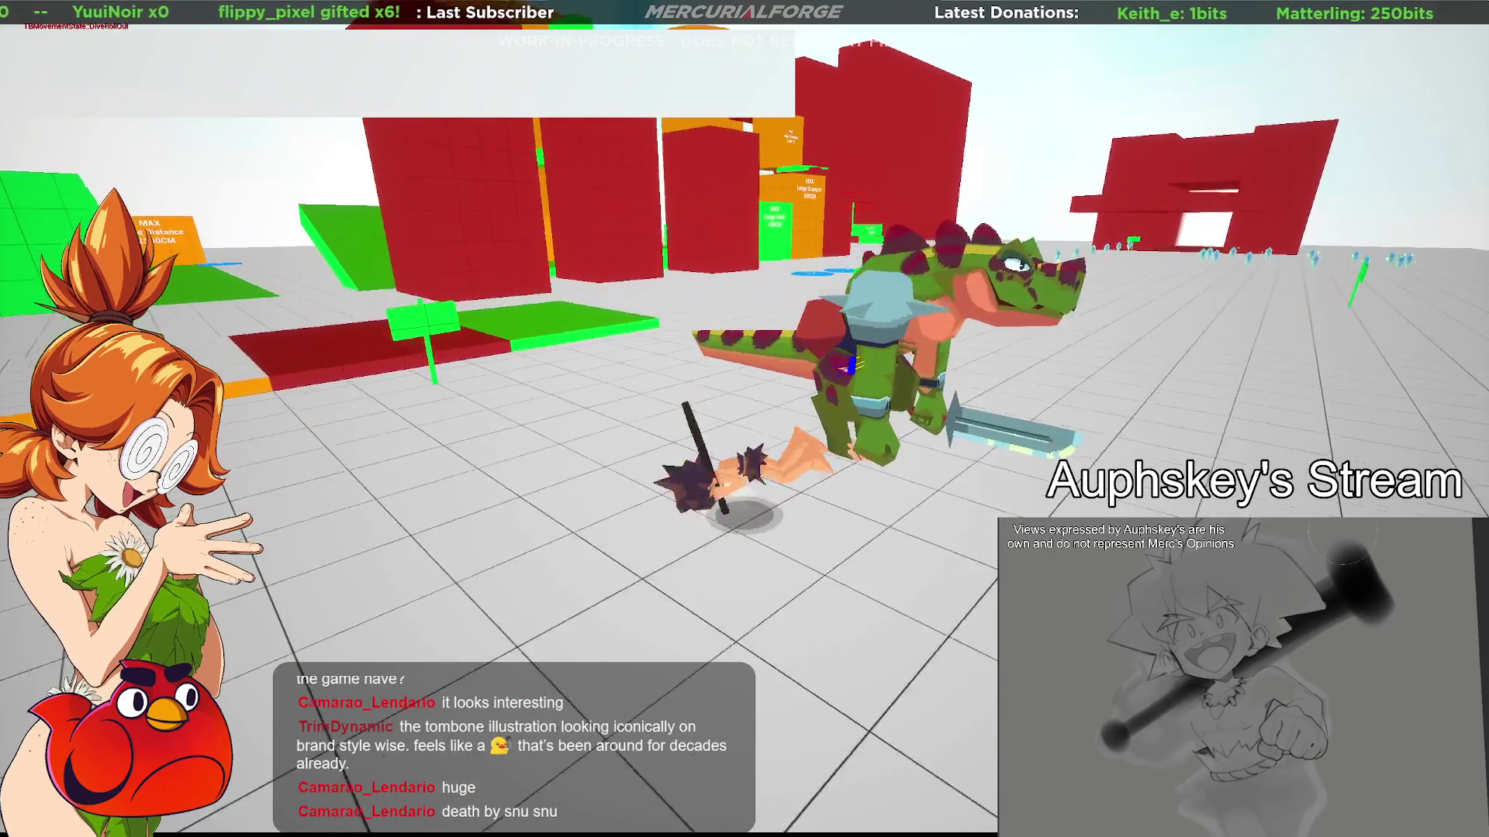
key(shift)
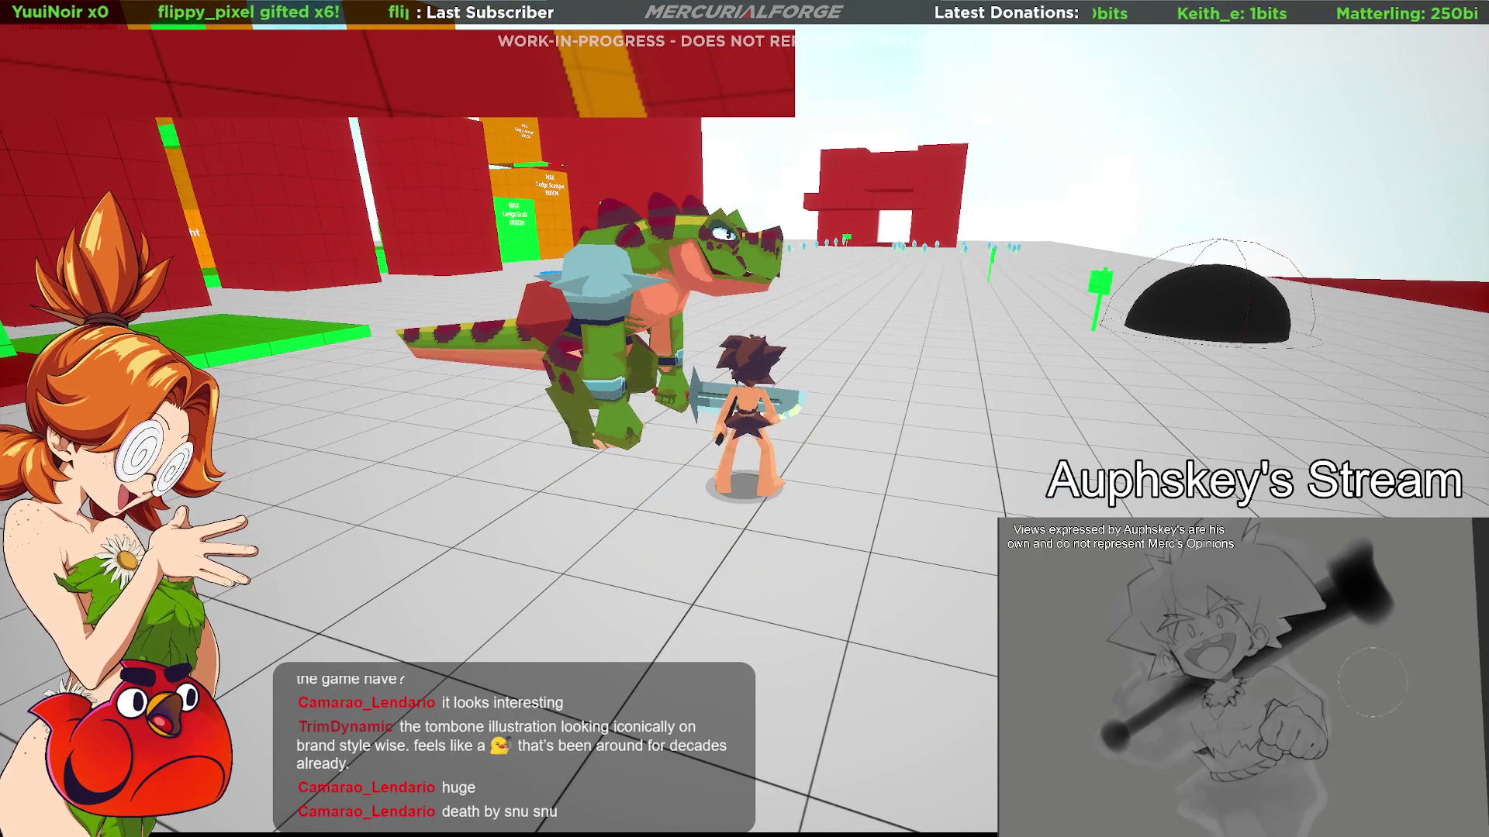
End the play session and return to the dinosaur rig in Blender
key(ctrl+p)
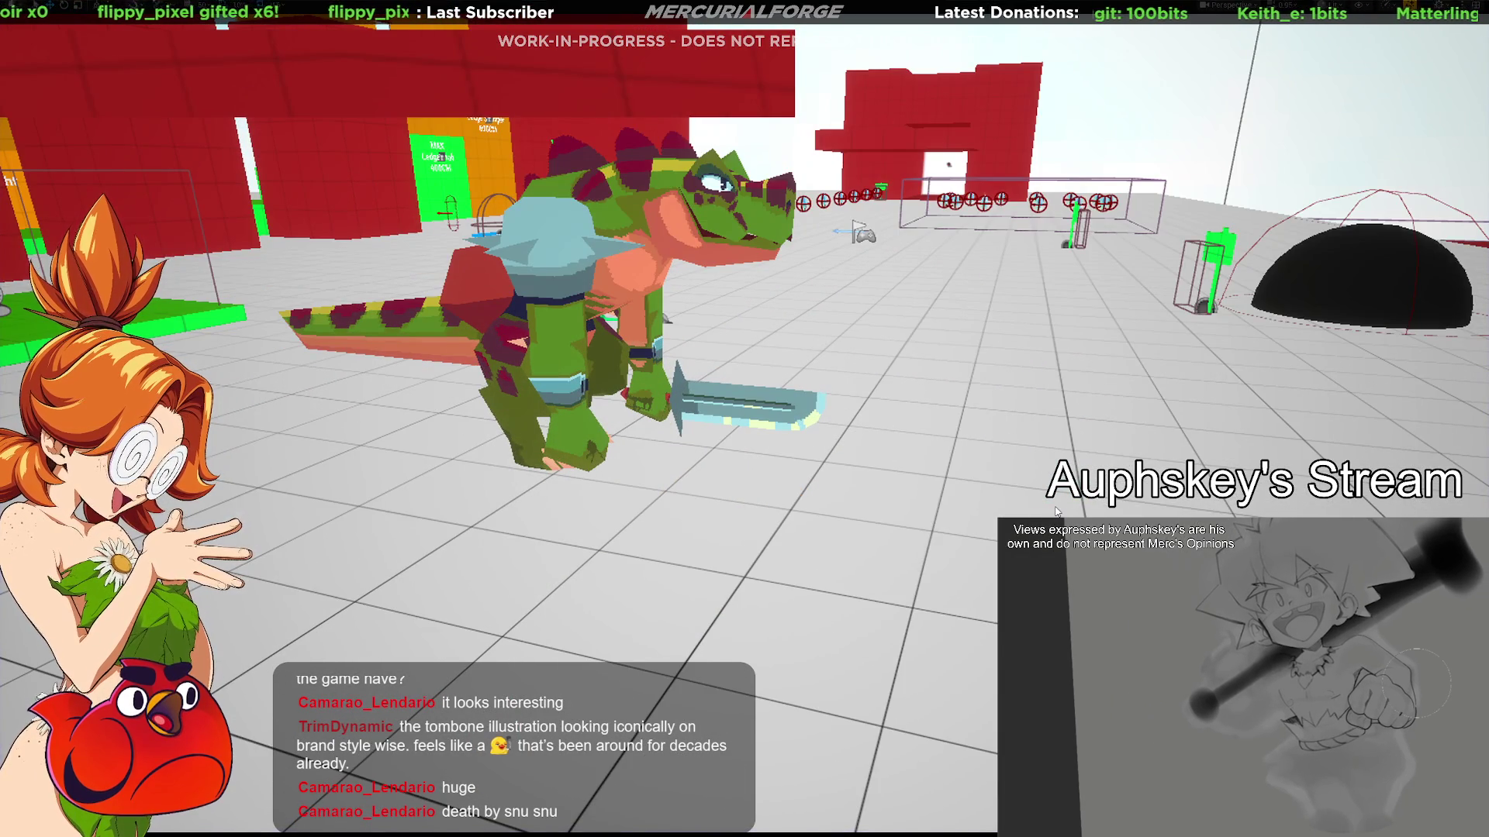
key(F11)
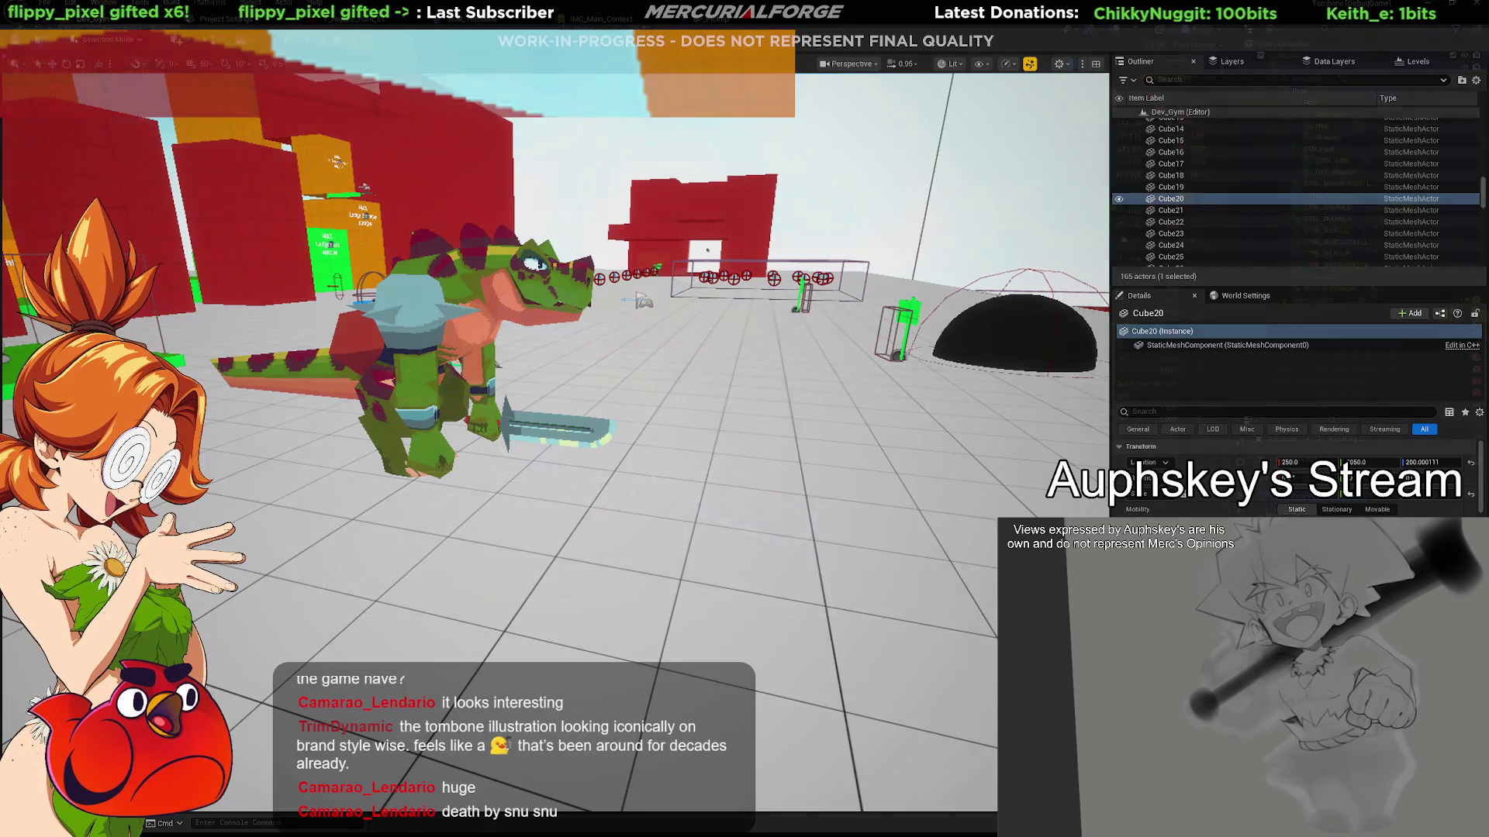
key(alt+Tab)
mouse_move(841, 552)
middle_down()
mouse_move(783, 561)
mouse_move(671, 538)
mouse_move(682, 553)
mouse_move(709, 538)
middle_up()
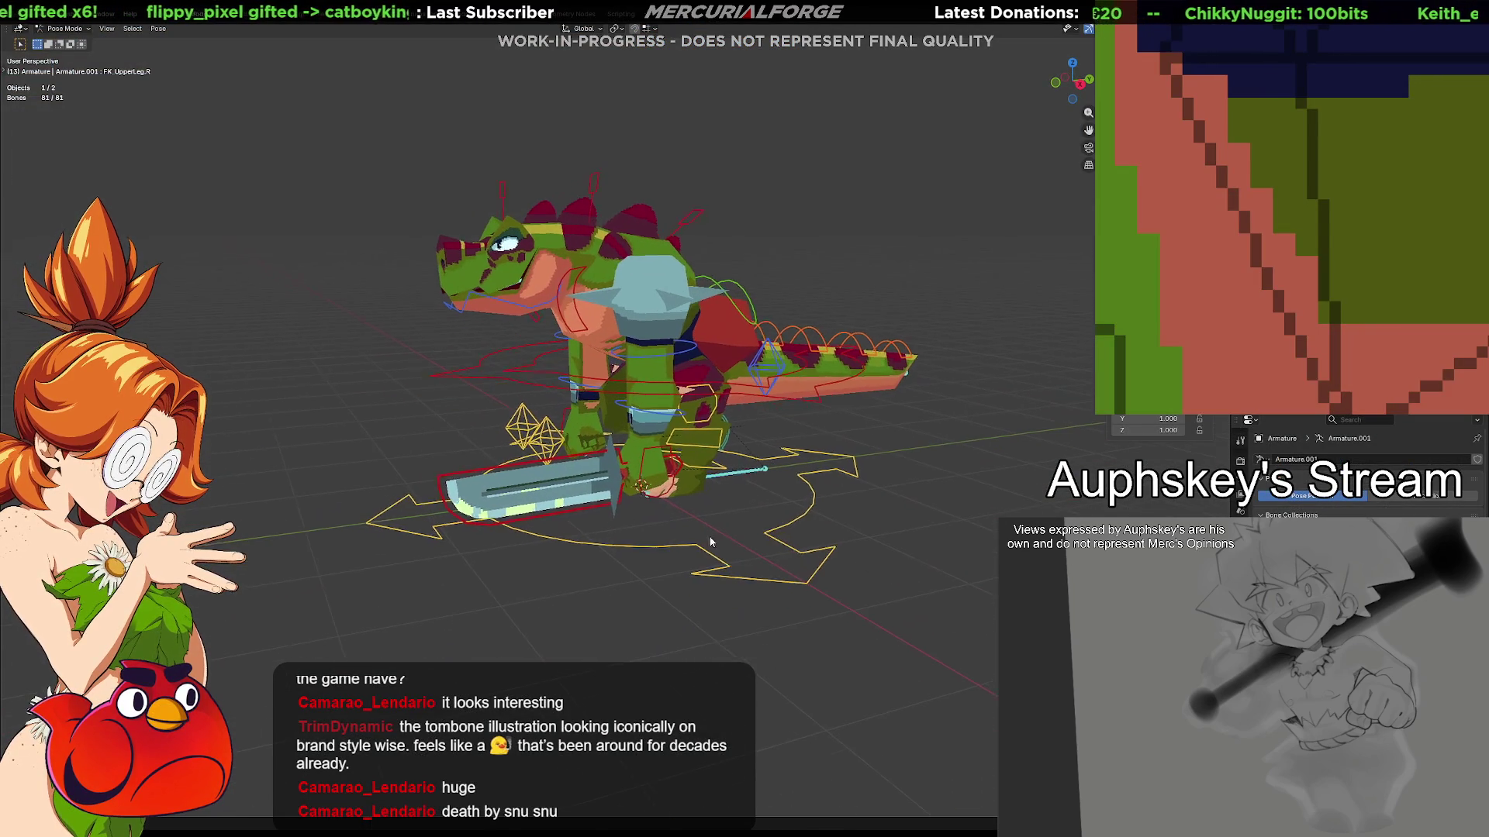
click(683, 550)
key(g)
right_click(844, 510)
mouse_move(822, 528)
middle_down()
mouse_move(713, 564)
mouse_move(613, 499)
mouse_move(999, 499)
middle_up()
mouse_move(696, 527)
middle_down()
mouse_move(843, 540)
mouse_move(776, 583)
mouse_move(934, 576)
mouse_move(816, 570)
mouse_move(975, 551)
mouse_move(931, 393)
middle_up()
mouse_move(743, 151)
middle_down()
mouse_move(767, 193)
mouse_move(895, 204)
mouse_move(741, 201)
middle_up()
click(741, 202)
key(r)
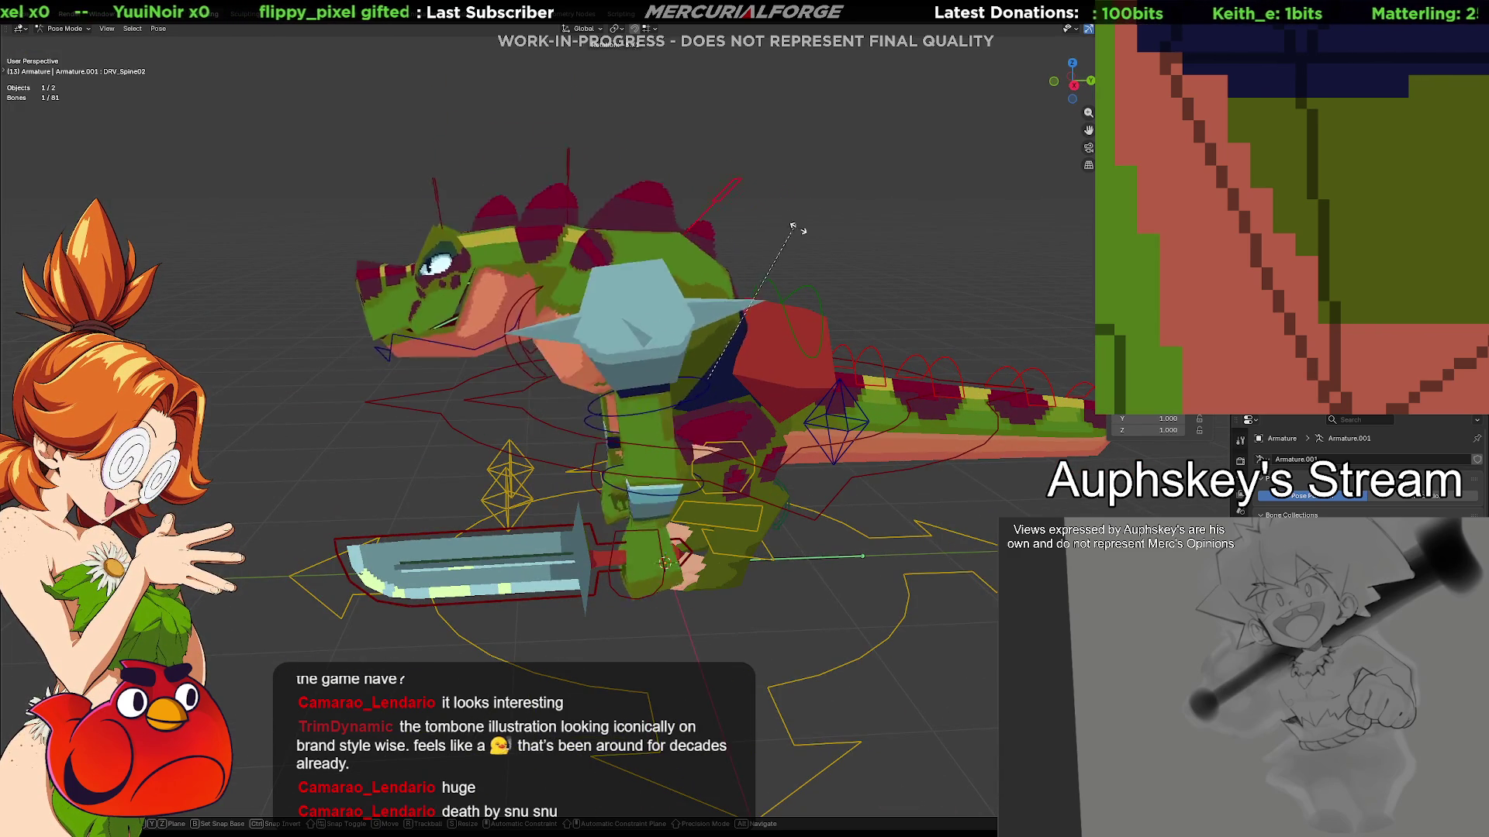
click(735, 303)
mouse_move(735, 302)
middle_down()
mouse_move(703, 298)
mouse_move(826, 290)
mouse_move(794, 304)
mouse_move(797, 412)
mouse_move(632, 434)
mouse_move(606, 487)
middle_up()
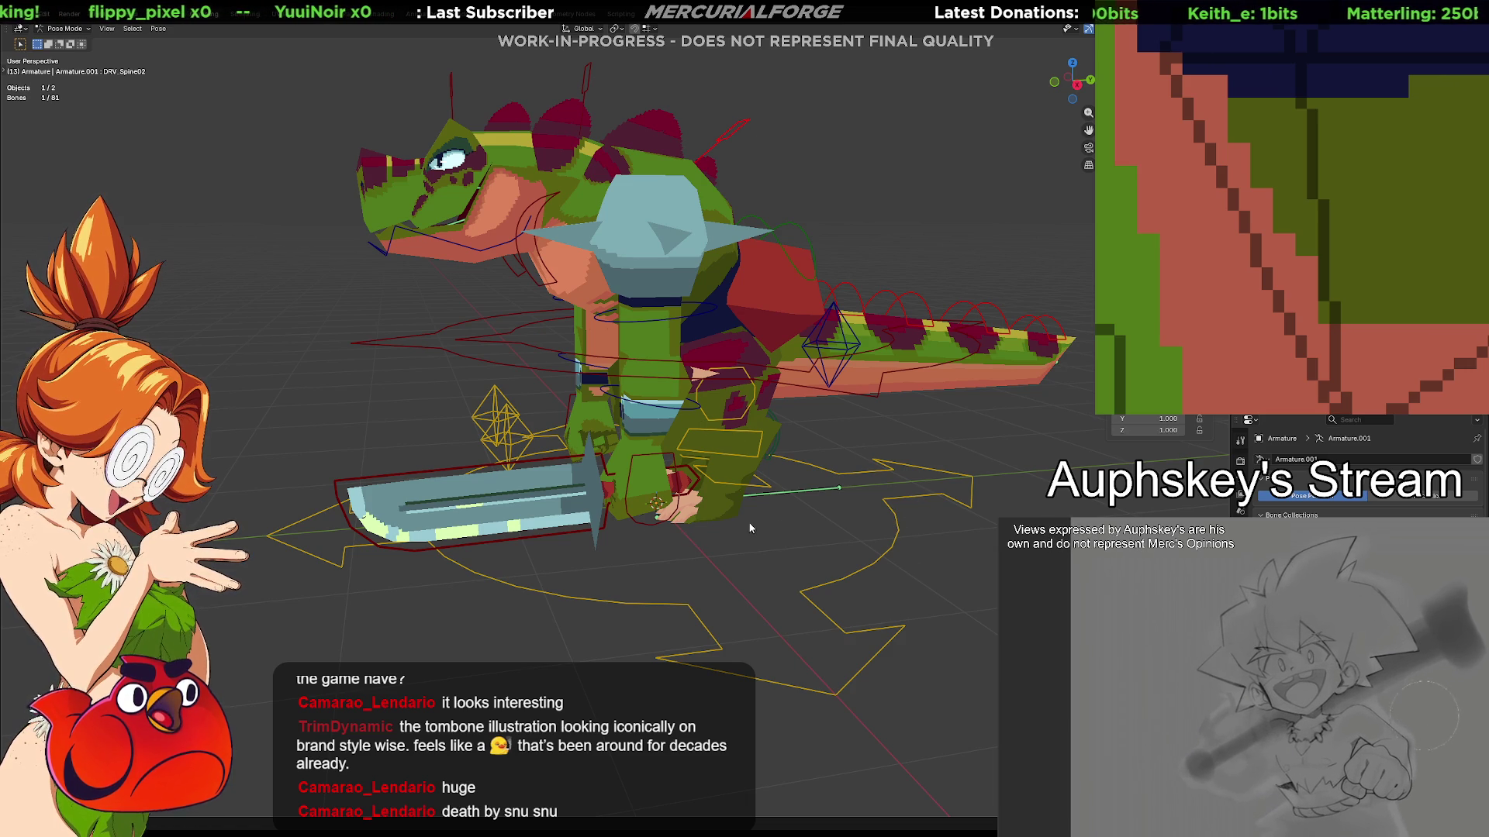
mouse_move(715, 538)
middle_down()
mouse_move(737, 621)
mouse_move(752, 597)
mouse_move(765, 649)
mouse_move(724, 592)
mouse_move(727, 511)
mouse_move(724, 537)
mouse_move(745, 515)
mouse_move(615, 518)
middle_up()
Select the CTRL_IKLEG_L control bone and nudge it slightly with G
scroll(680, 476, up, 3)
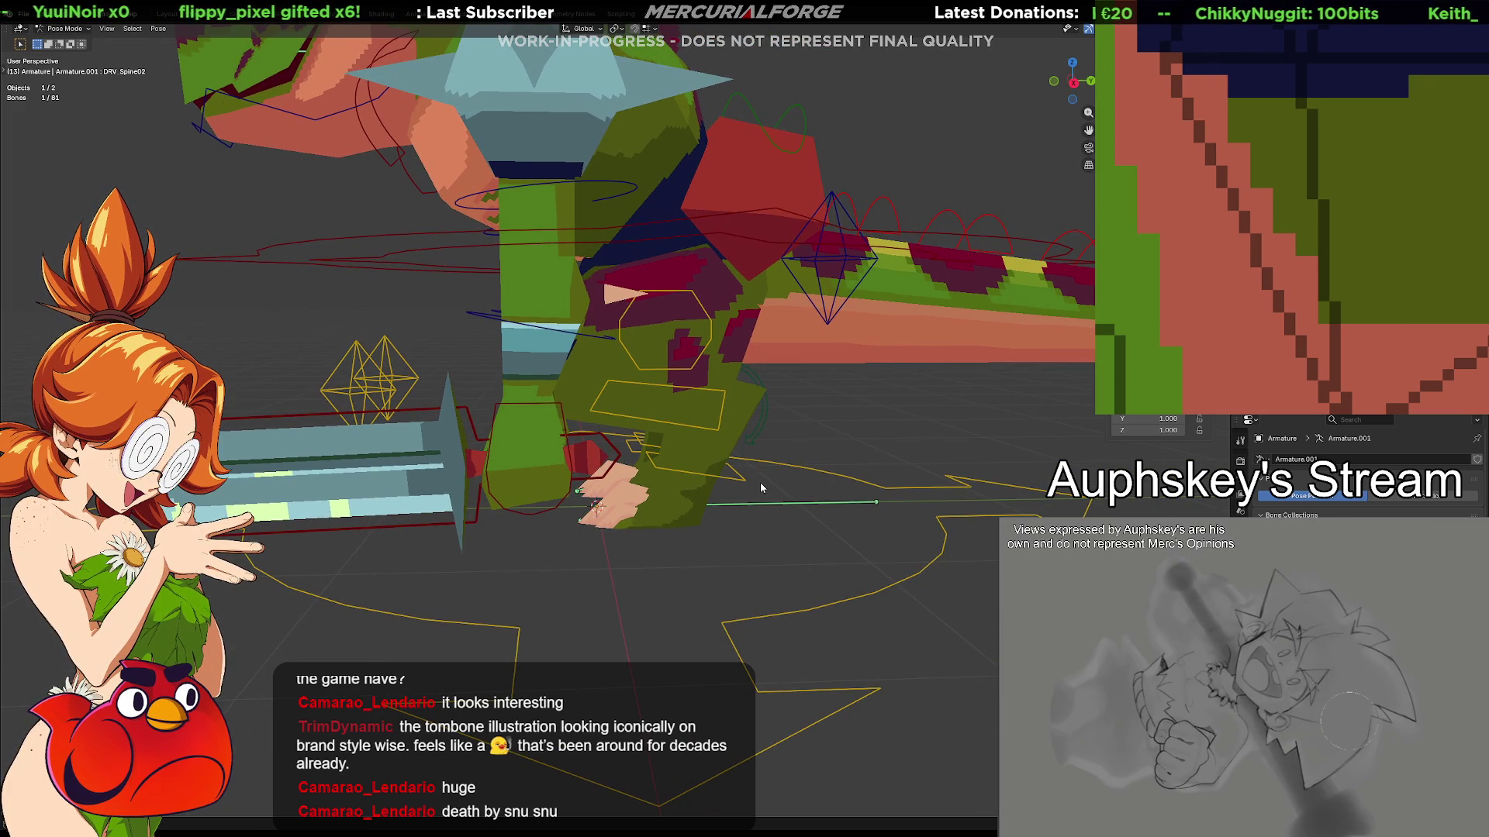
mouse_move(762, 480)
middle_down()
mouse_move(746, 480)
mouse_move(757, 486)
middle_up()
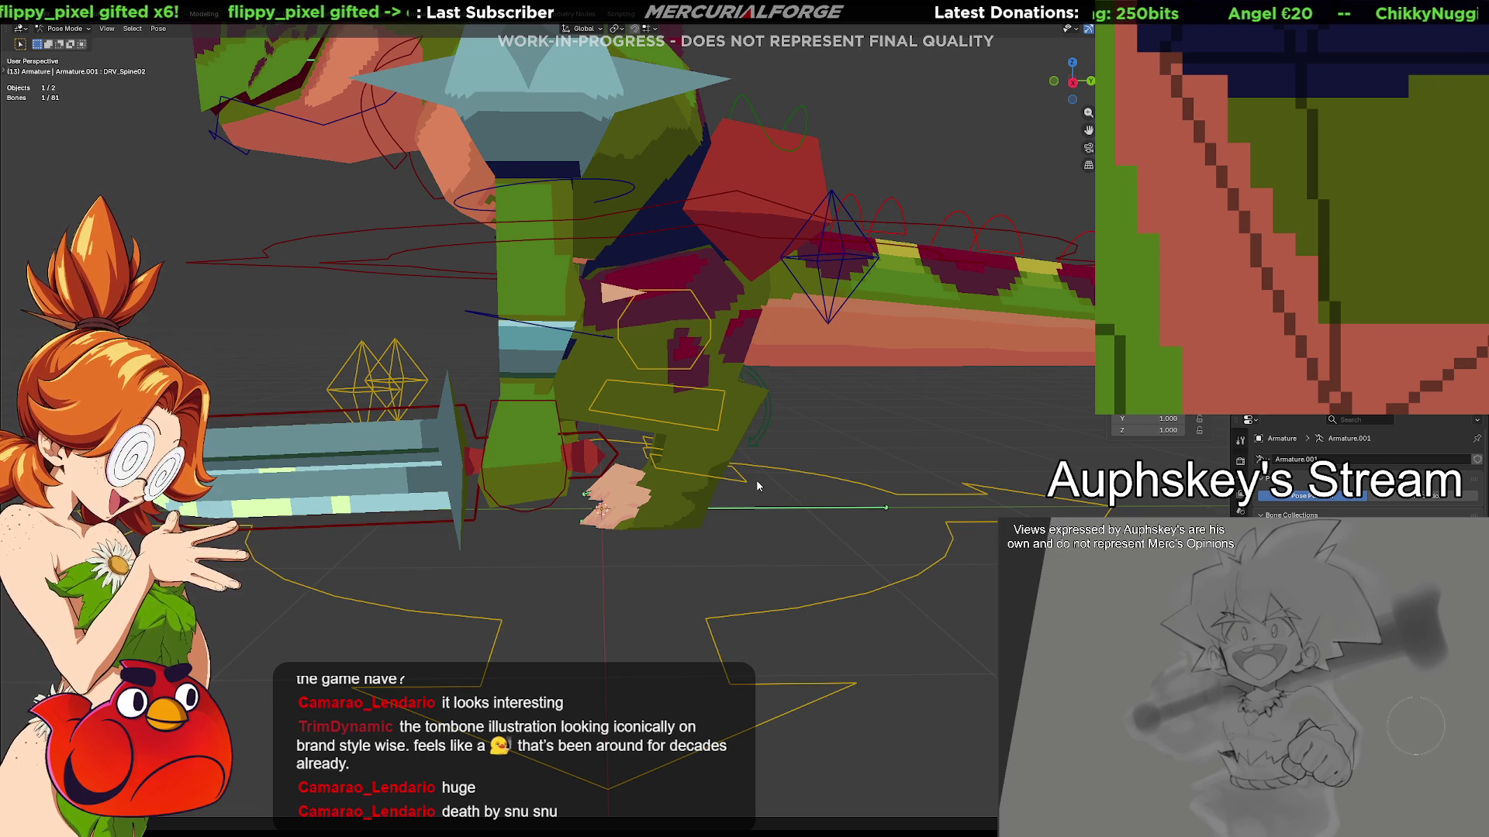
mouse_move(758, 486)
middle_down()
mouse_move(724, 458)
mouse_move(751, 460)
middle_up()
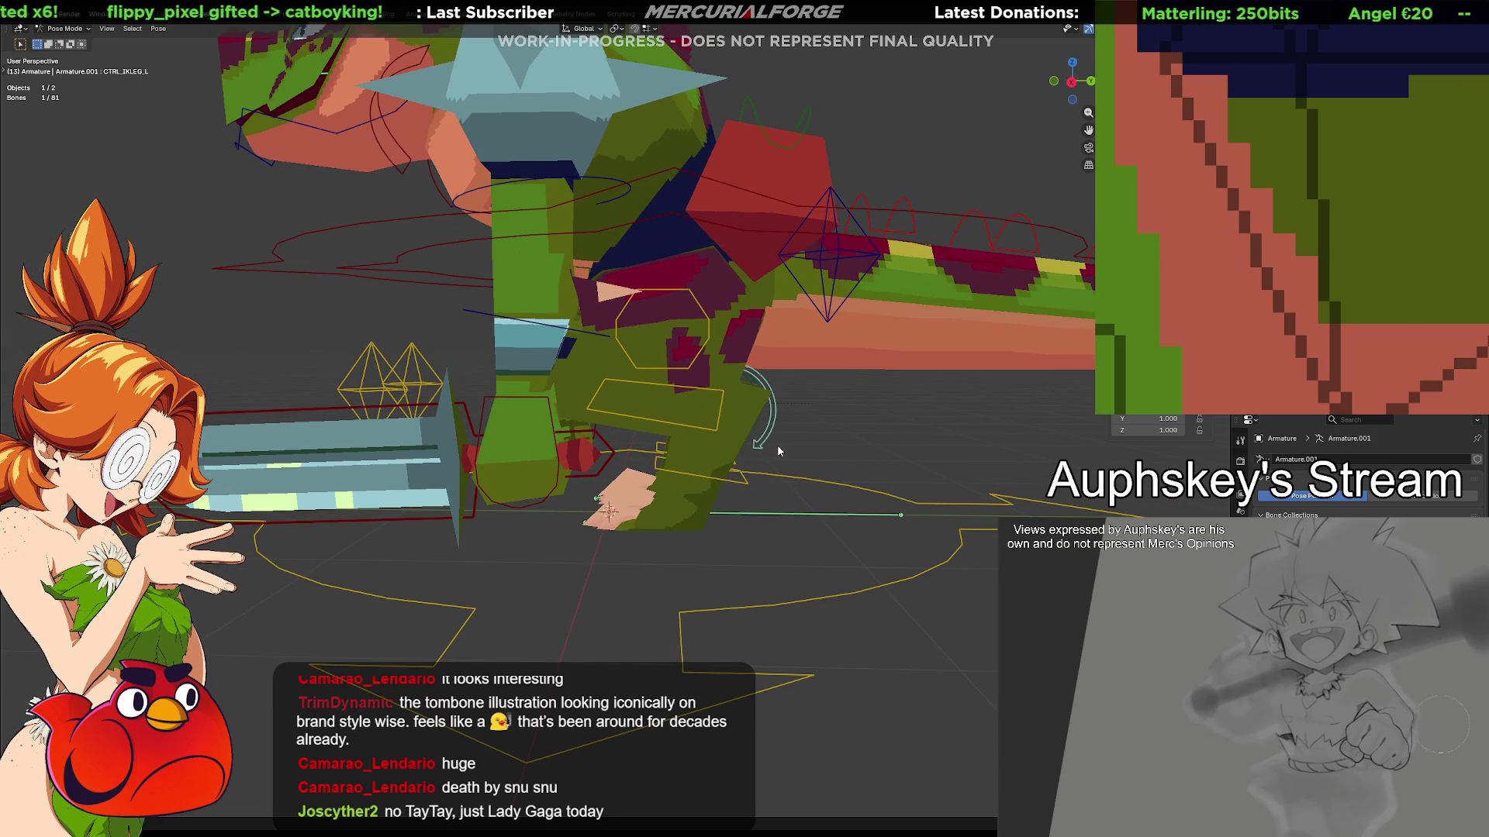
click(764, 434)
key(g)
click(775, 442)
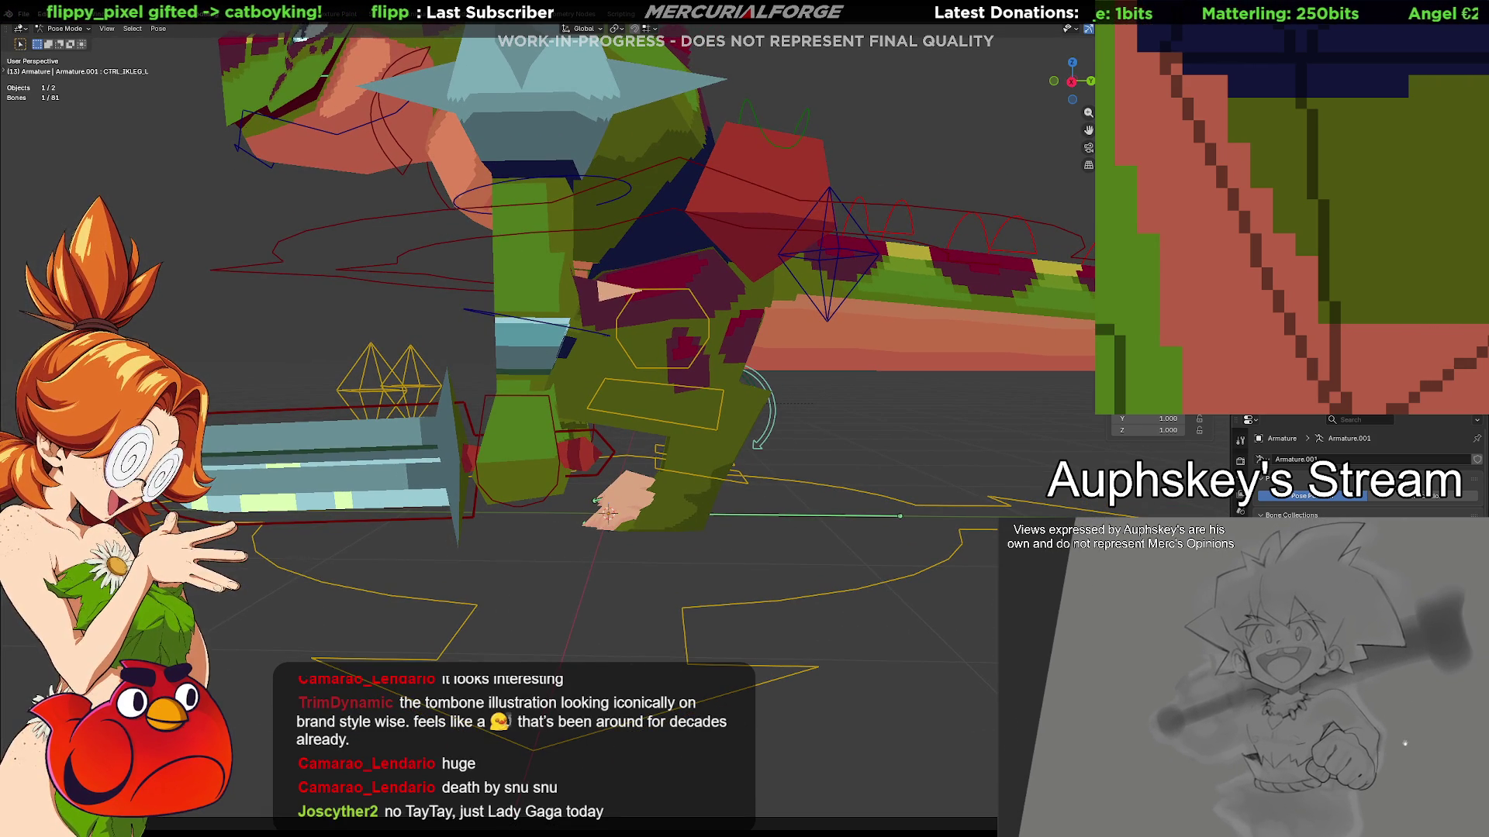
Check the Bone, Bone Constraints and Armature Data tabs, then select the DRV_Root ground control
click(1241, 535)
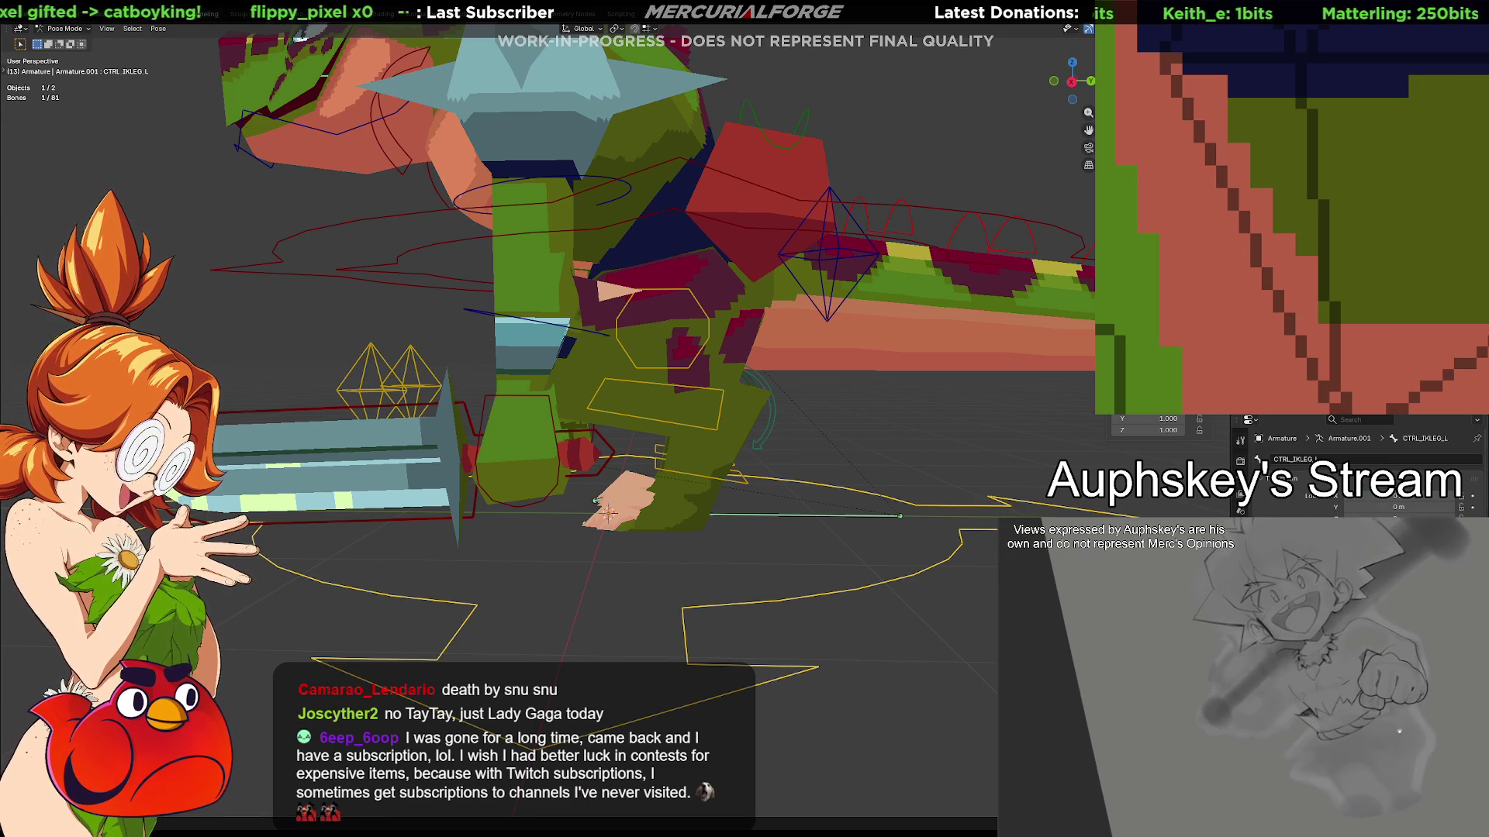
scroll(1357, 465, down, 10)
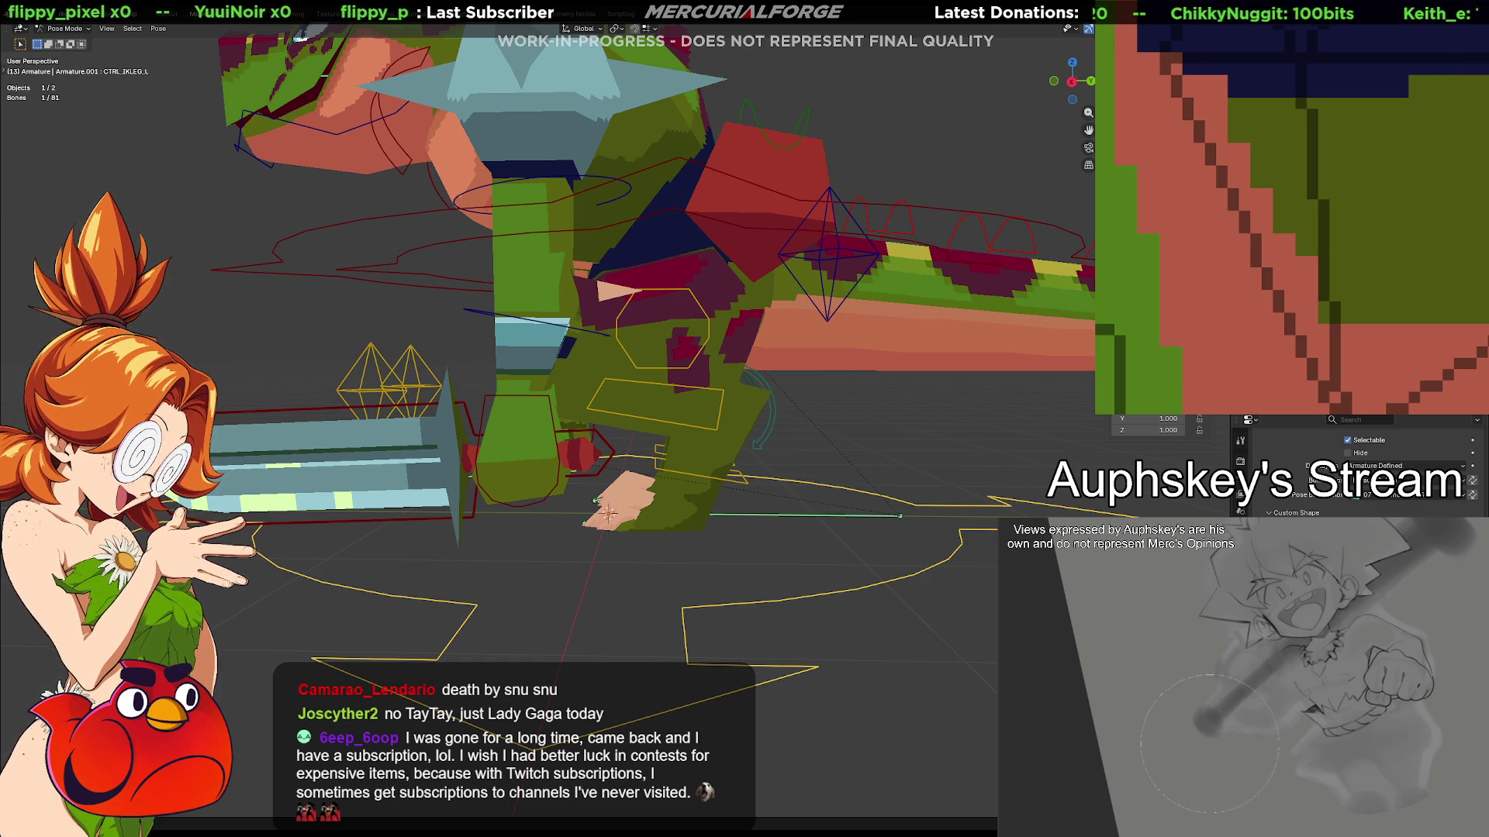
click(1240, 497)
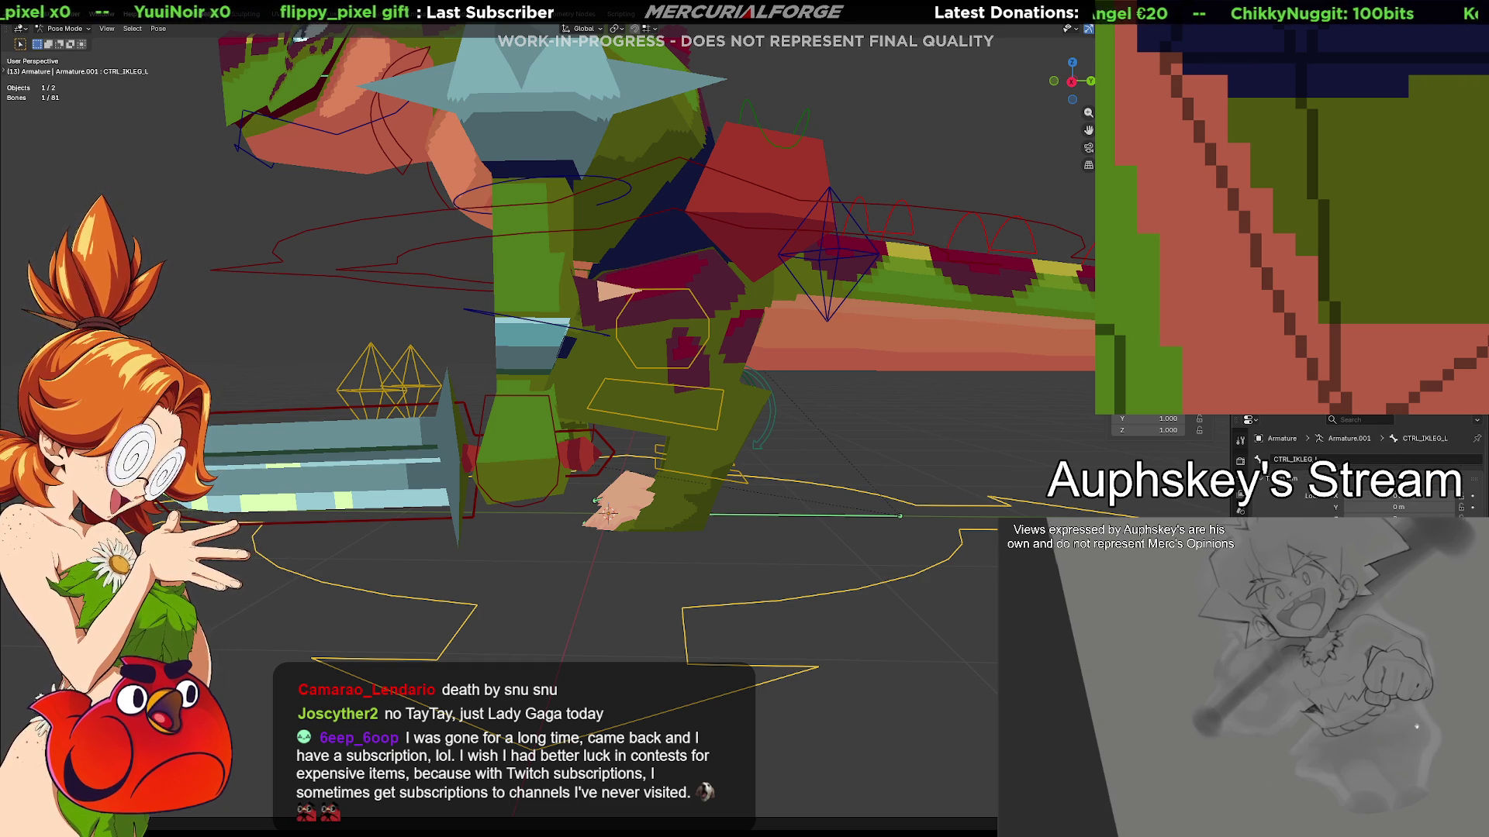
click(1240, 461)
click(1240, 478)
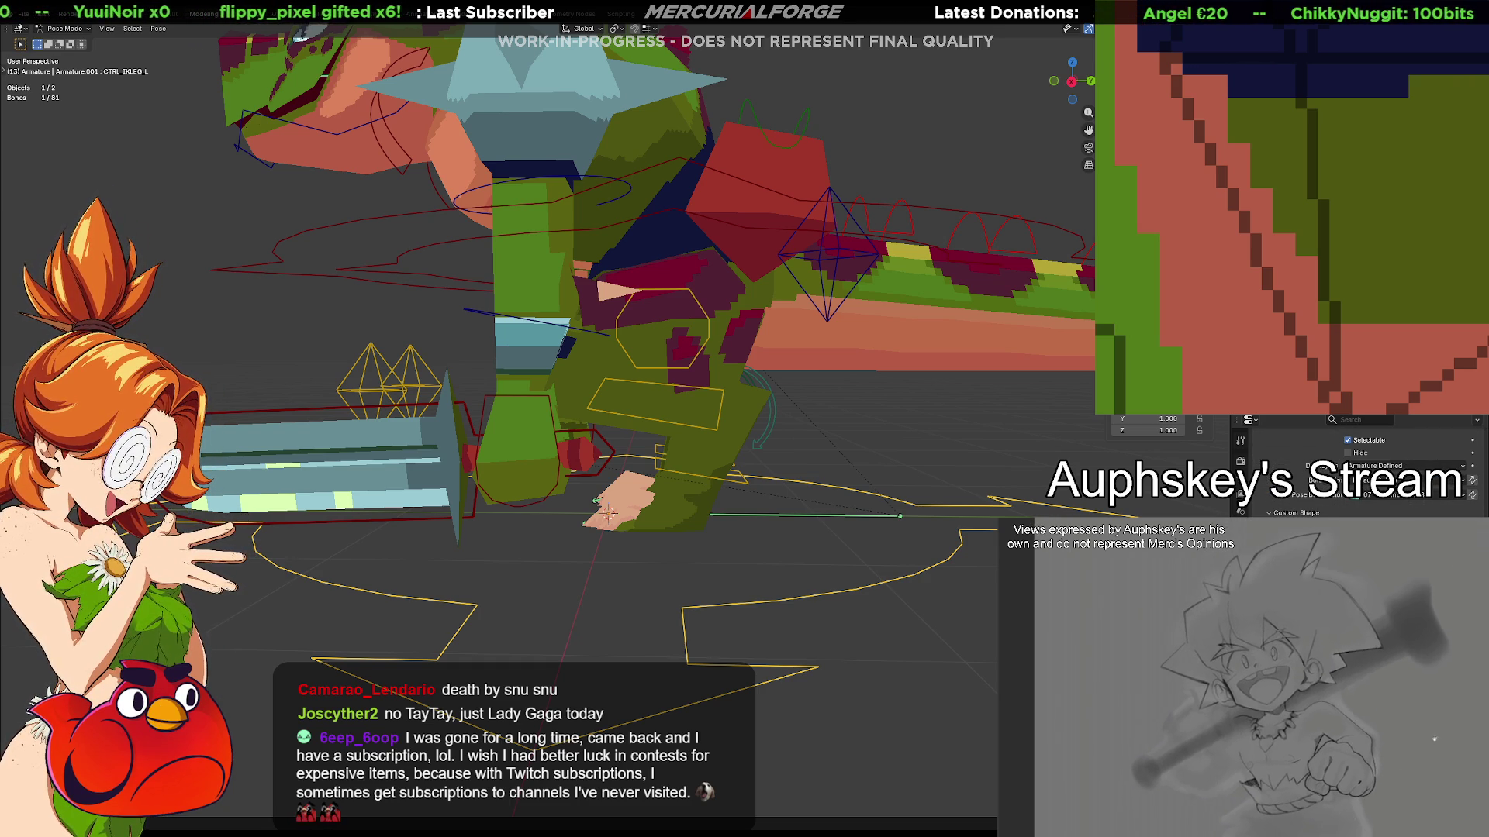
click(922, 579)
click(921, 579)
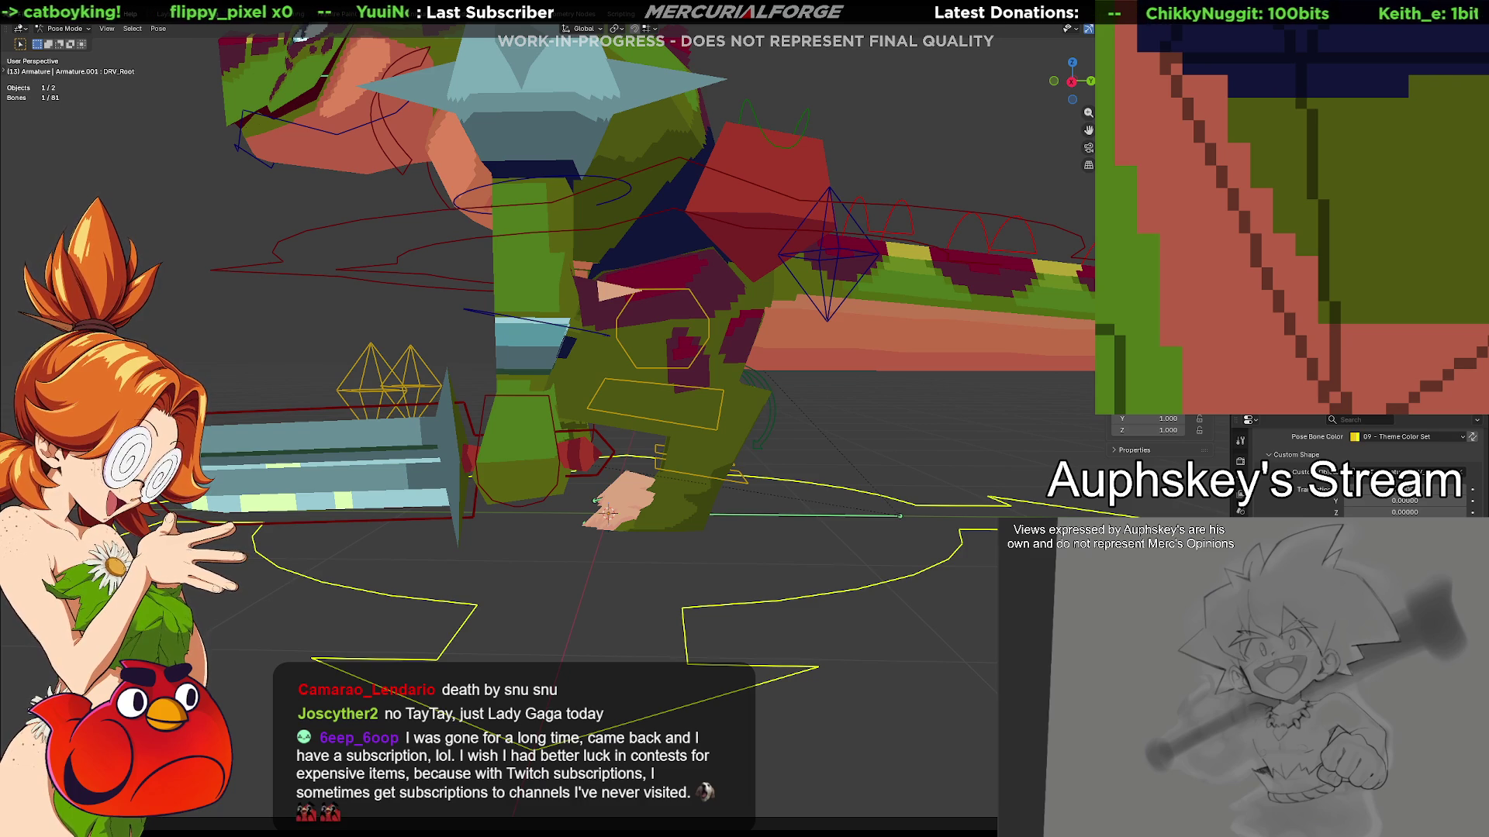
mouse_move(806, 461)
middle_down()
mouse_move(886, 480)
mouse_move(994, 473)
mouse_move(880, 471)
middle_up()
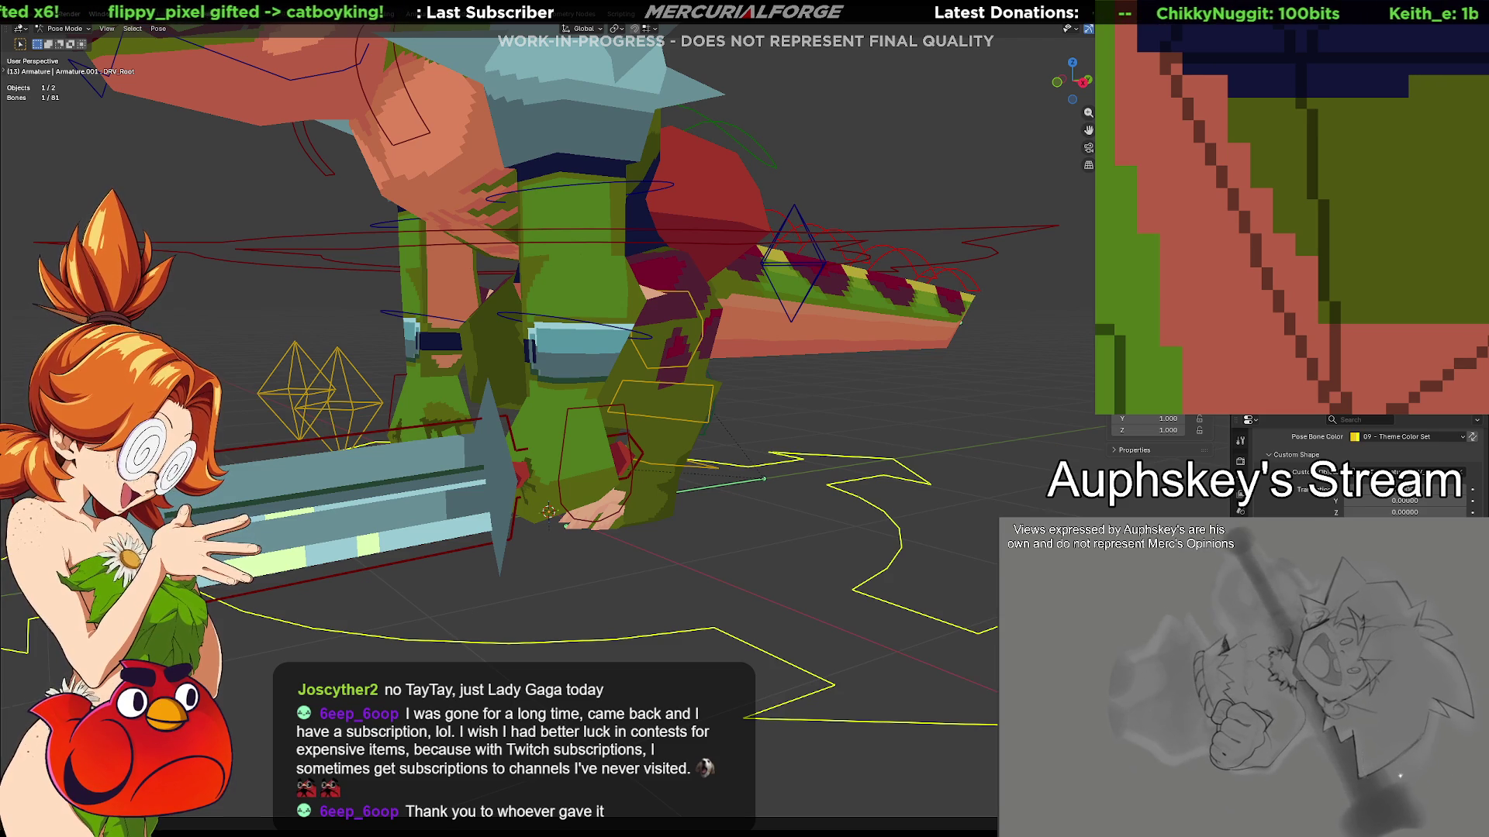
mouse_move(620, 465)
middle_down()
mouse_move(765, 465)
mouse_move(671, 468)
mouse_move(698, 454)
middle_up()
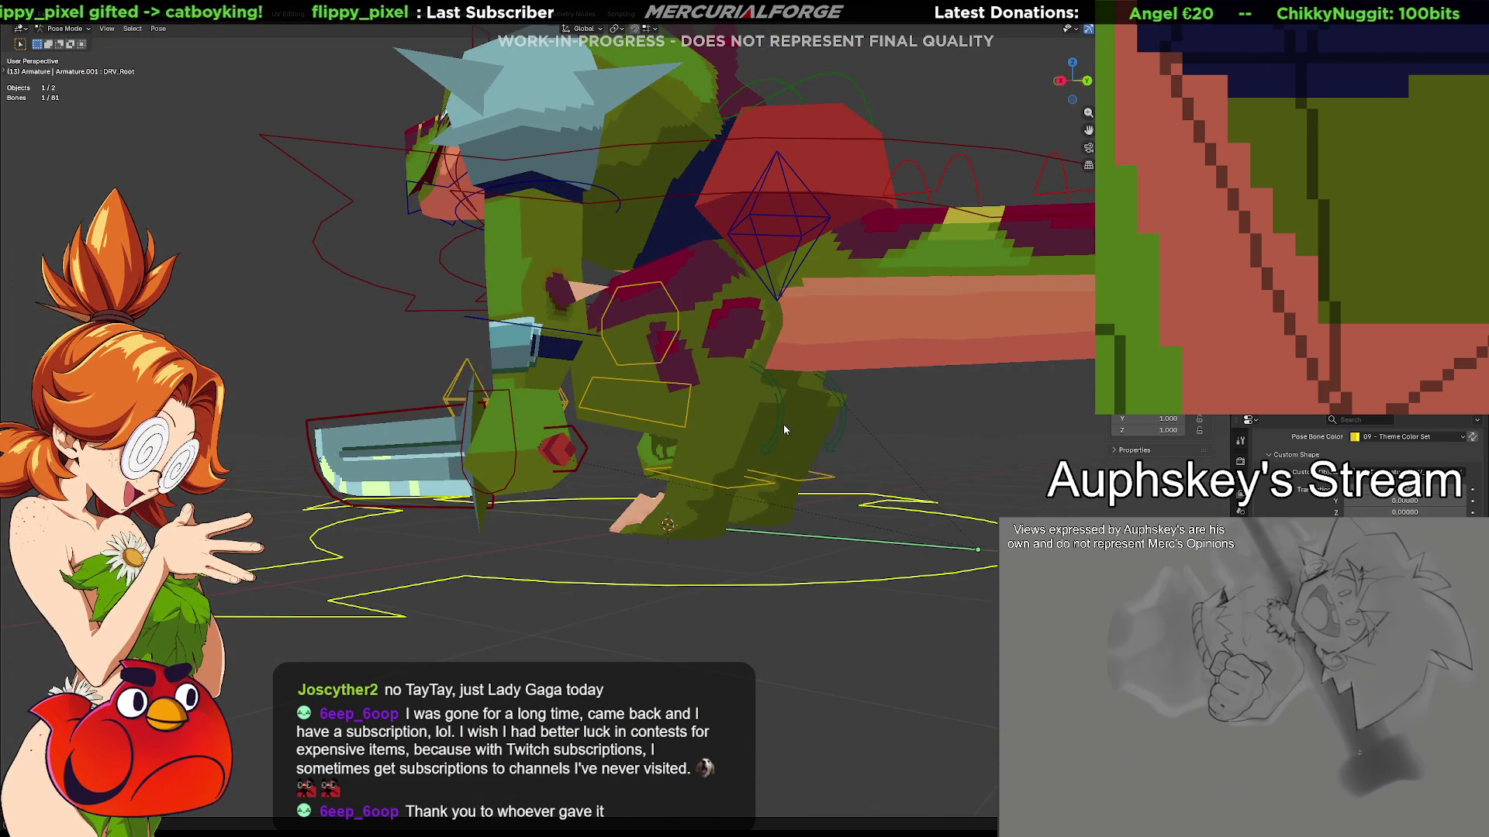
Select DRV_Root, check its constraints and rotate the whole rig from it
click(783, 425)
middle_drag(807, 441, 768, 442)
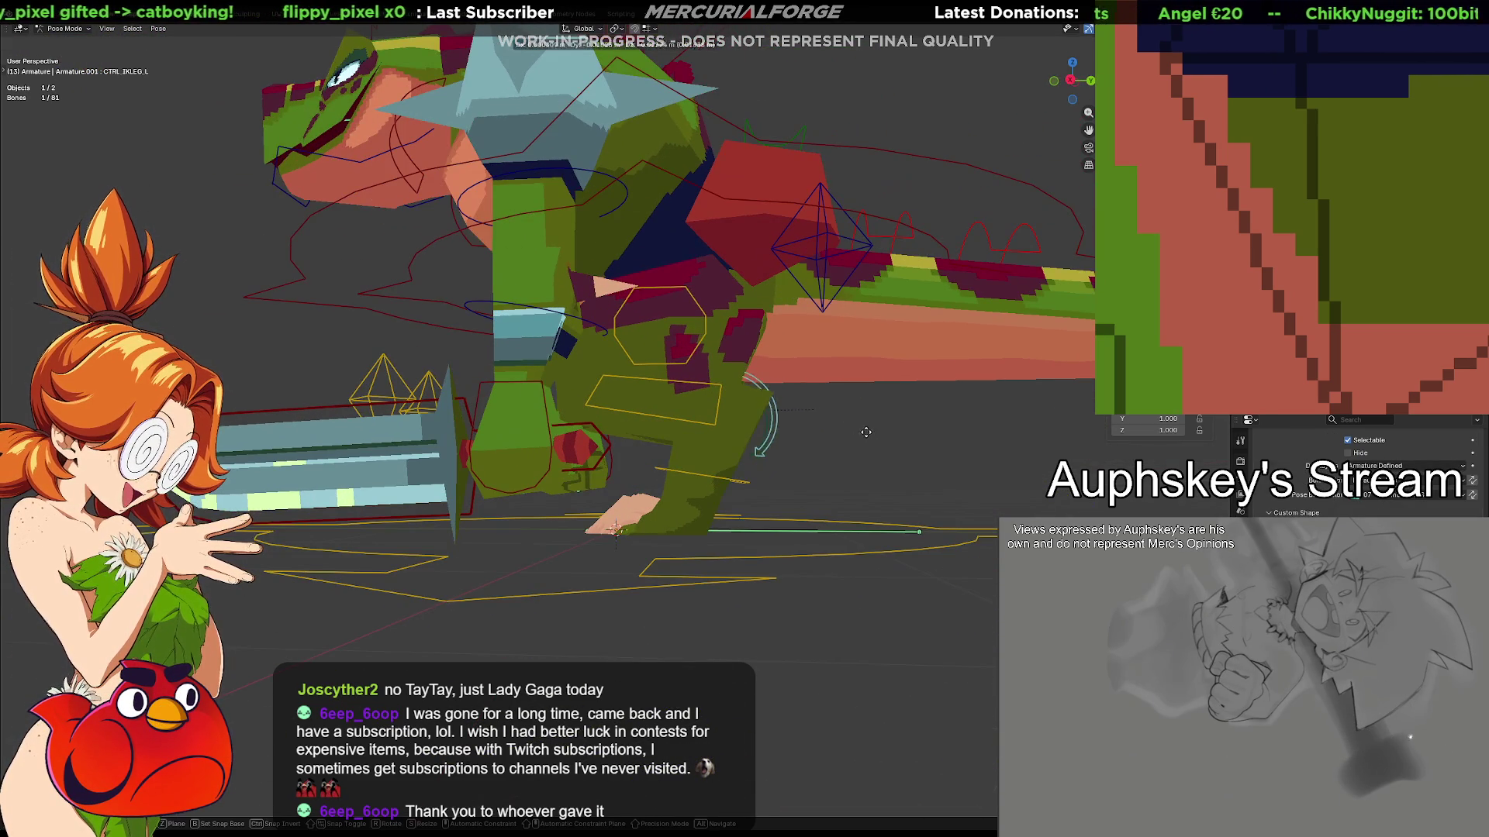
click(614, 530)
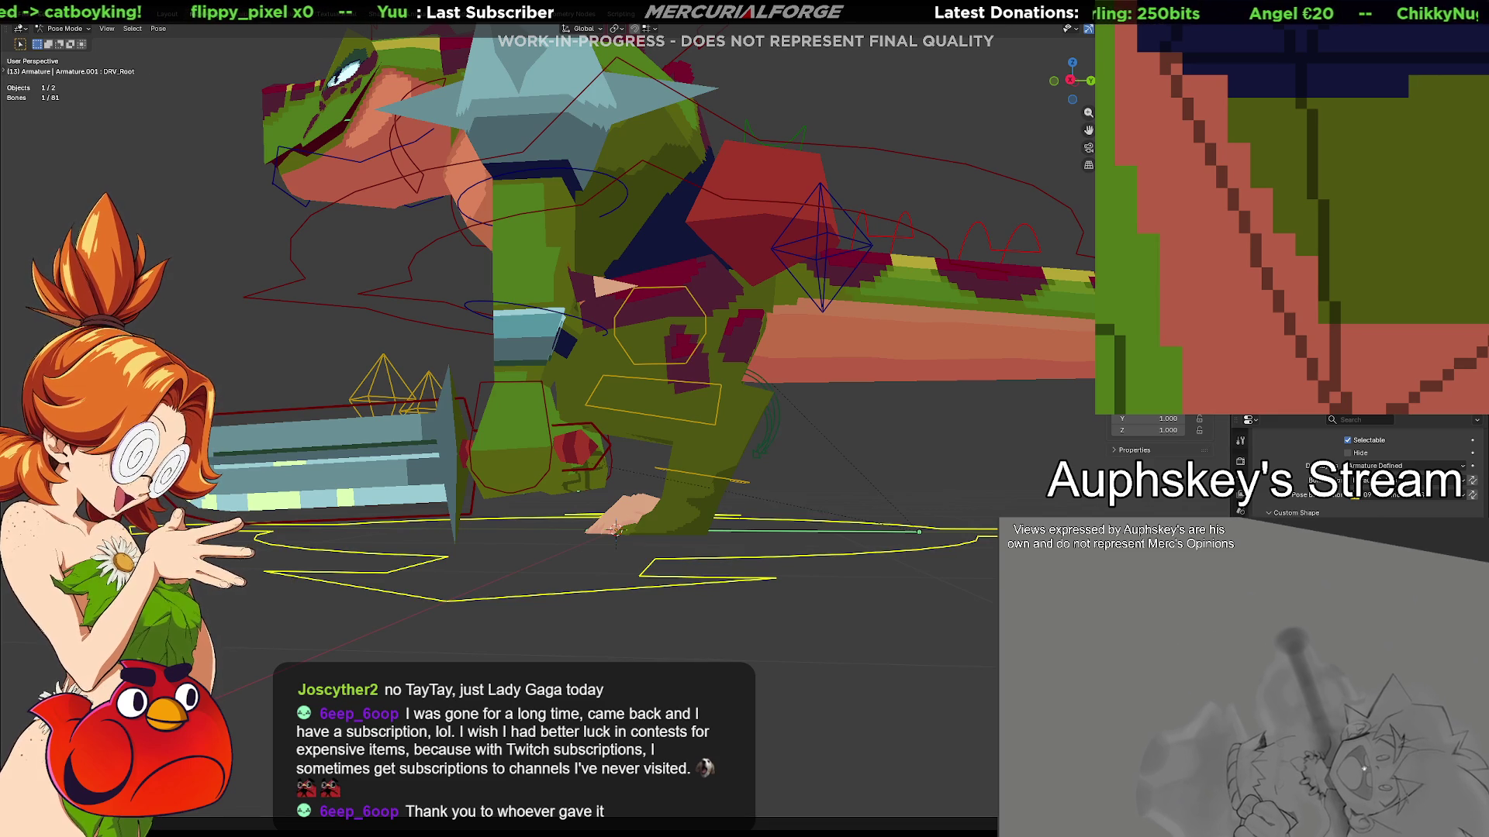
click(1240, 510)
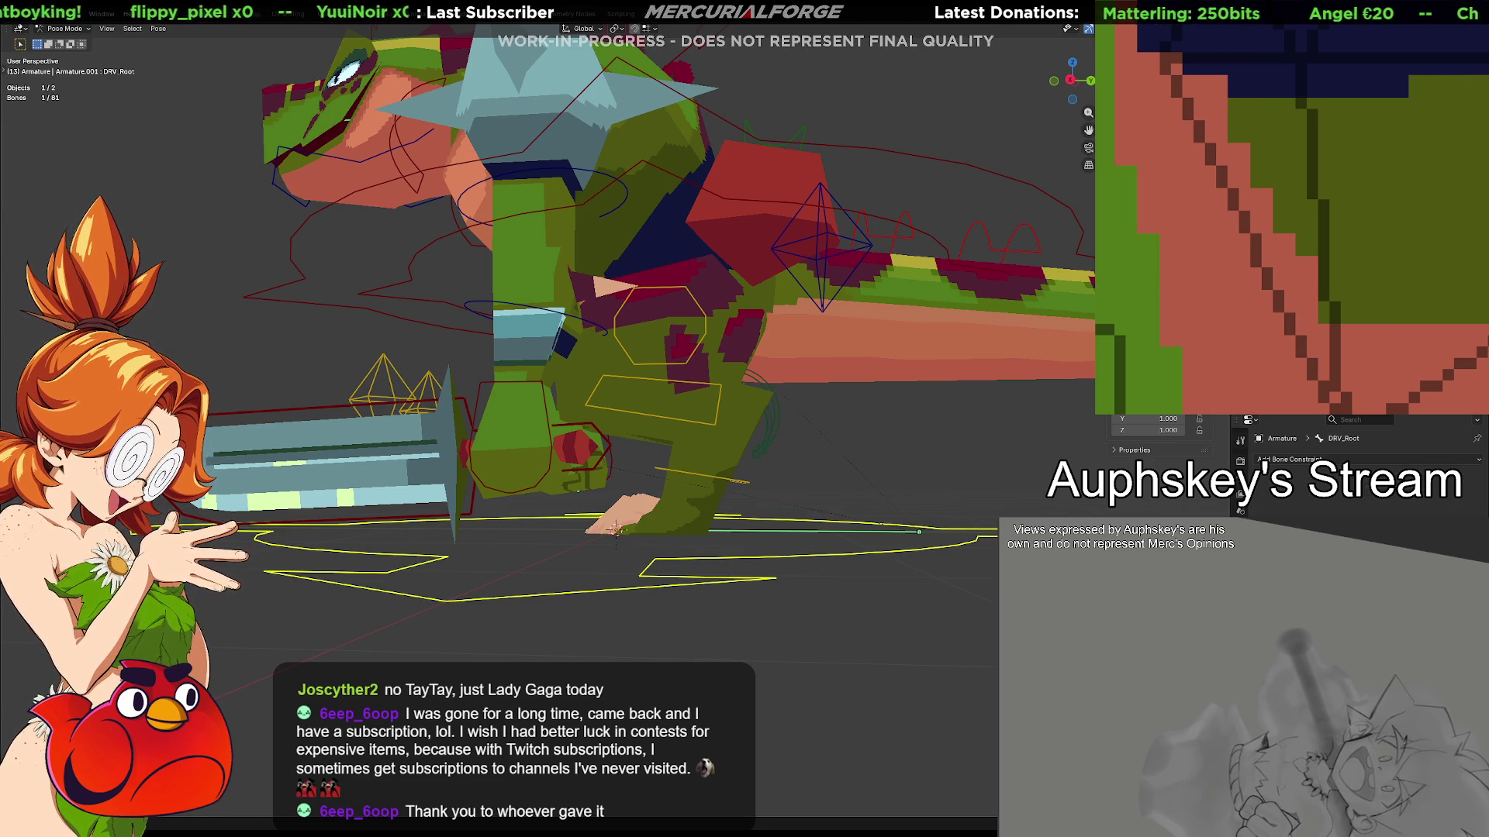
key(r)
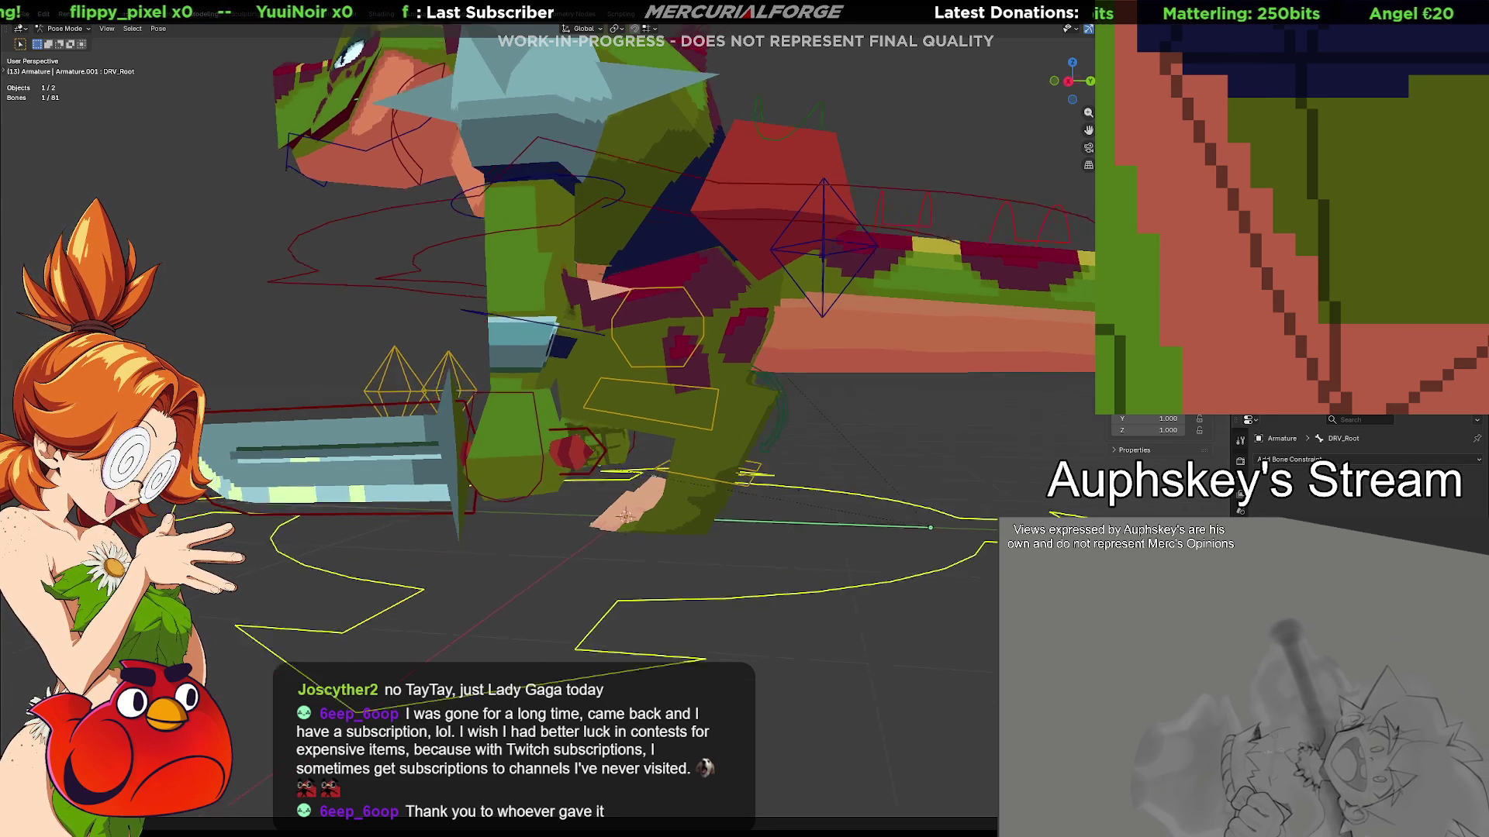
click(627, 514)
scroll(1356, 473, down, 10)
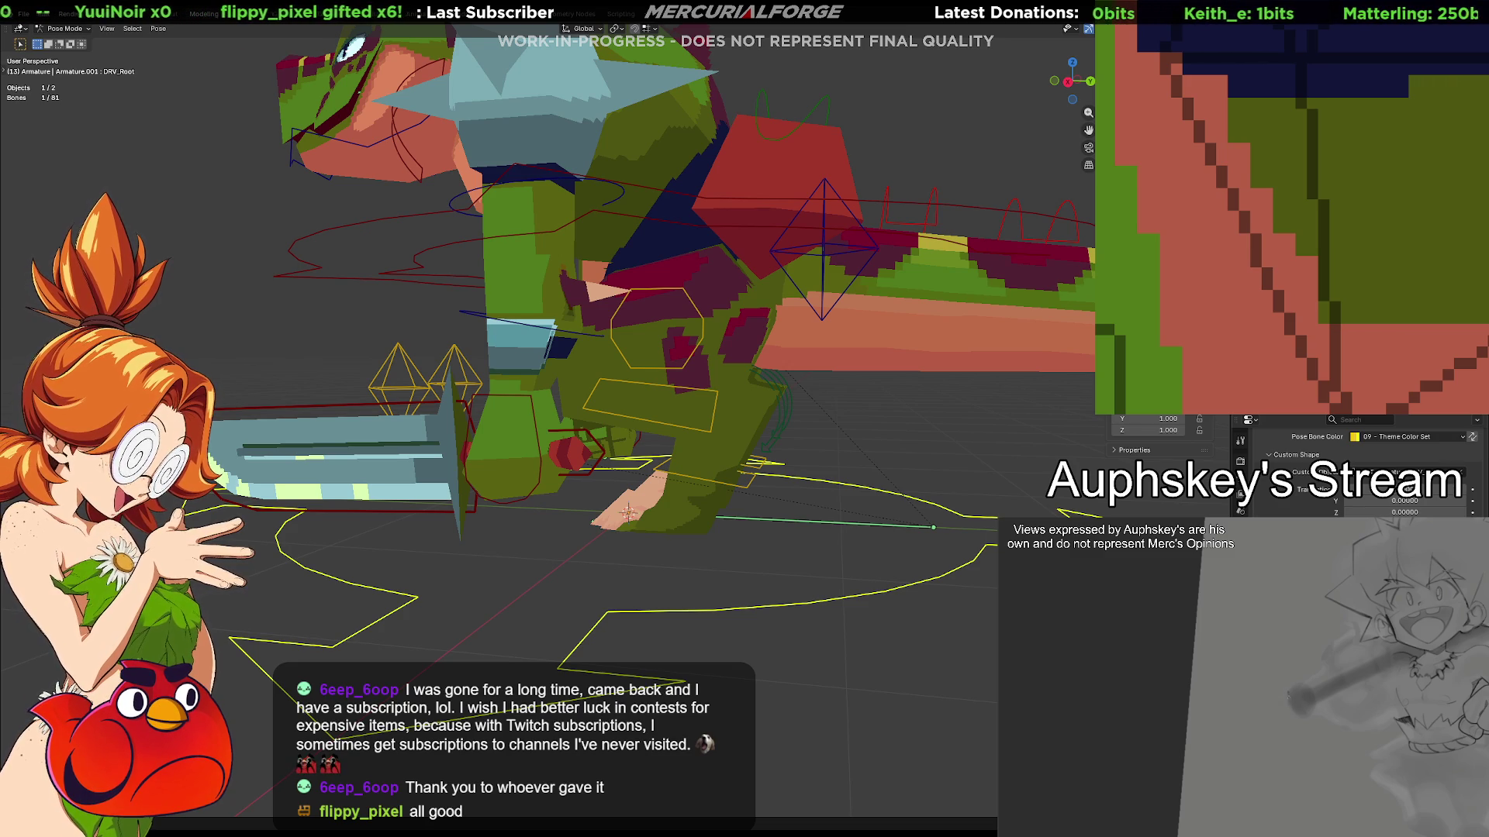
Test-move and cancel the left foot control, then lower the body with CTRL_COG
click(770, 537)
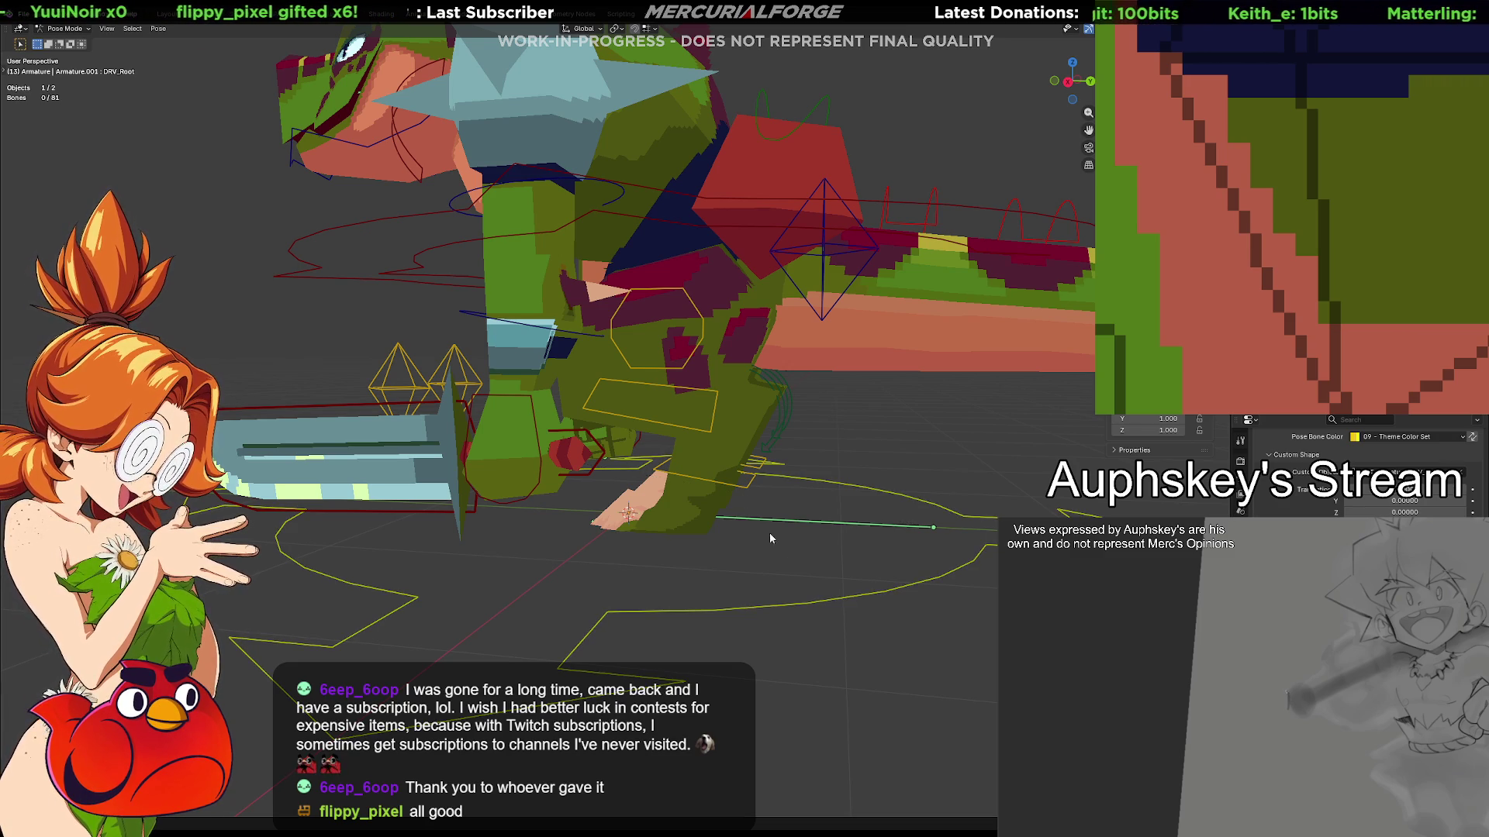
click(749, 482)
key(g)
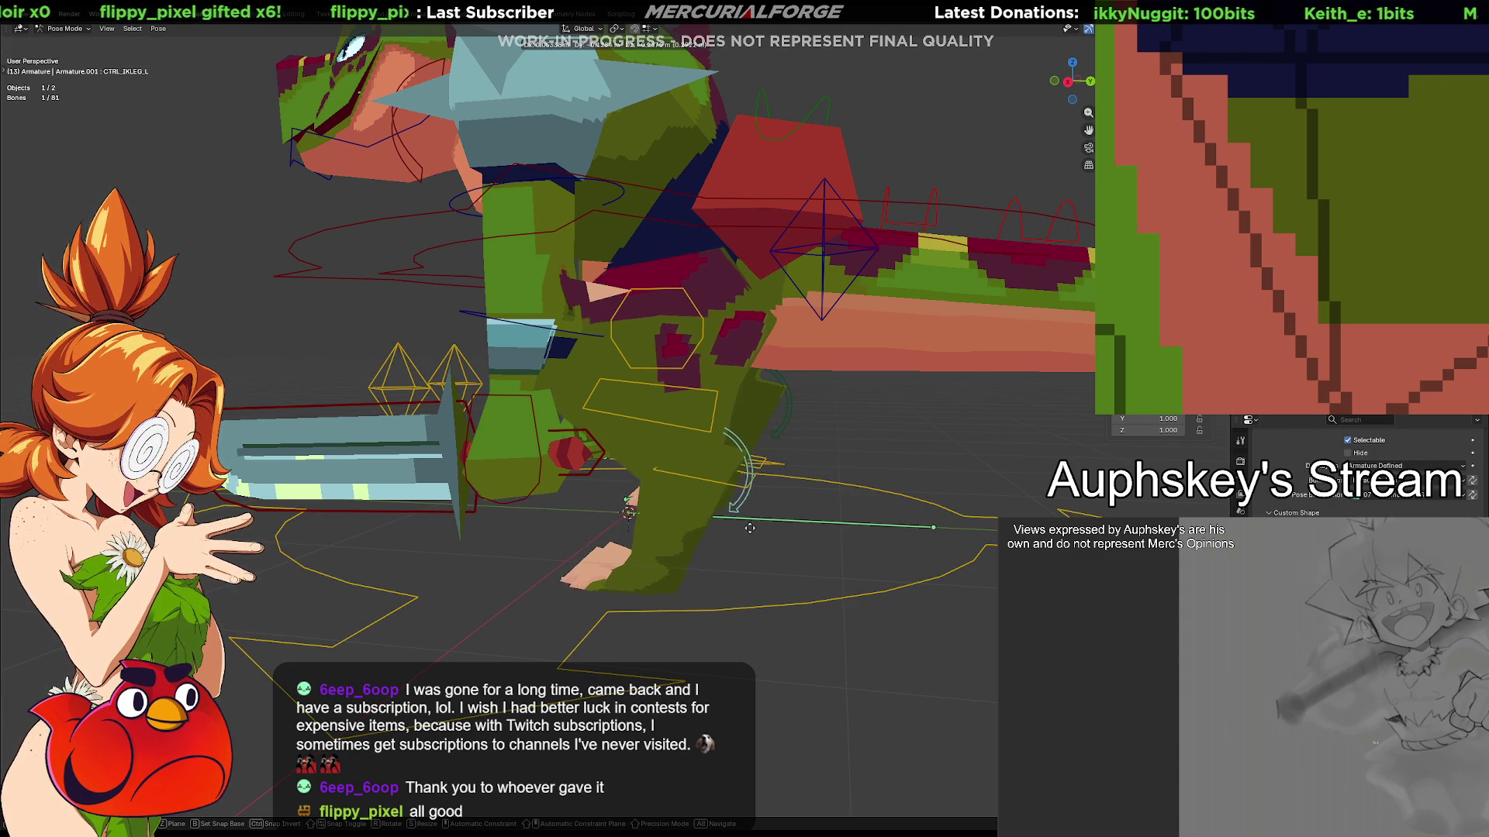
key(Escape)
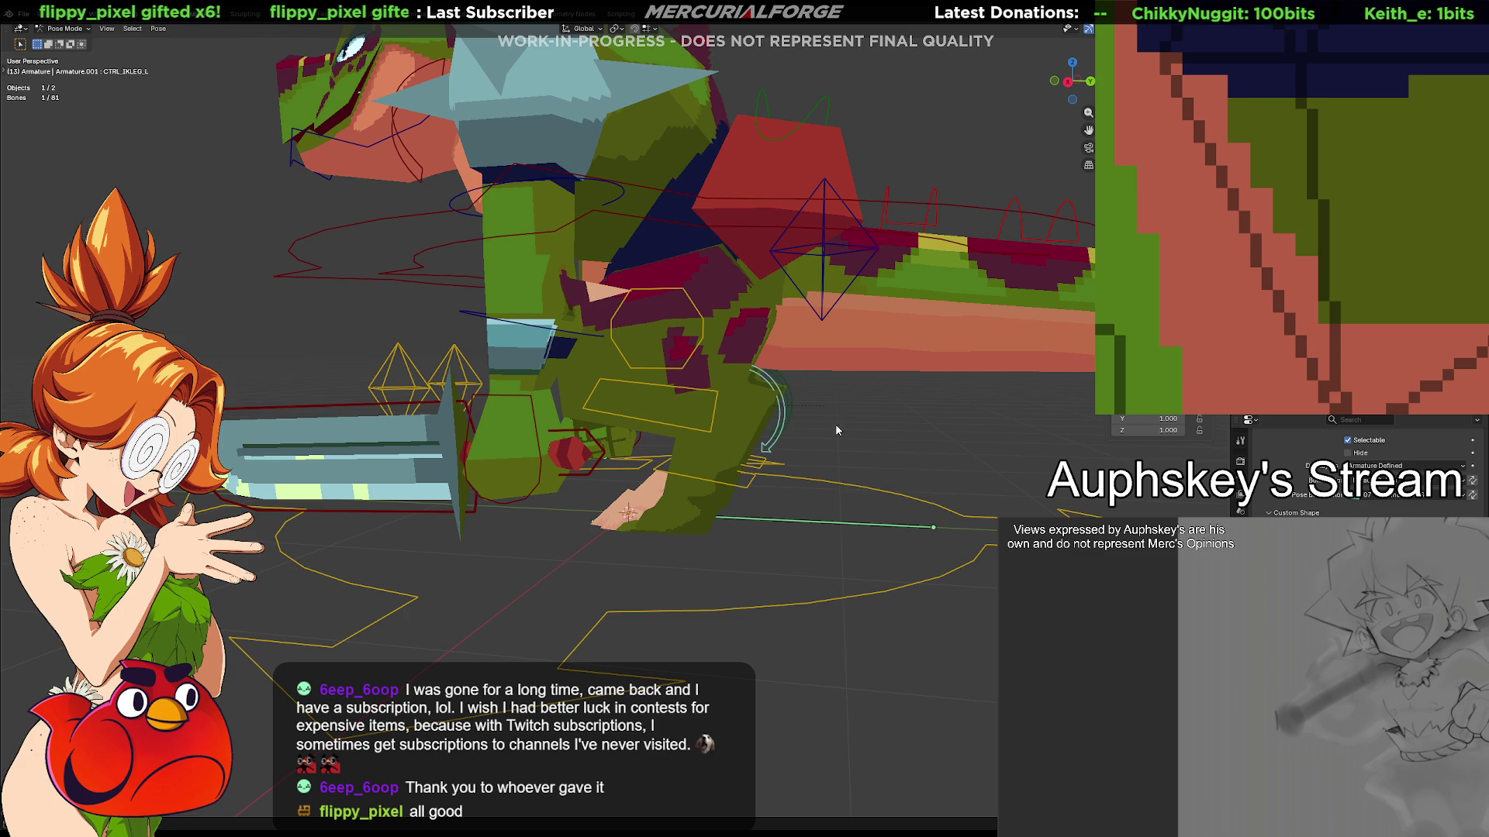
click(773, 242)
key(g)
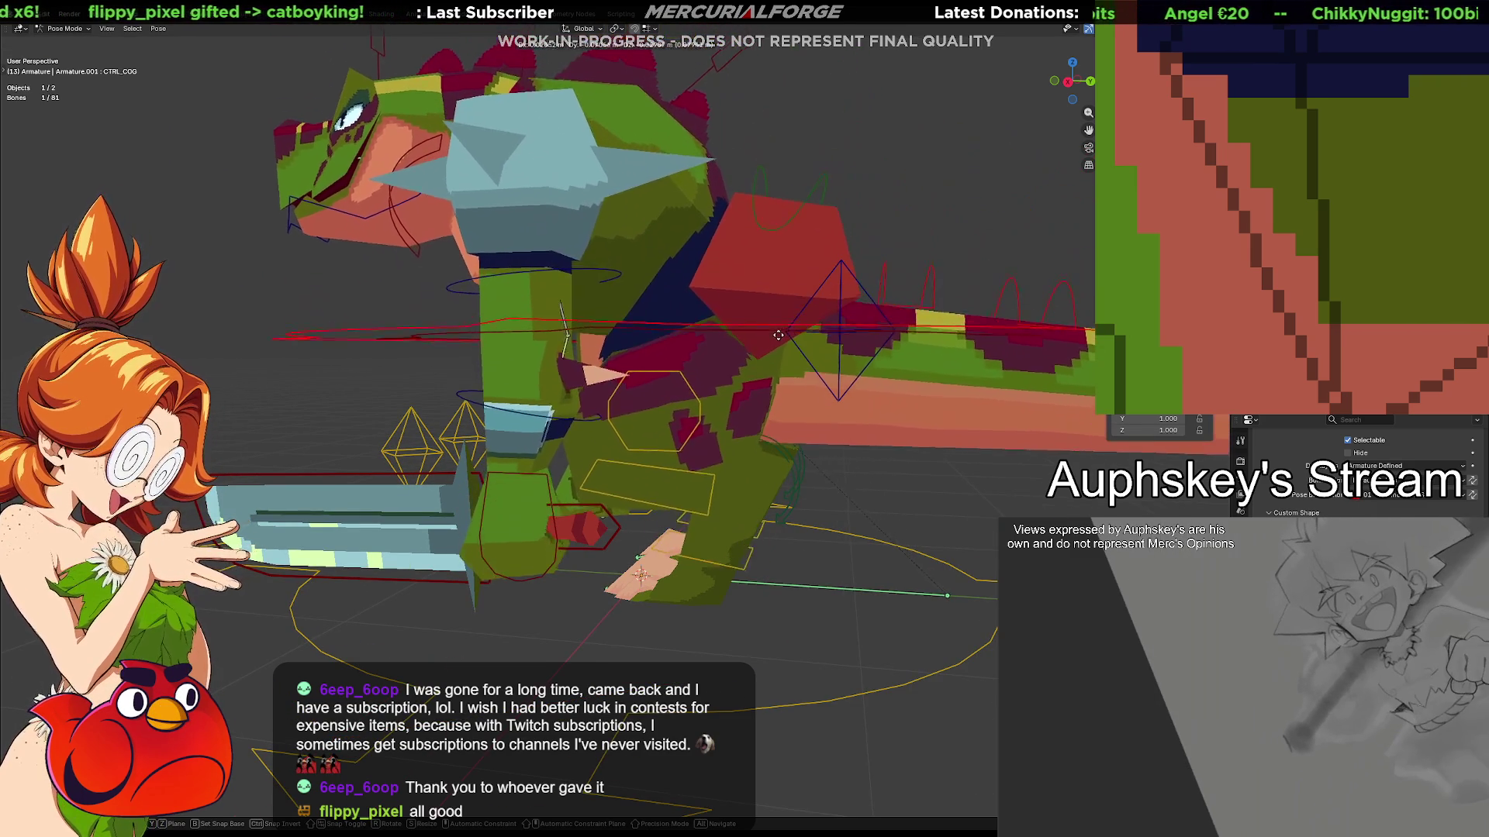
click(797, 399)
Move and rotate the left IK leg control, then undo and redo the change
click(794, 515)
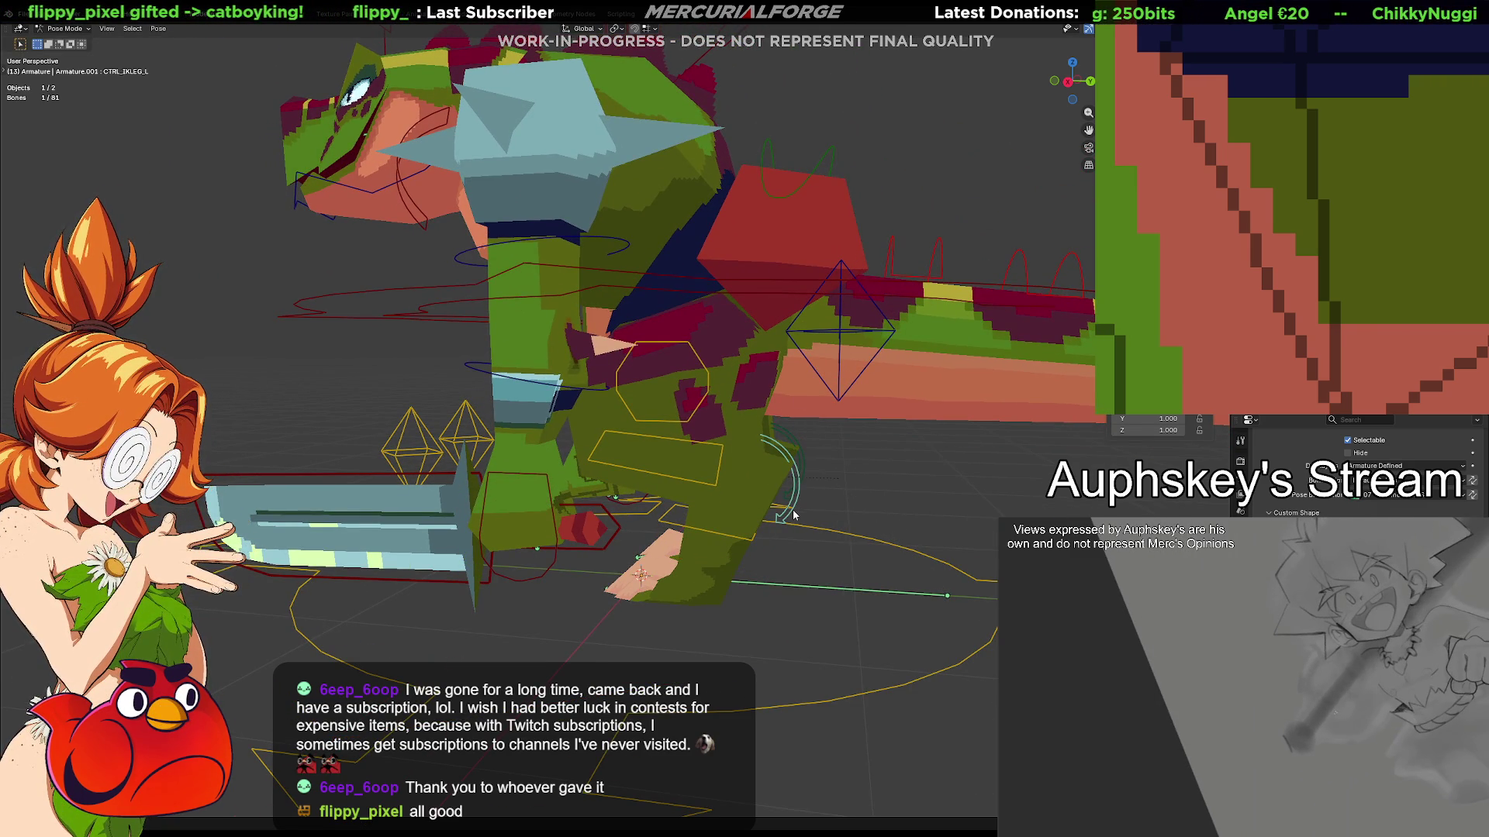
key(g)
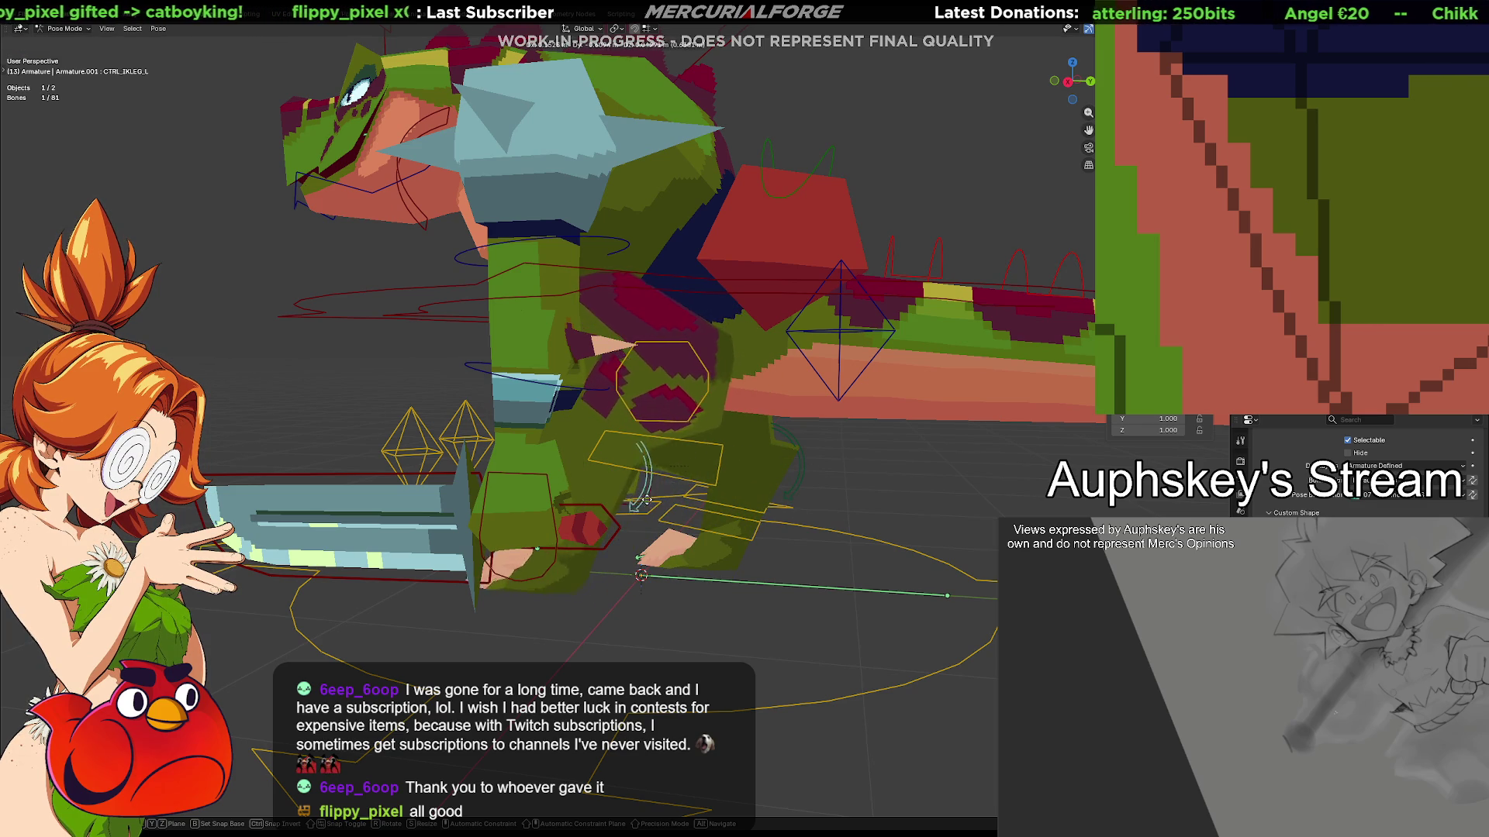
key(r)
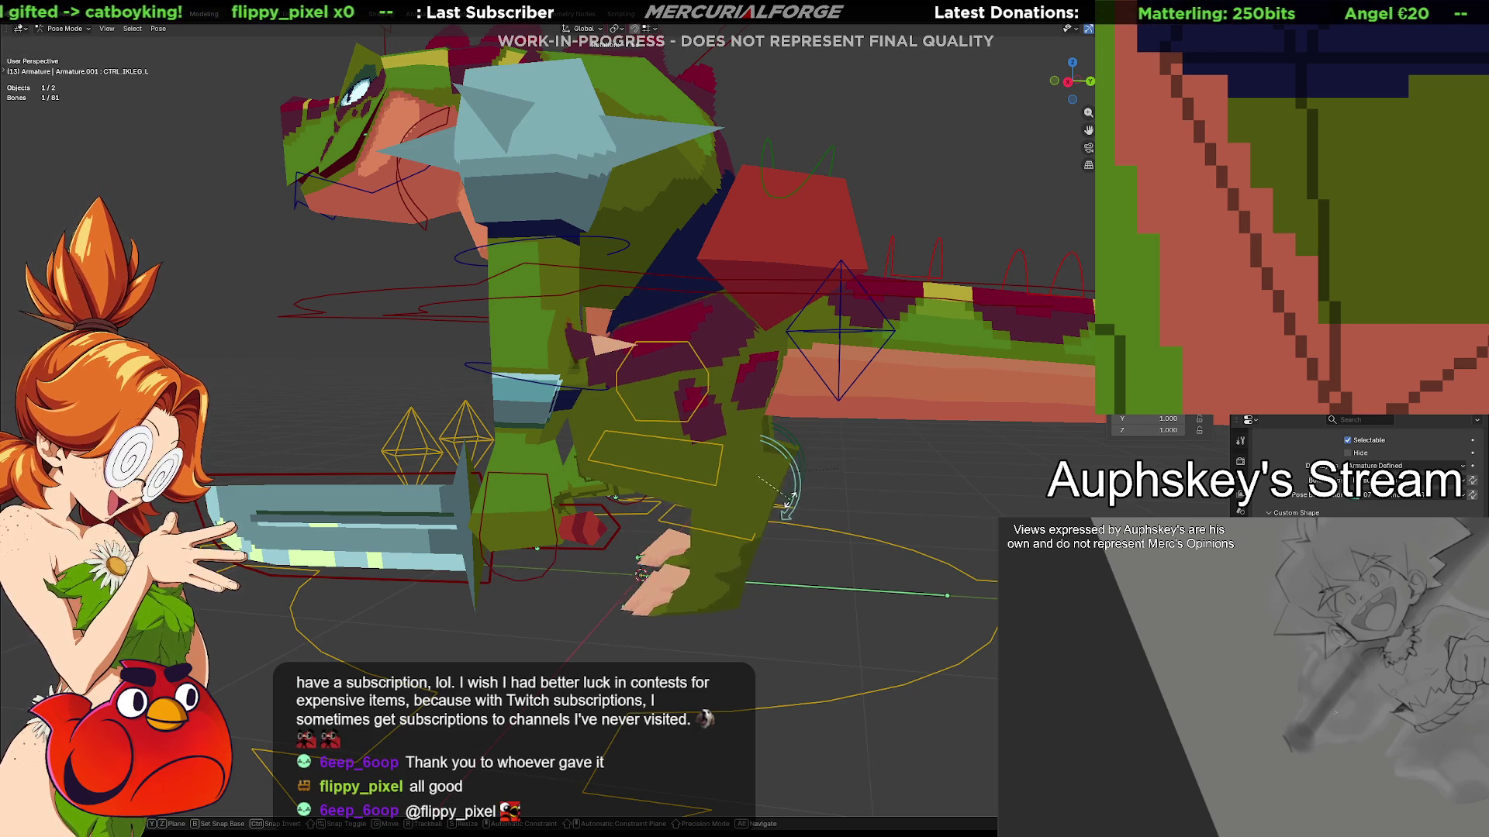
right_click(851, 464)
key(ctrl+z)
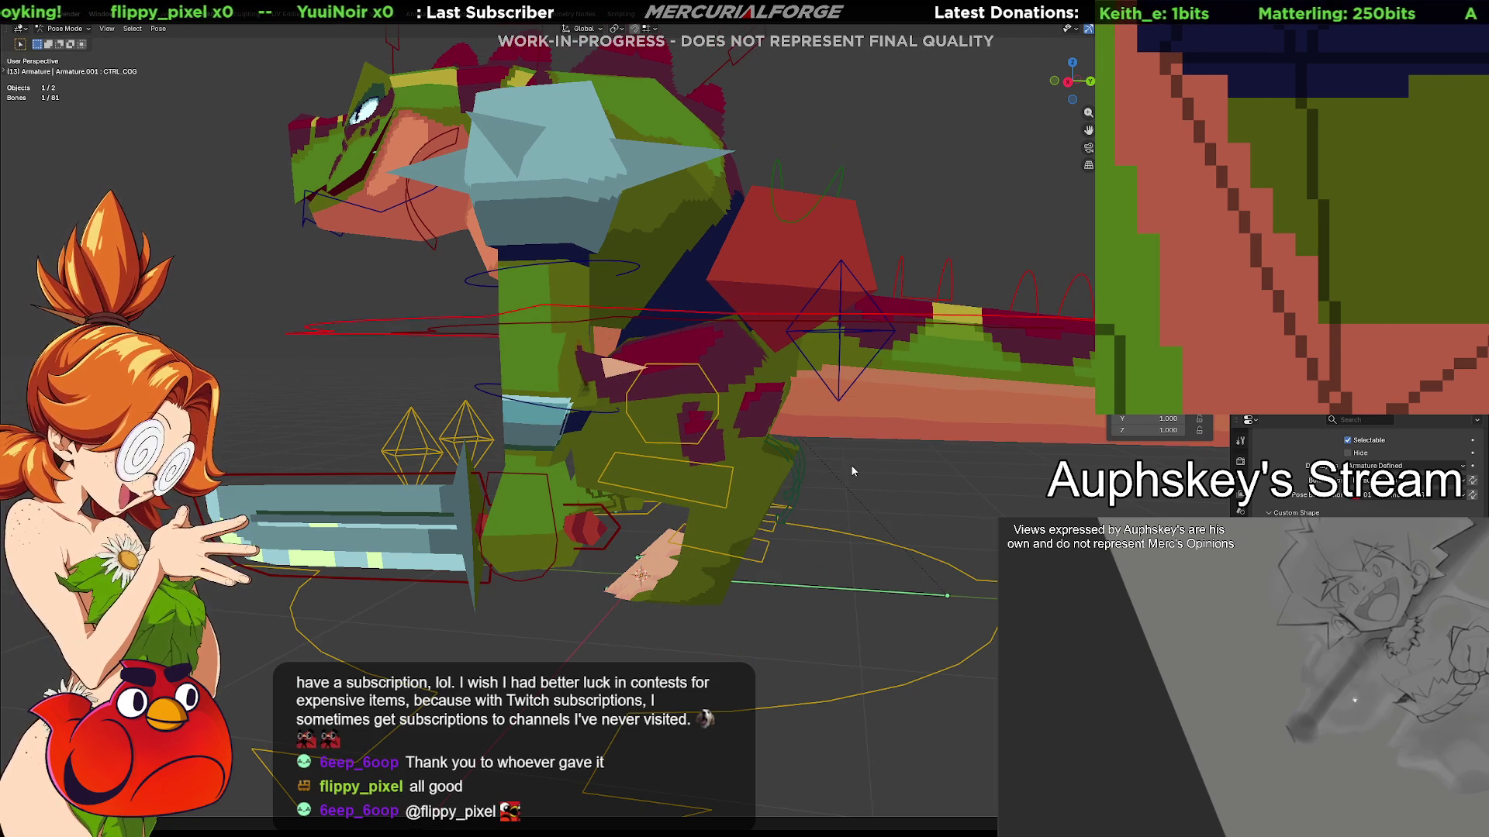
key(ctrl+z)
key(ctrl+z)
key(ctrl+z)
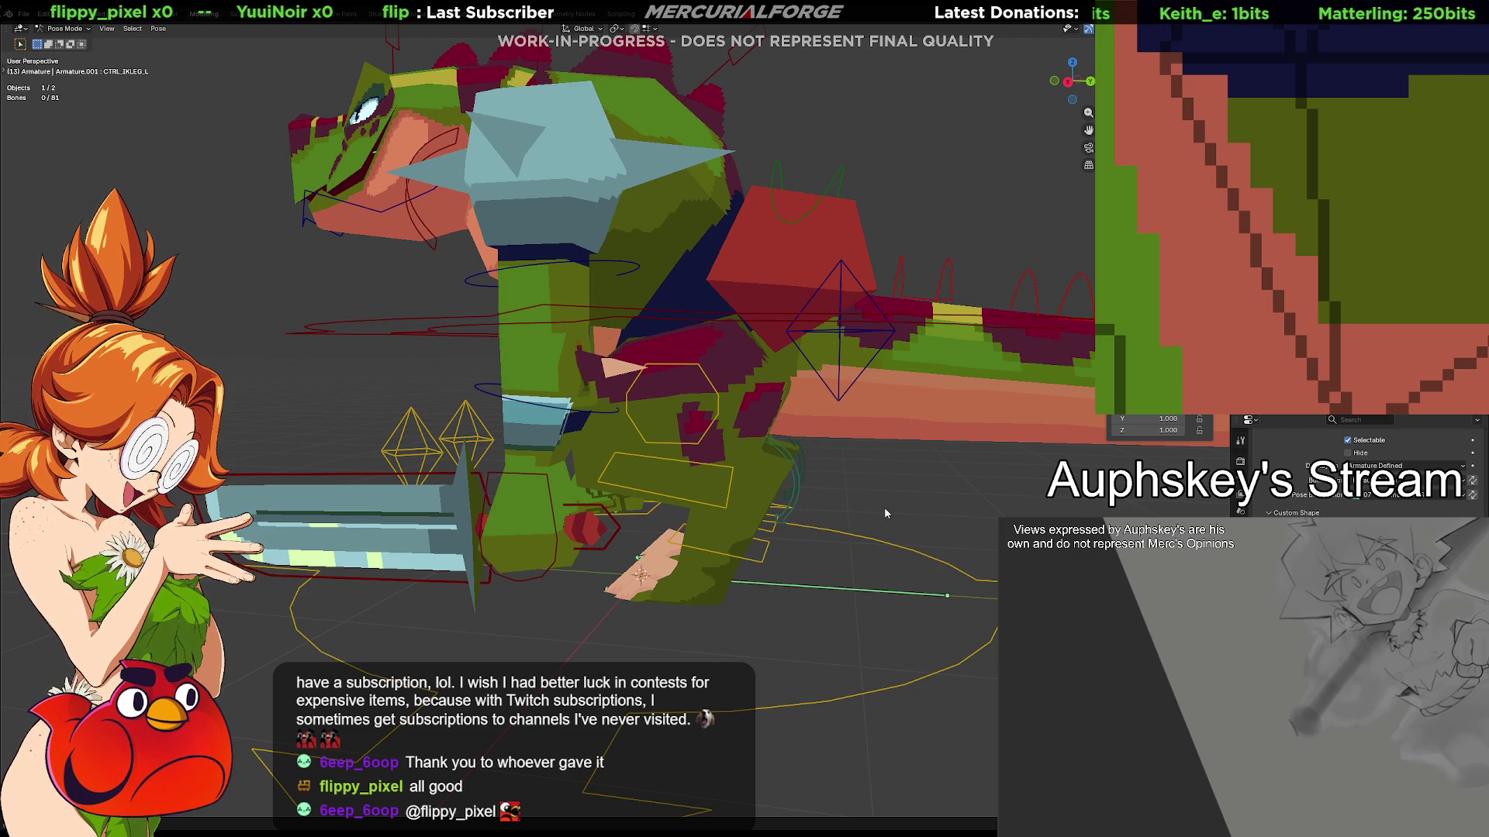
key(ctrl+z)
Inspect the hand and sword, selecting the DRV_Weapon and DRV_Root bones
mouse_move(843, 481)
middle_down()
mouse_move(785, 528)
mouse_move(705, 495)
mouse_move(551, 509)
mouse_move(714, 509)
middle_up()
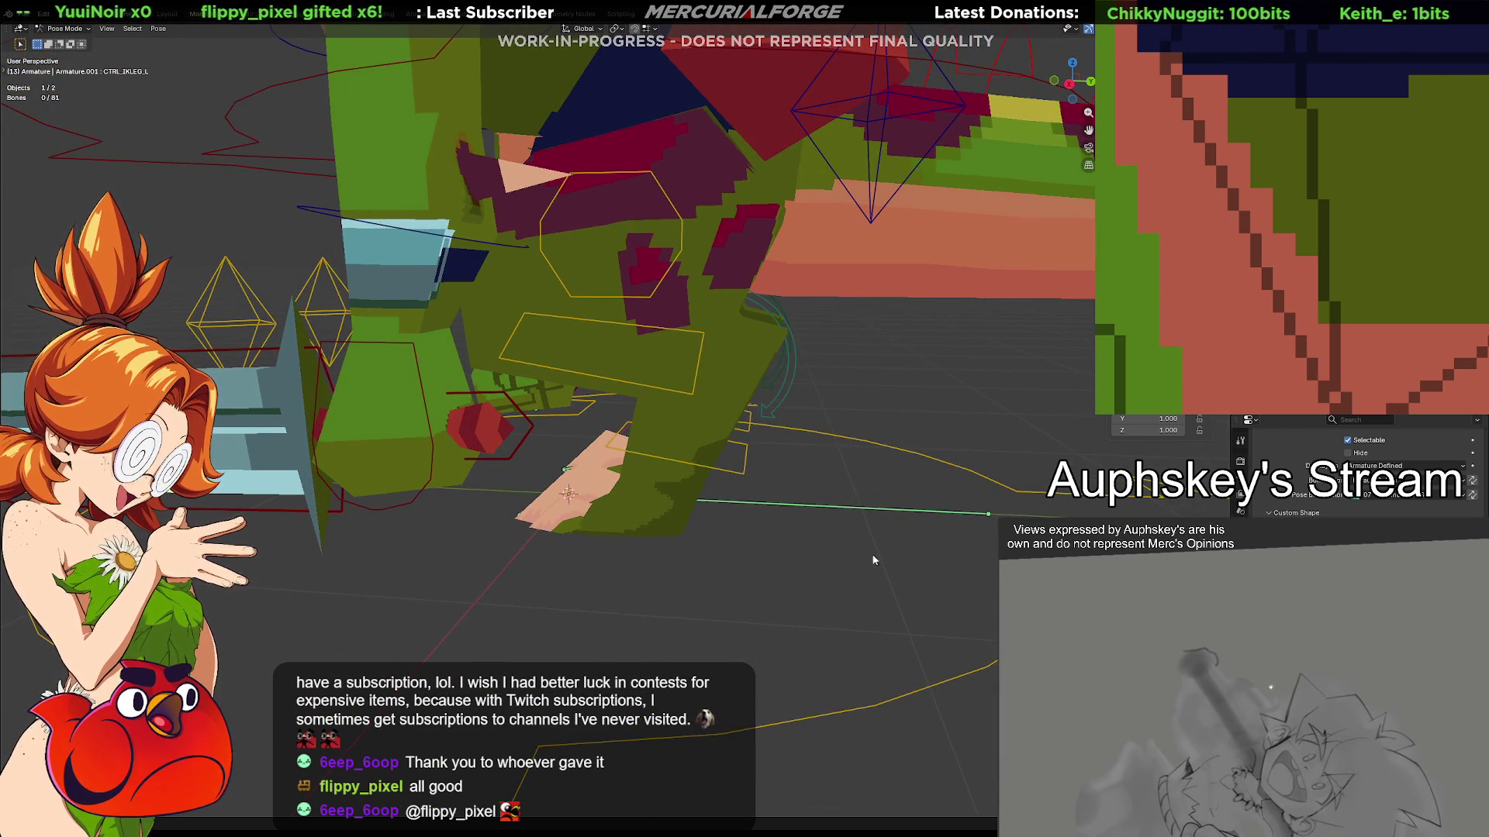
mouse_move(666, 592)
middle_down()
mouse_move(906, 593)
mouse_move(744, 594)
mouse_move(663, 570)
mouse_move(848, 554)
middle_up()
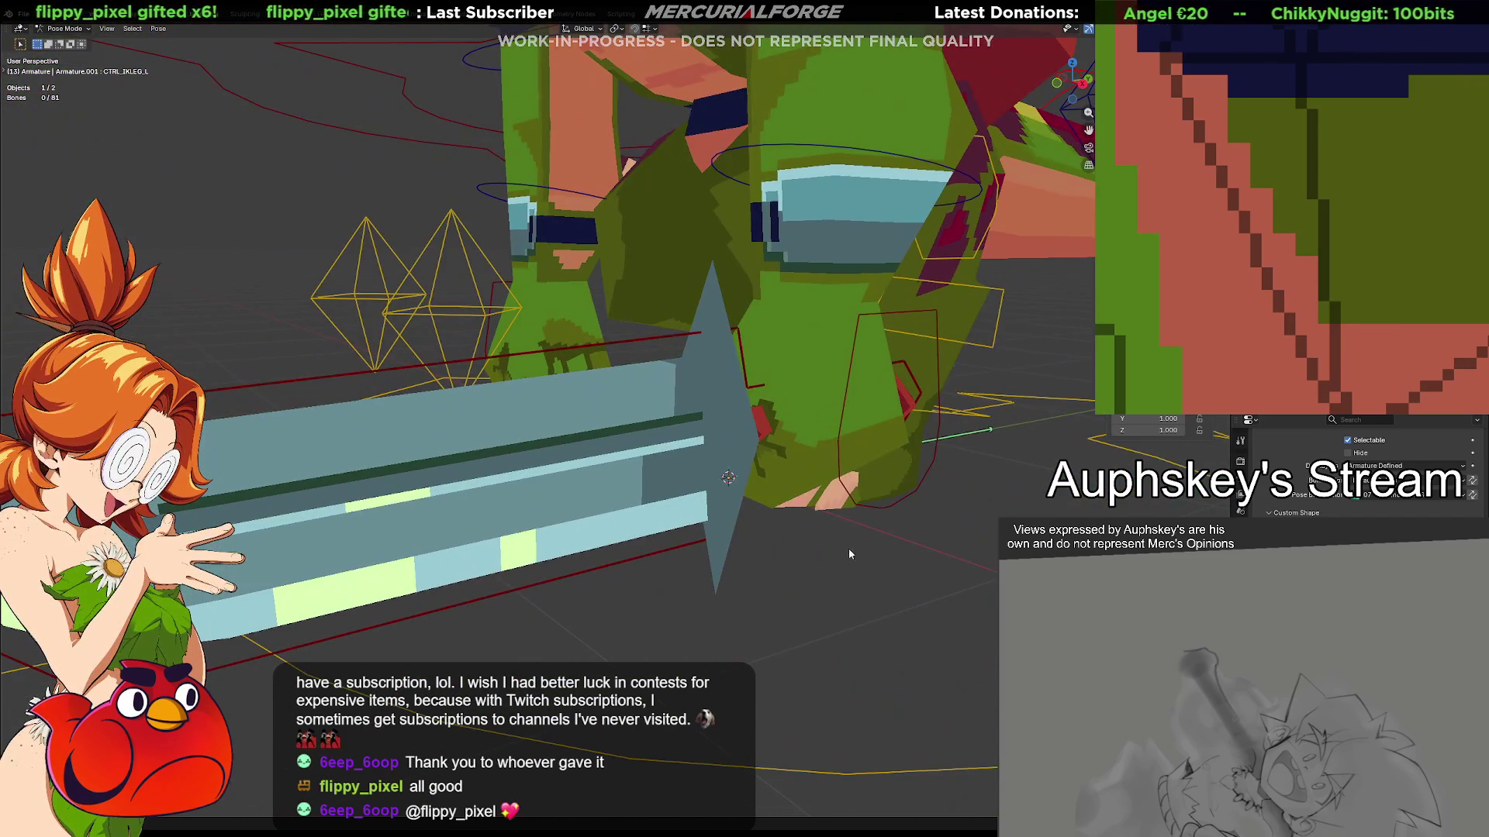
click(662, 337)
mouse_move(645, 401)
middle_down()
mouse_move(710, 441)
mouse_move(803, 438)
mouse_move(721, 443)
middle_up()
click(786, 577)
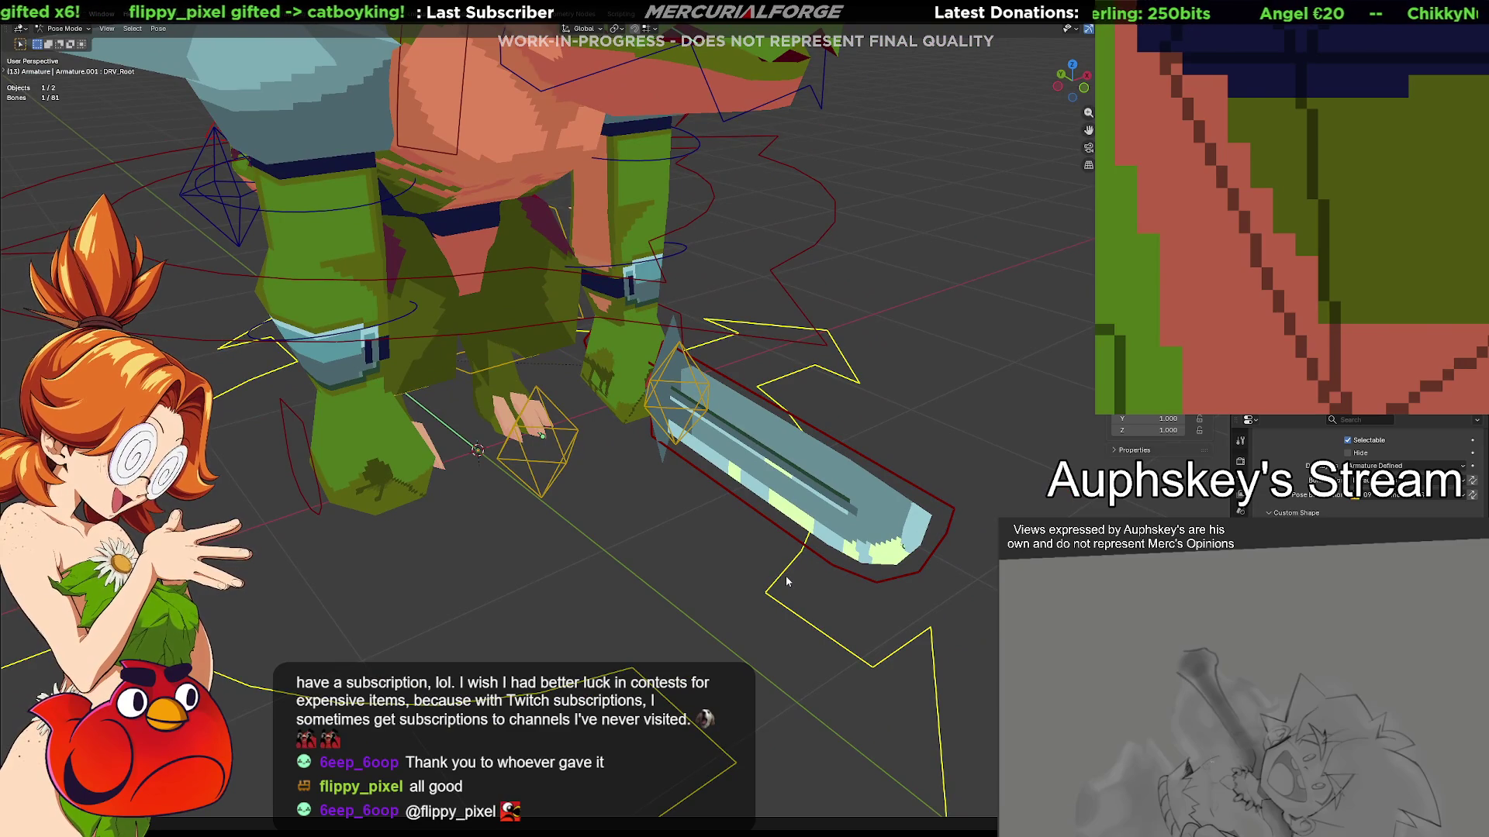
mouse_move(681, 267)
middle_down()
mouse_move(853, 349)
mouse_move(1000, 452)
middle_up()
Rotate FK_LowerArm.L around a single axis to swing the left forearm round
click(755, 262)
key(r)
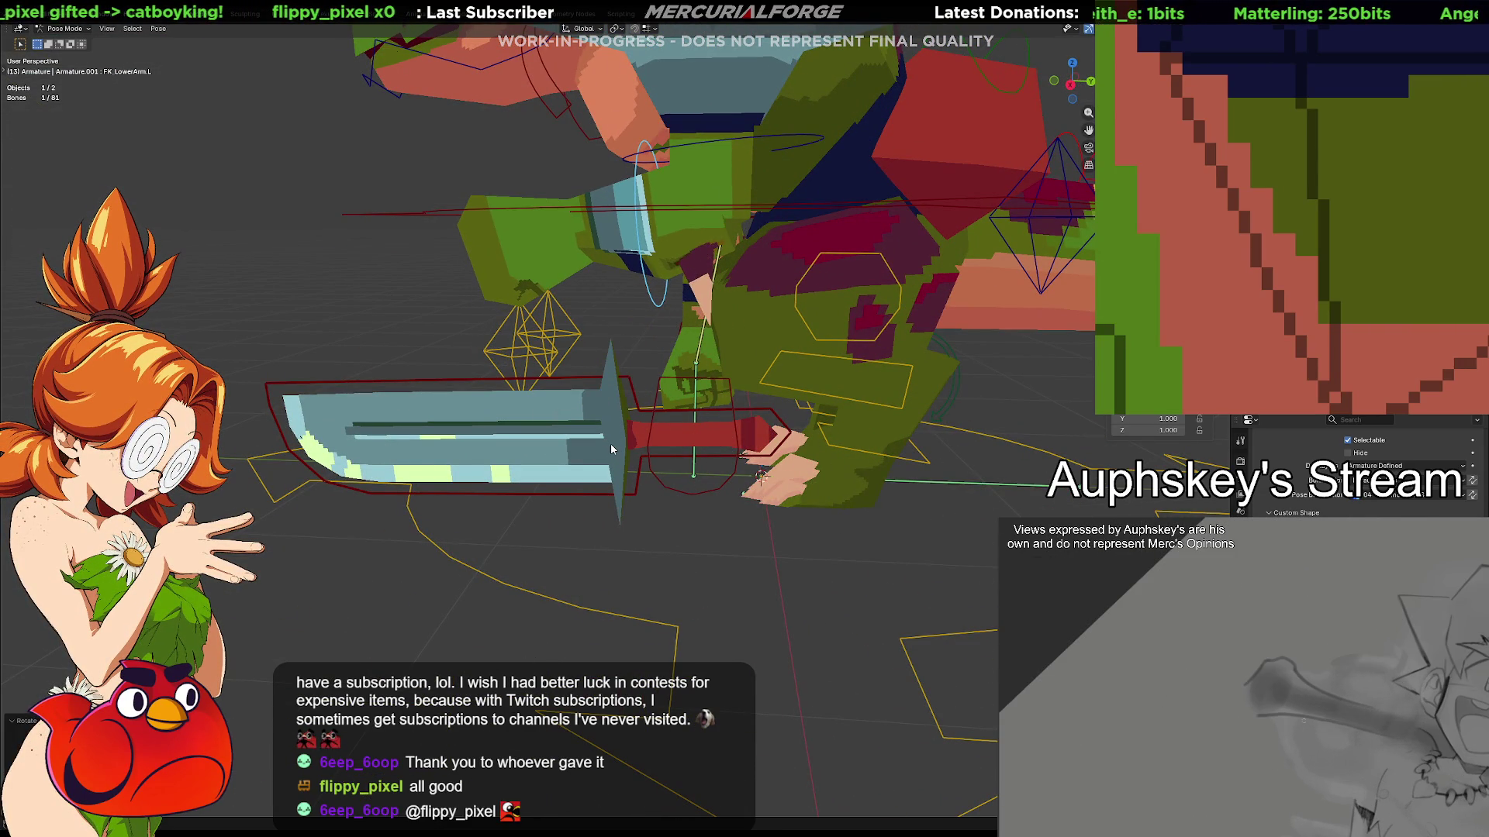
right_click(611, 443)
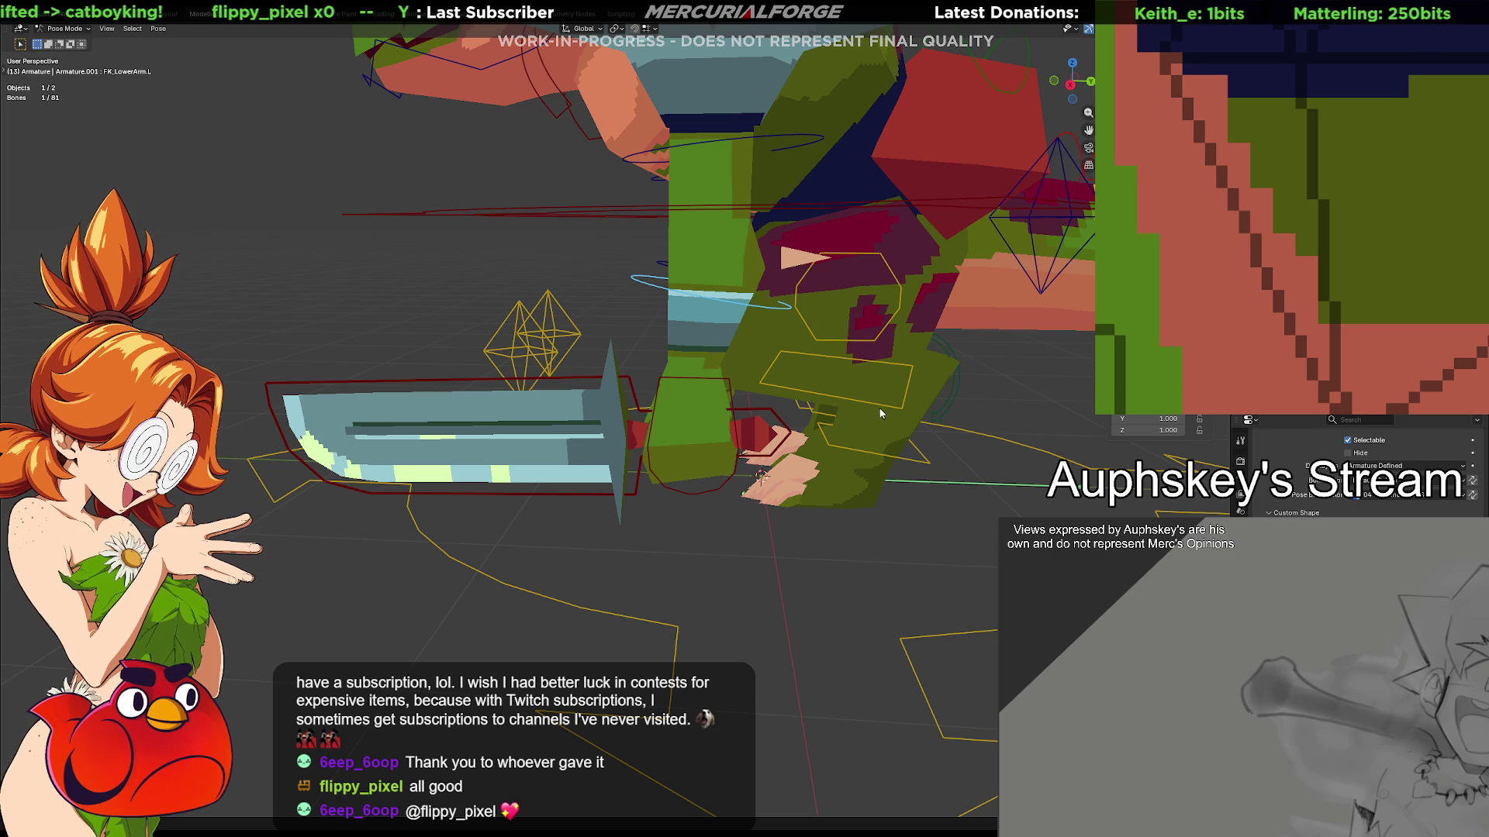
key(y)
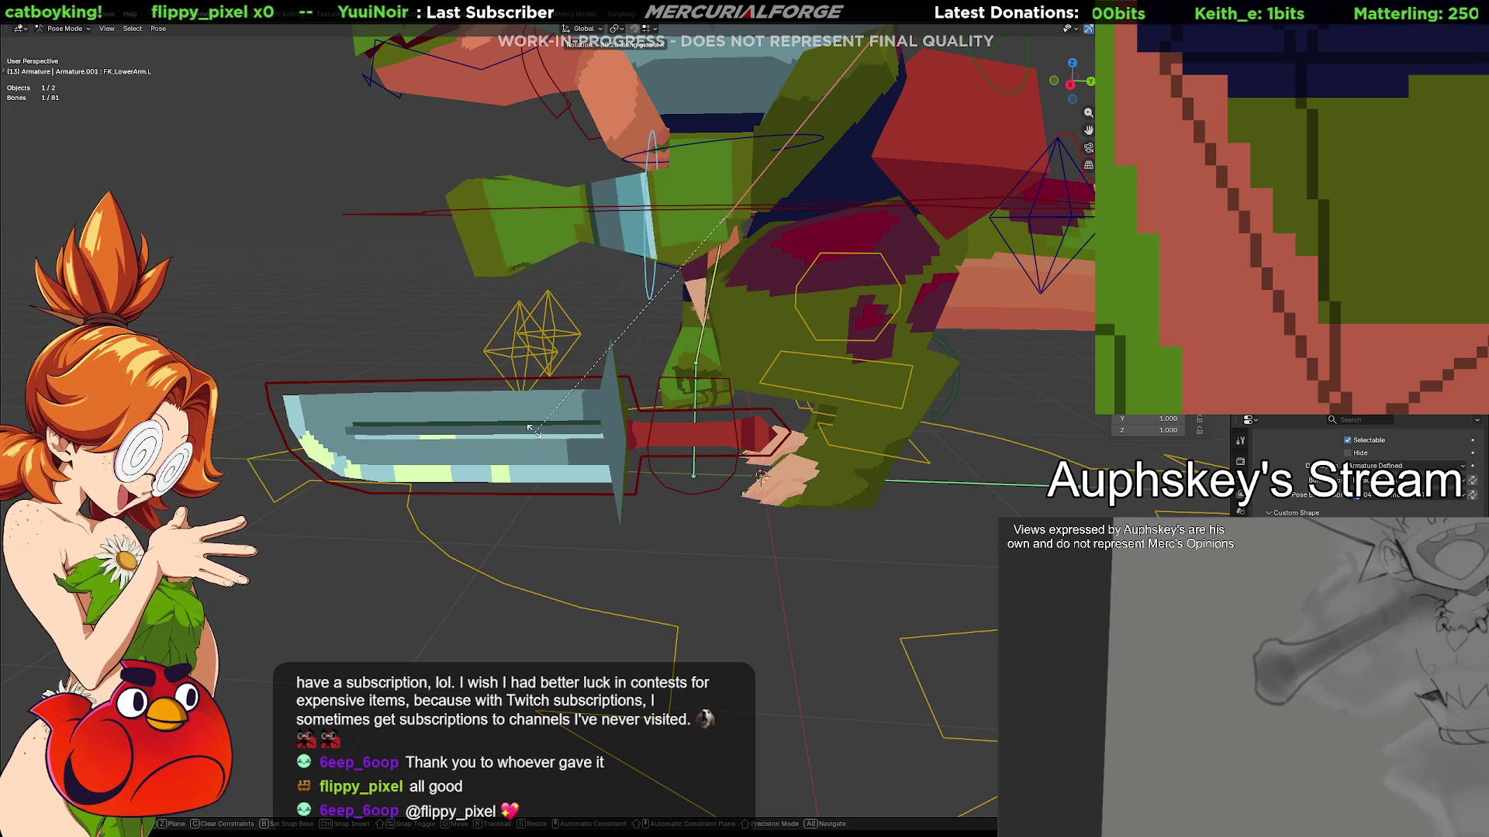
click(520, 375)
mouse_move(555, 280)
middle_down()
mouse_move(642, 421)
mouse_move(705, 423)
mouse_move(780, 374)
mouse_move(691, 343)
mouse_move(618, 351)
mouse_move(755, 434)
middle_up()
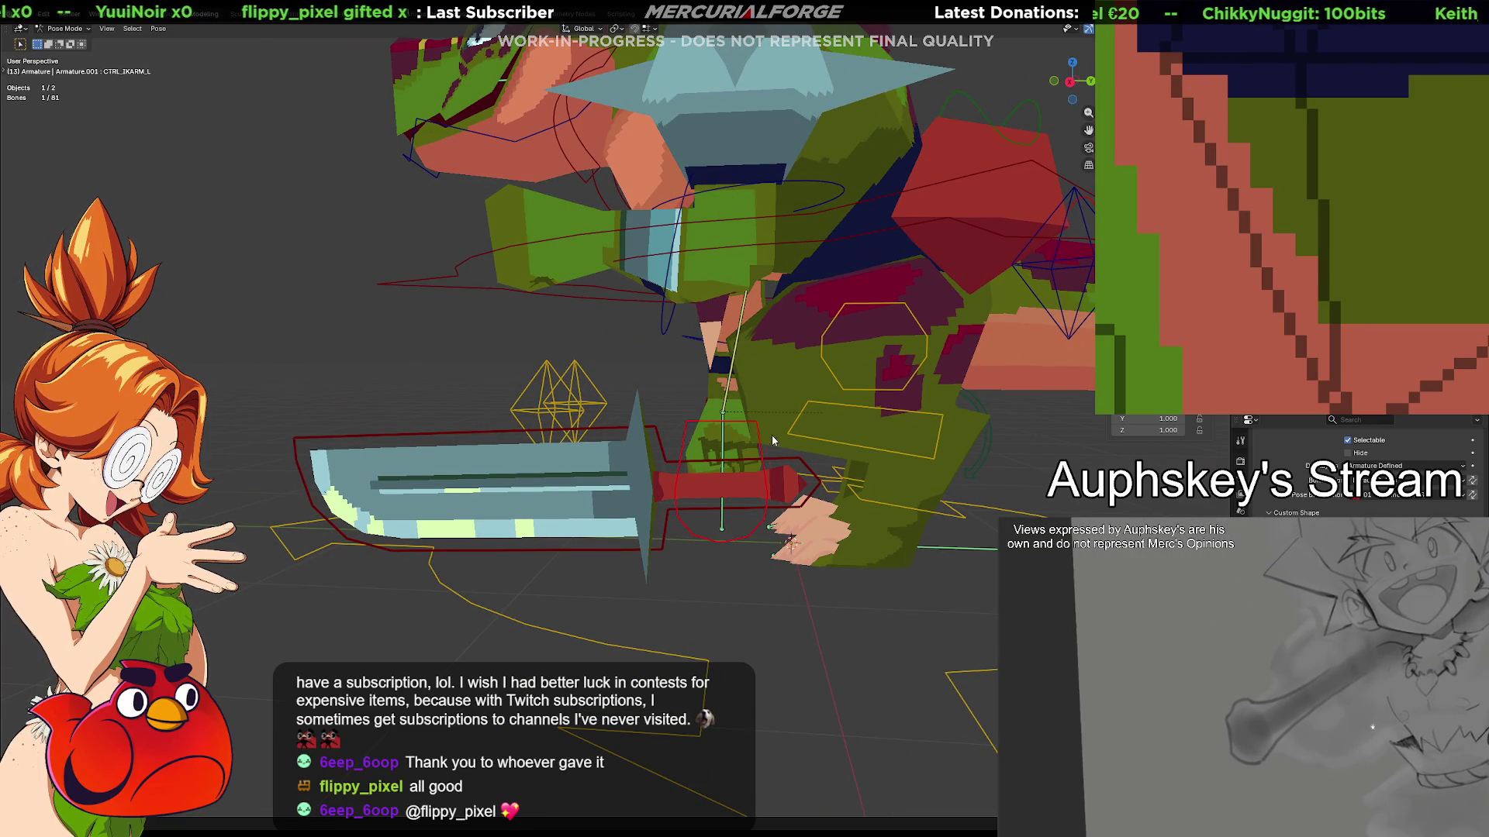
drag(755, 435, 652, 375)
drag(593, 306, 646, 315)
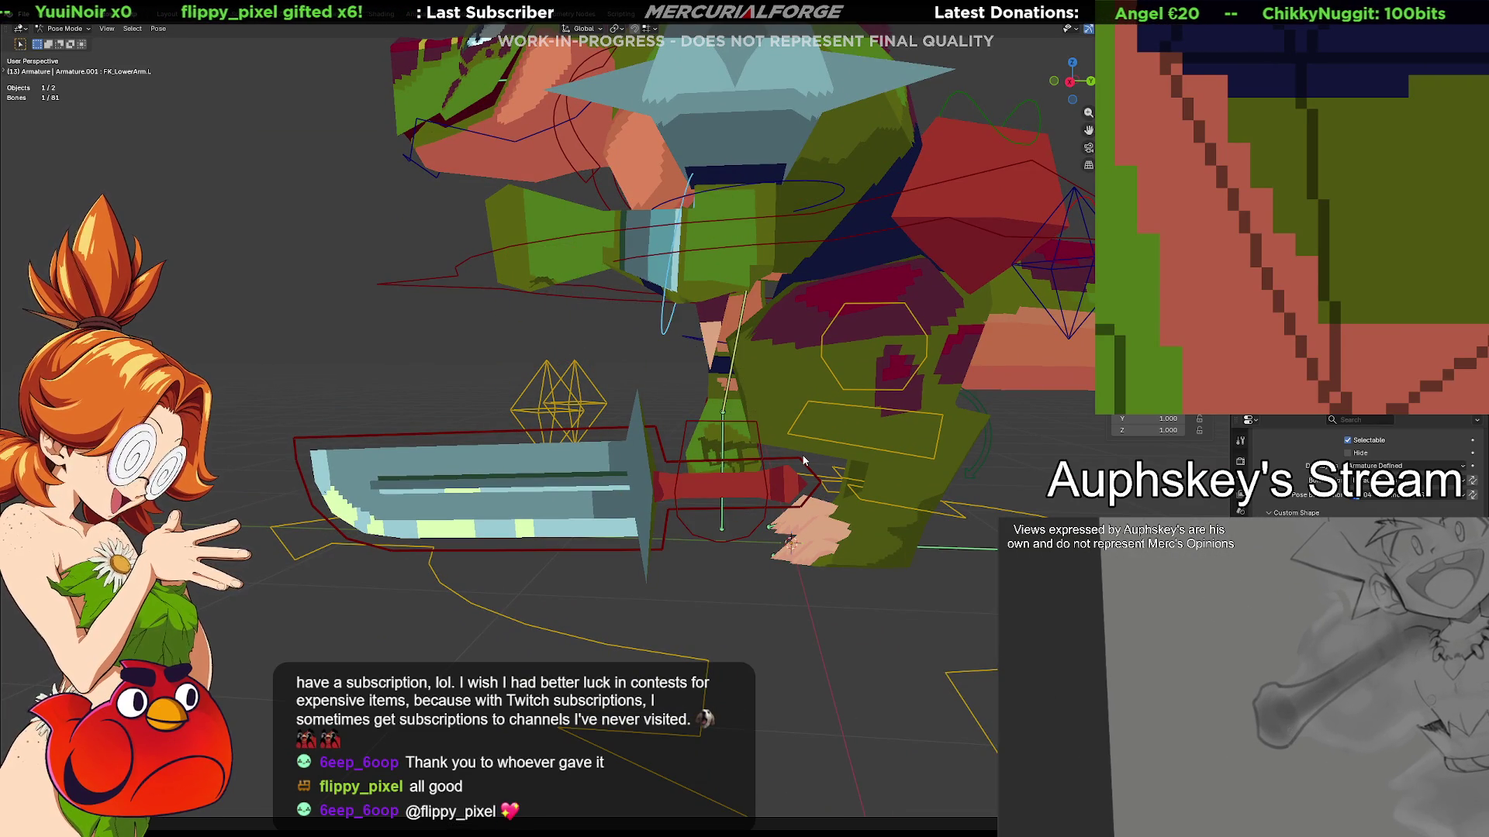
key(ctrl+z)
mouse_move(715, 451)
middle_down()
mouse_move(758, 446)
mouse_move(702, 467)
mouse_move(697, 519)
mouse_move(701, 495)
mouse_move(799, 483)
mouse_move(563, 498)
middle_up()
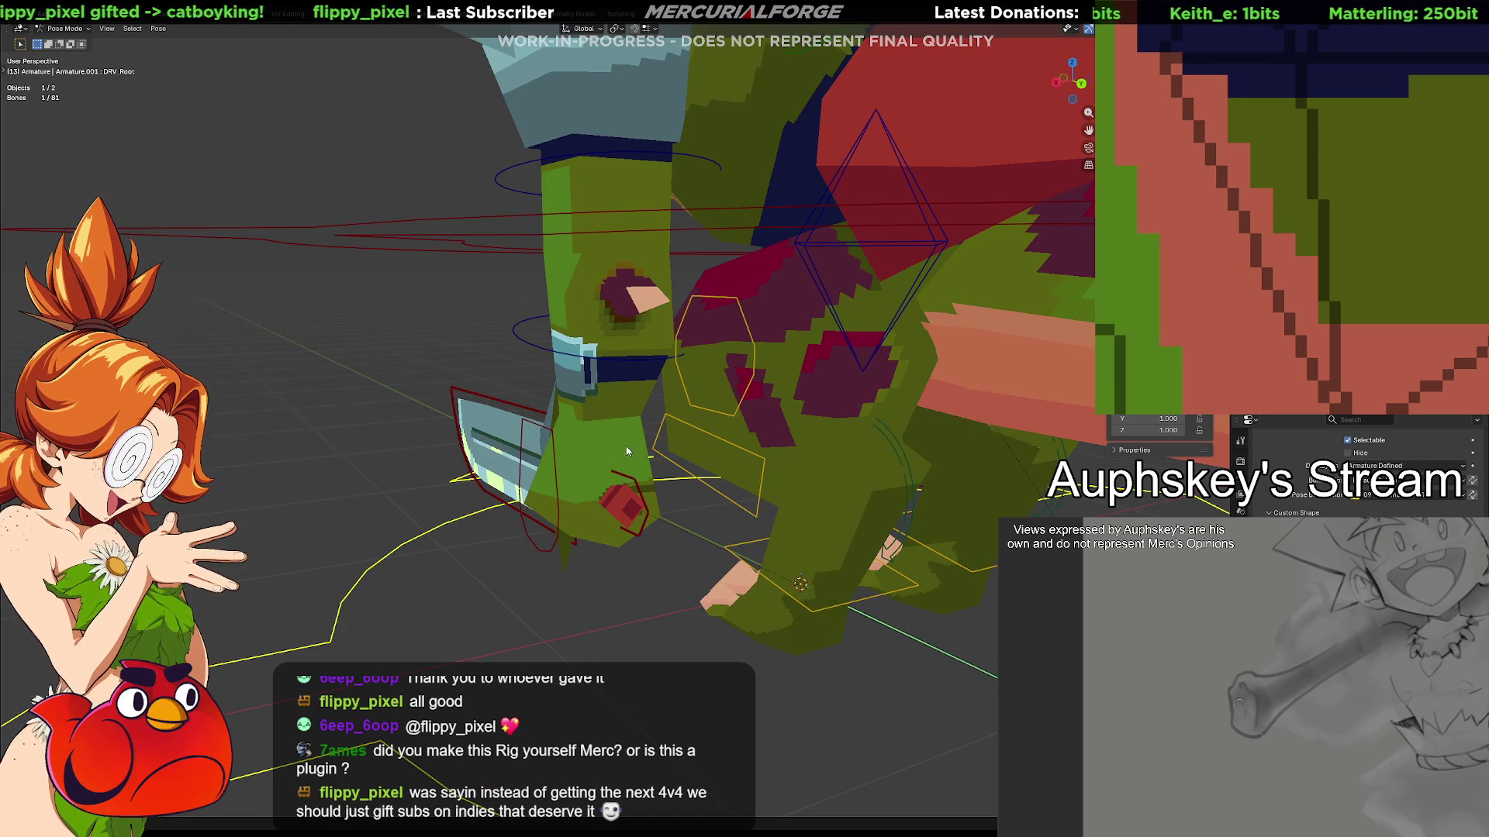
mouse_move(640, 438)
middle_down()
mouse_move(872, 448)
mouse_move(844, 444)
mouse_move(705, 267)
mouse_move(766, 415)
mouse_move(756, 431)
mouse_move(631, 417)
mouse_move(684, 425)
middle_up()
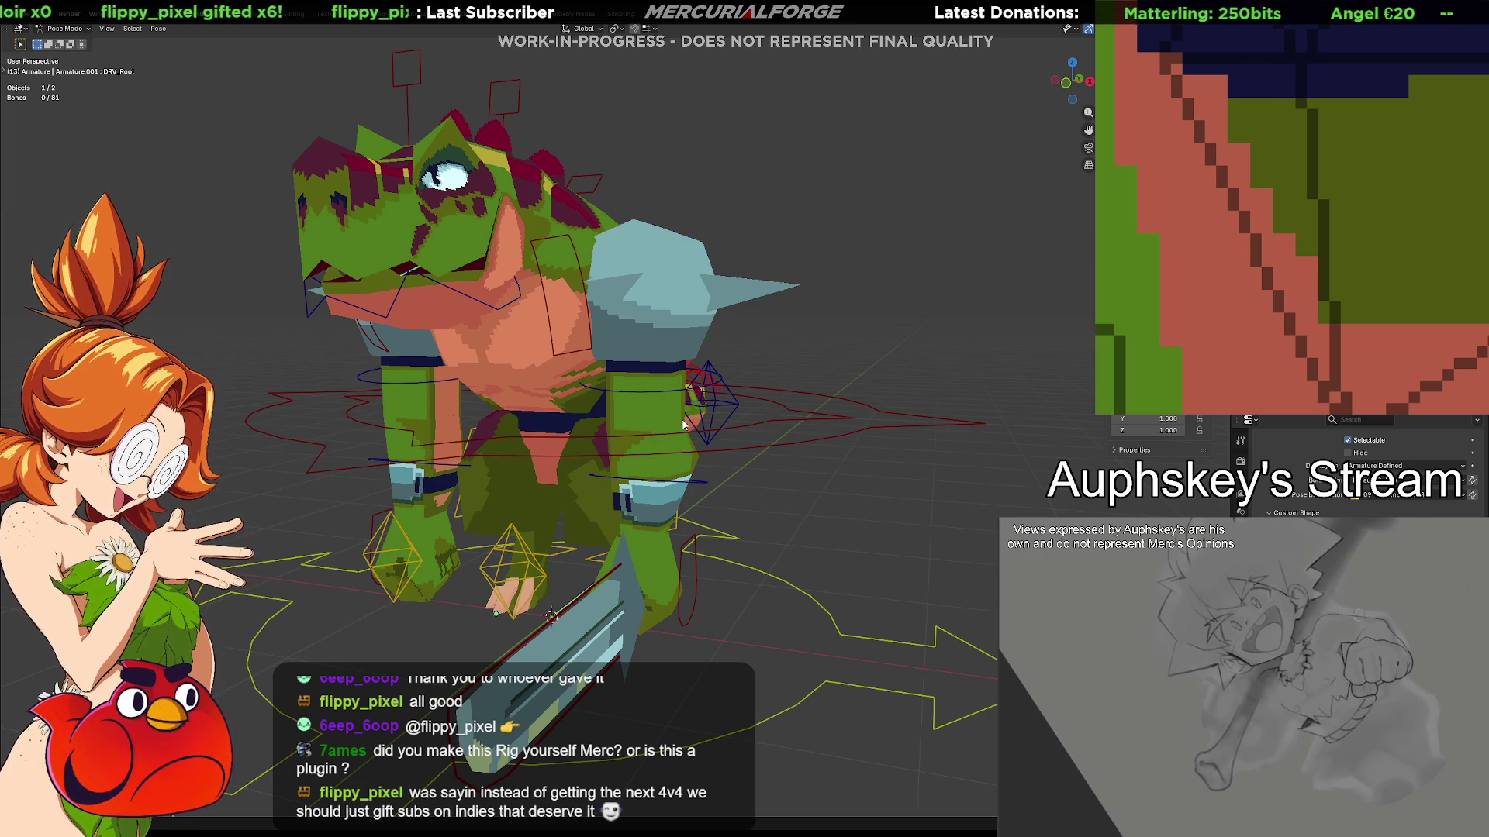
middle_drag(665, 449, 830, 566)
middle_drag(632, 551, 660, 374)
scroll(646, 380, up, 3)
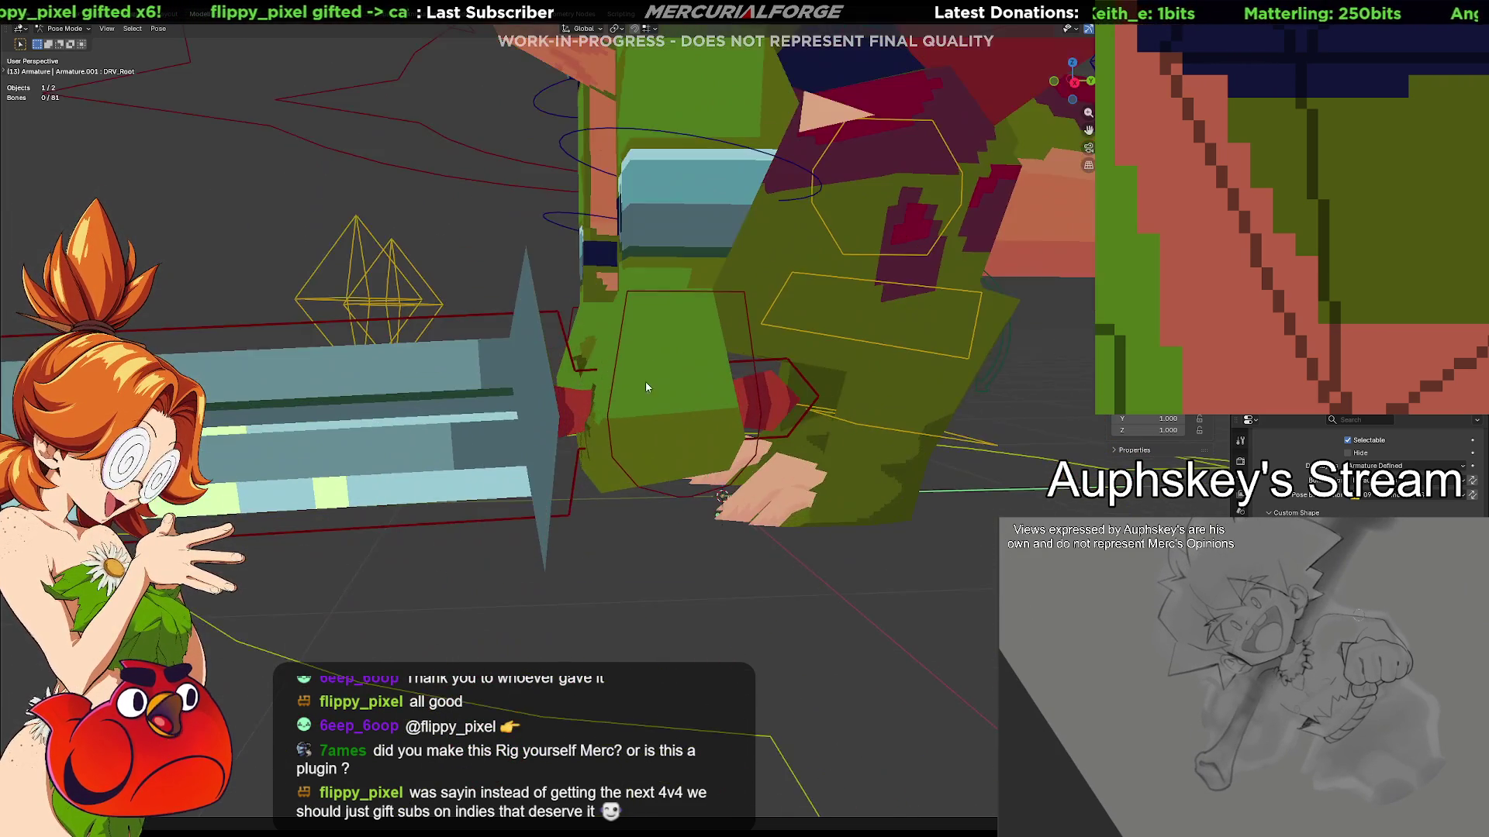
scroll(592, 421, up, 2)
click(580, 385)
Test-rotate the DRV_Weapon bone and cancel, restoring the sword's pose
mouse_move(528, 383)
middle_down()
mouse_move(813, 389)
mouse_move(592, 378)
middle_up()
key(r)
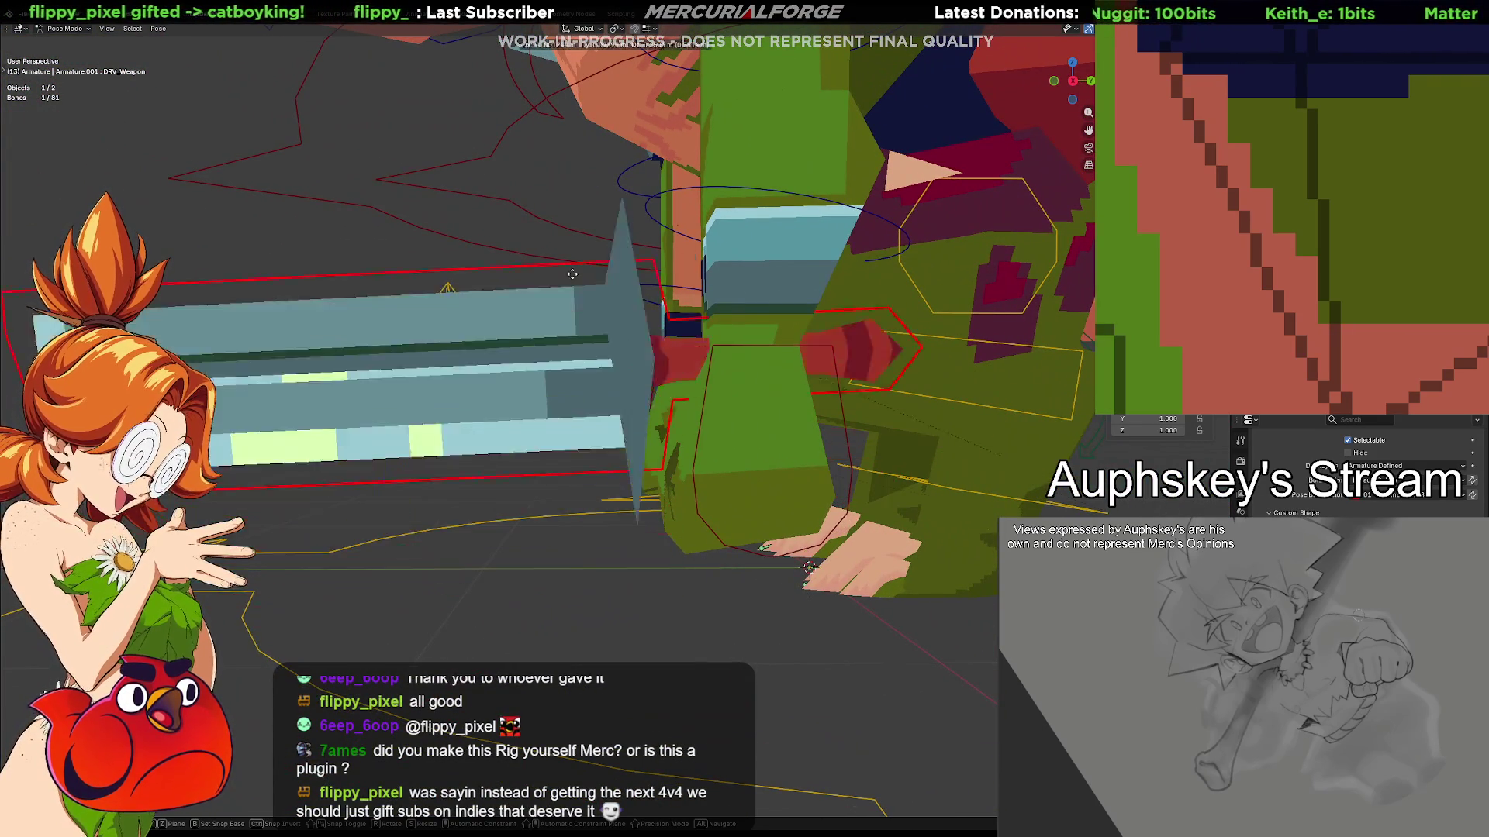
key(Escape)
mouse_move(592, 482)
middle_down()
mouse_move(567, 635)
mouse_move(628, 549)
mouse_move(566, 546)
mouse_move(675, 453)
middle_up()
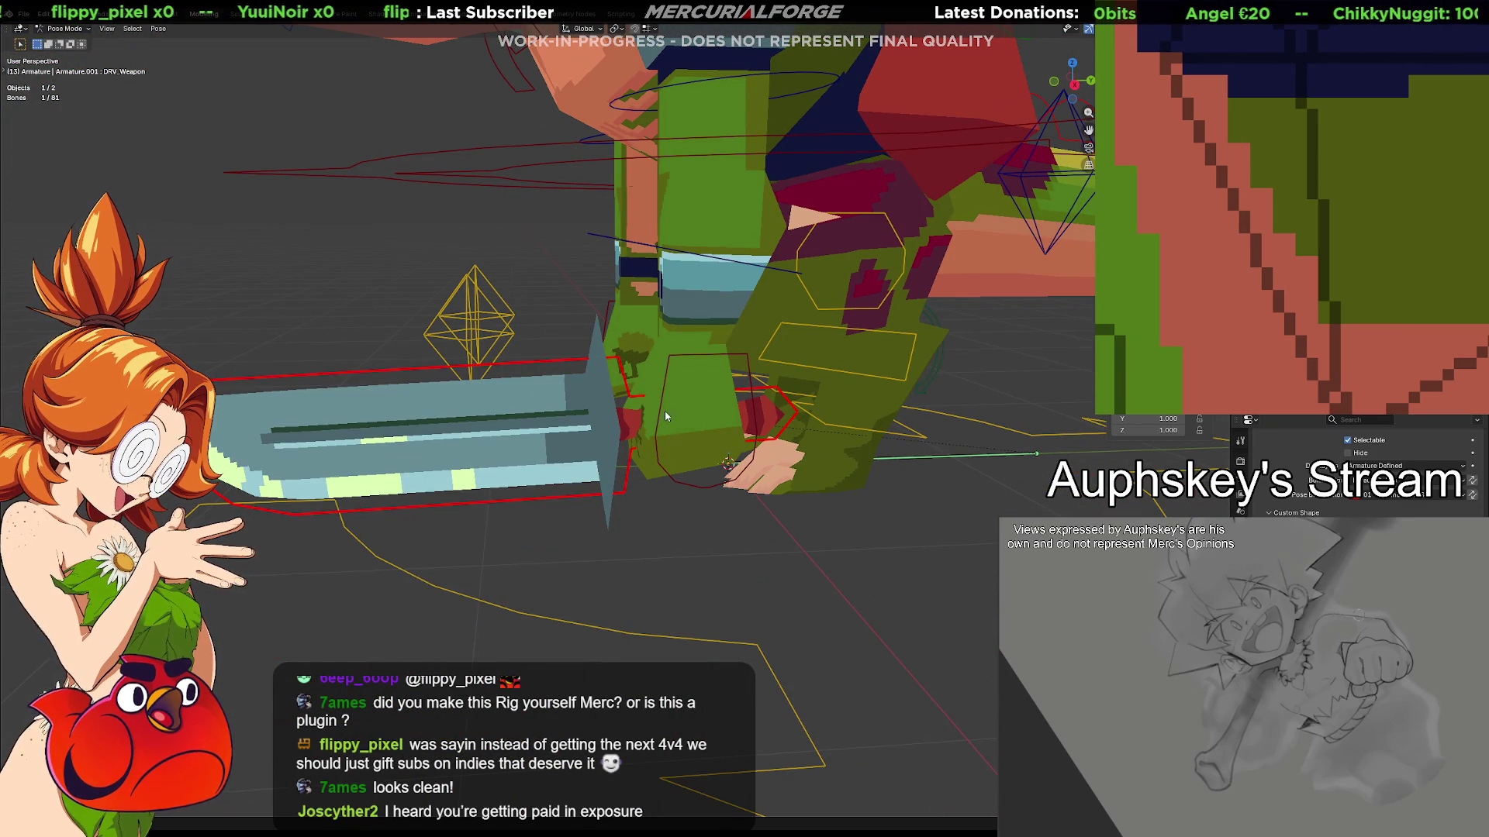
Reveal all the armature's hidden bones with Alt+H and view them over the reptile
middle_drag(710, 386, 713, 434)
middle_drag(683, 503, 820, 403)
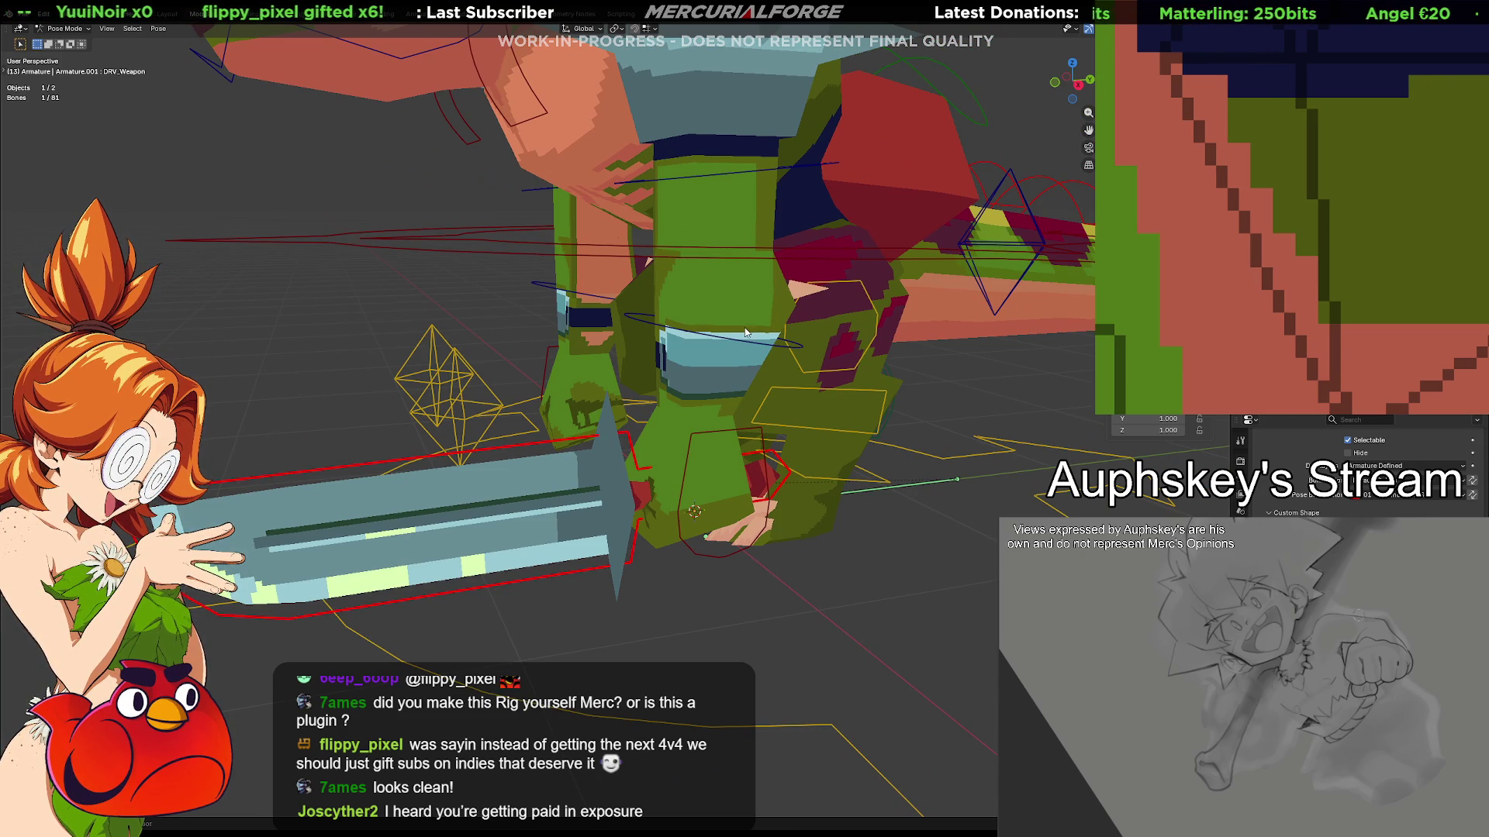
middle_drag(745, 333, 1020, 470)
scroll(1357, 465, down, 5)
key(alt+h)
mouse_move(837, 442)
middle_down()
mouse_move(834, 466)
mouse_move(876, 497)
middle_up()
scroll(1357, 465, up, 4)
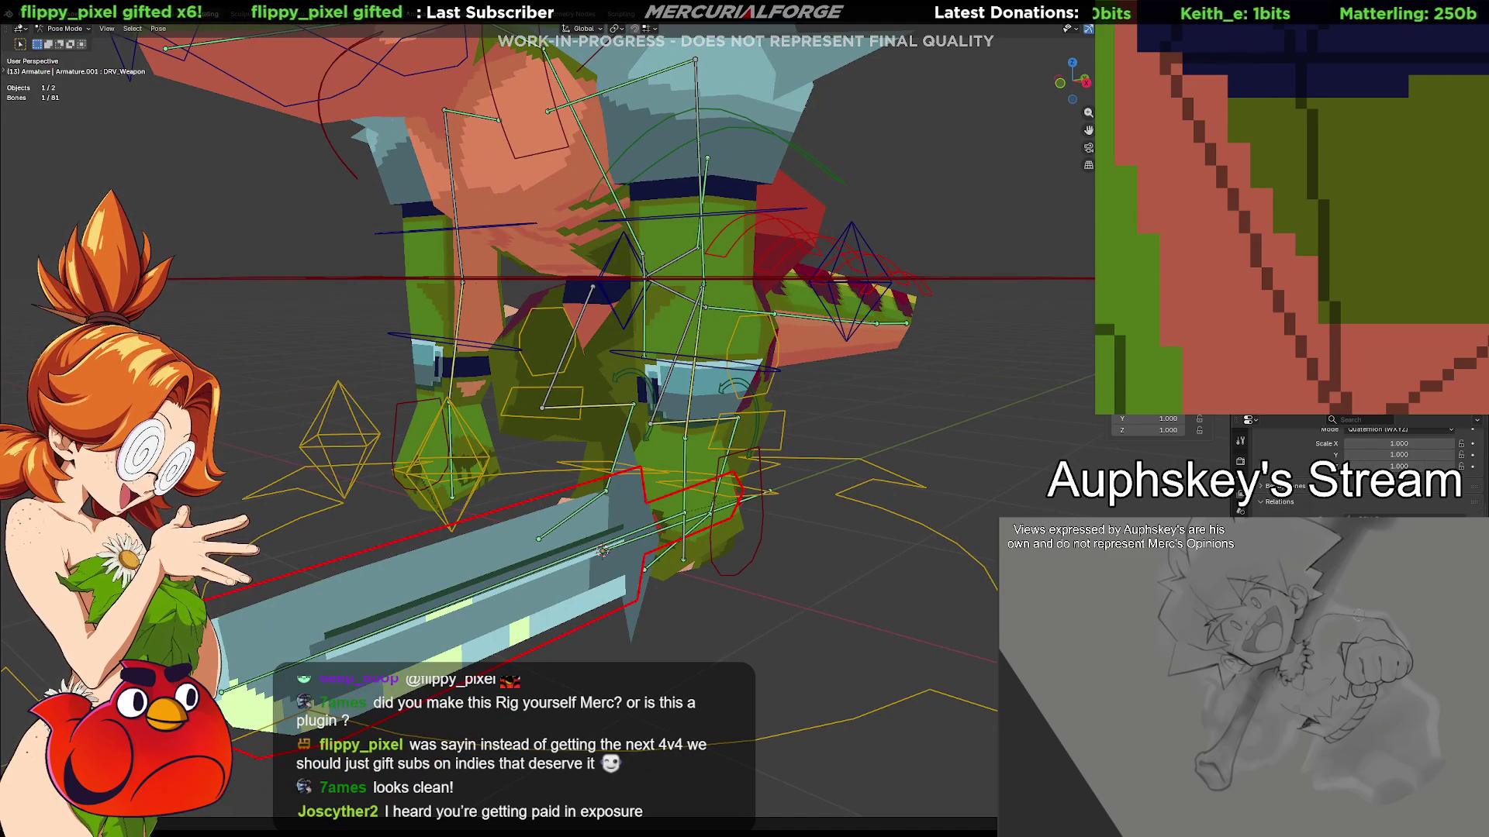
Deselect the weapon bone and give FK_Hand.L the FK Limb 2 ring widget shape
click(1241, 481)
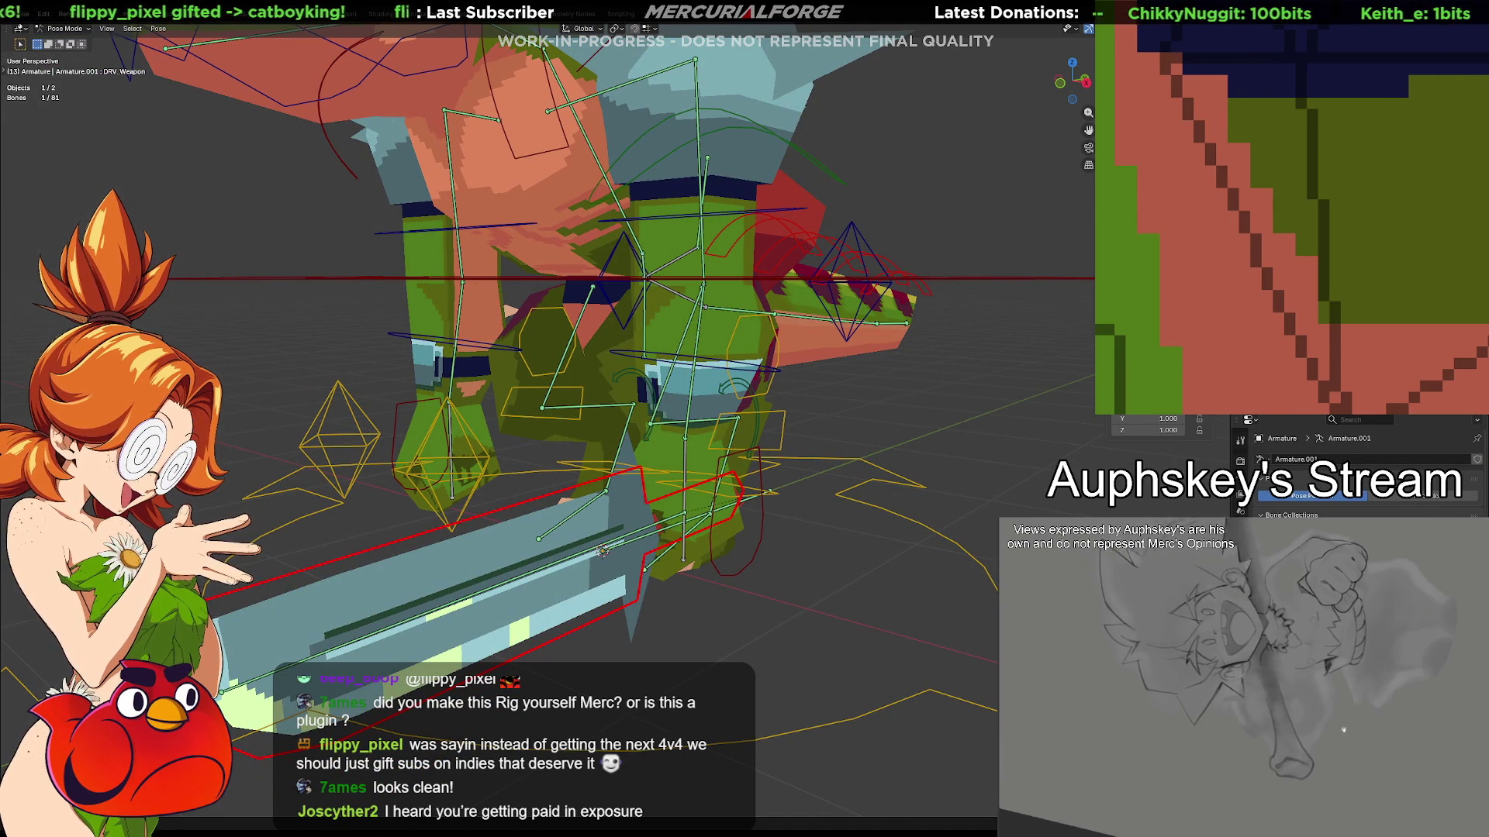
key(alt+a)
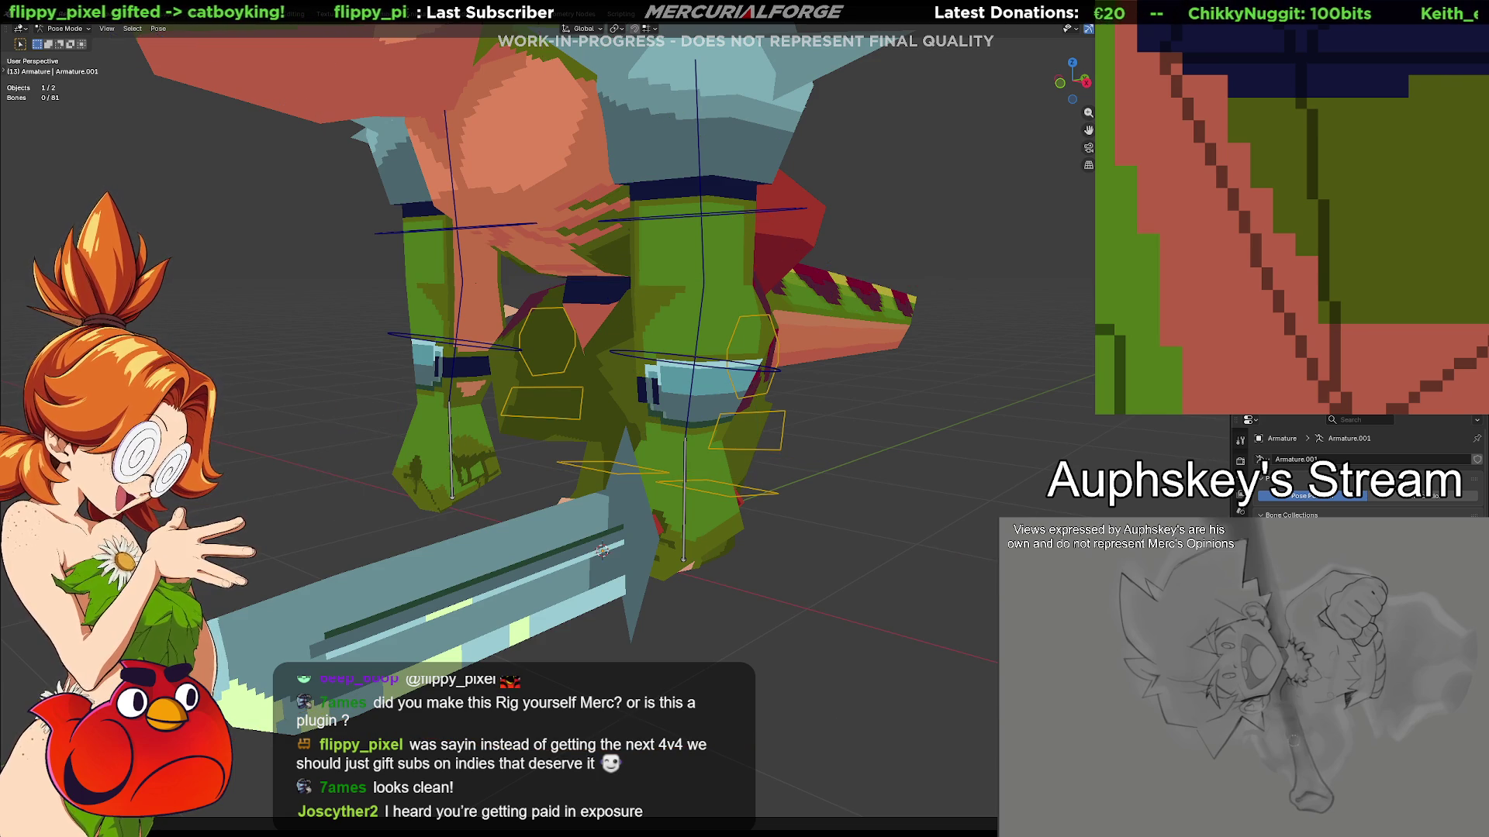
mouse_move(684, 470)
middle_down()
mouse_move(631, 486)
mouse_move(758, 474)
middle_up()
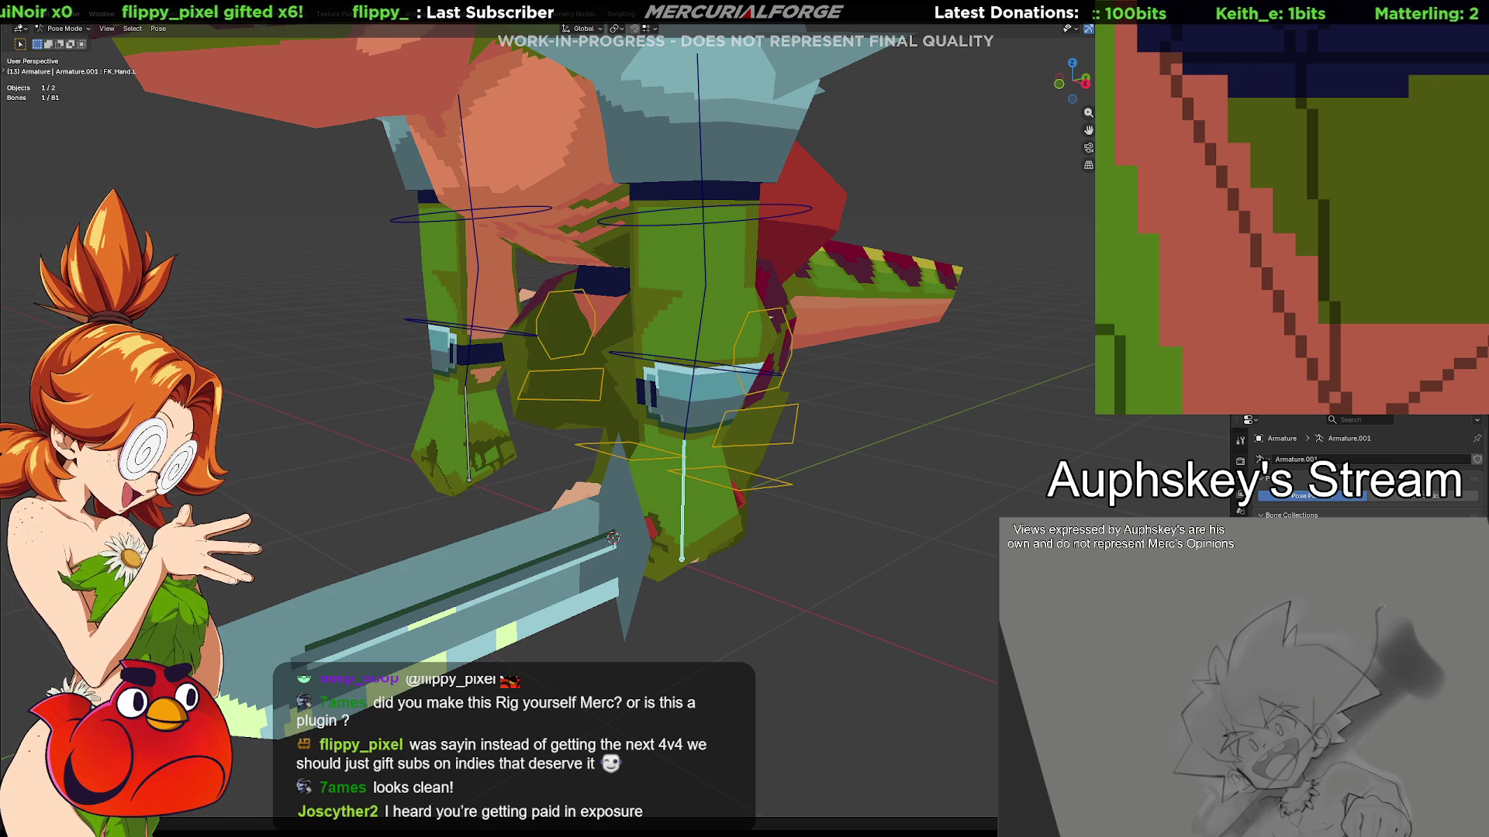
click(1163, 124)
click(1064, 236)
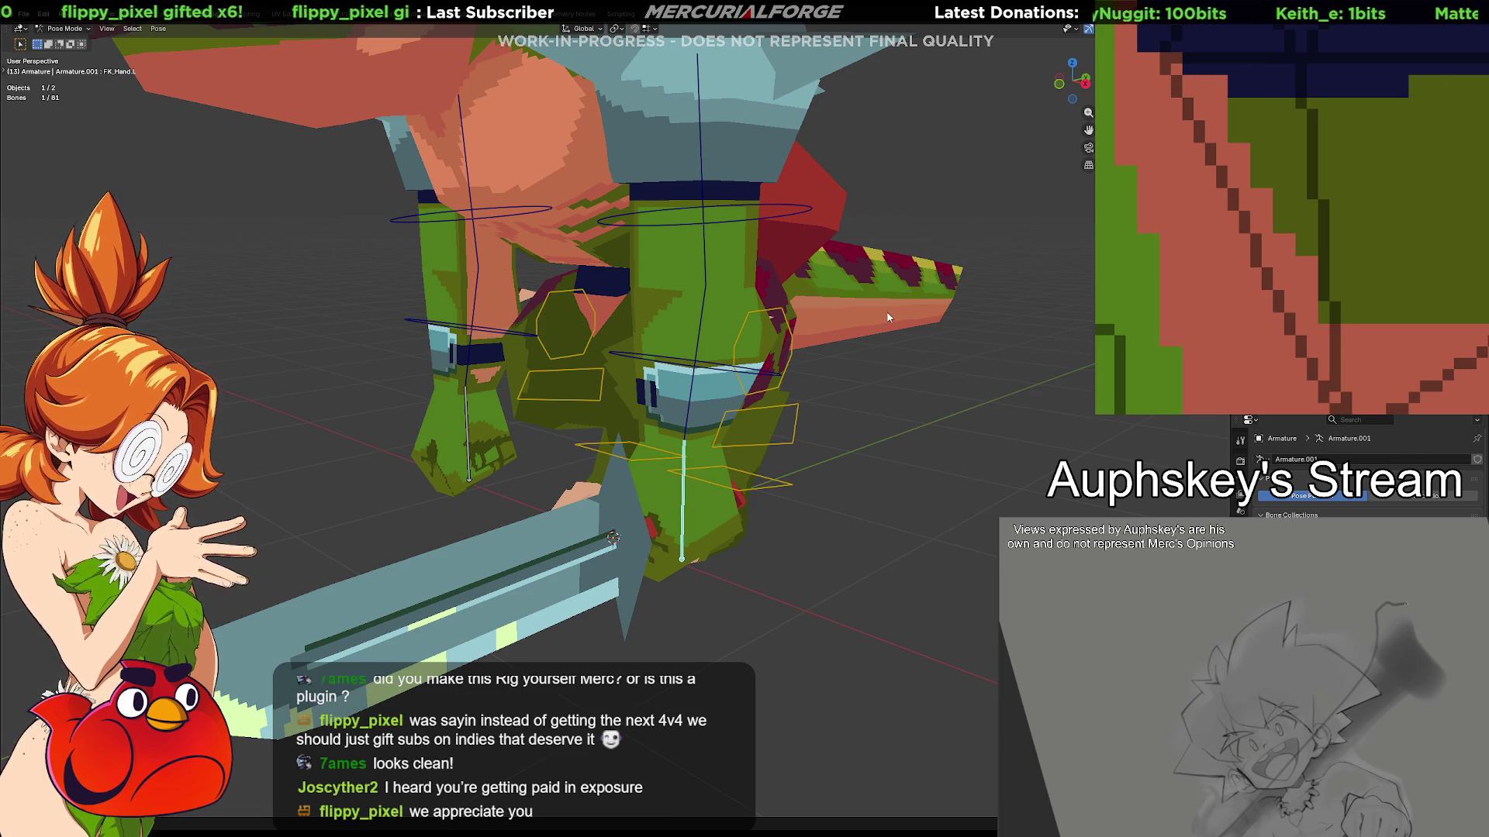
mouse_move(715, 454)
middle_down()
mouse_move(744, 434)
mouse_move(715, 454)
mouse_move(719, 476)
middle_up()
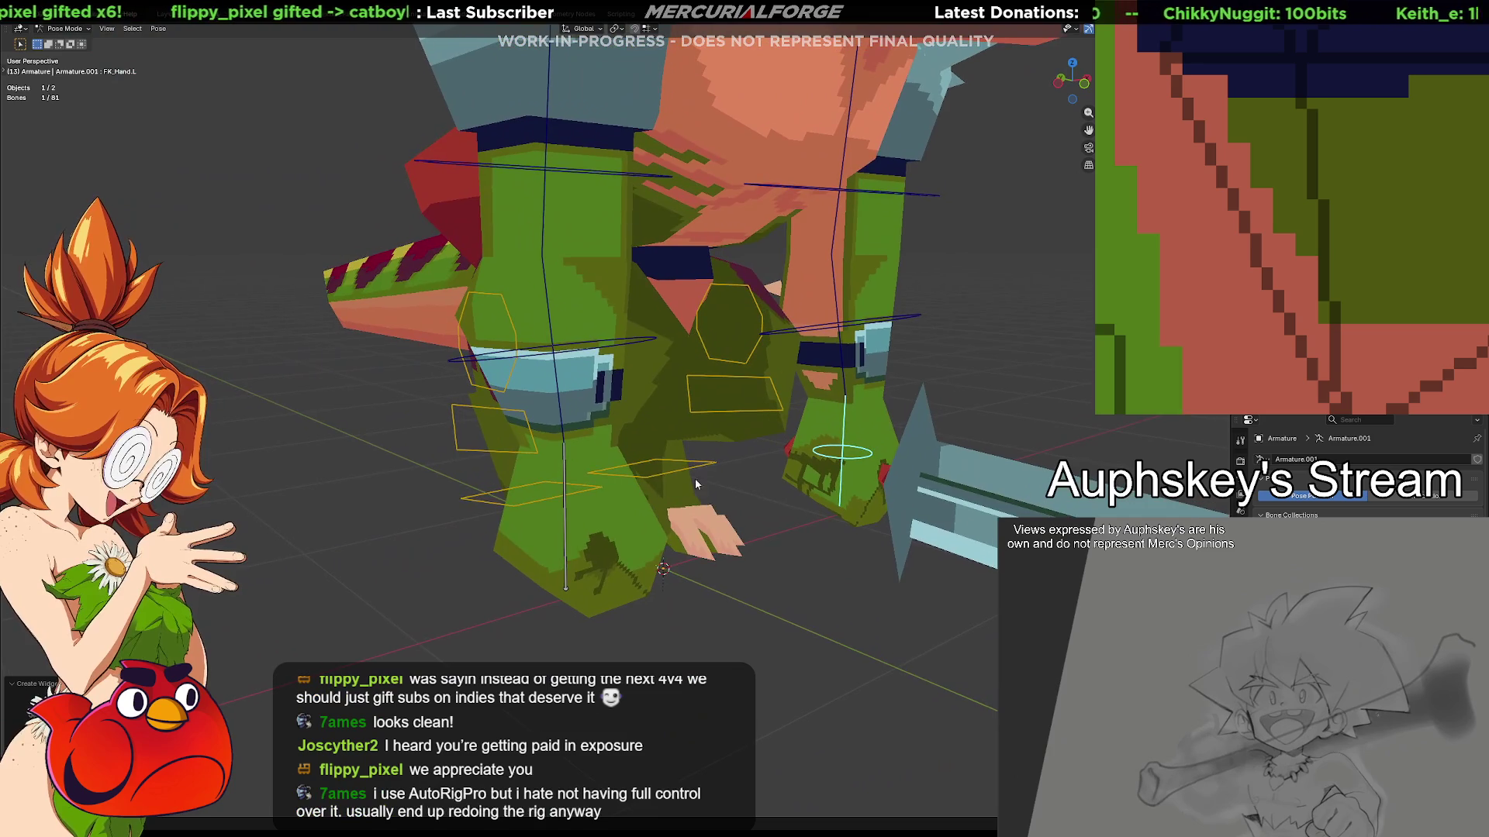
mouse_move(566, 516)
middle_down()
mouse_move(707, 519)
mouse_move(717, 451)
middle_up()
Scale the WGT-Armature_FK_Hand.L ring and move it up along its local Y axis
click(1422, 714)
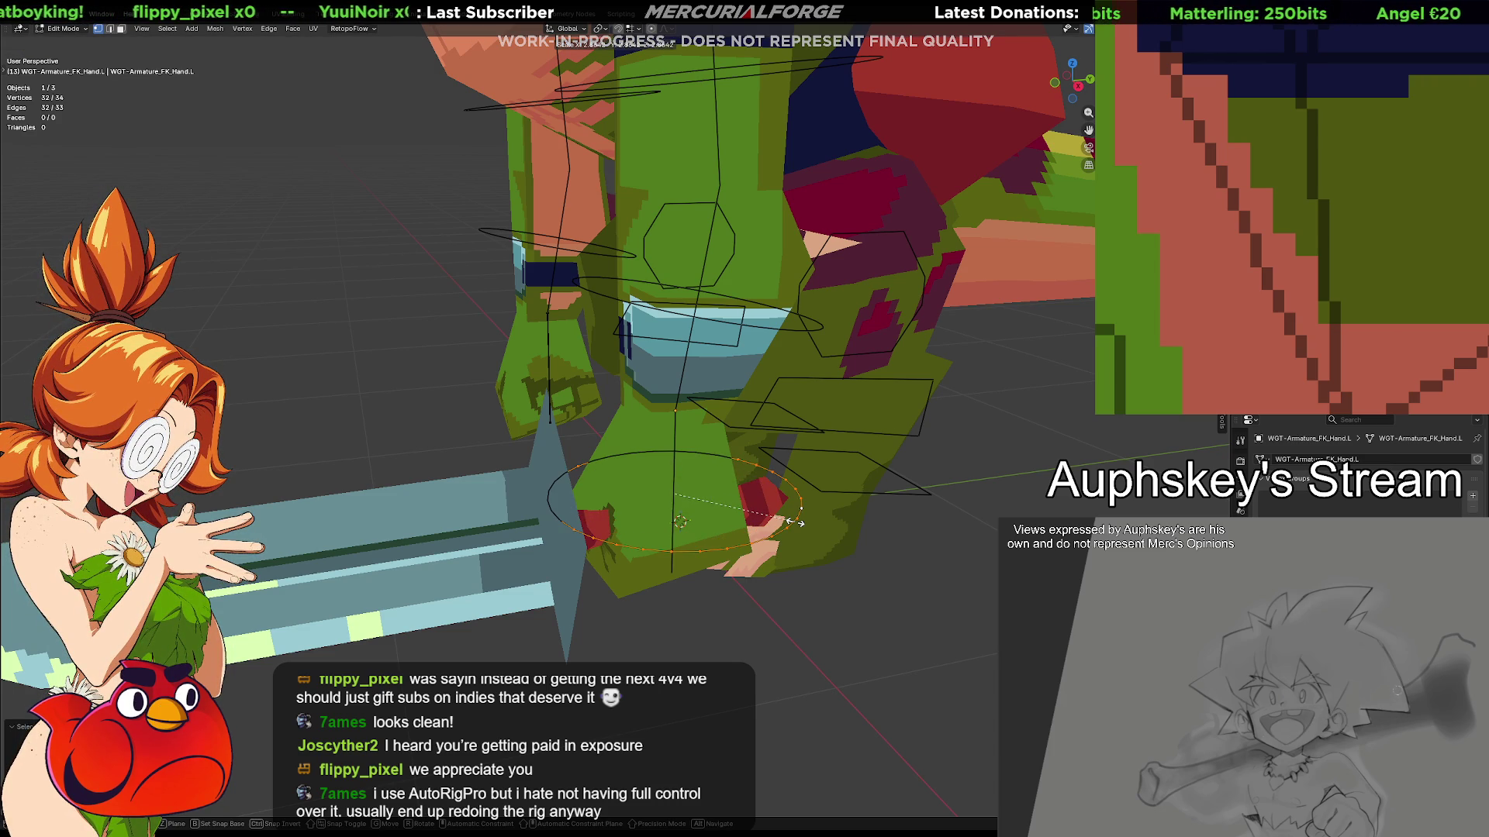
click(795, 524)
mouse_move(795, 523)
middle_down()
mouse_move(768, 512)
mouse_move(737, 558)
mouse_move(713, 499)
middle_up()
key(g)
key(y)
key(y)
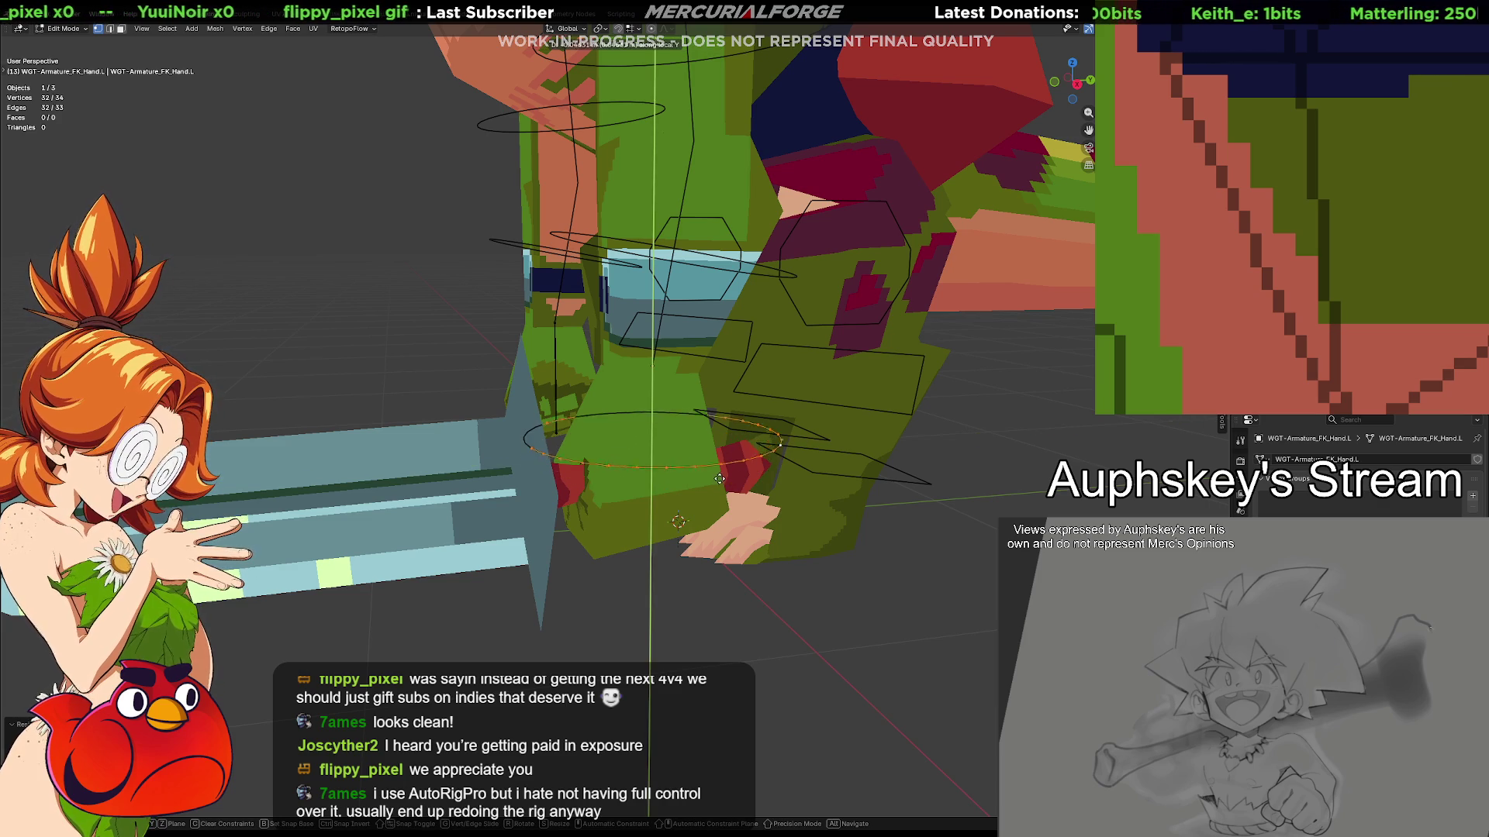
click(720, 450)
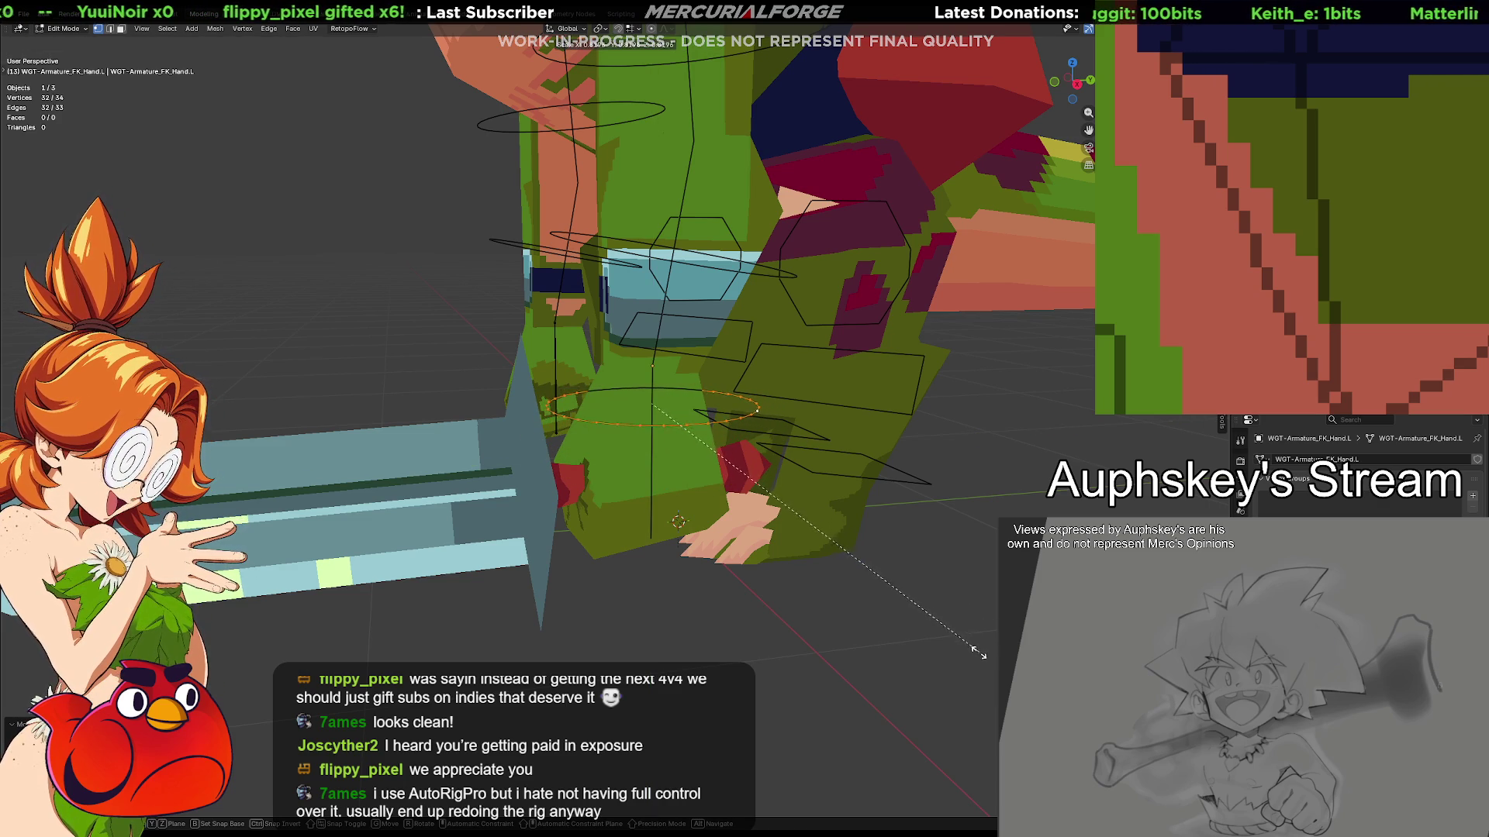
mouse_move(926, 621)
middle_down()
mouse_move(843, 425)
mouse_move(915, 470)
middle_up()
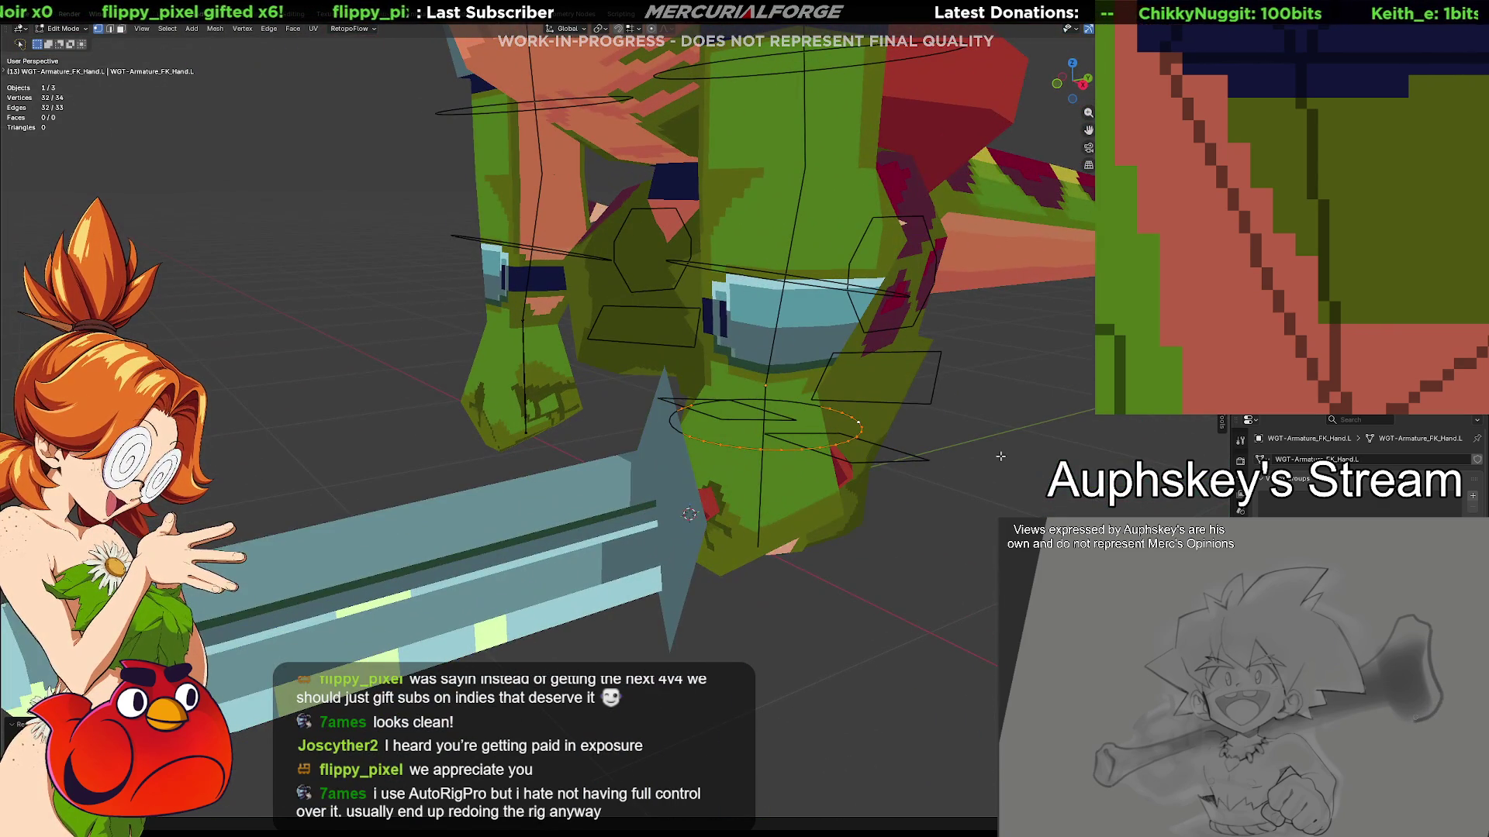
Leave widget editing and return the armature to Pose Mode
key(Tab)
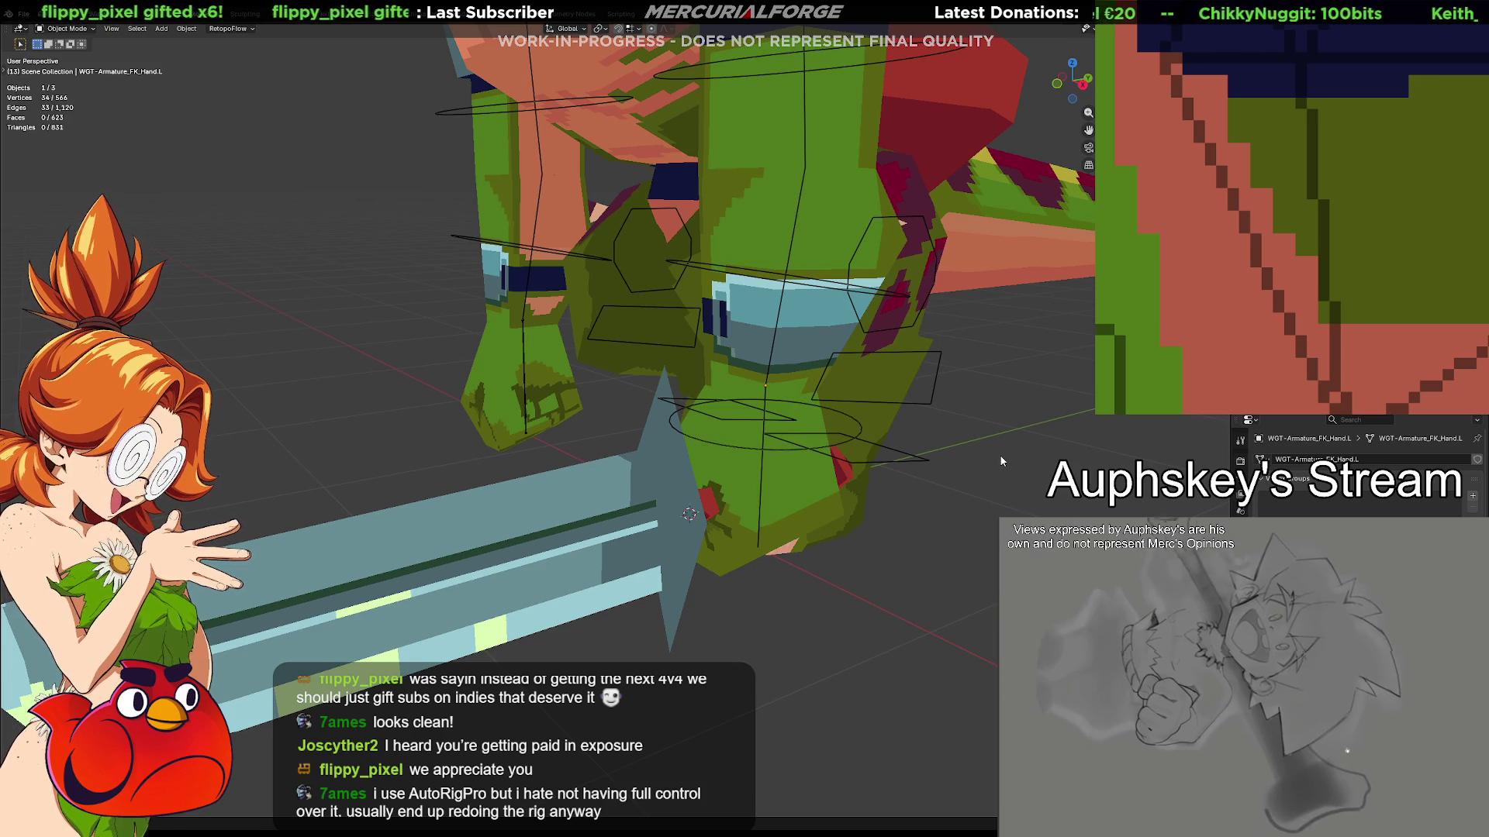
click(857, 428)
key(ctrl+Tab)
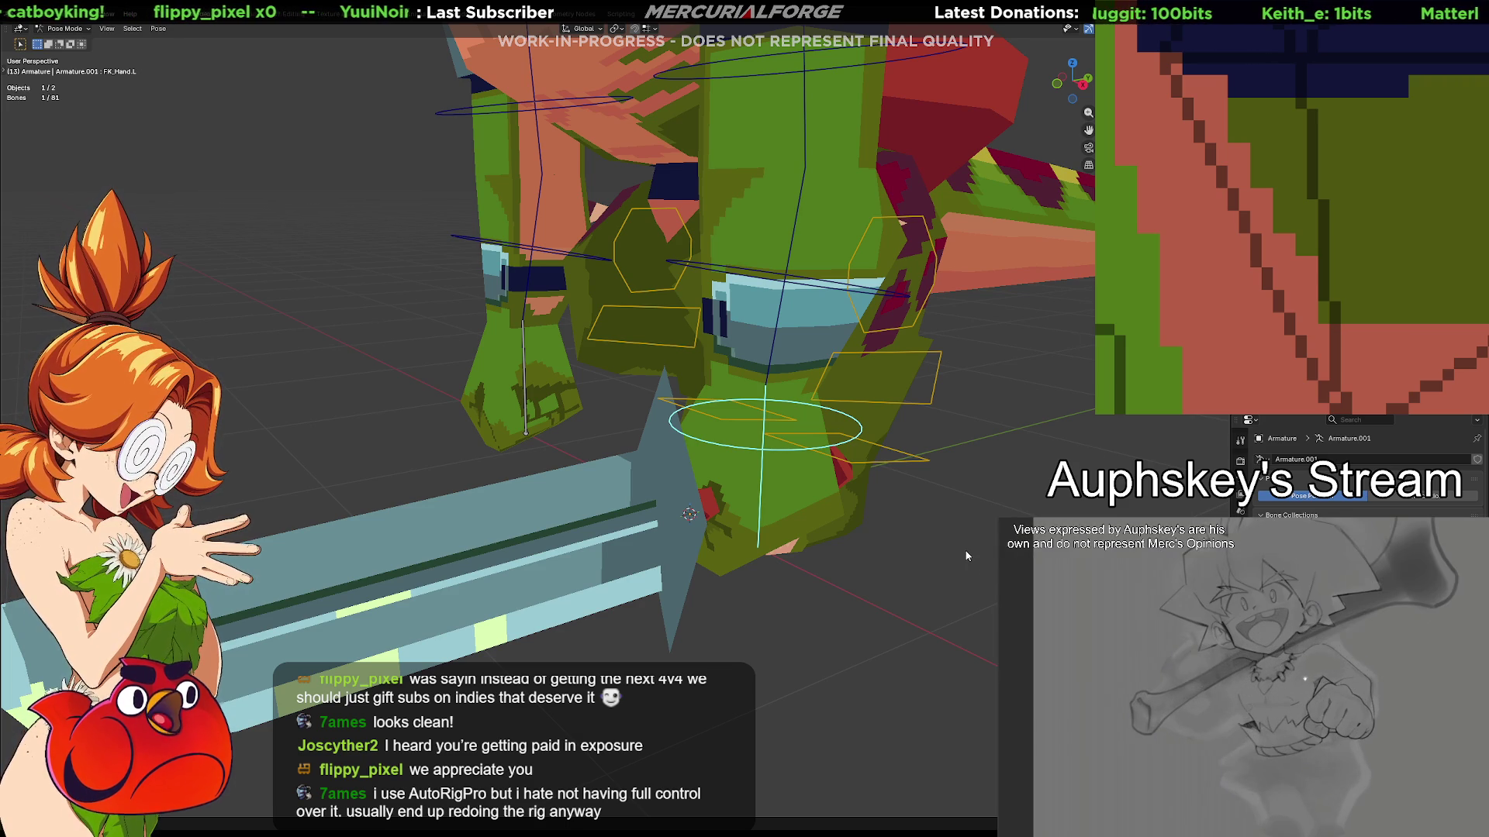
Restore the left hand ring, select the FK upper arm, lower arm and hand rings on both arms, then deselect
middle_drag(1082, 432, 1037, 448)
mouse_move(1101, 512)
middle_down()
mouse_move(1009, 503)
mouse_move(1132, 533)
mouse_move(1003, 494)
middle_up()
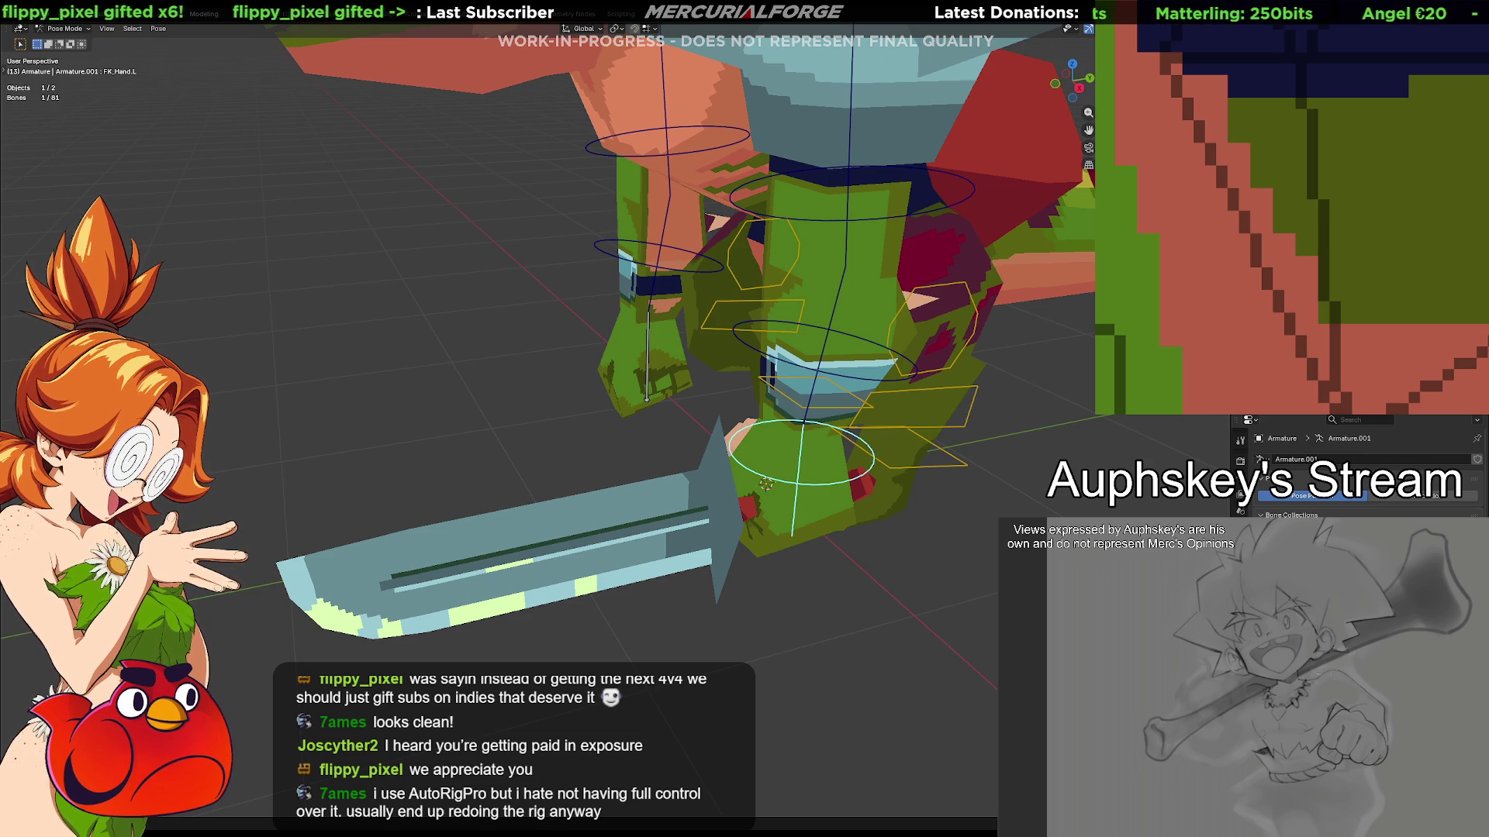
key(ctrl+z)
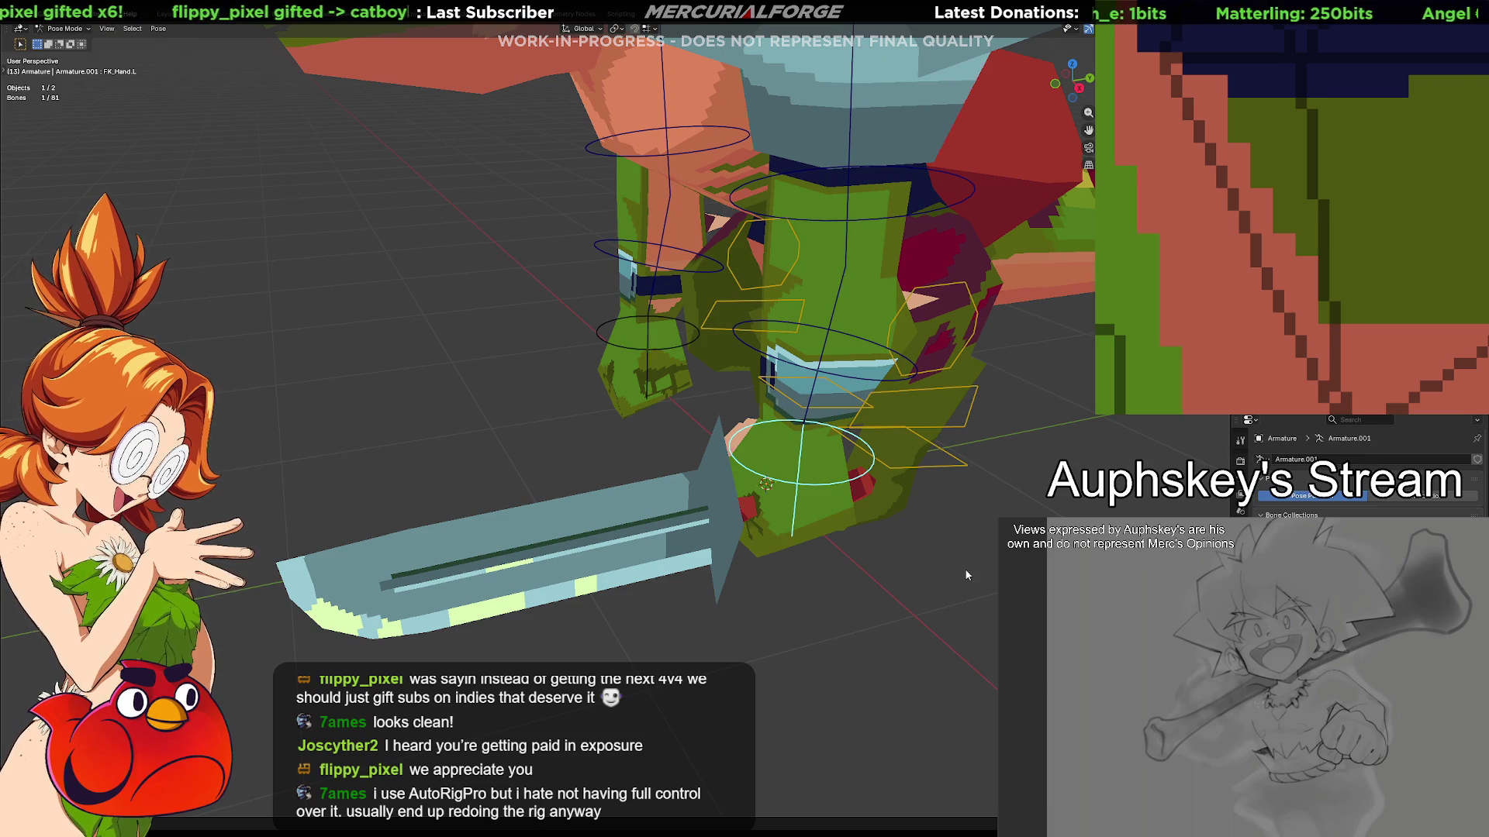
shift+click(752, 339)
shift+click(729, 195)
shift+click(597, 150)
shift+click(596, 242)
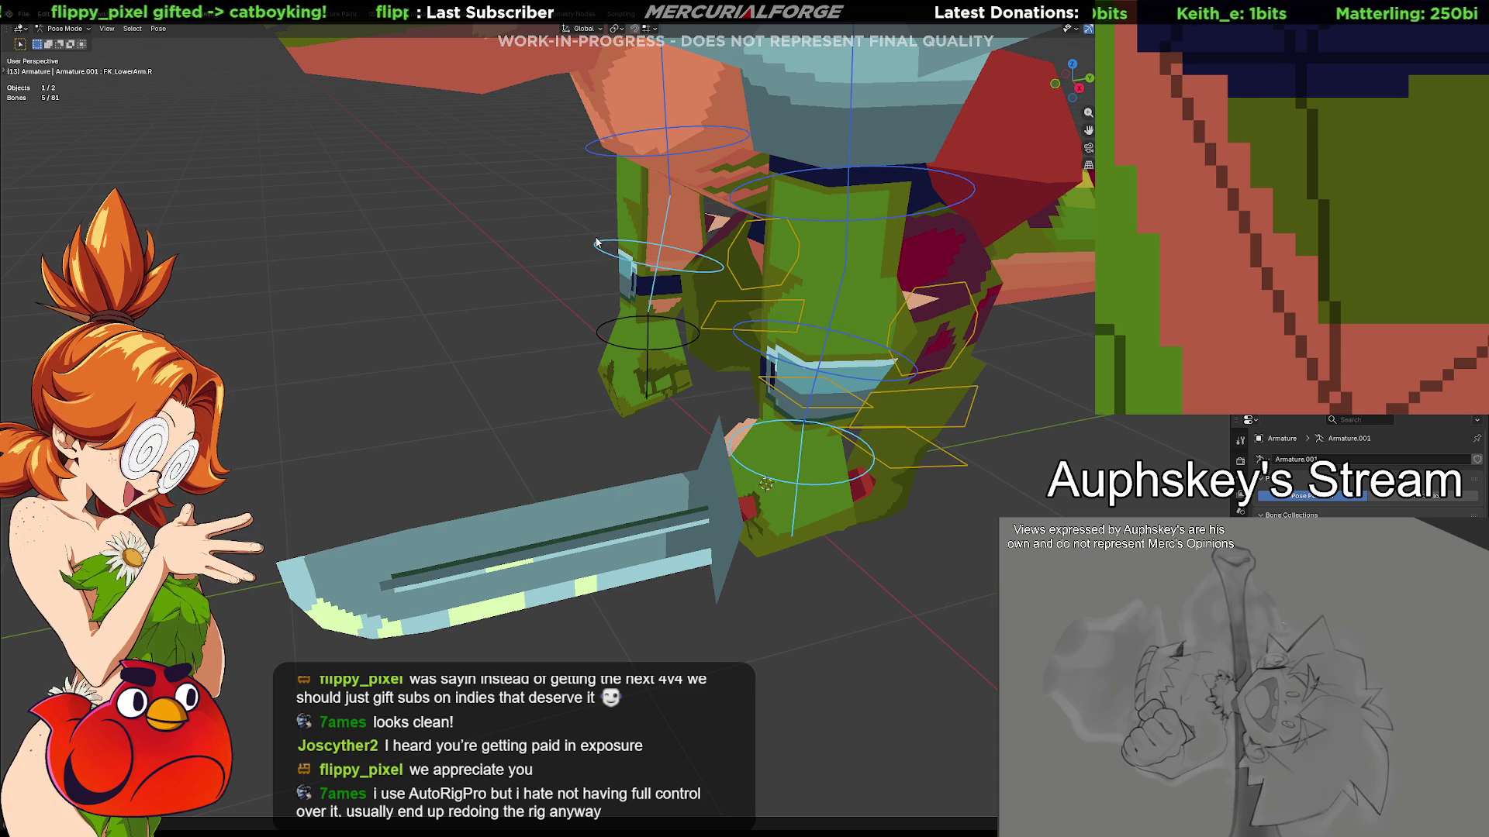
shift+click(599, 329)
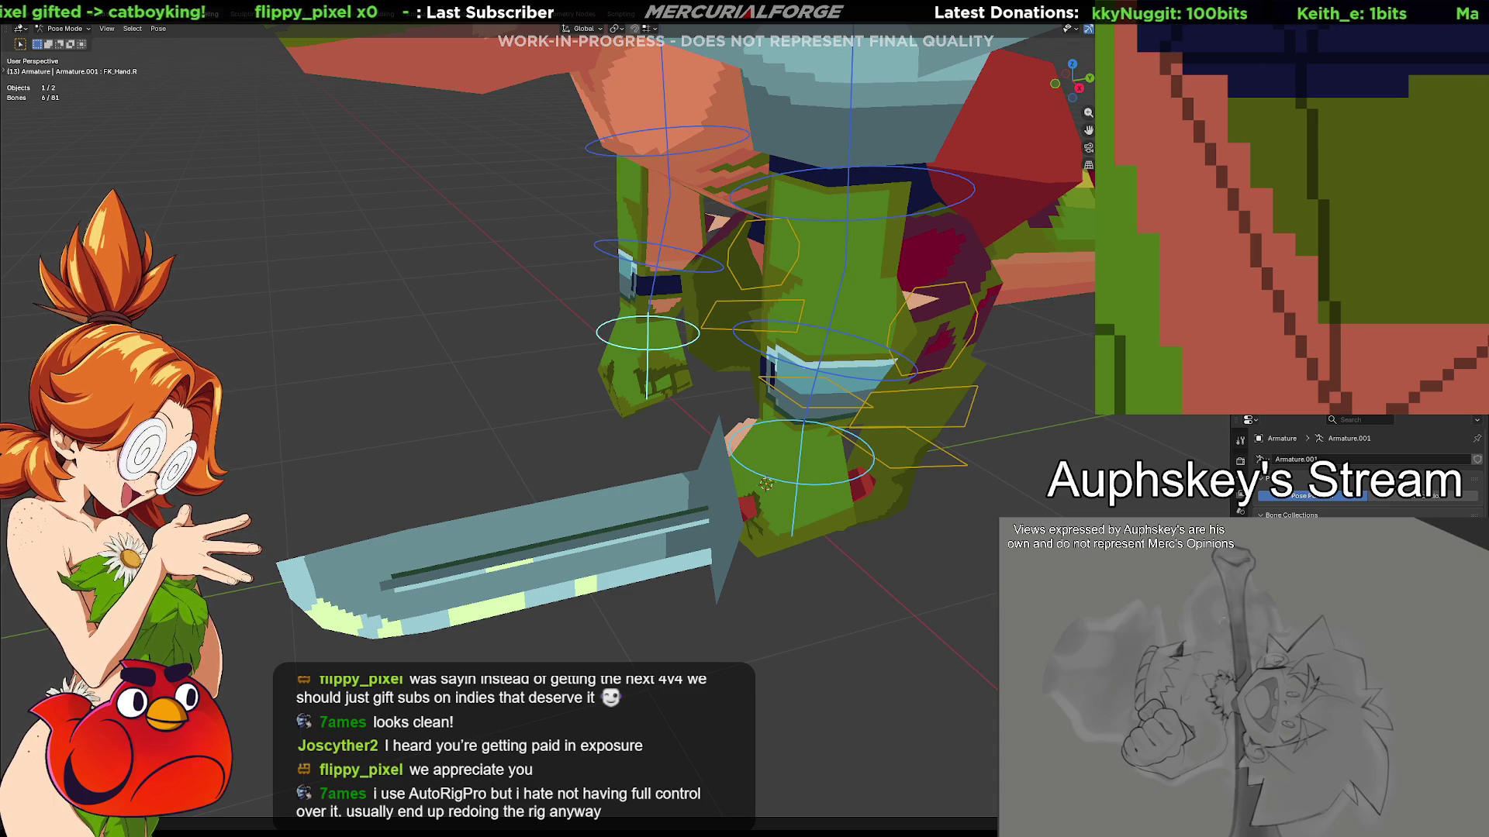
key(alt+a)
mouse_move(845, 496)
middle_down()
mouse_move(881, 515)
mouse_move(864, 530)
mouse_move(859, 513)
middle_up()
Reframe the view around the reptile and select the FK_Hand.L control
scroll(881, 515, down, 5)
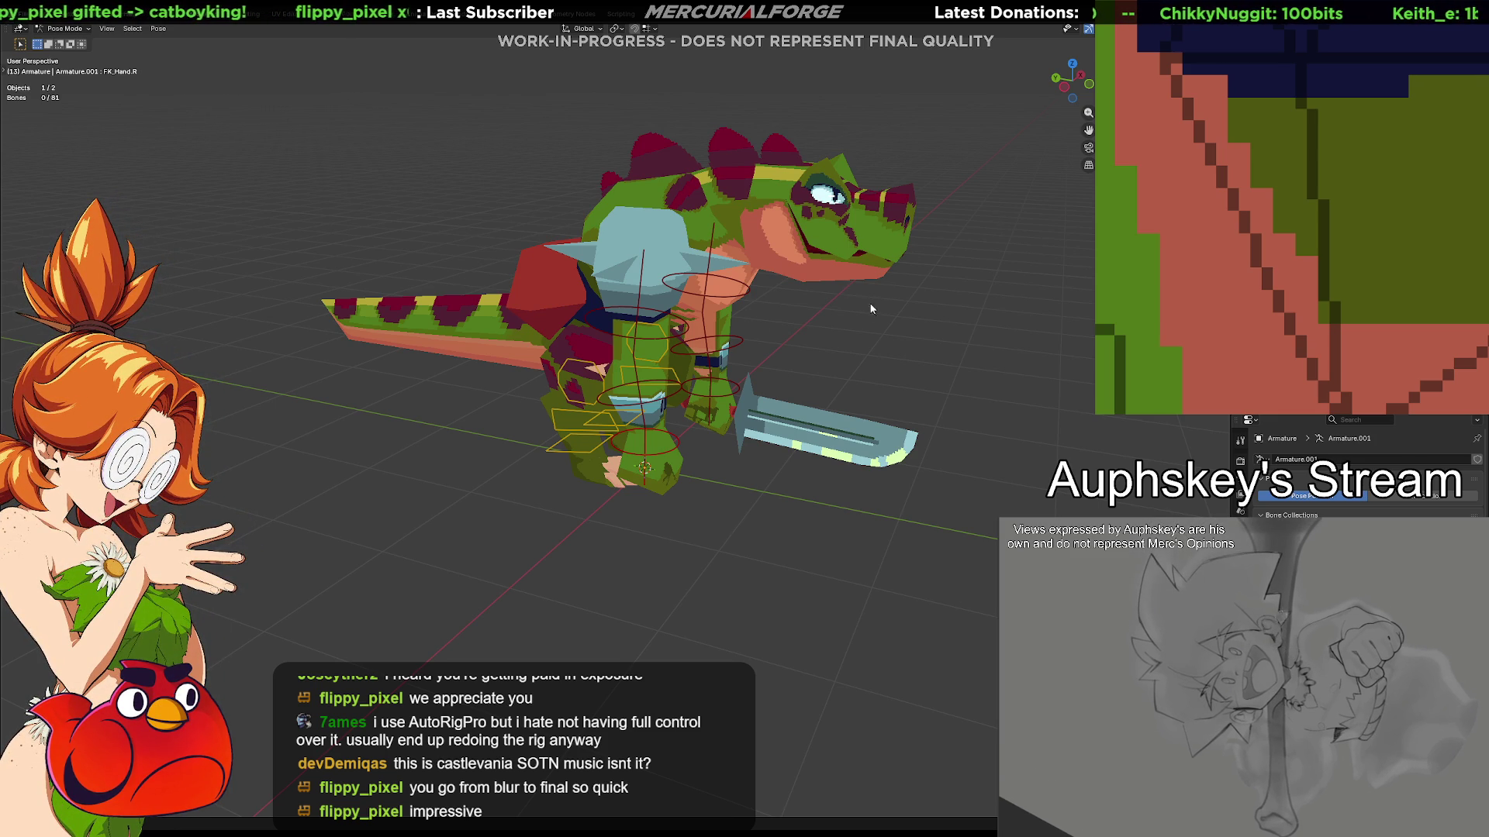
mouse_move(811, 396)
middle_down()
mouse_move(848, 370)
mouse_move(595, 370)
mouse_move(668, 411)
middle_up()
scroll(596, 370, up, 4)
click(678, 473)
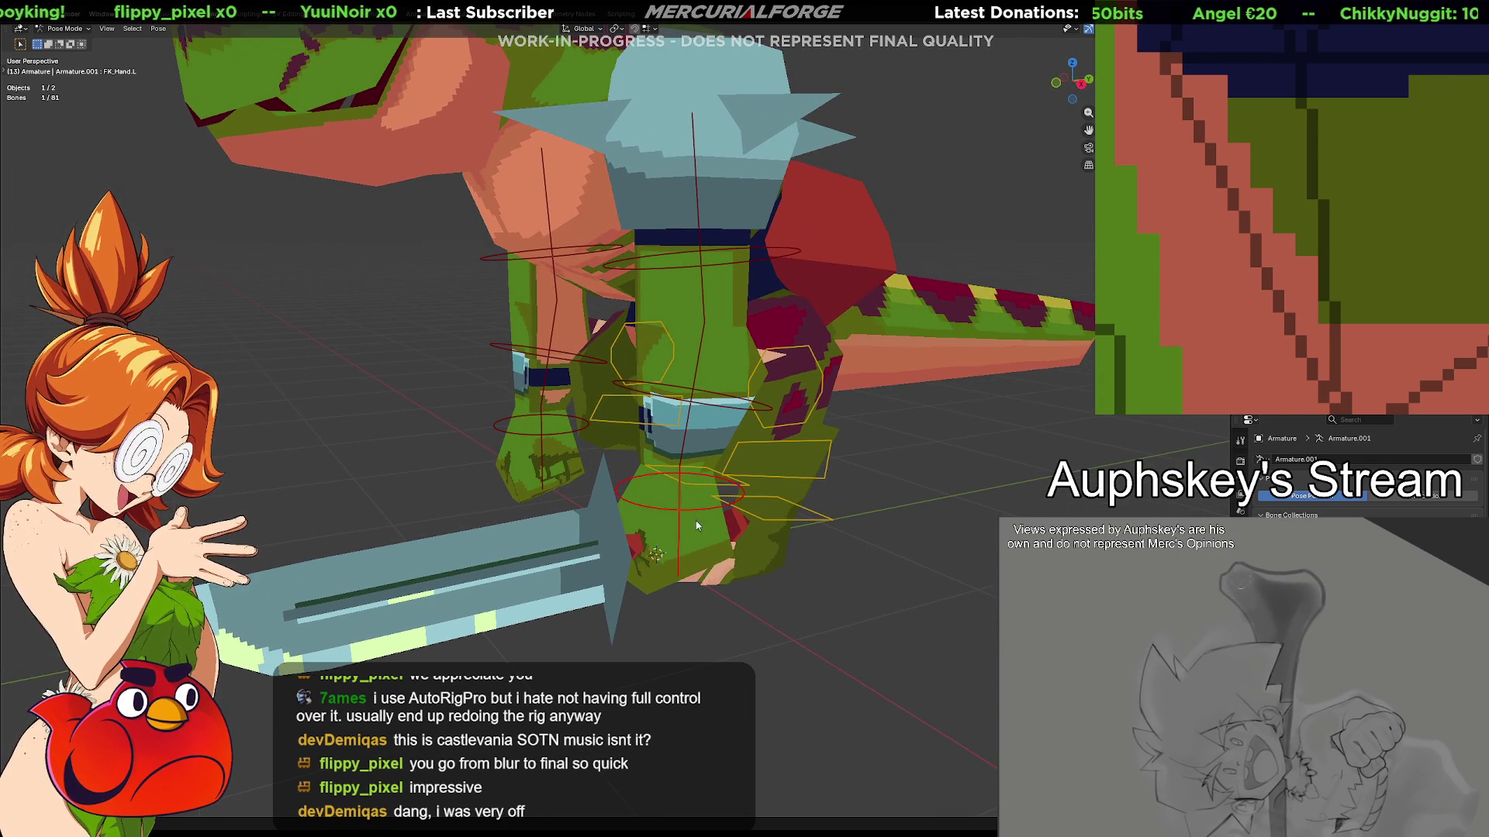
Unhide all armature bones with Alt+H and select the DRV_Weapon sword bone
mouse_move(734, 516)
middle_down()
mouse_move(618, 562)
mouse_move(632, 562)
middle_up()
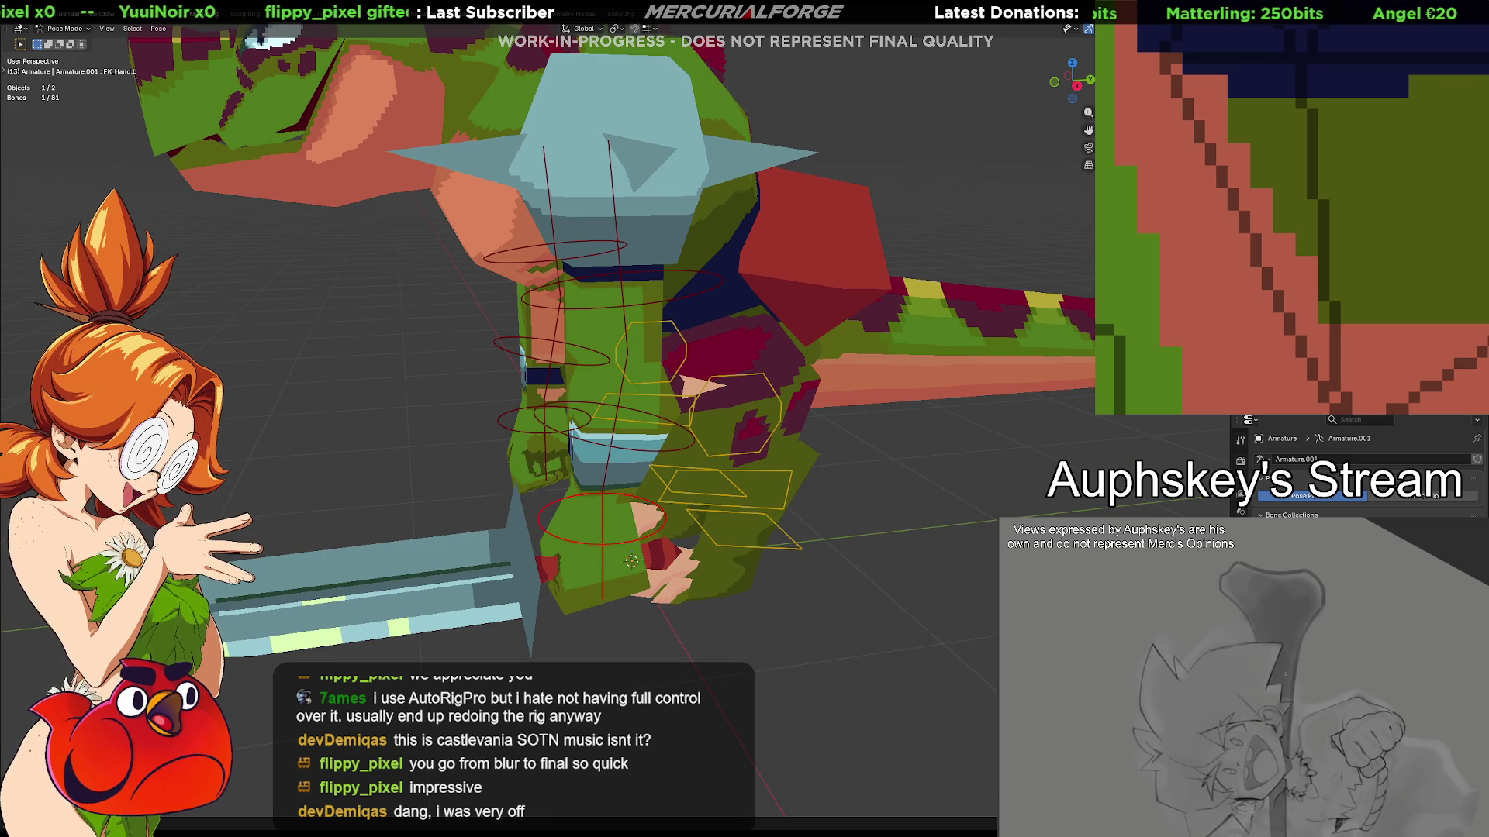
key(alt+h)
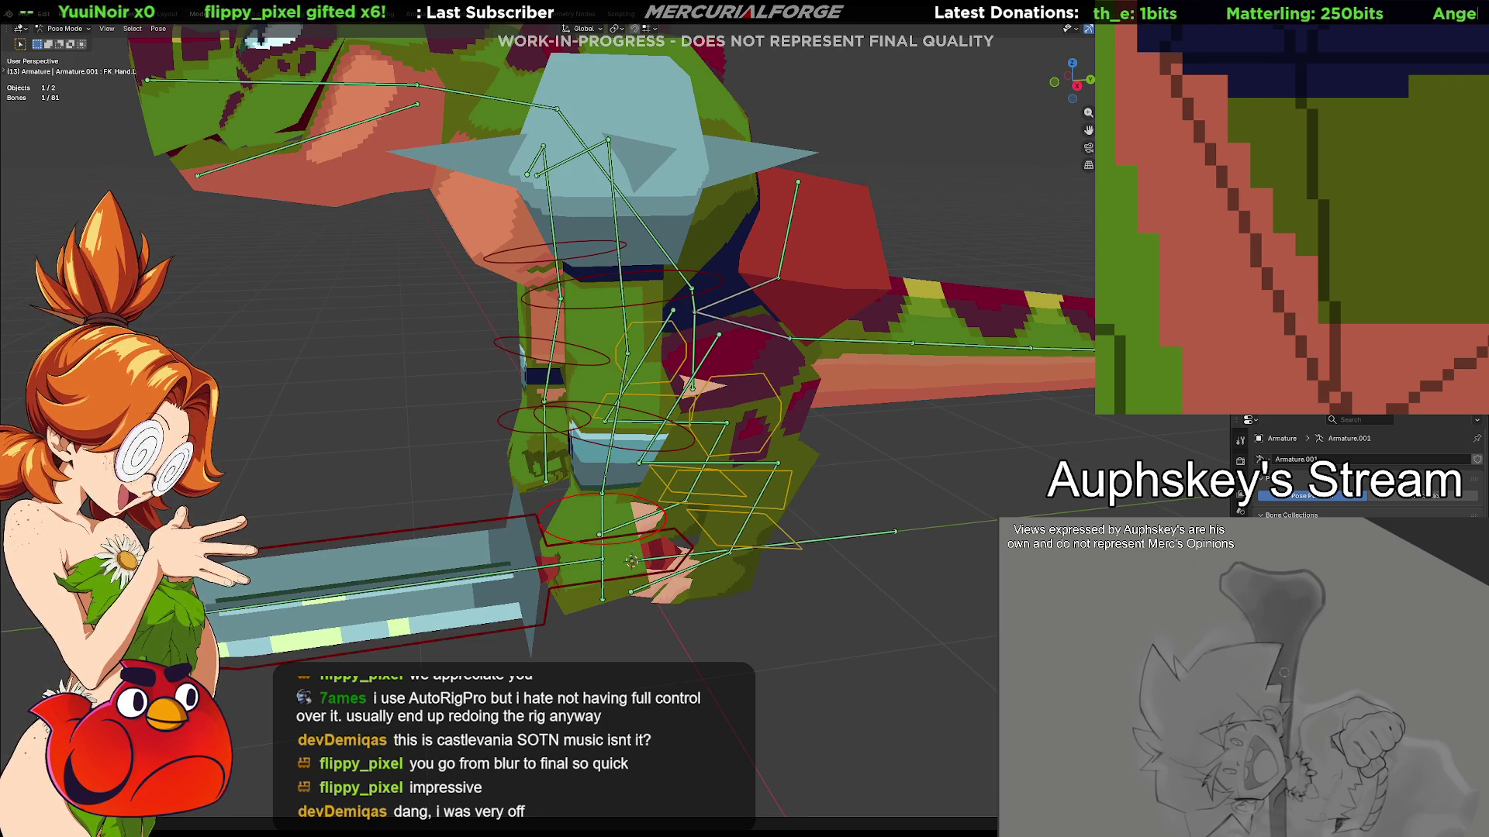
mouse_move(697, 504)
middle_down()
mouse_move(807, 485)
mouse_move(458, 404)
middle_up()
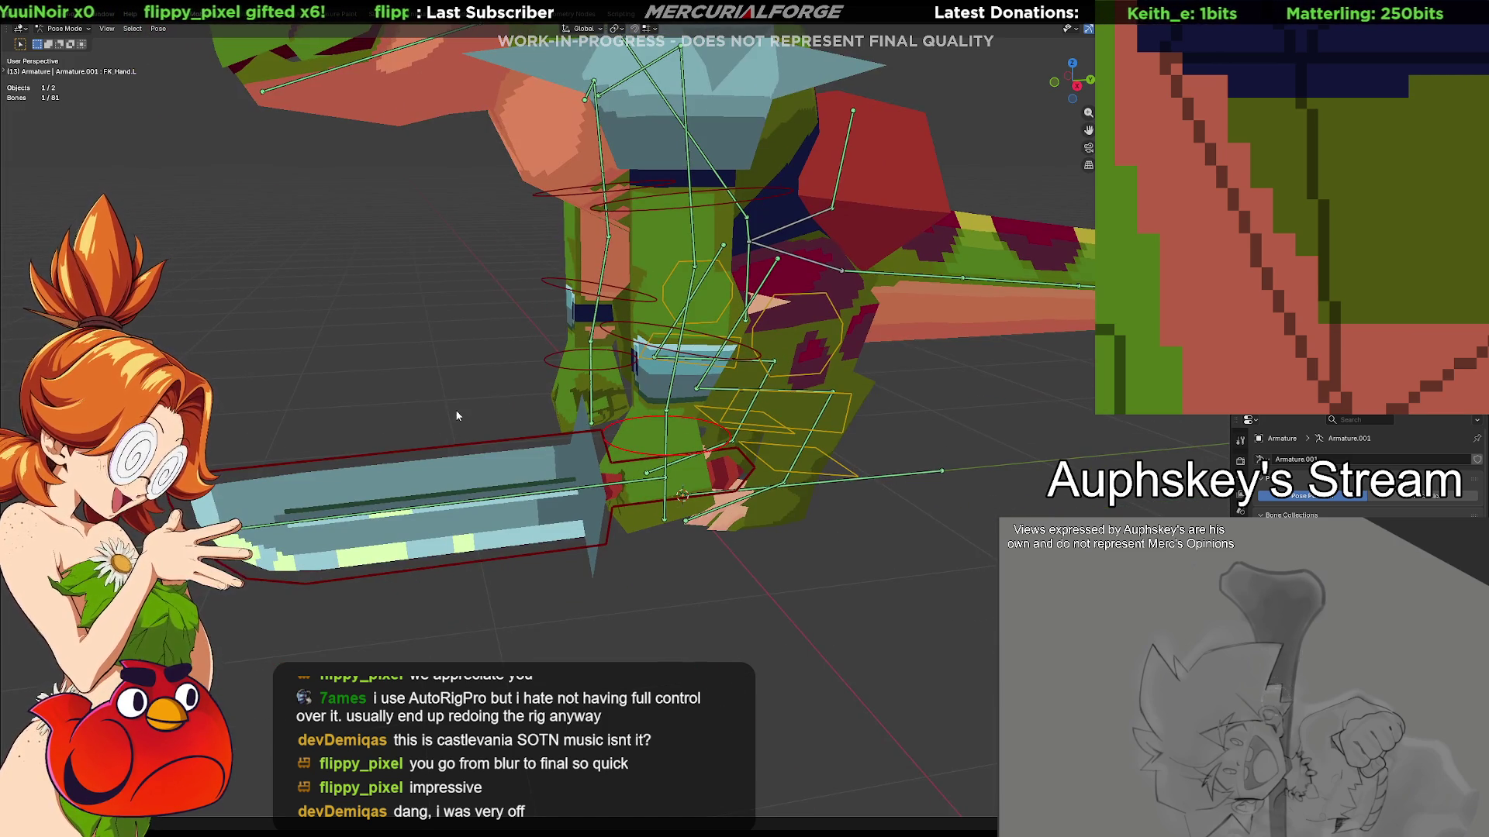
click(481, 438)
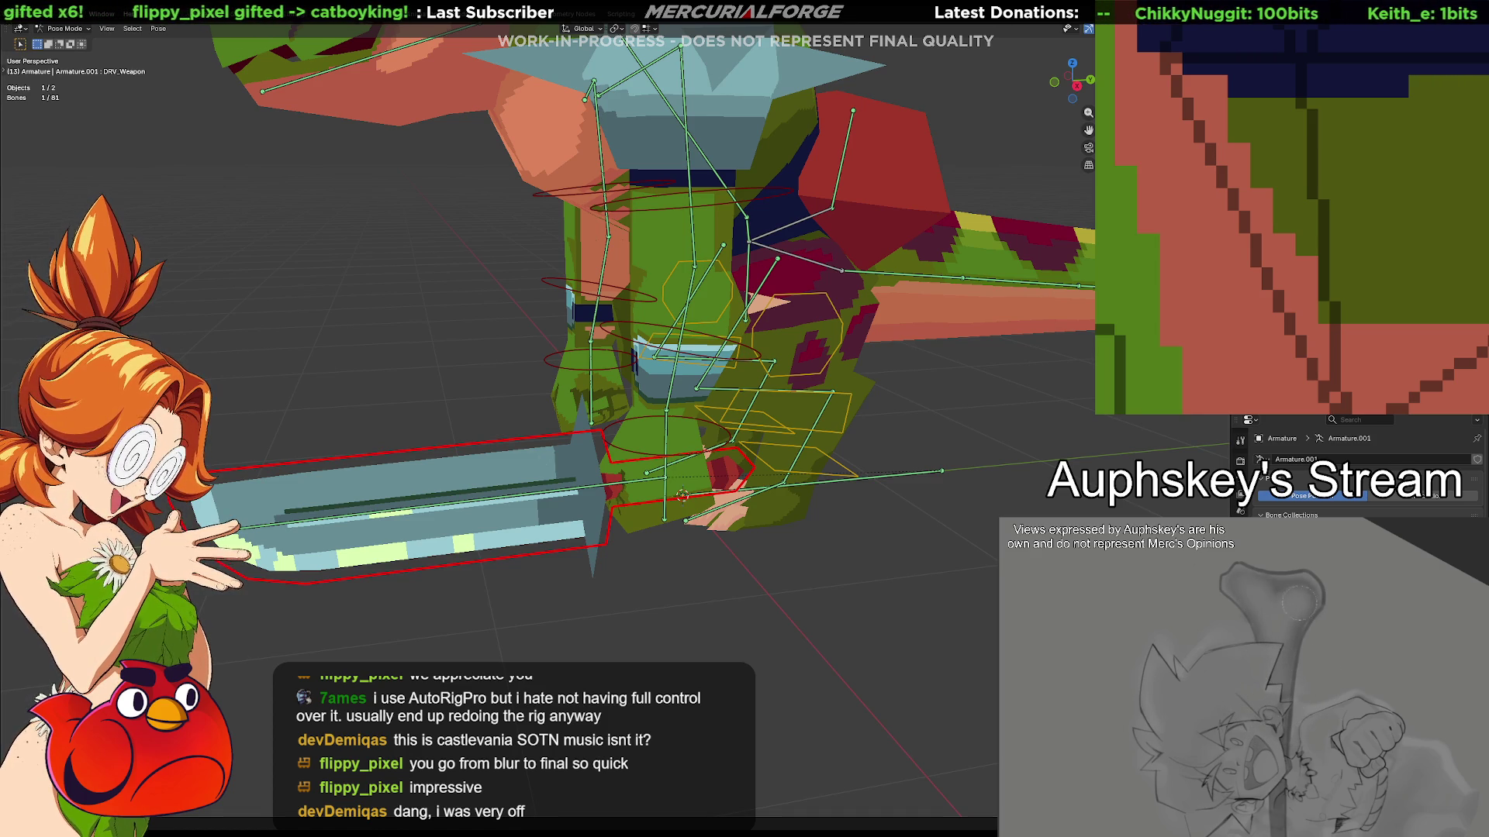
Select the DRV_Weapon and FK_Hand.L bones together and bring up Add Constraint (with Targets)
mouse_move(688, 468)
middle_down()
mouse_move(702, 458)
mouse_move(677, 466)
middle_up()
shift+click(602, 445)
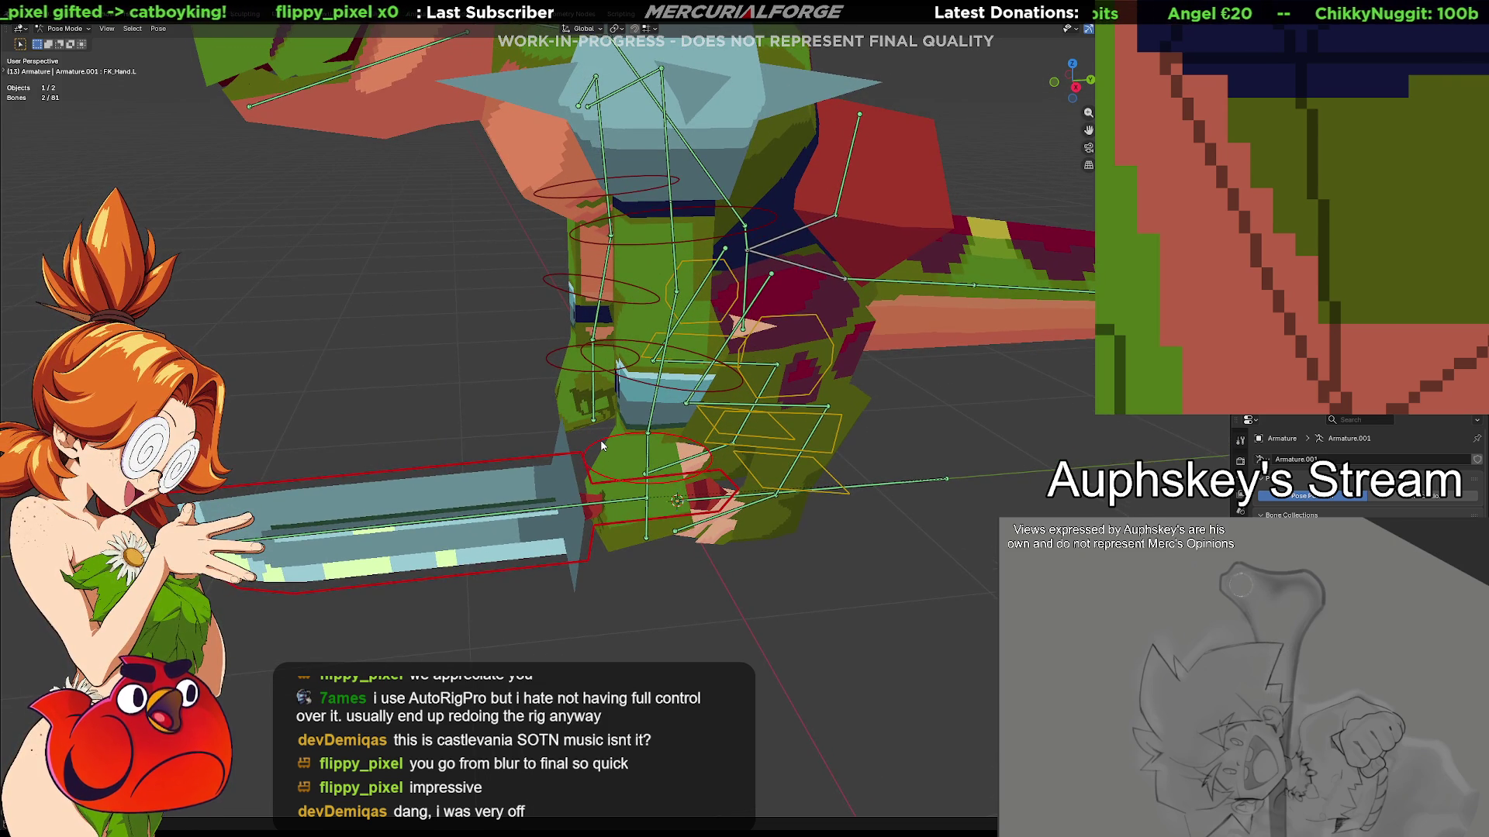
middle_drag(601, 445, 684, 555)
click(630, 502)
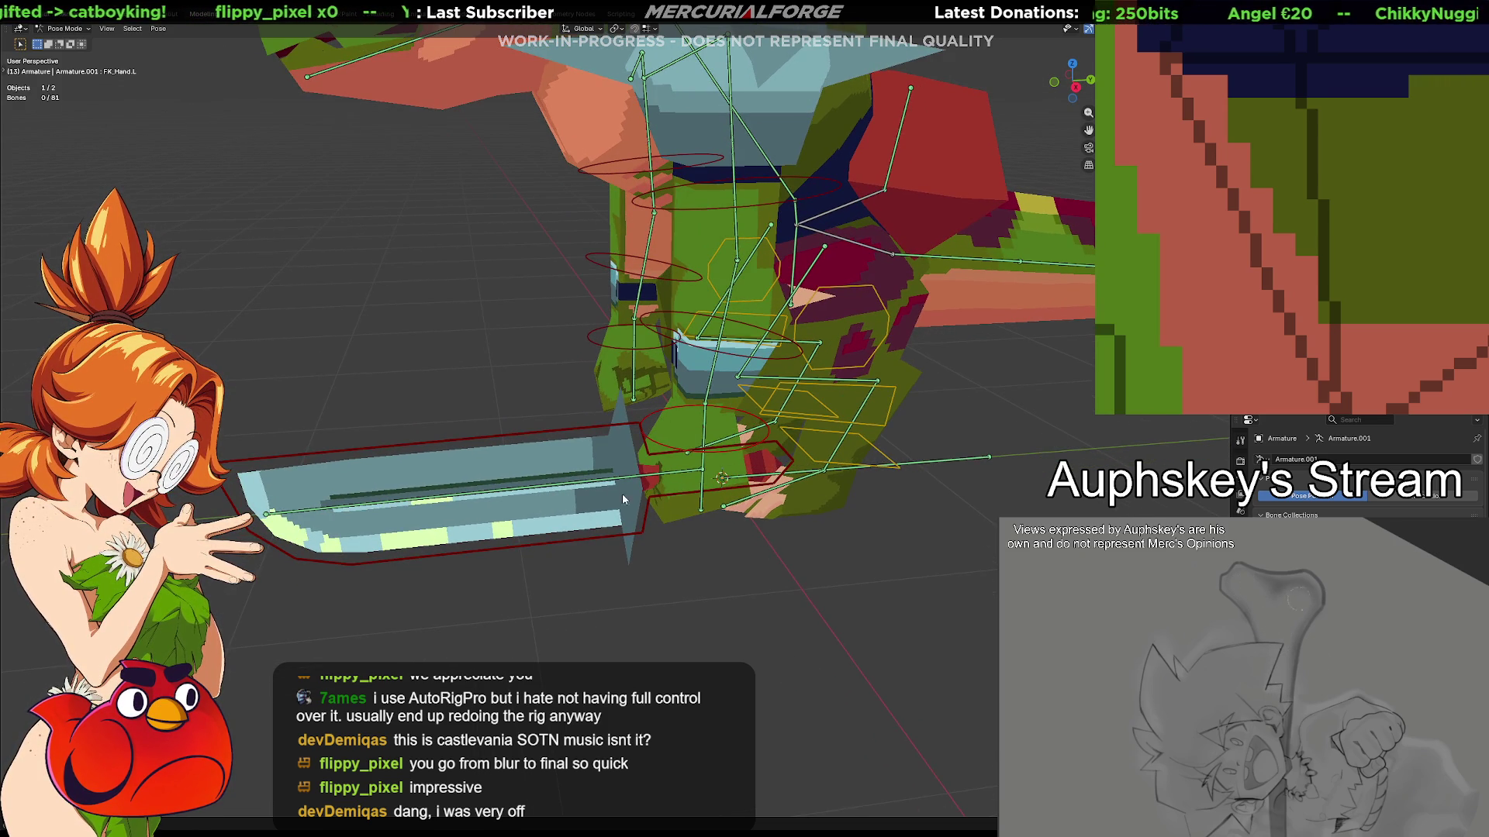
middle_drag(562, 486, 561, 432)
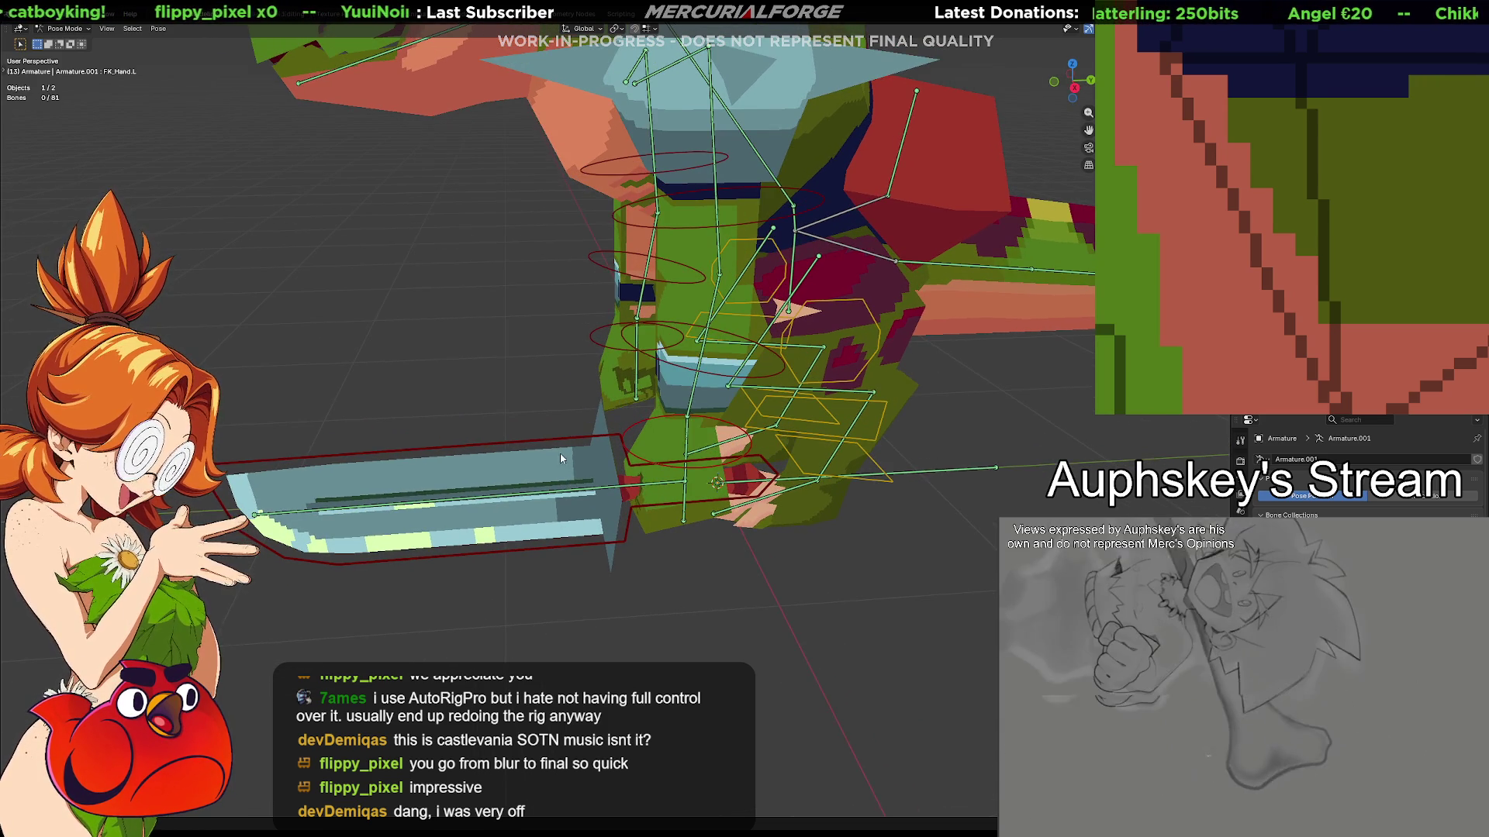
click(633, 421)
middle_drag(629, 431, 640, 447)
key(shift+ctrl+c)
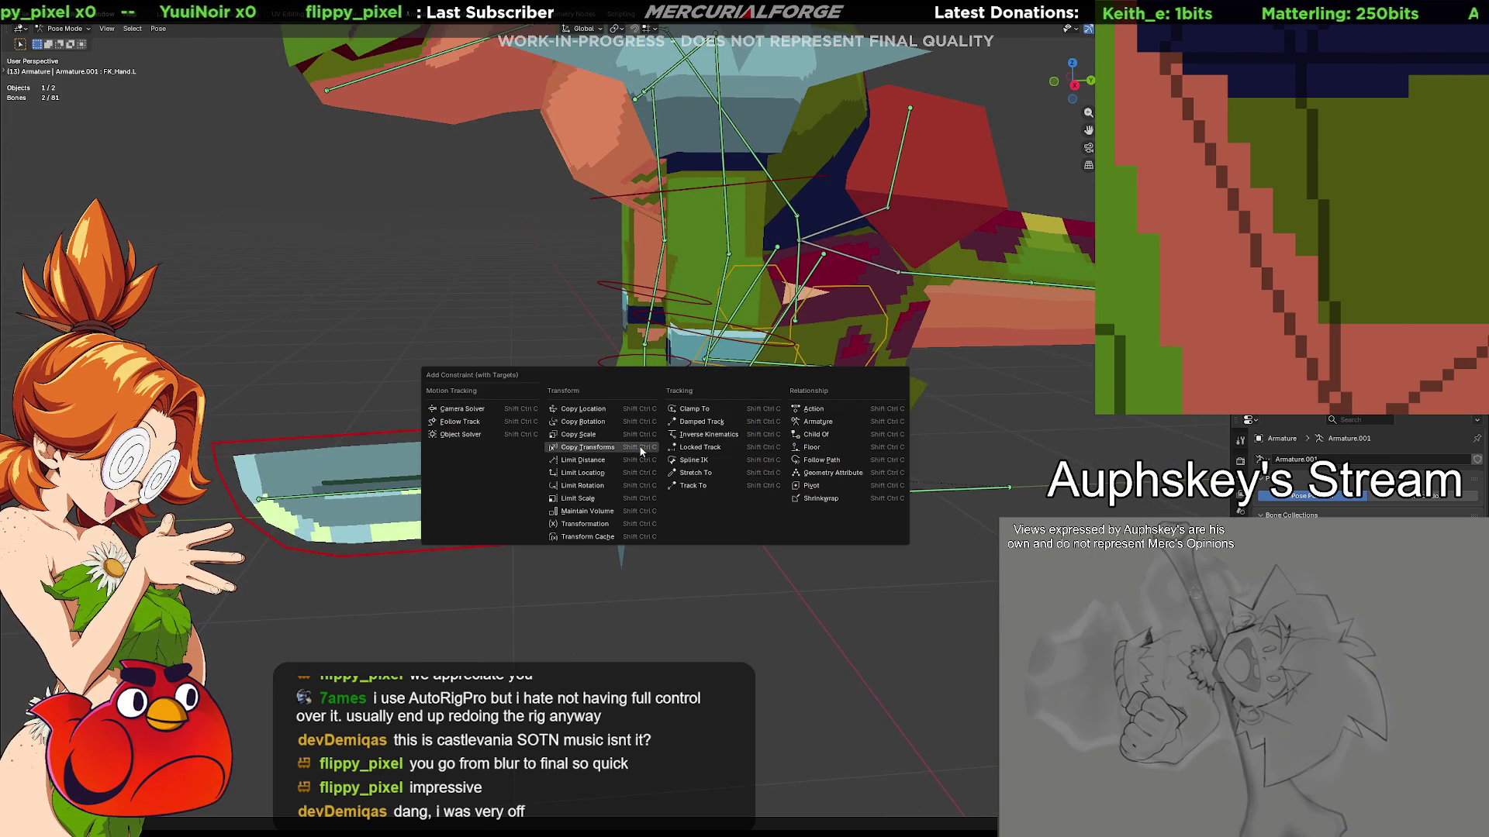
Apply a Child Of constraint and inspect it in the hand bone's Bone Constraints tab
click(842, 435)
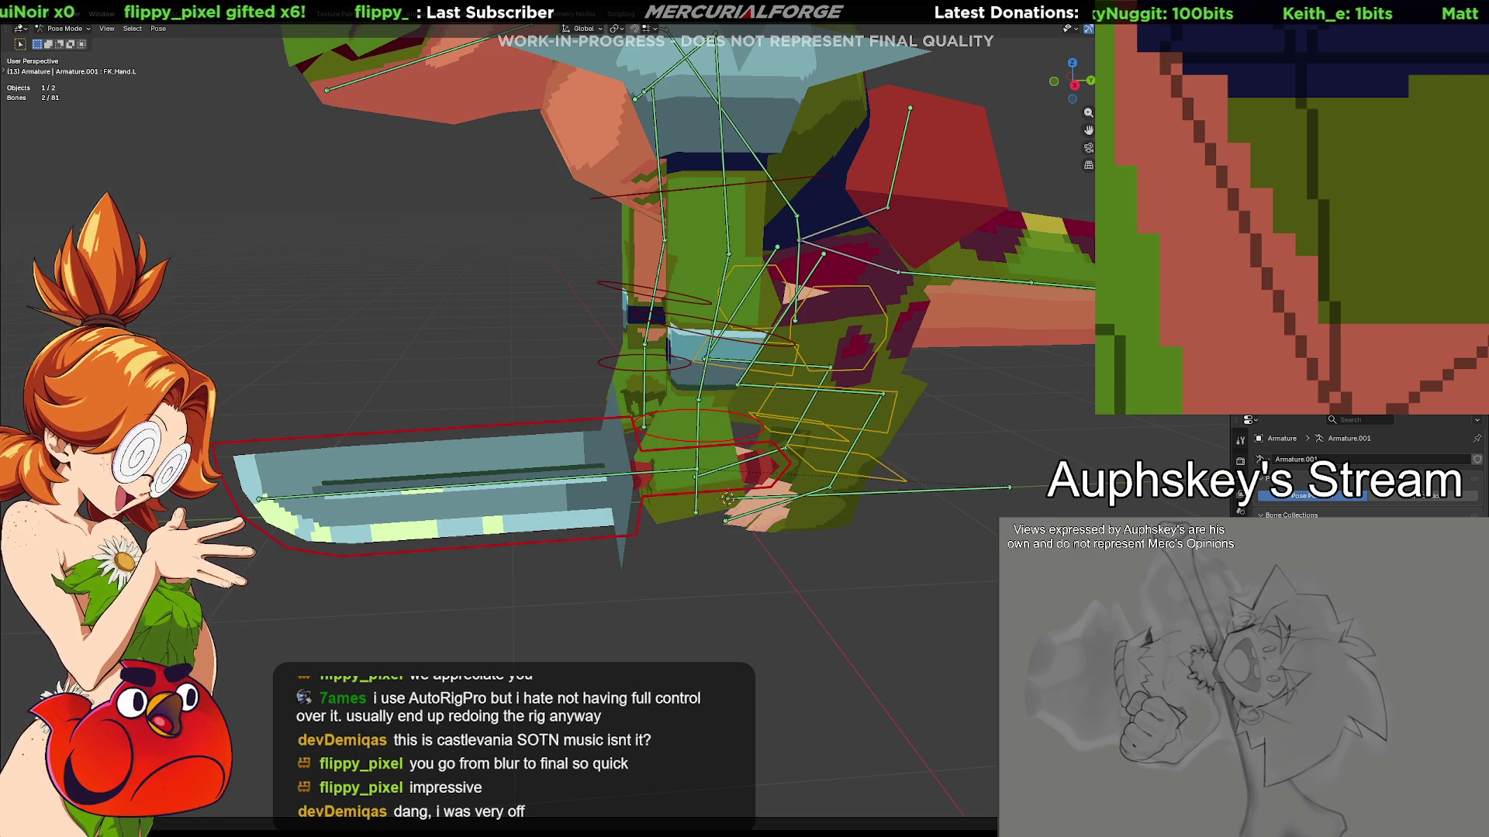
scroll(1356, 473, down, 3)
click(1240, 512)
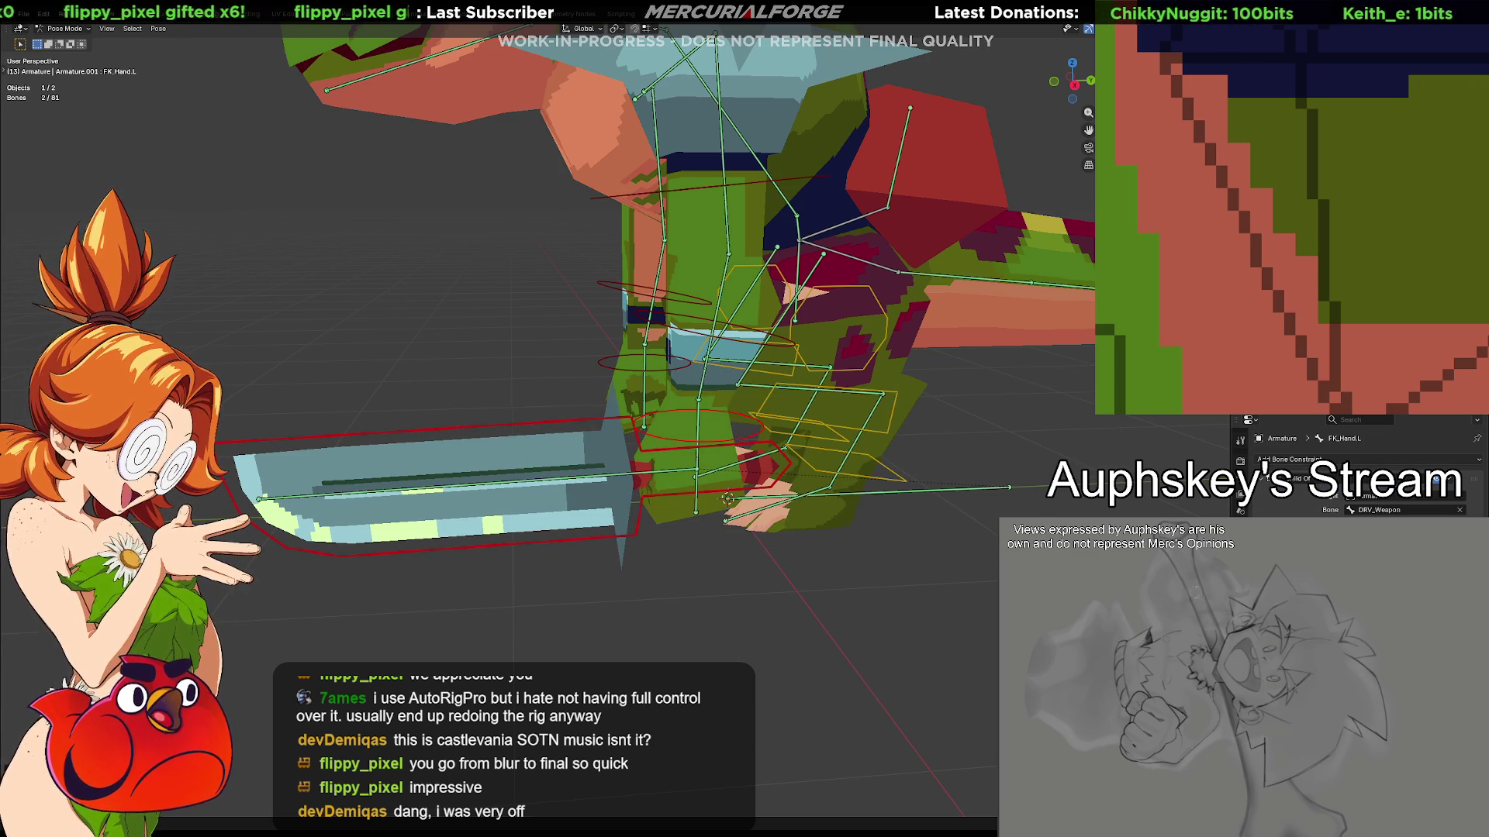
click(927, 560)
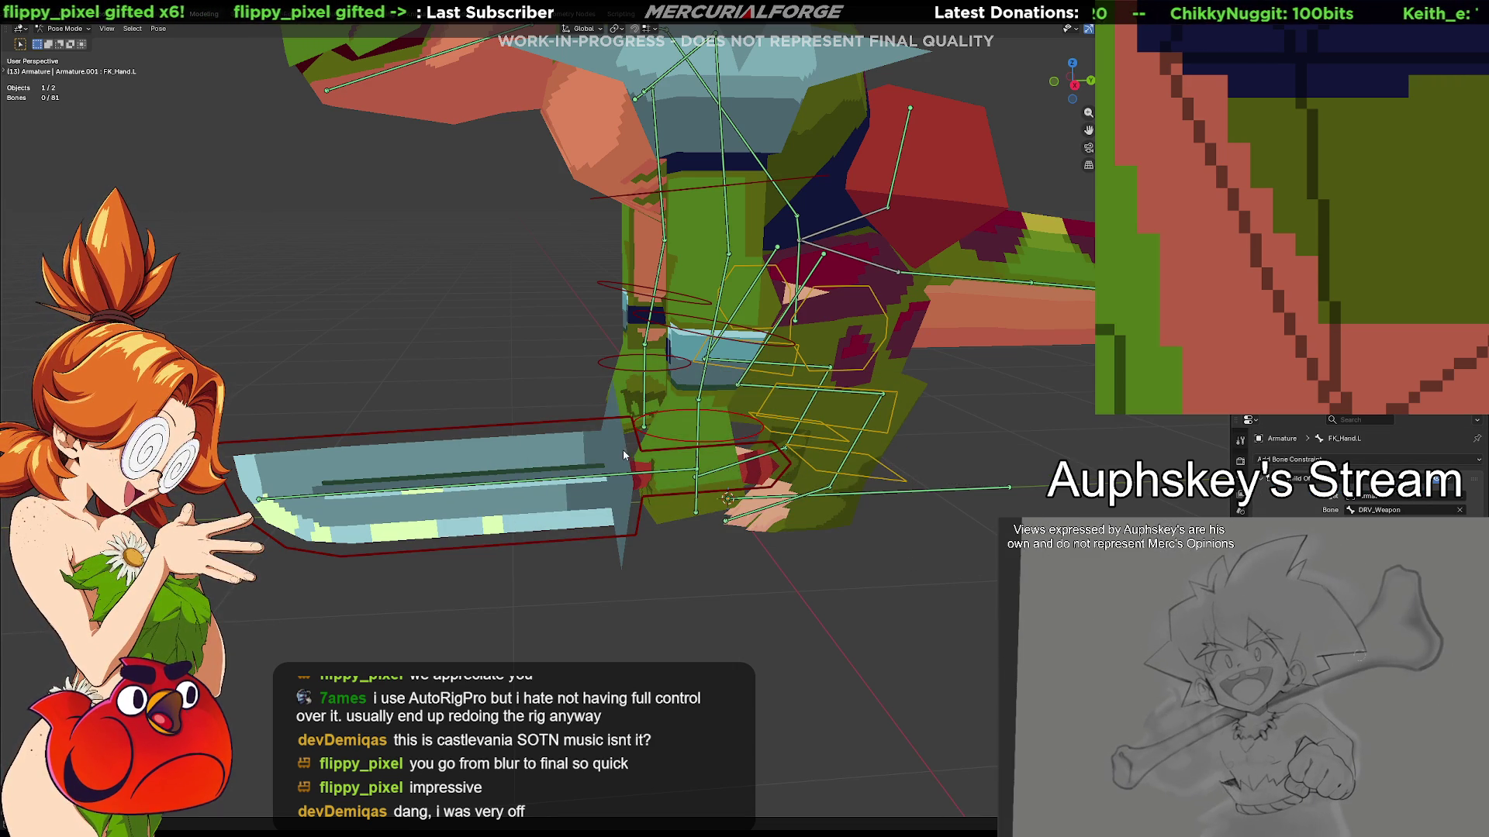
Test-rotate the hand and sword bones, cancelling each, then undo the misplaced Child Of constraint
click(756, 429)
key(r)
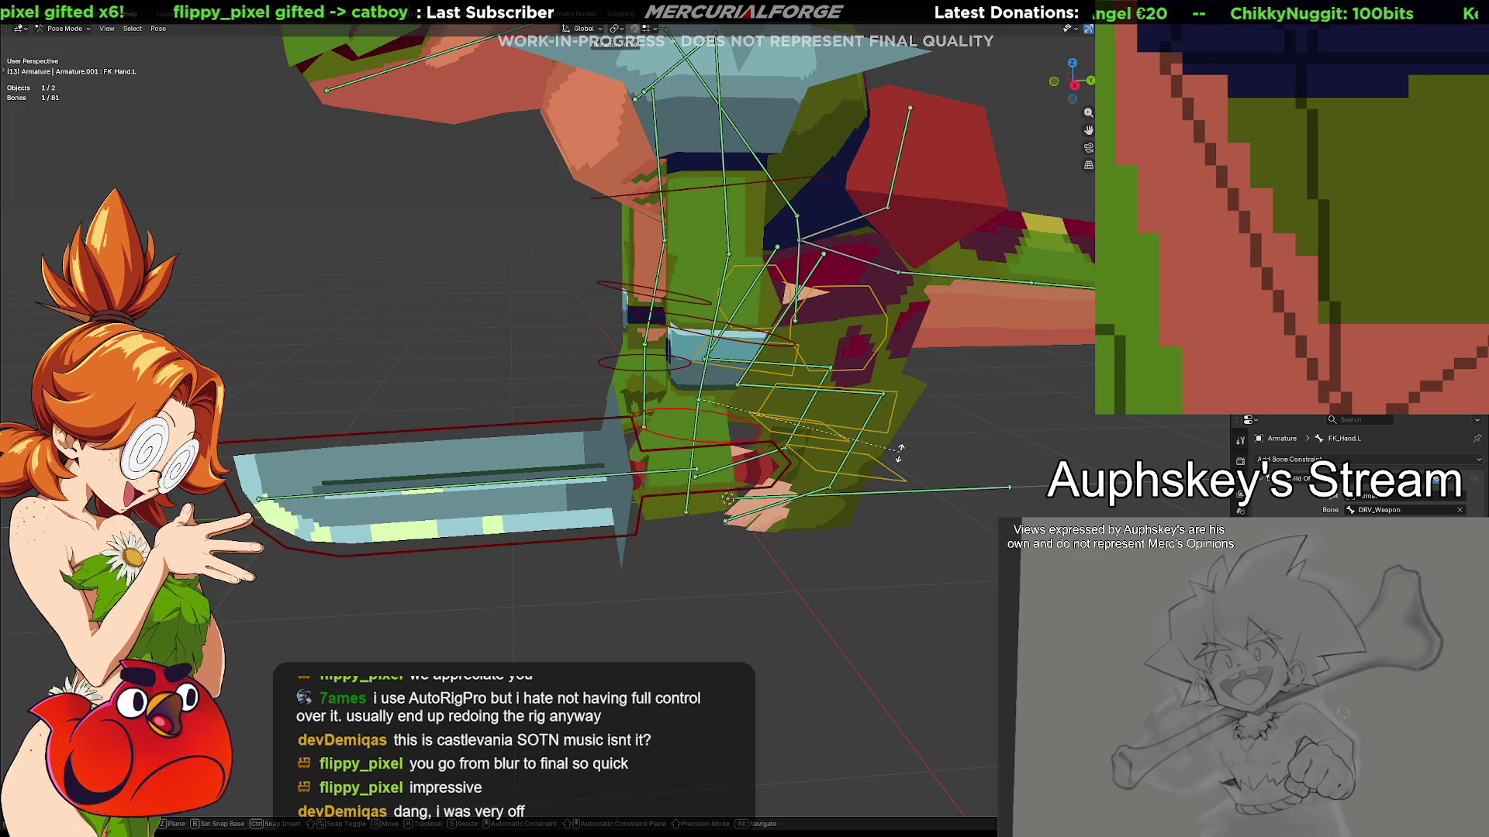
key(Escape)
click(561, 419)
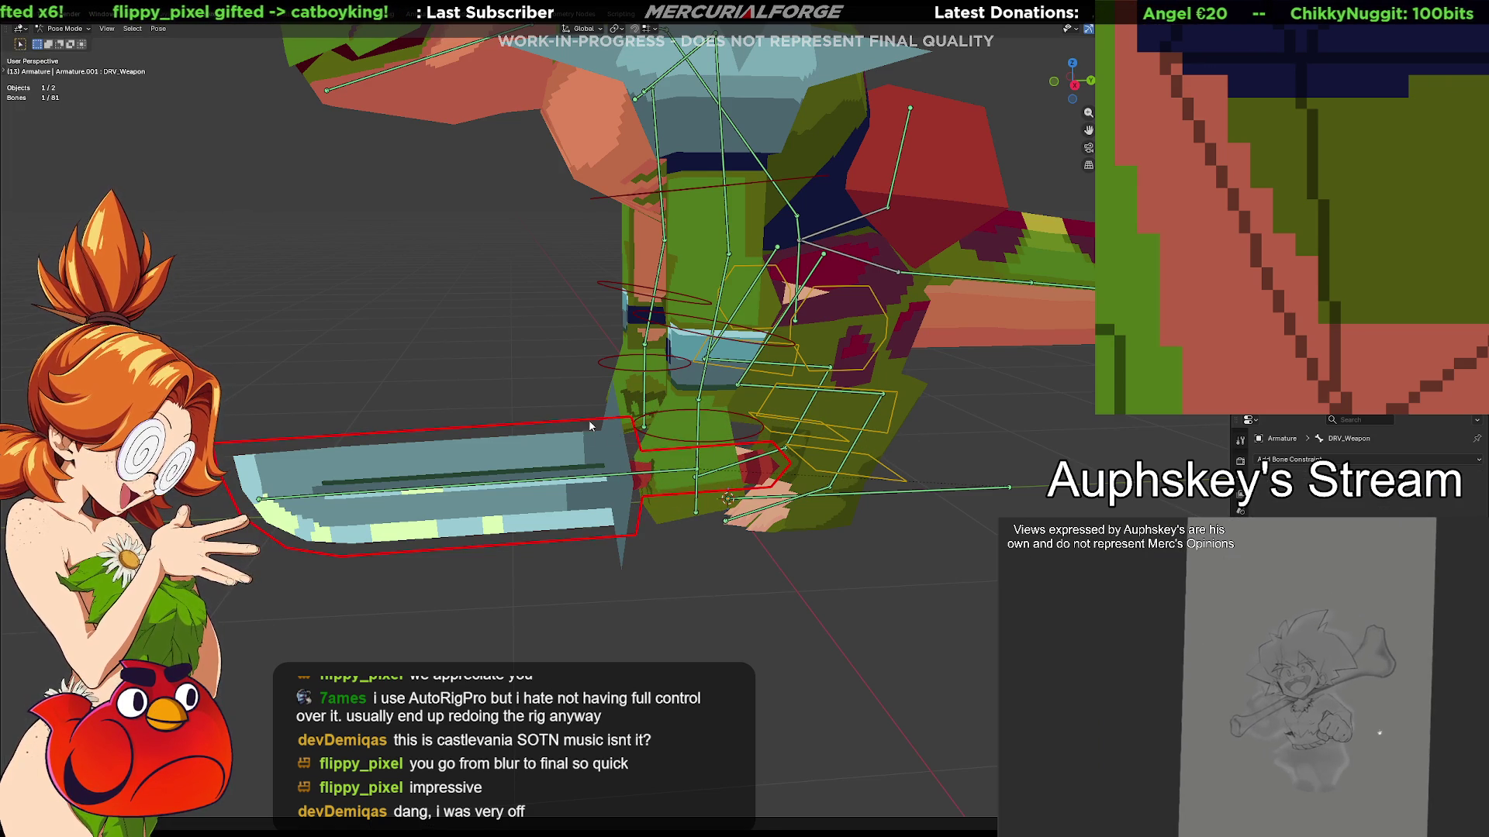
key(r)
key(Escape)
click(727, 454)
key(ctrl+z)
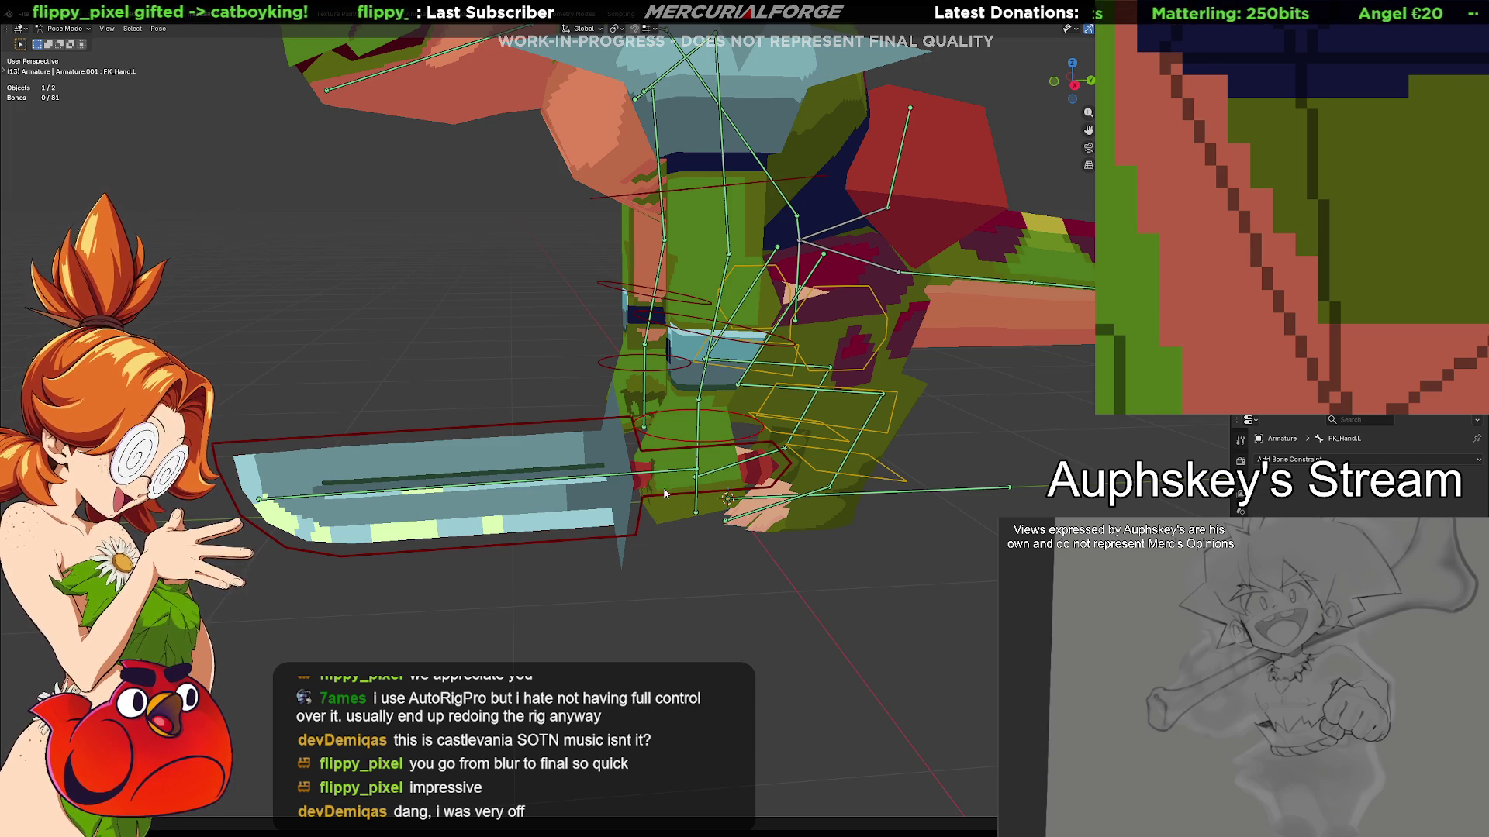
Make DRV_Weapon a Child Of FK_Hand.L using the Ctrl+Shift+C constraint menu
click(589, 420)
shift+click(583, 422)
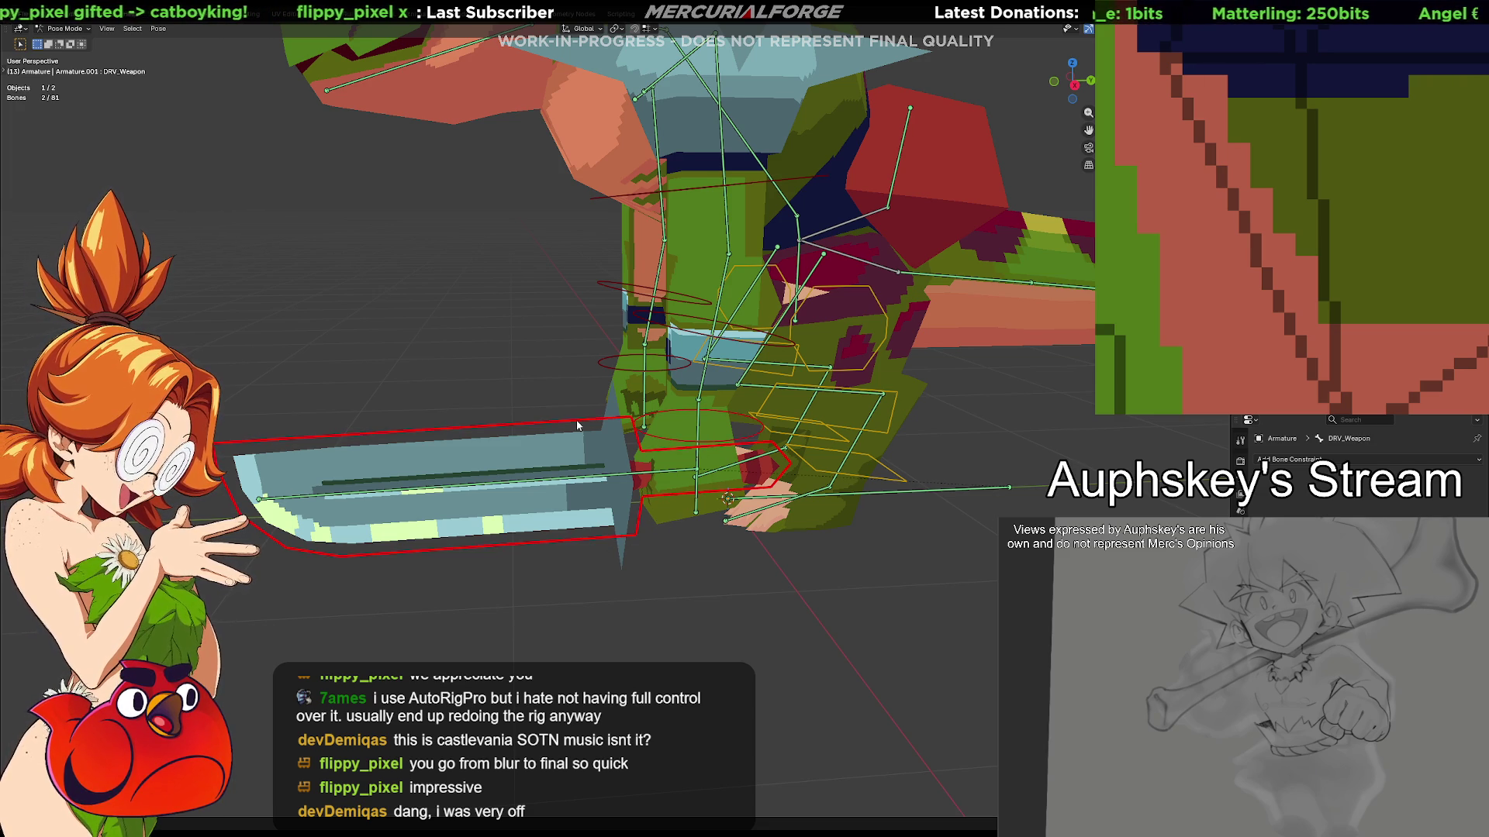
key(shift+ctrl+c)
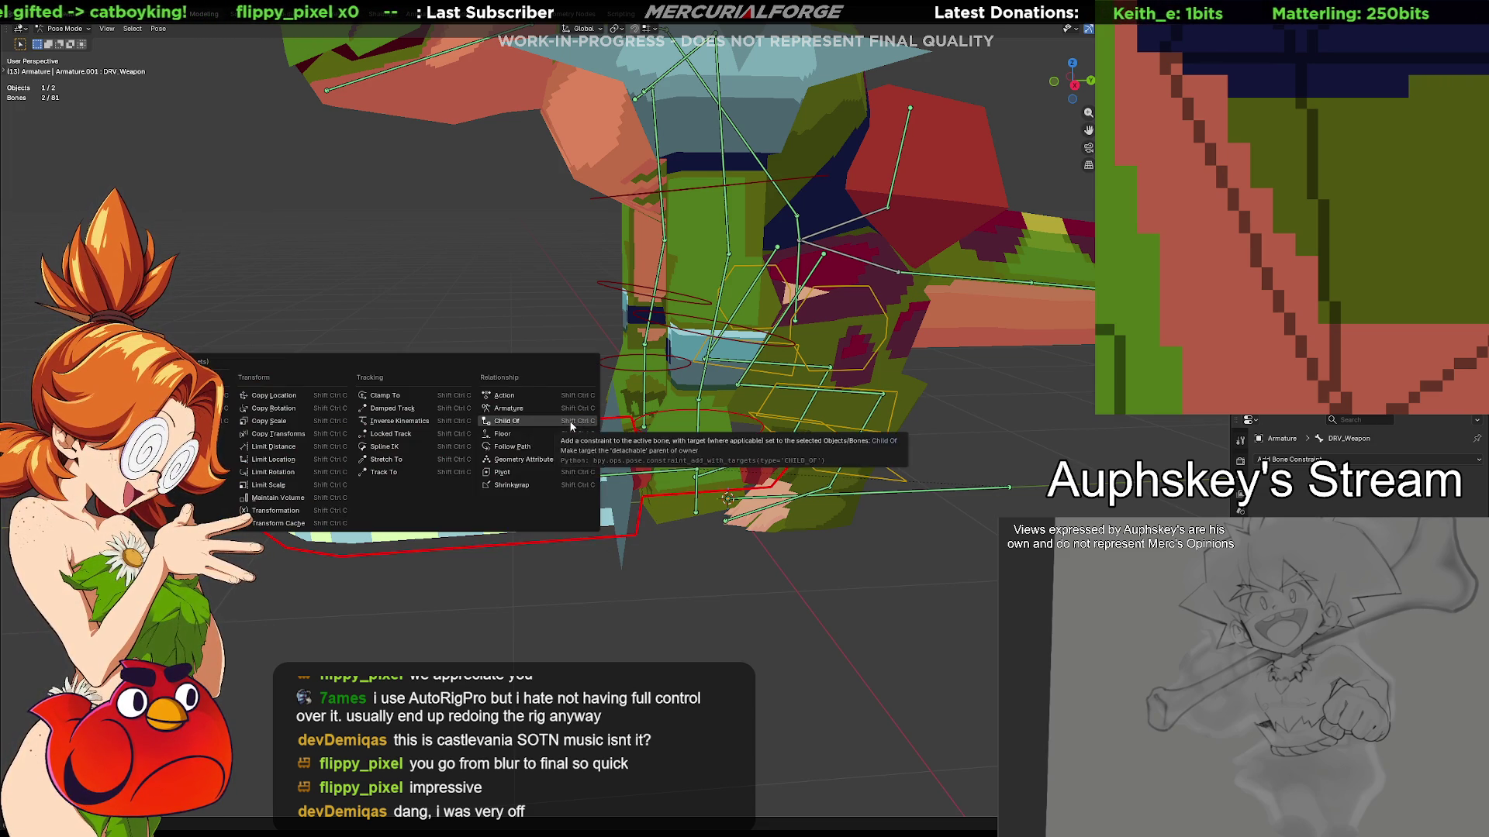
click(569, 421)
click(977, 660)
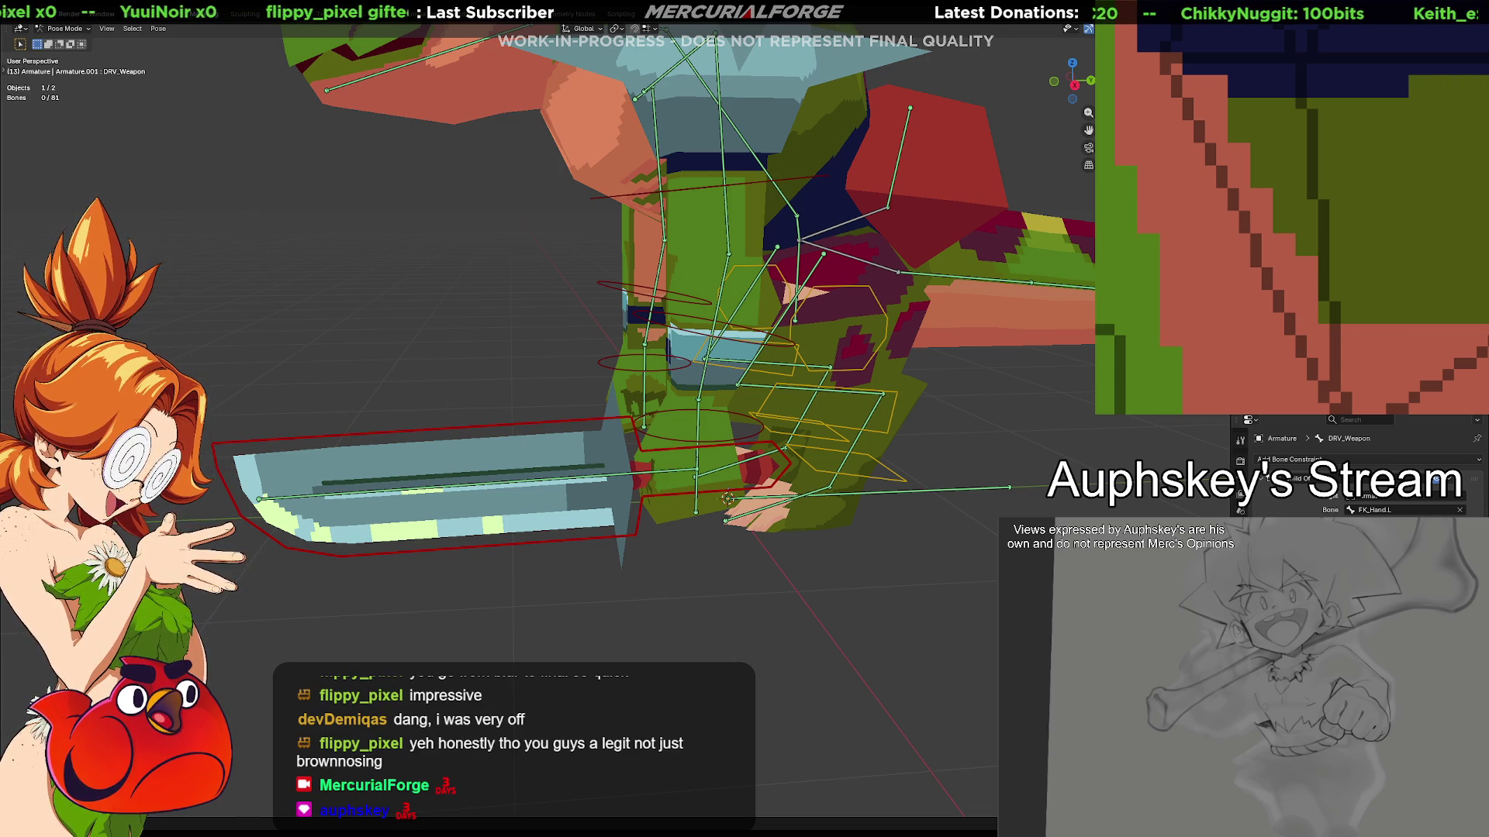
Test-rotate the FK_Hand.L and DRV_Weapon bones, cancelling each rotation, to check the sword follows
click(634, 469)
click(674, 445)
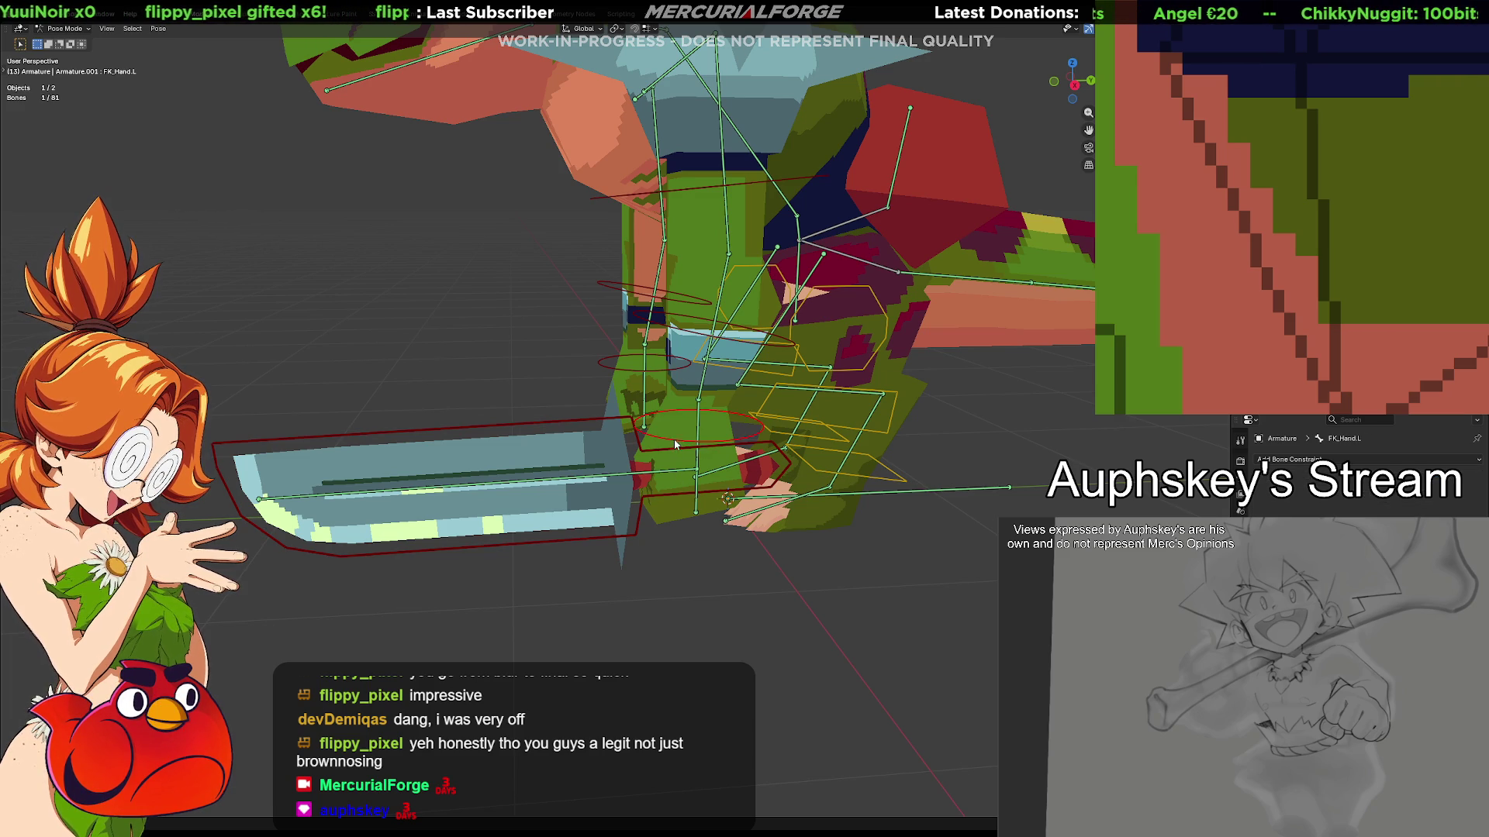
key(r)
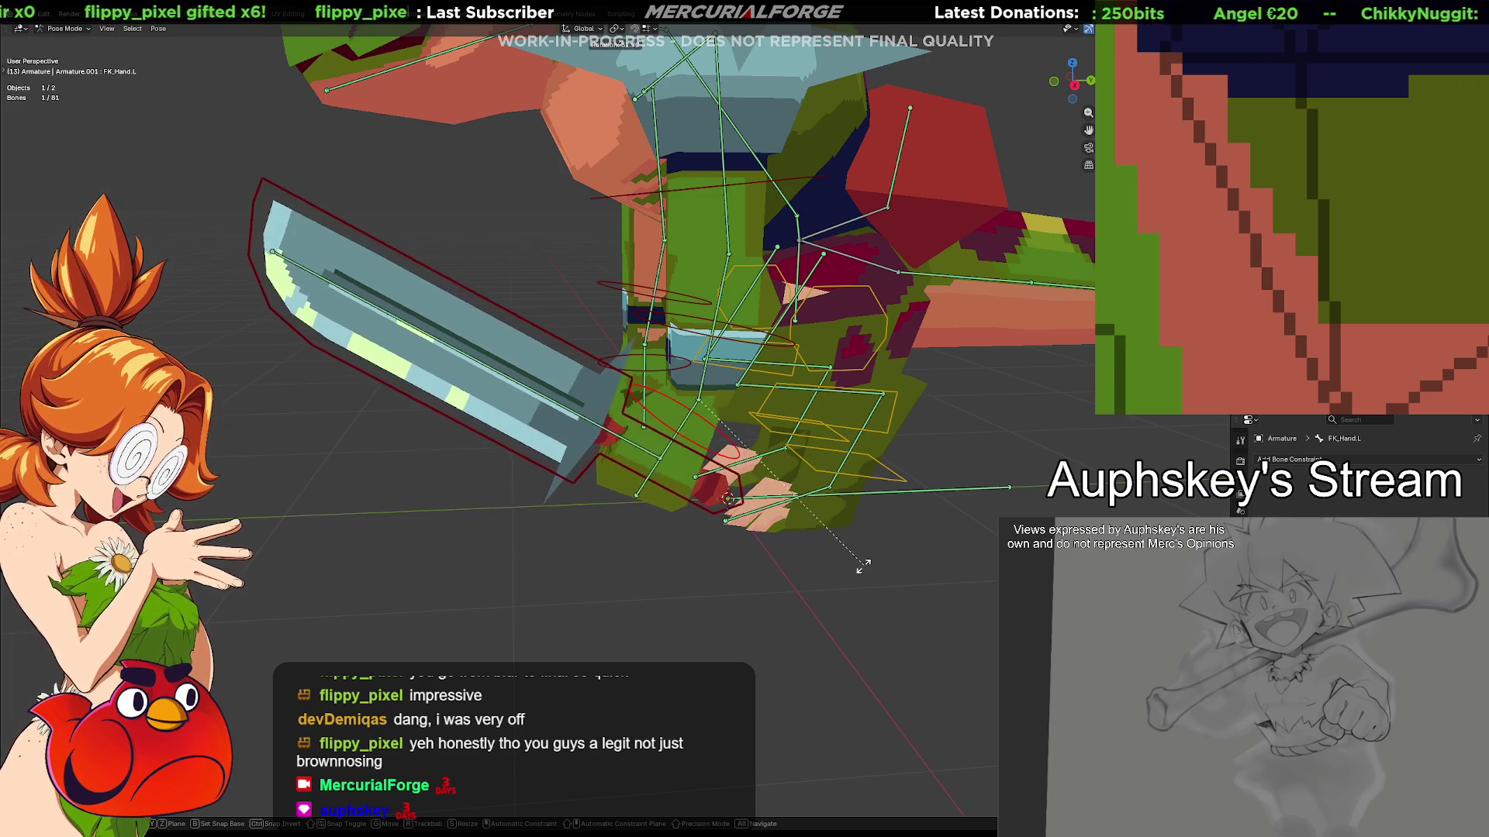
right_click(554, 457)
click(546, 417)
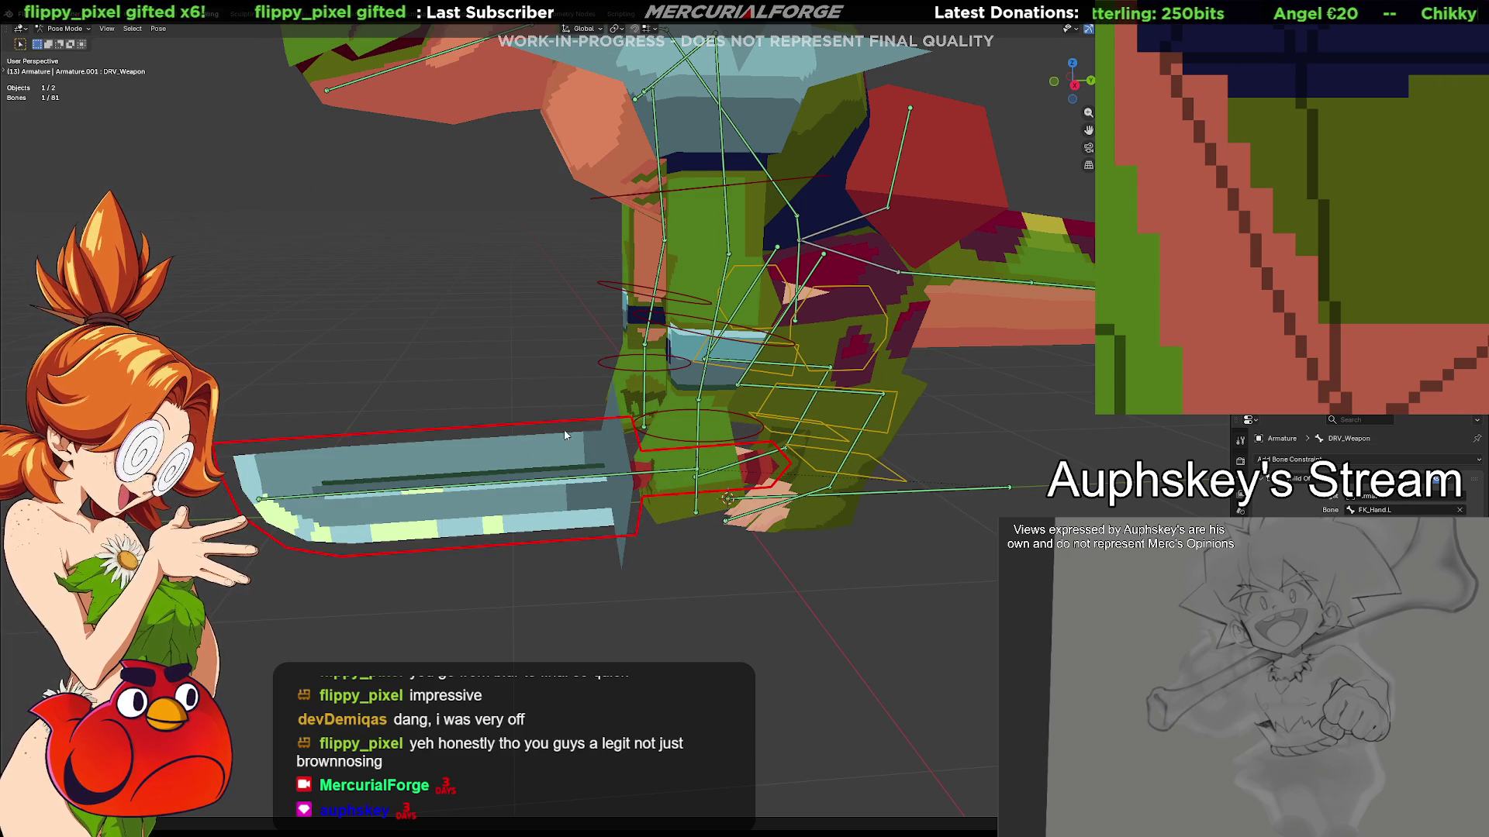
key(r)
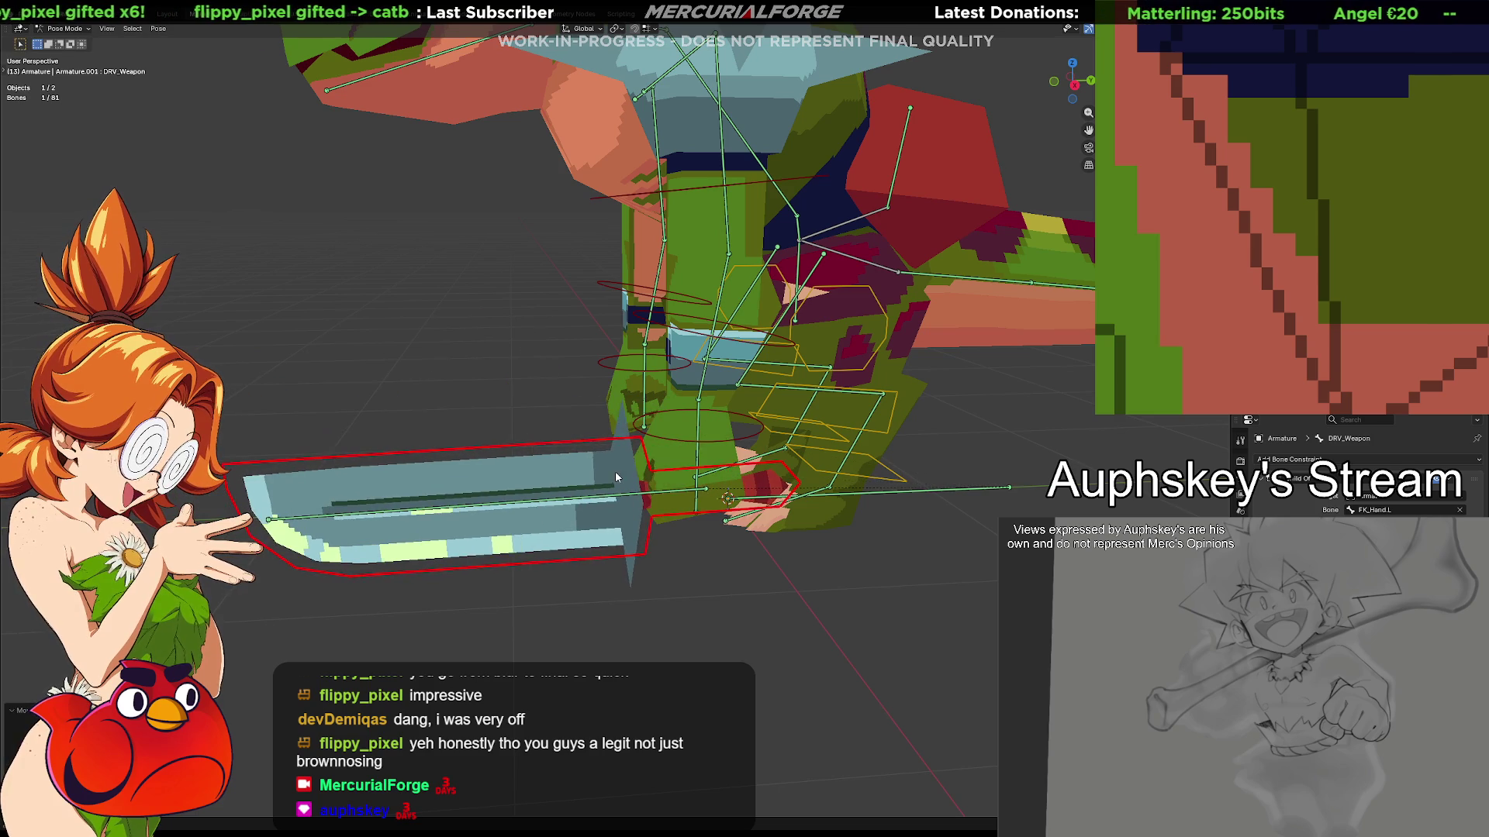
right_click(616, 472)
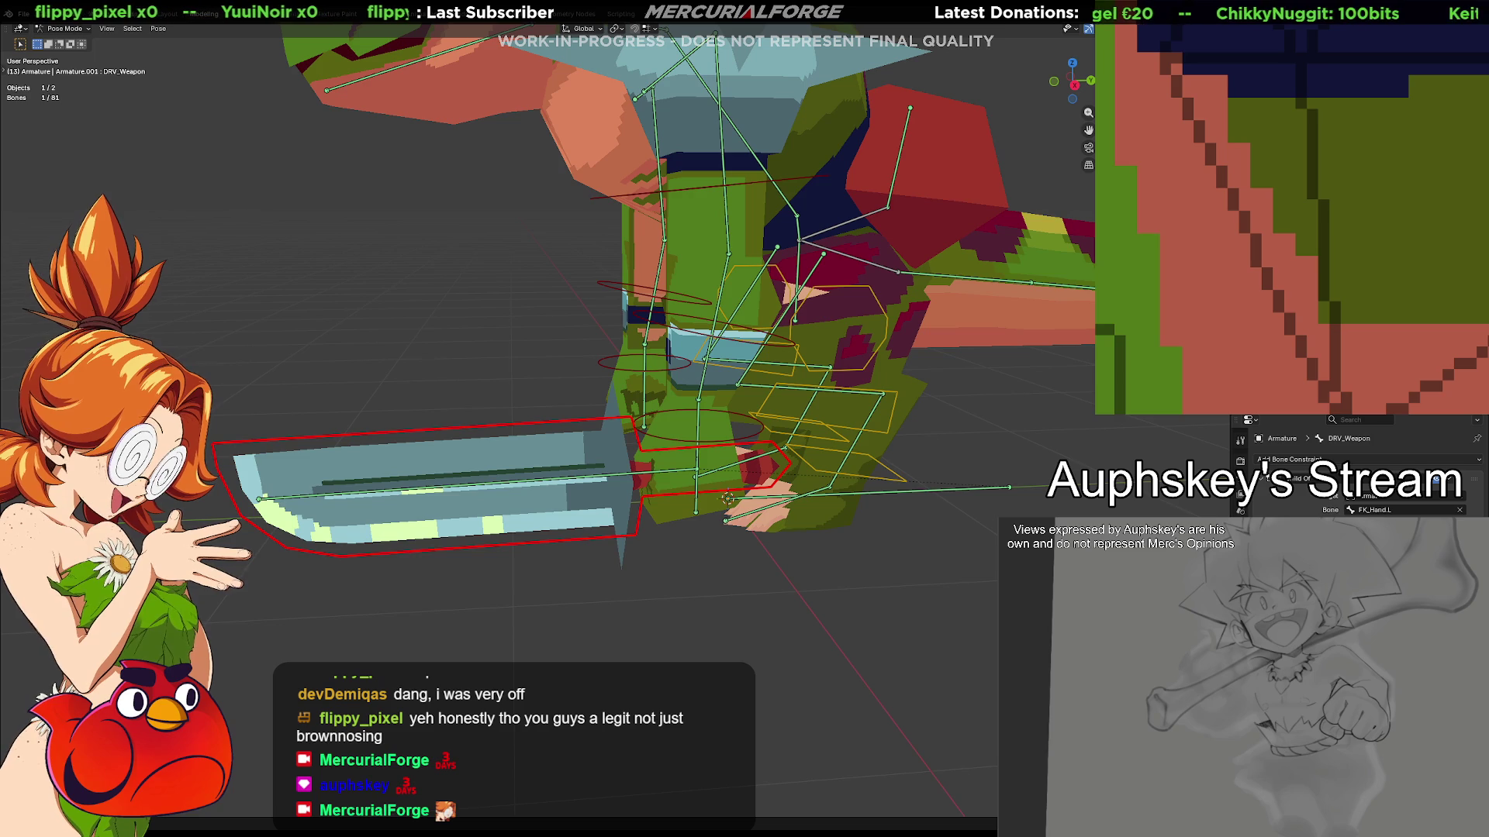
Deselect all bones and reveal the hidden control-bone collections in the Armature data properties
mouse_move(814, 577)
middle_down()
mouse_move(927, 574)
mouse_move(836, 566)
middle_up()
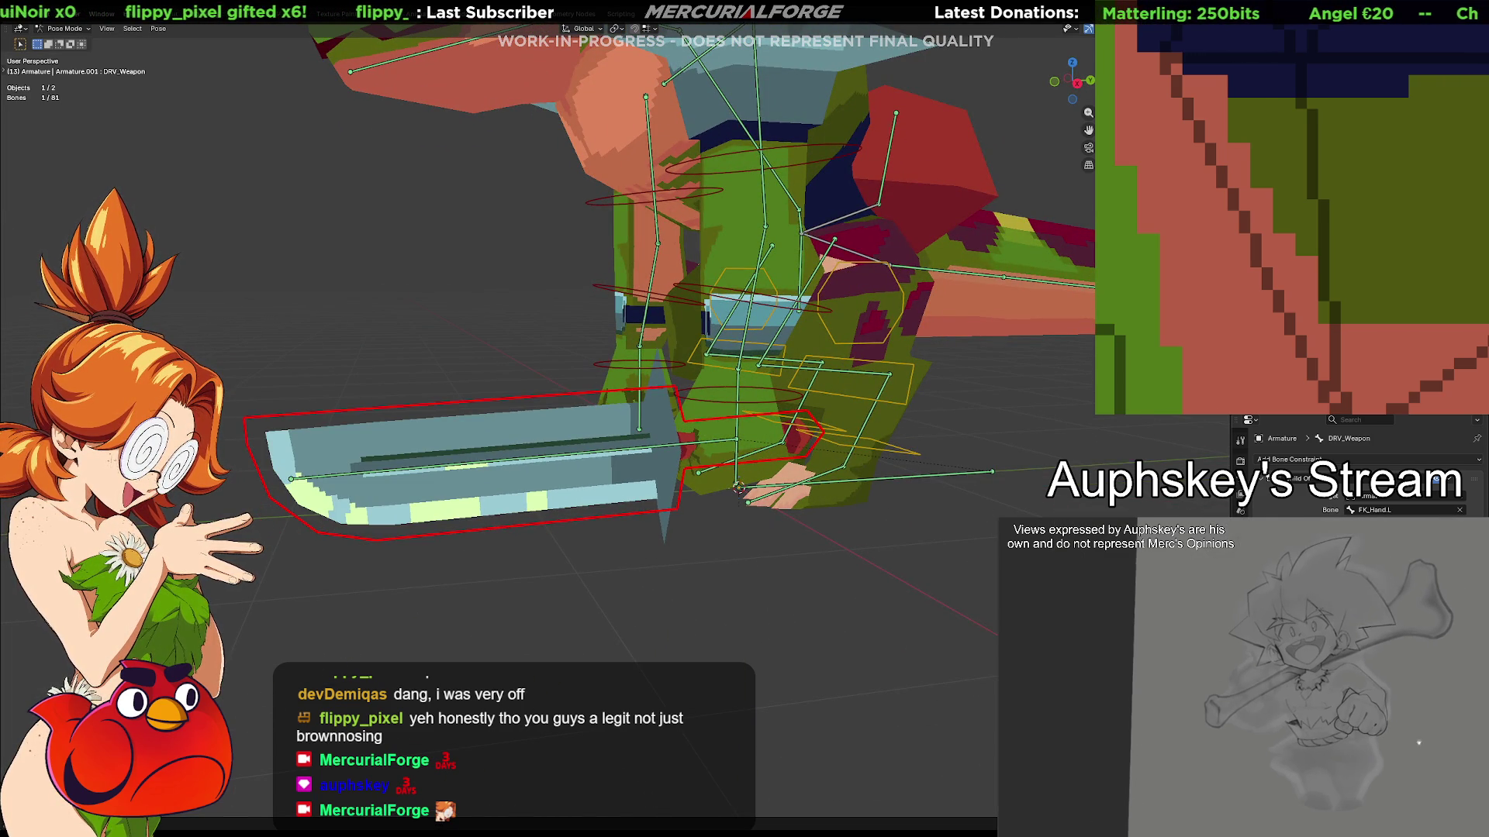
click(758, 405)
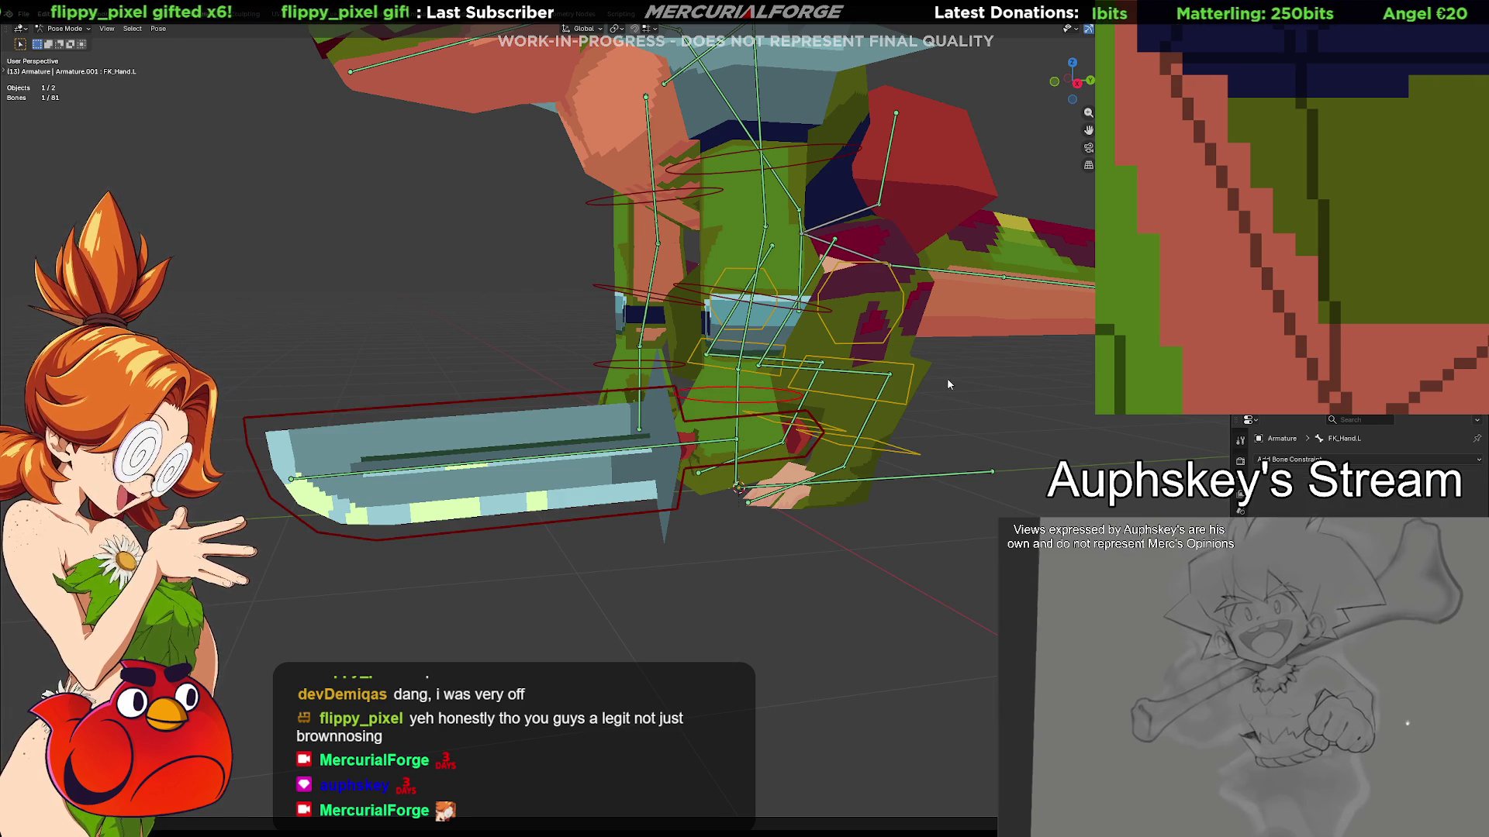
click(583, 403)
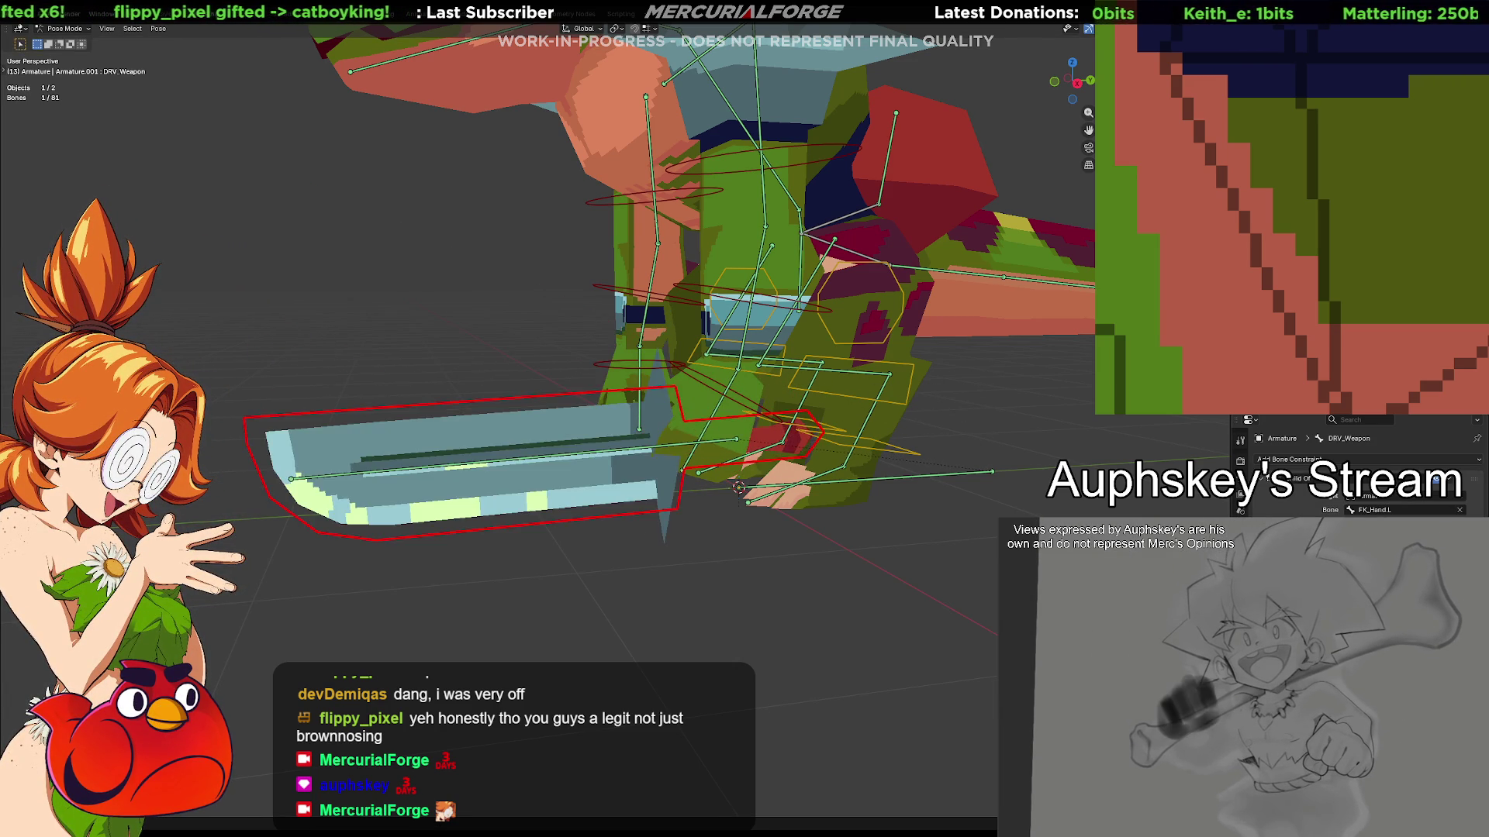
key(ctrl+z)
key(ctrl+shift+z)
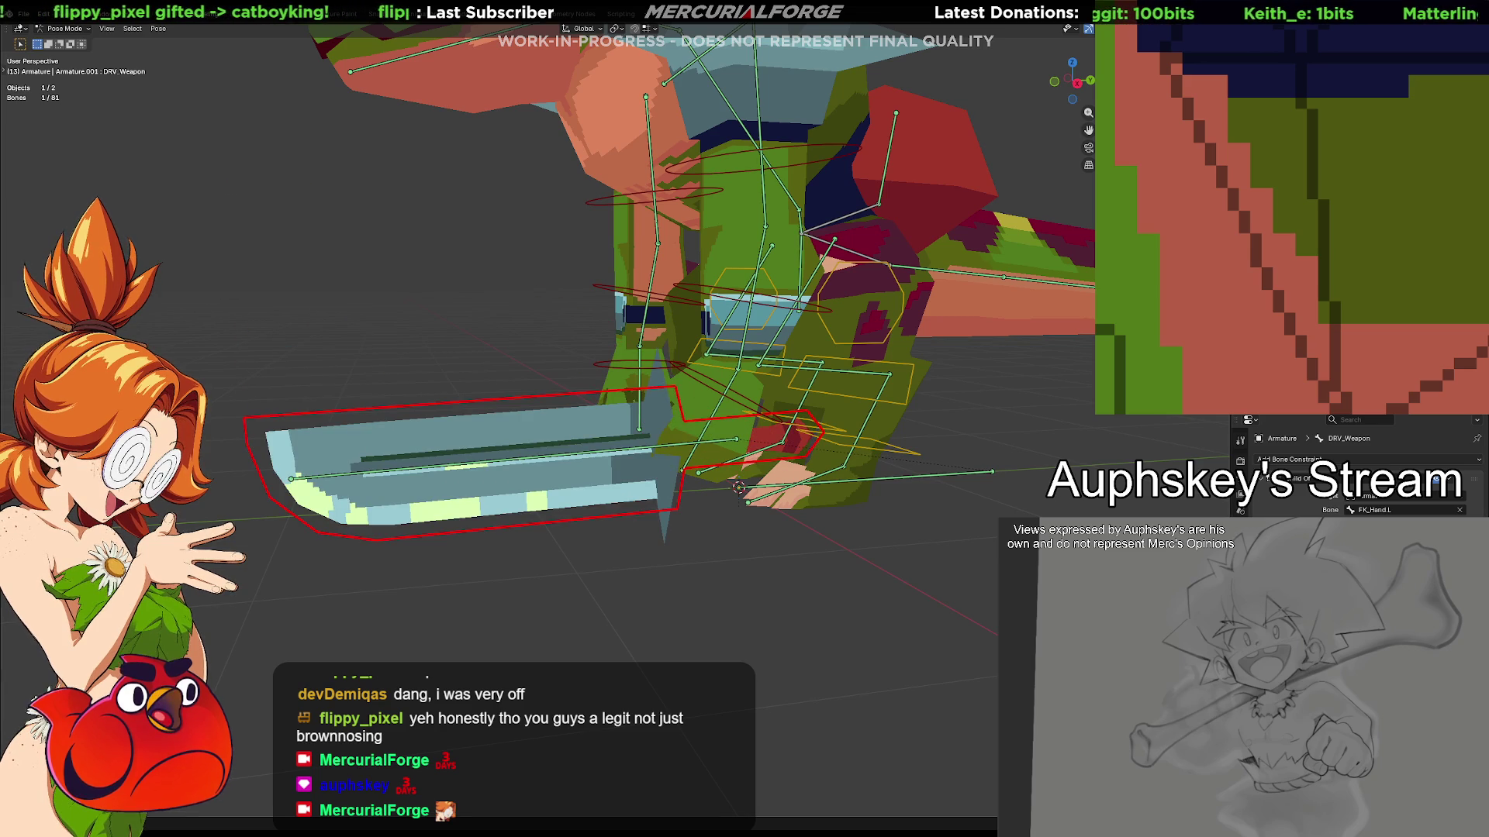
click(753, 409)
key(ctrl+z)
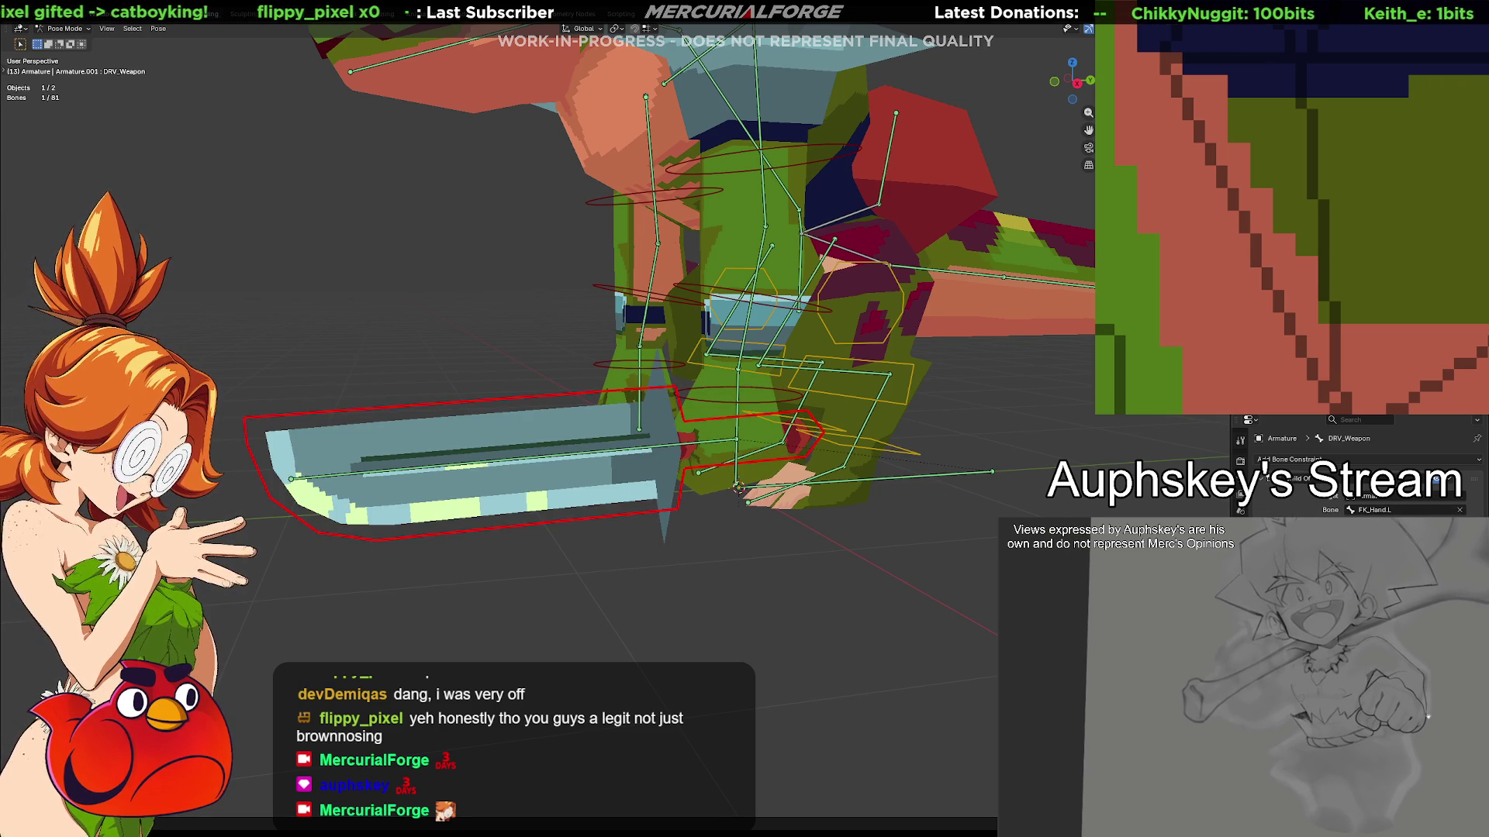
key(alt+a)
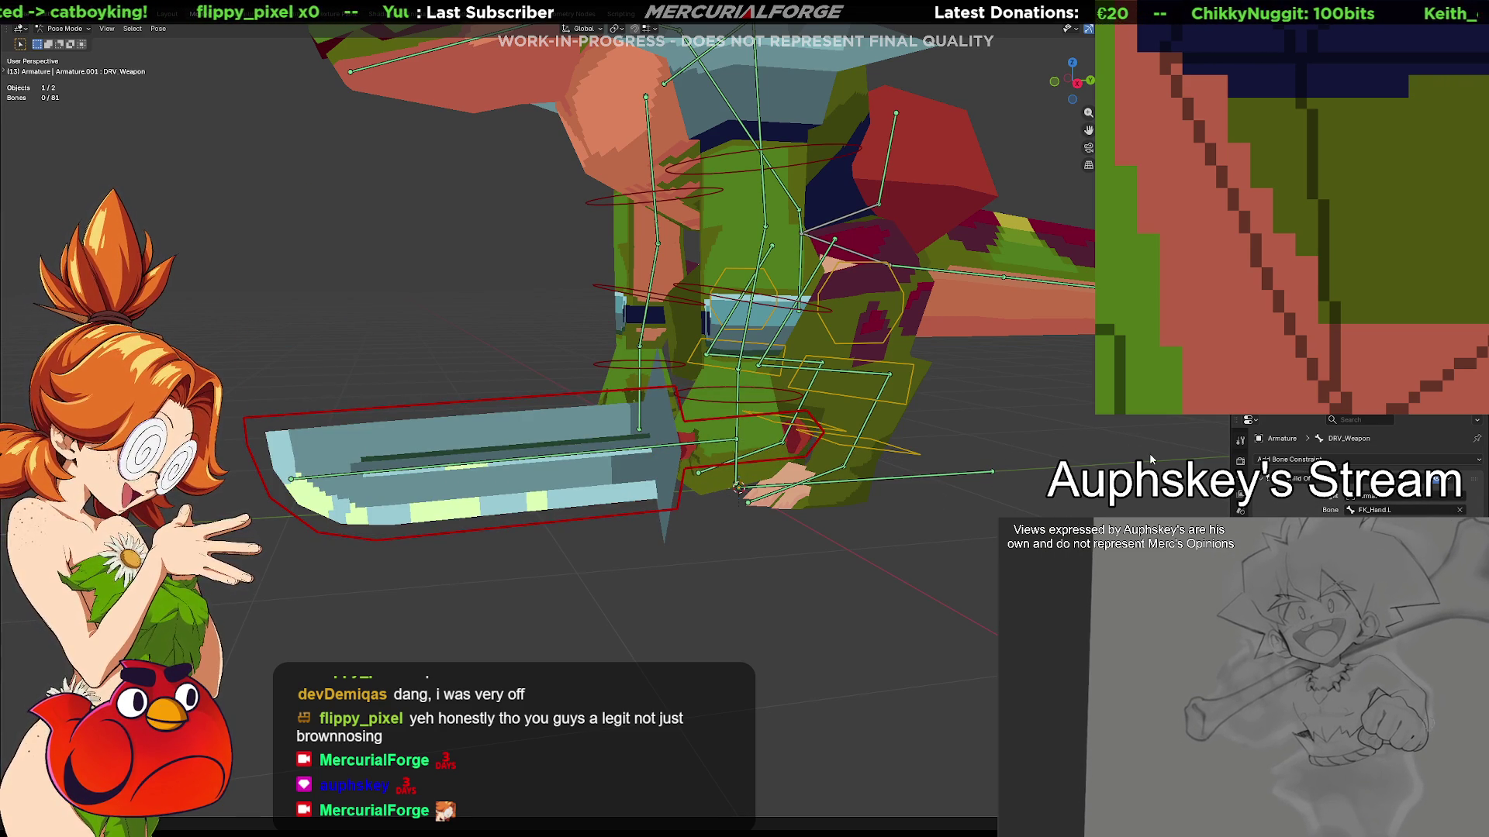
click(1241, 496)
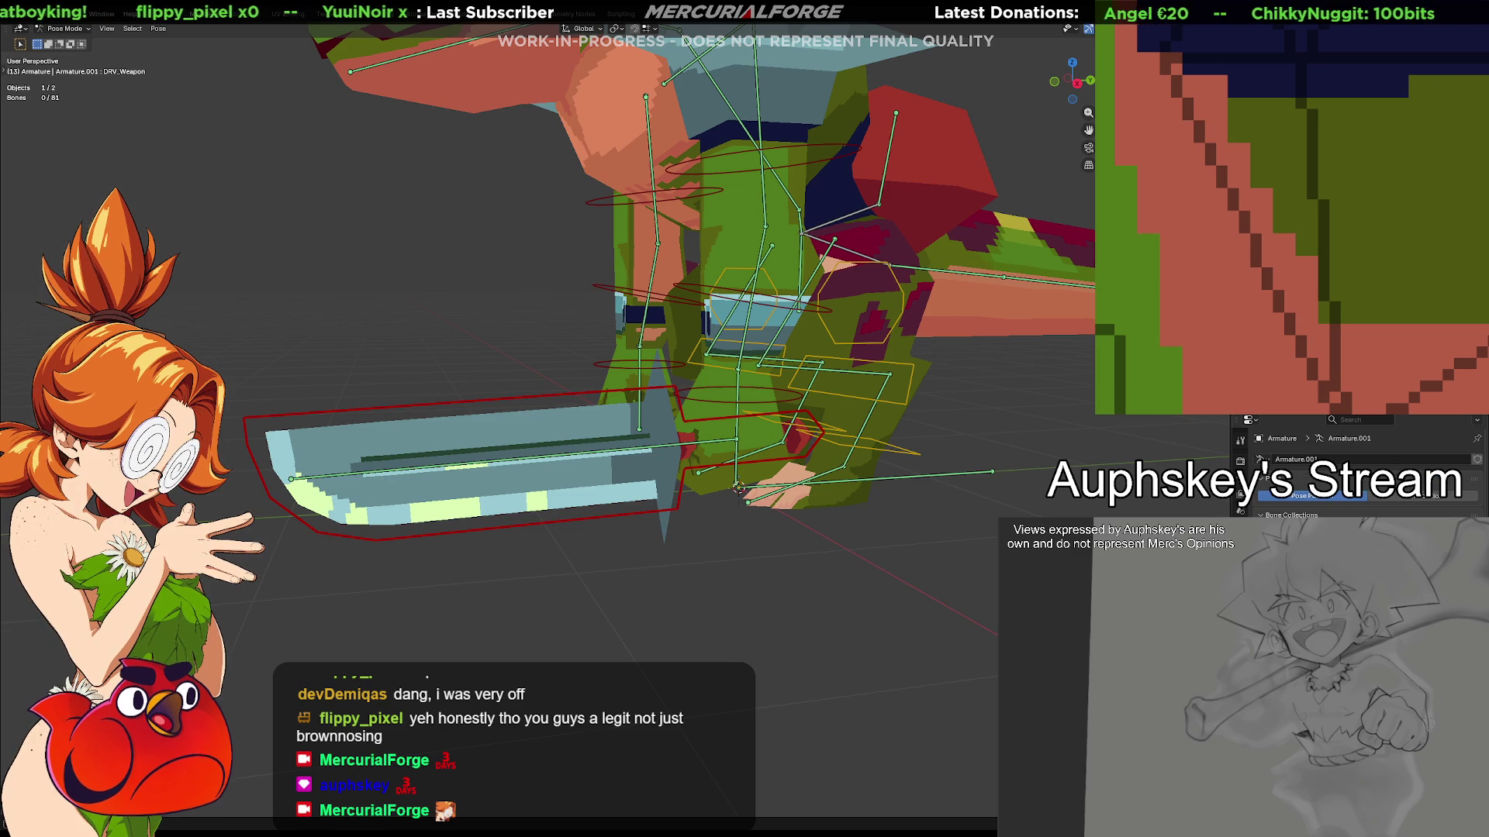
click(1453, 496)
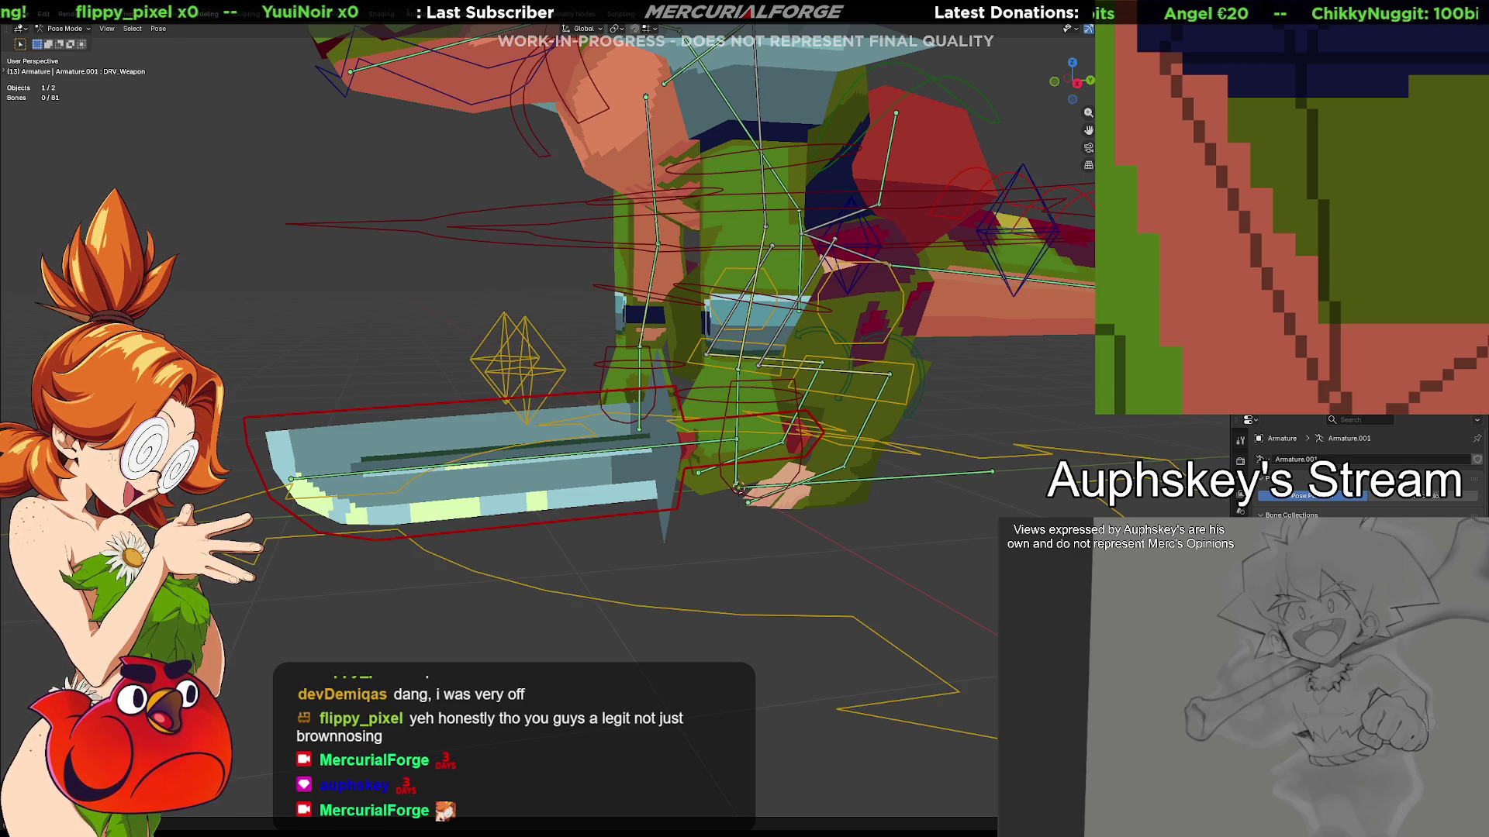
scroll(987, 499, down, 3)
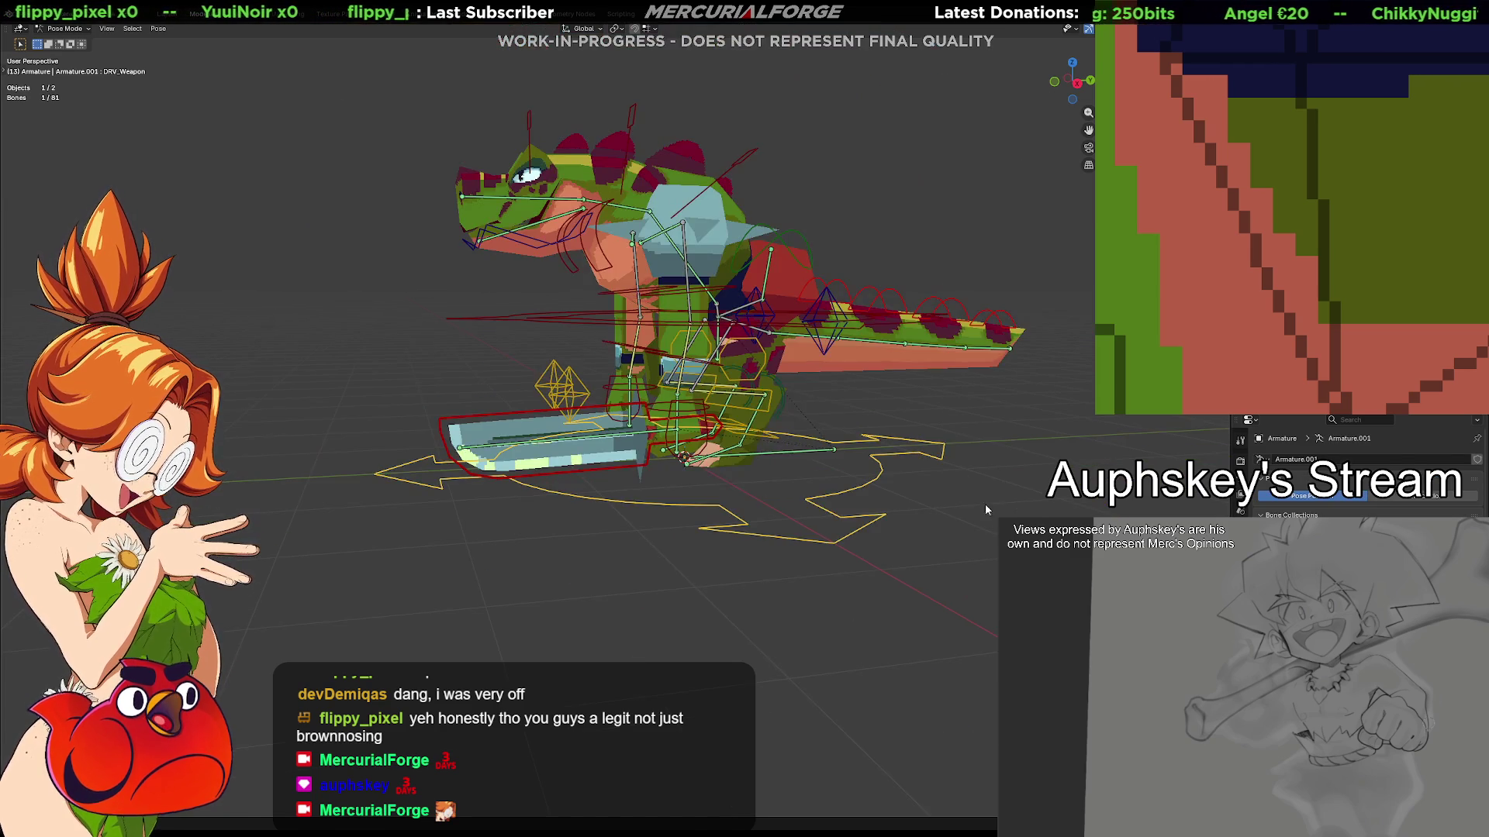
key(g)
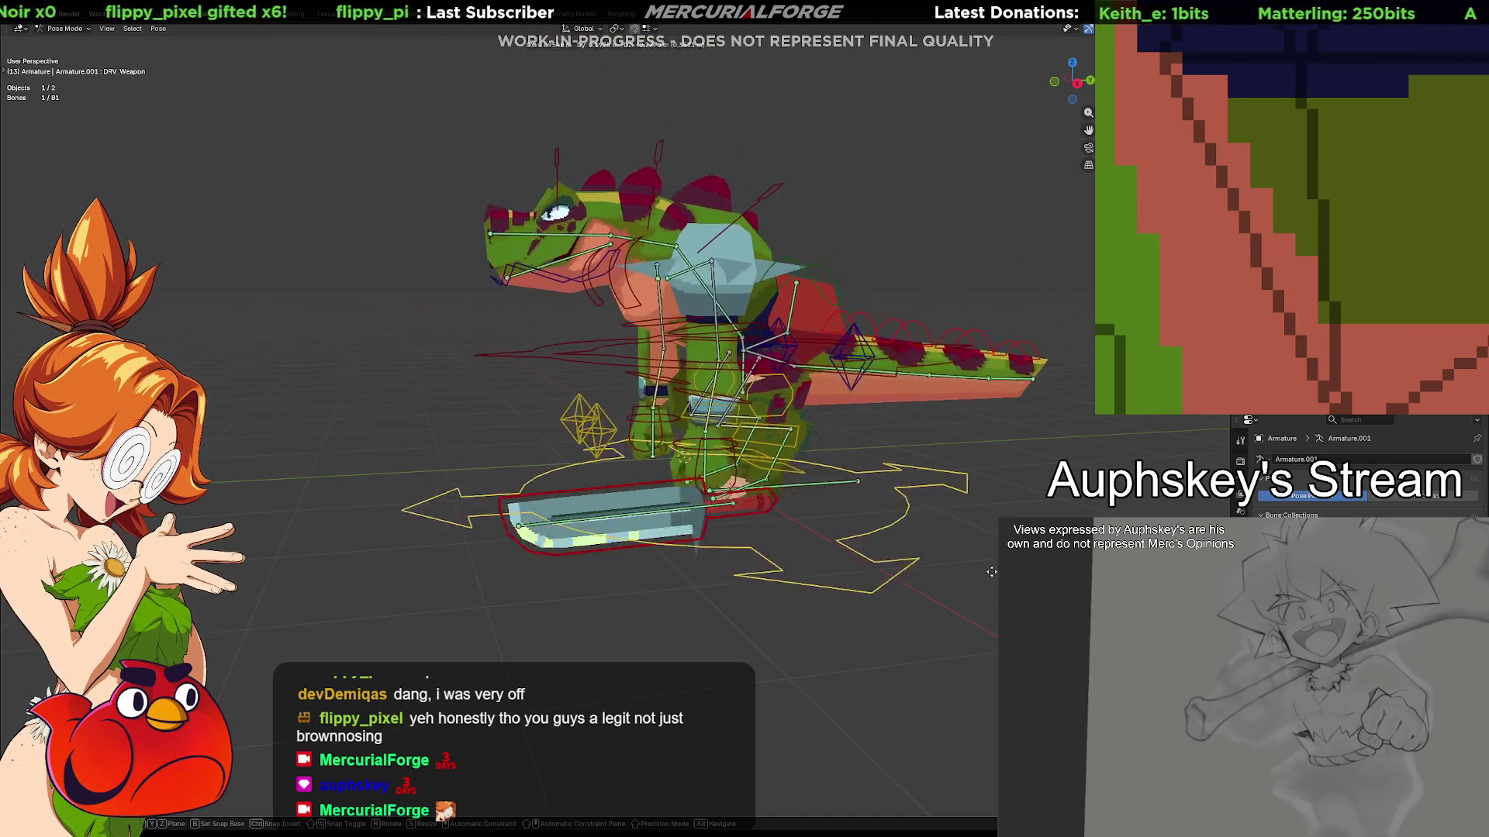
click(1019, 481)
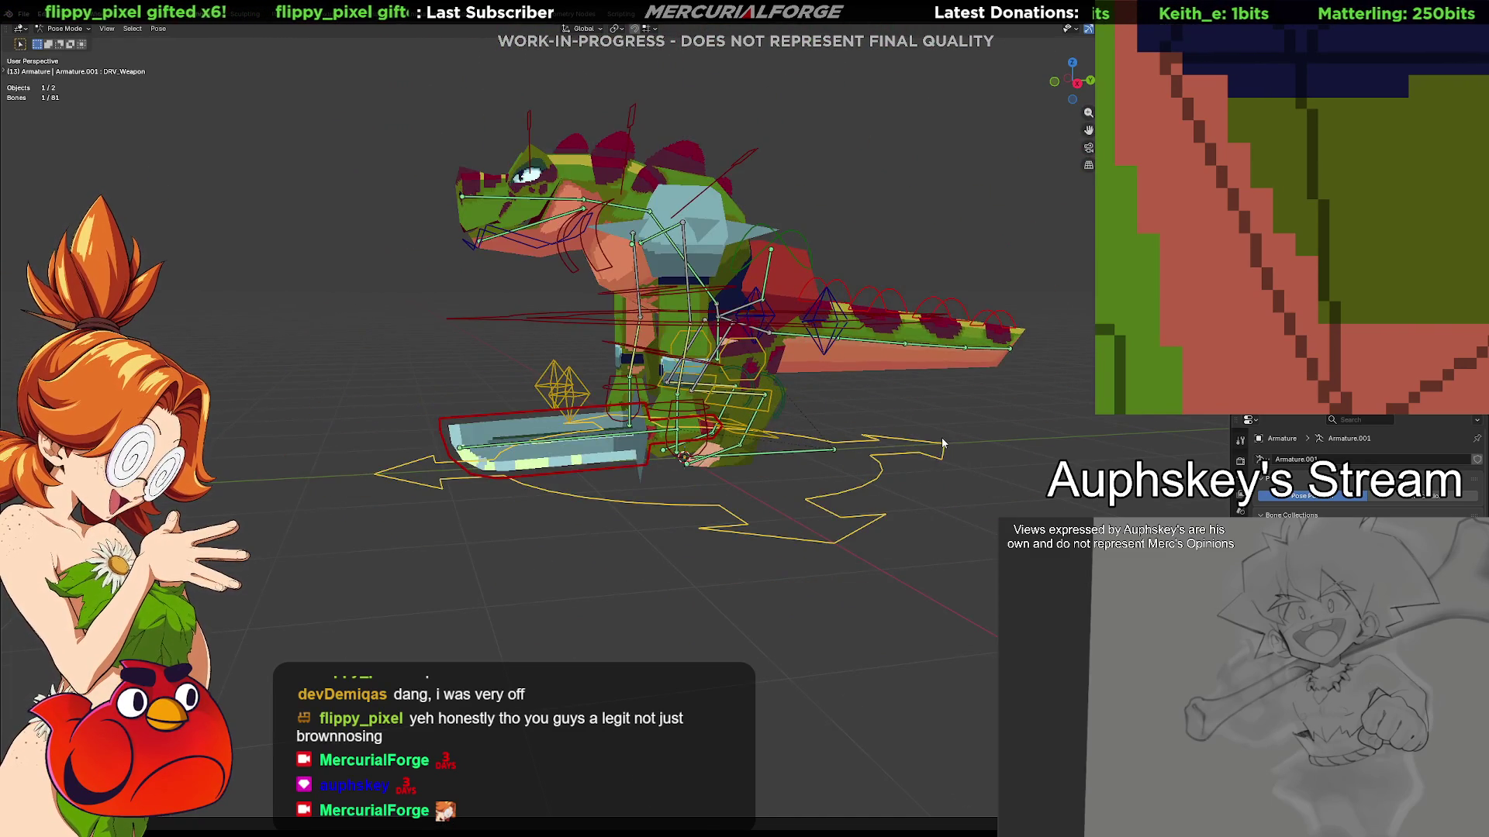
scroll(904, 461, up, 1)
scroll(905, 460, up, 2)
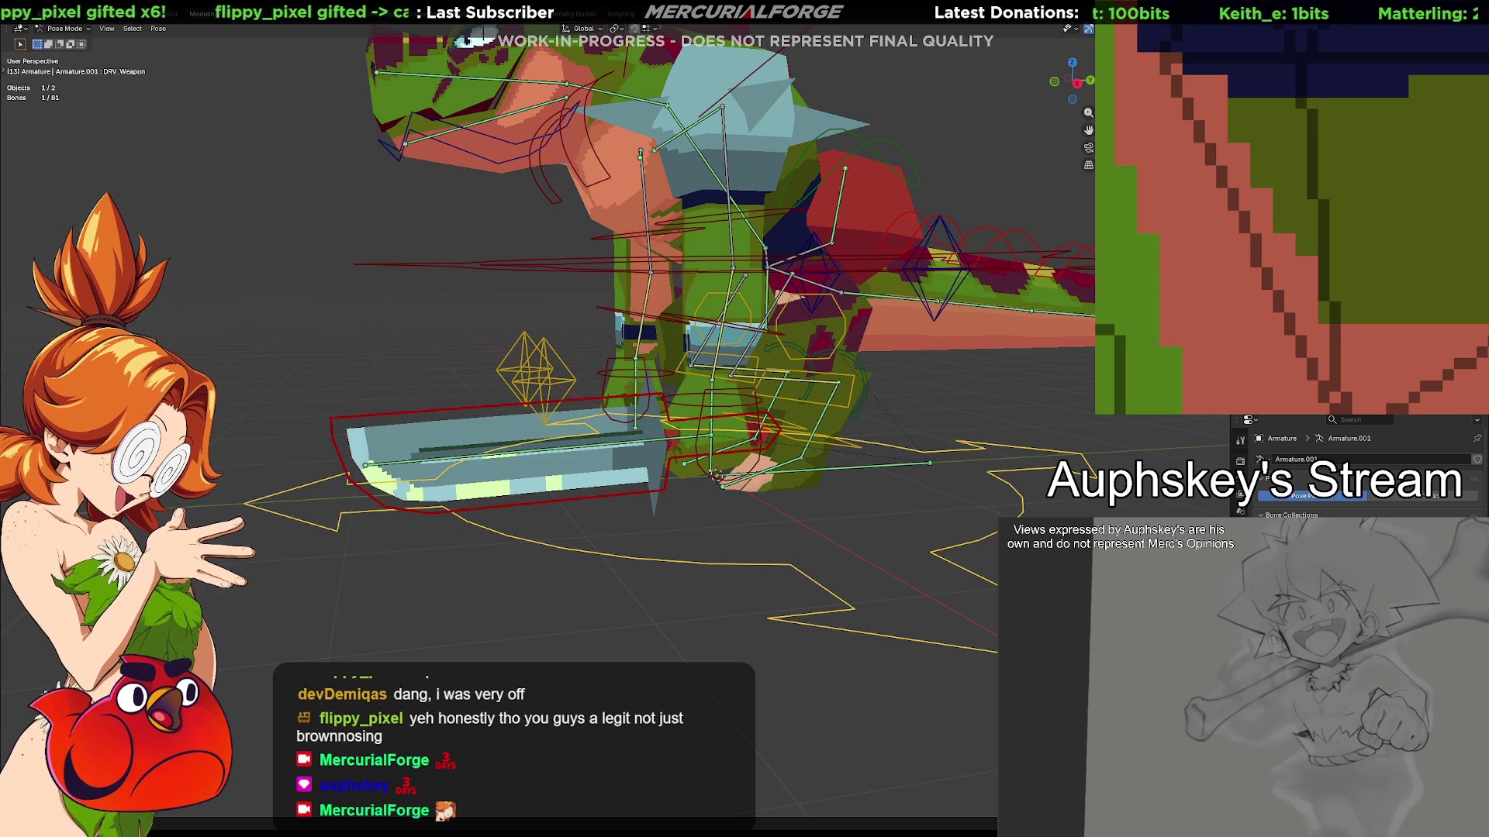
middle_drag(905, 461, 876, 436)
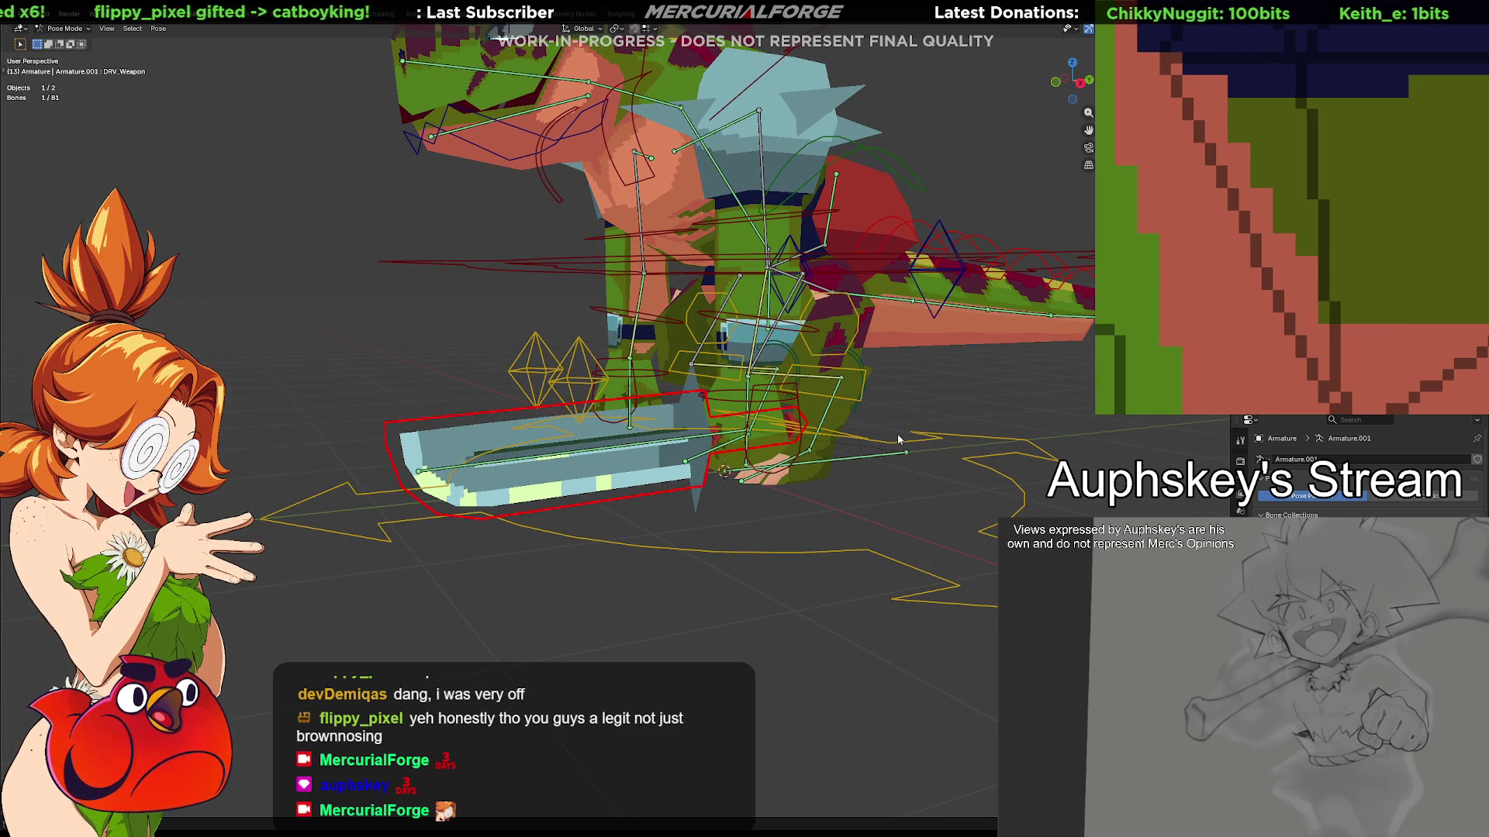